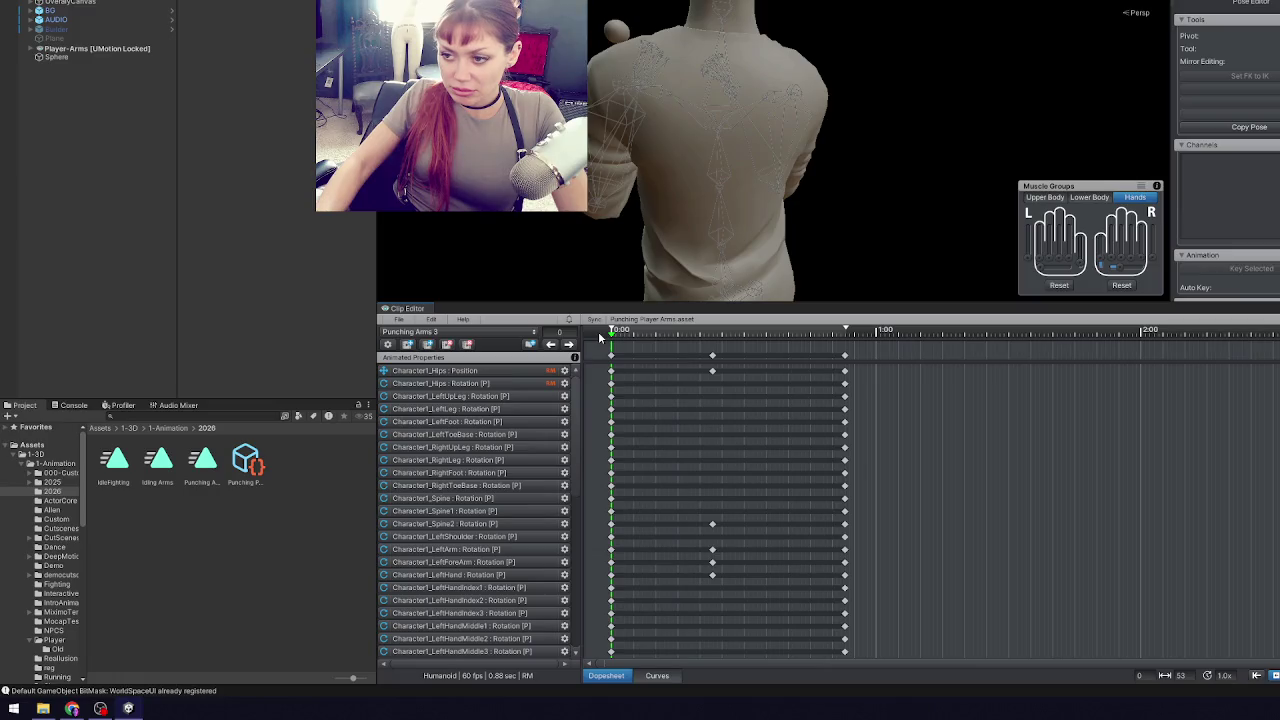
- Jump to the last keyframe, check the Punching 3 0 state, and delete the old Punching Arms 3 clip
click(569, 345)
click(569, 345)
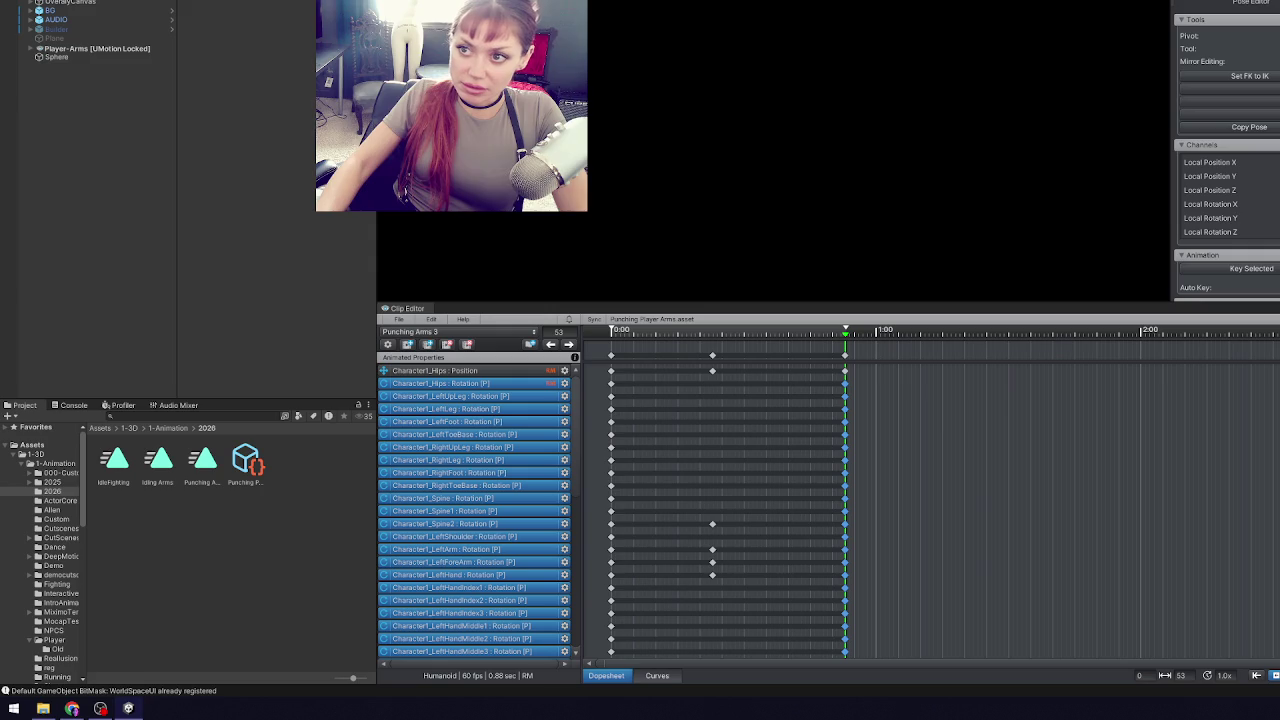
click(763, 146)
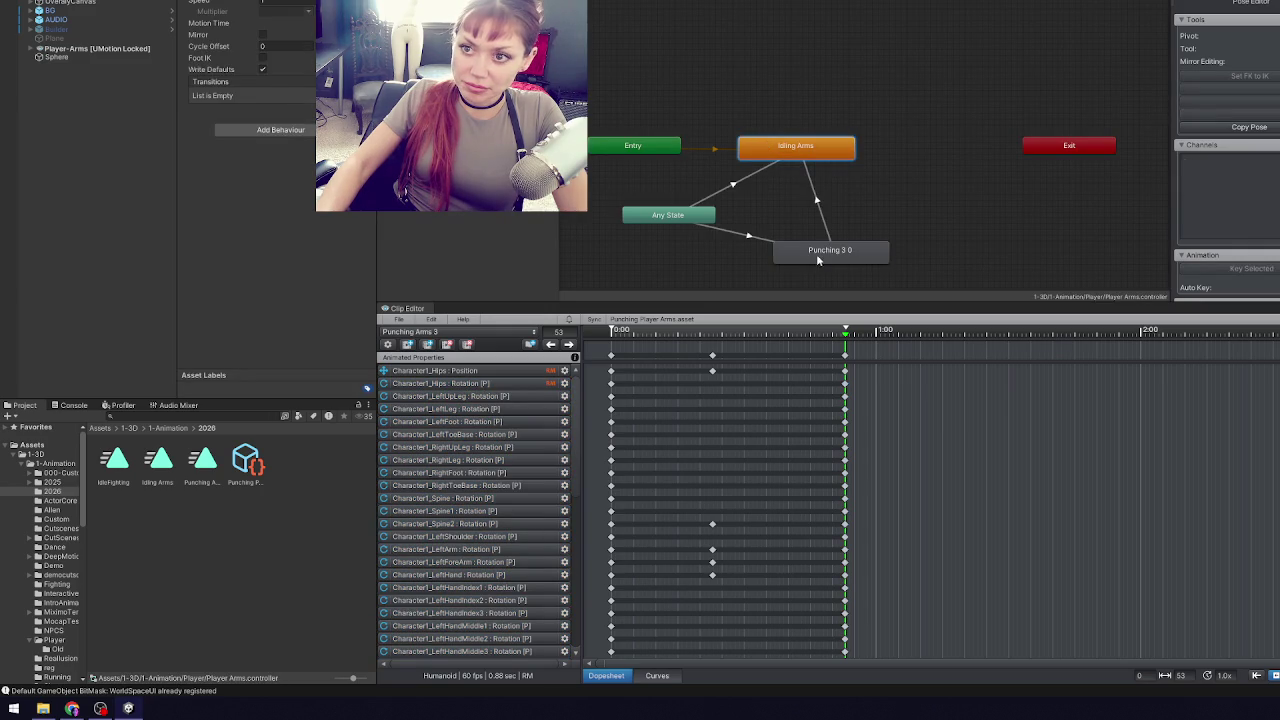
click(817, 258)
click(201, 461)
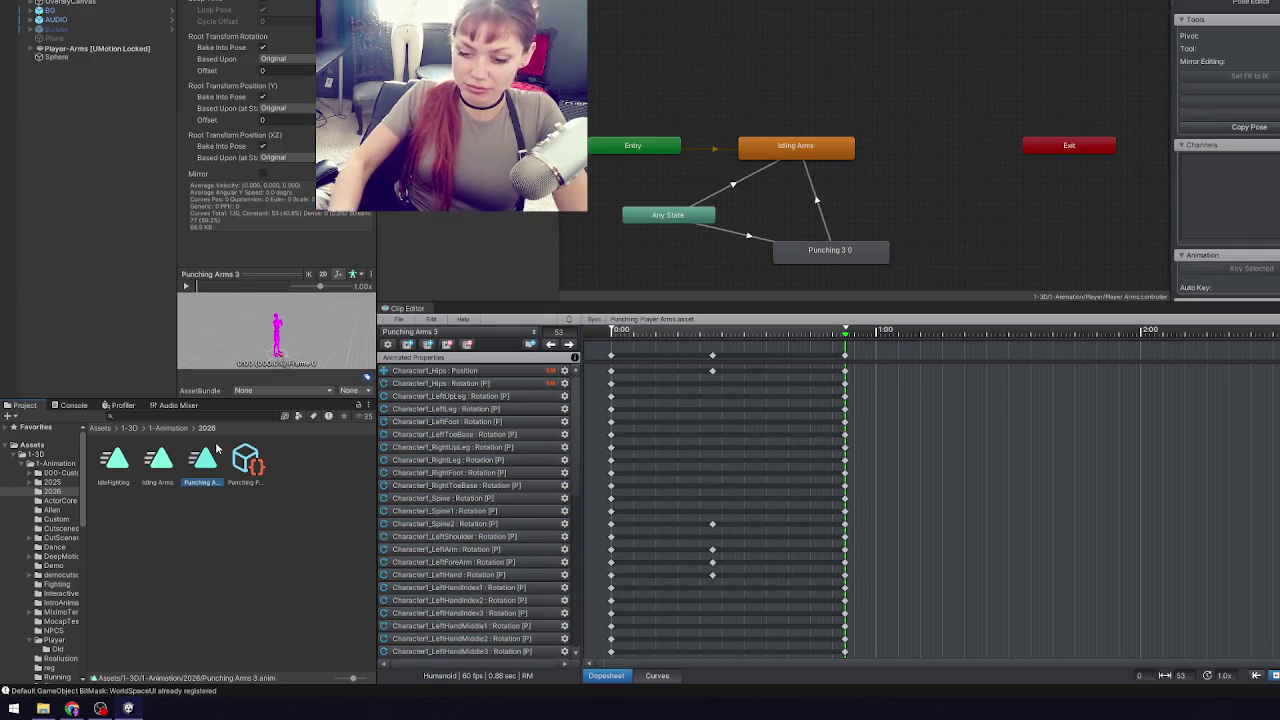
- Show the Punching Arms clip settings (60 fps, 53 frames) on the UMotion Settings Clip tab
click(409, 320)
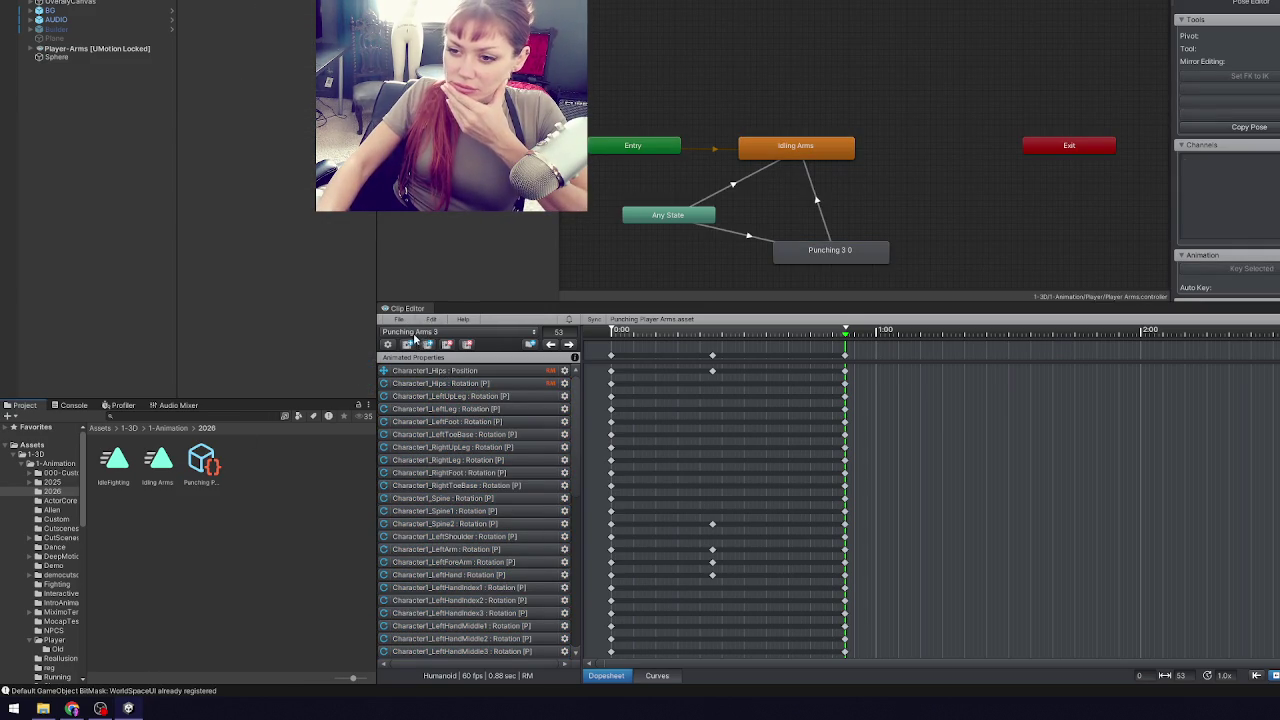
click(392, 350)
click(788, 156)
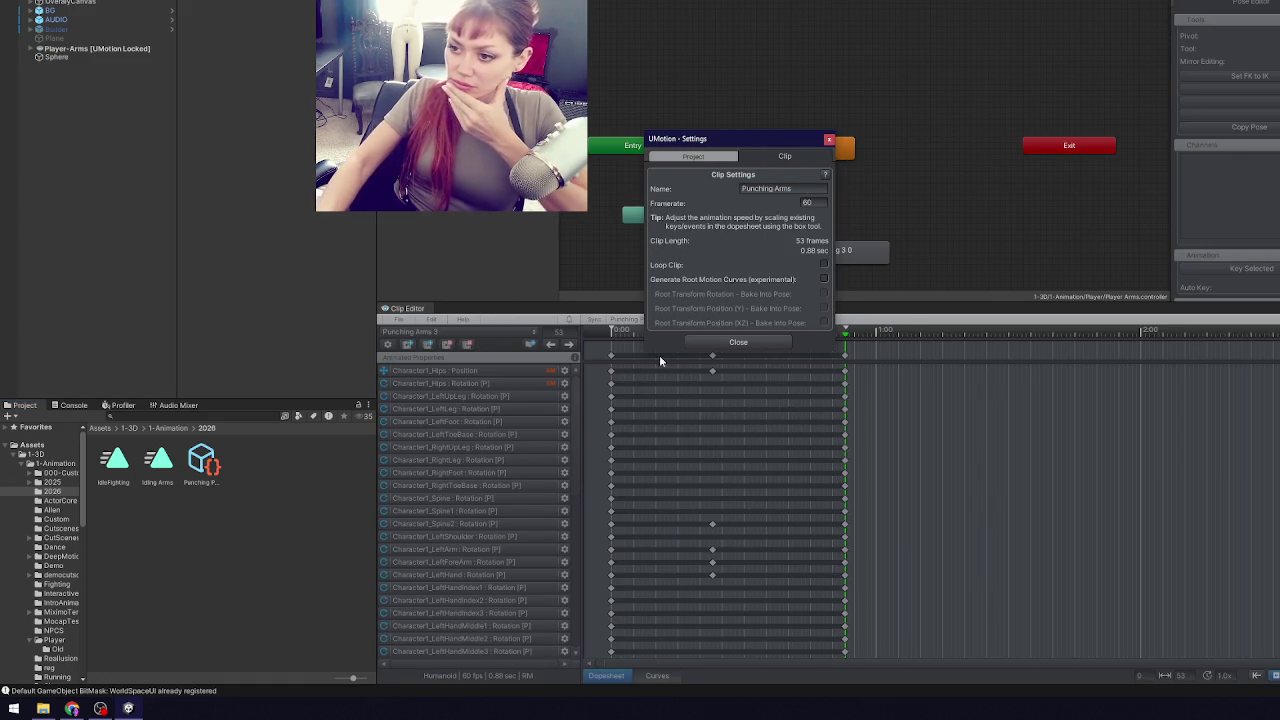
- Export the current Punching Arms clip to the 2026 folder and select the new Punching Arms.anim asset
click(735, 342)
click(399, 320)
mouse_move(500, 425)
click(657, 428)
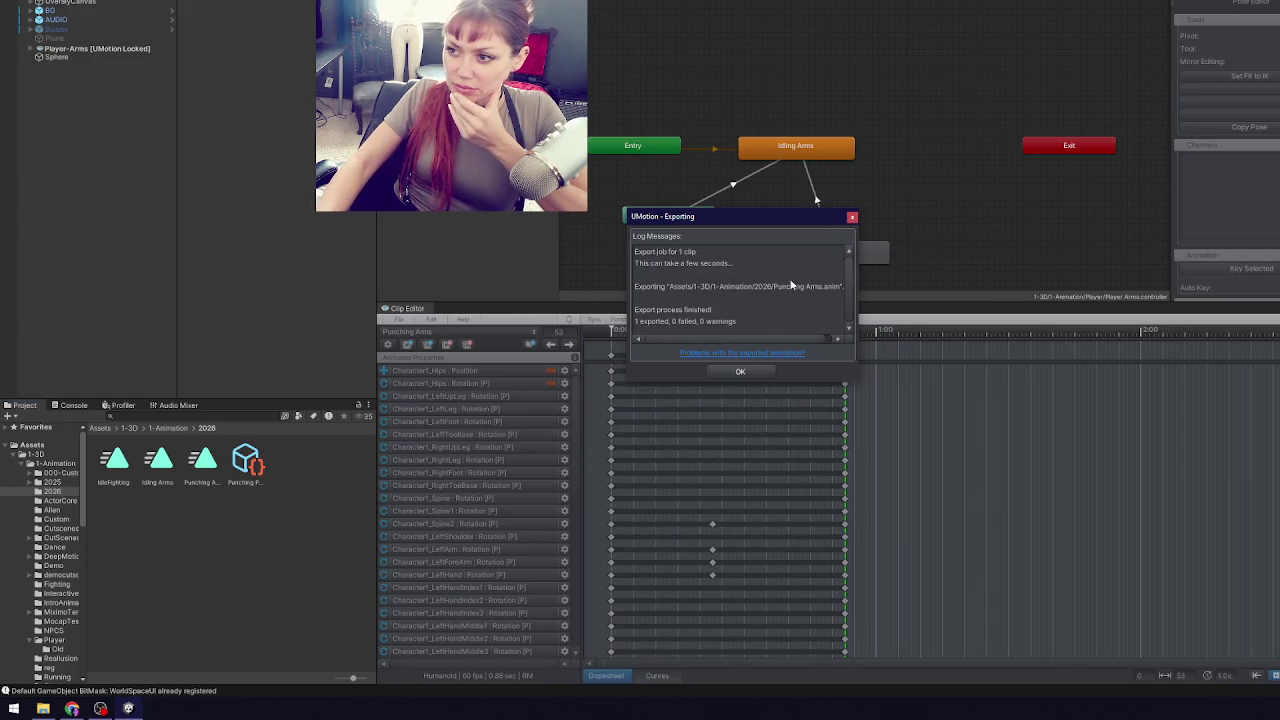
click(740, 372)
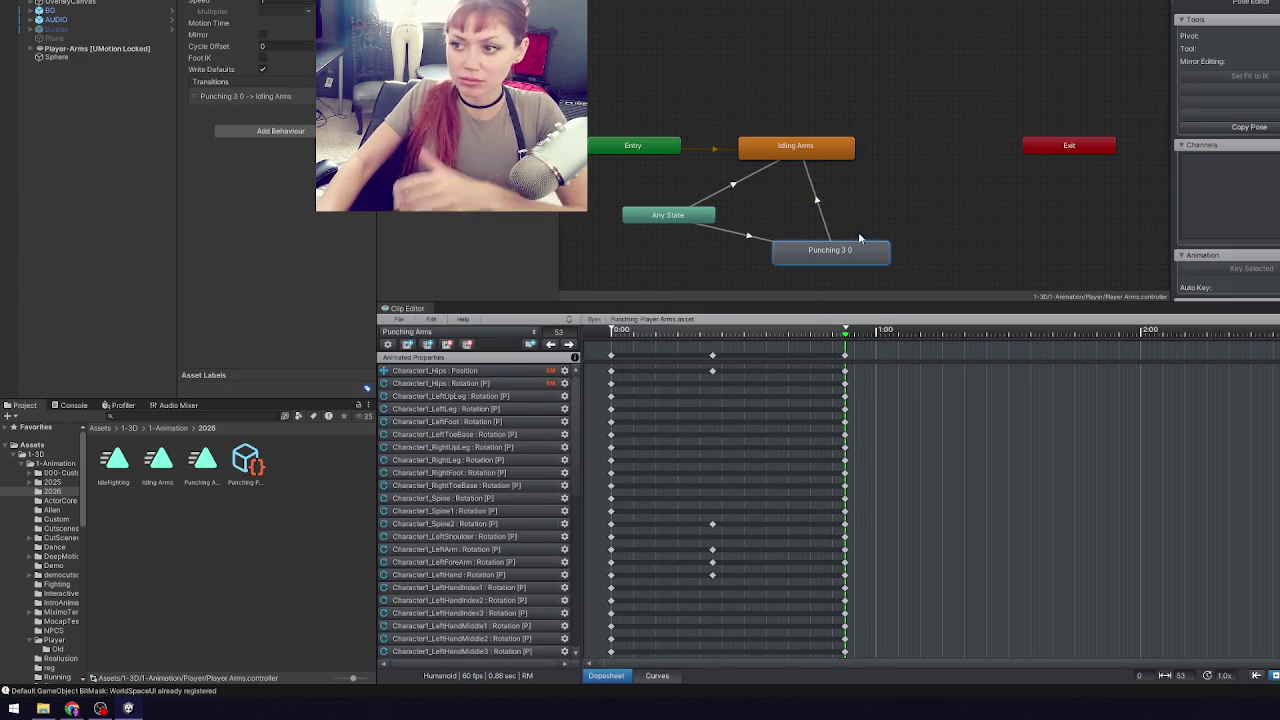
click(202, 462)
- On Punching Arms, tick Bake Into Pose for root position Y and XZ, and enable Mirror
click(262, 146)
click(262, 173)
click(262, 96)
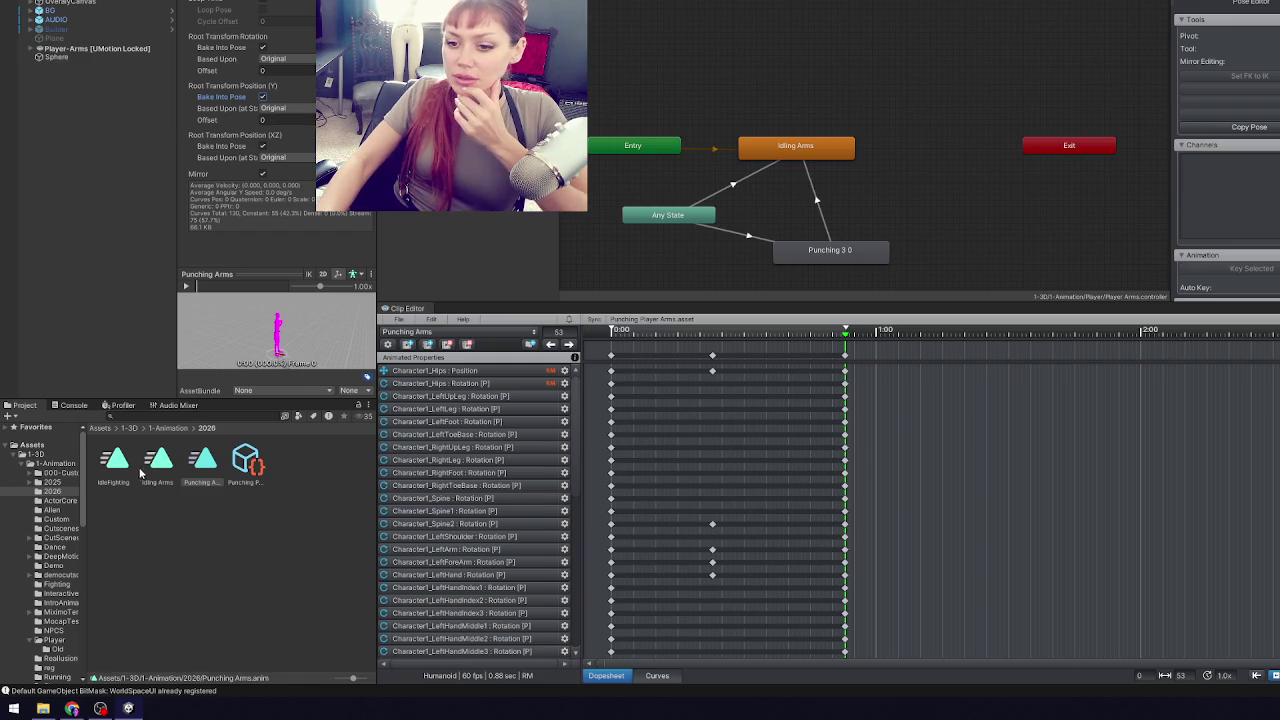
- Bake IdleFighting's root position into pose, then check the Idling Arms state
click(115, 462)
click(262, 146)
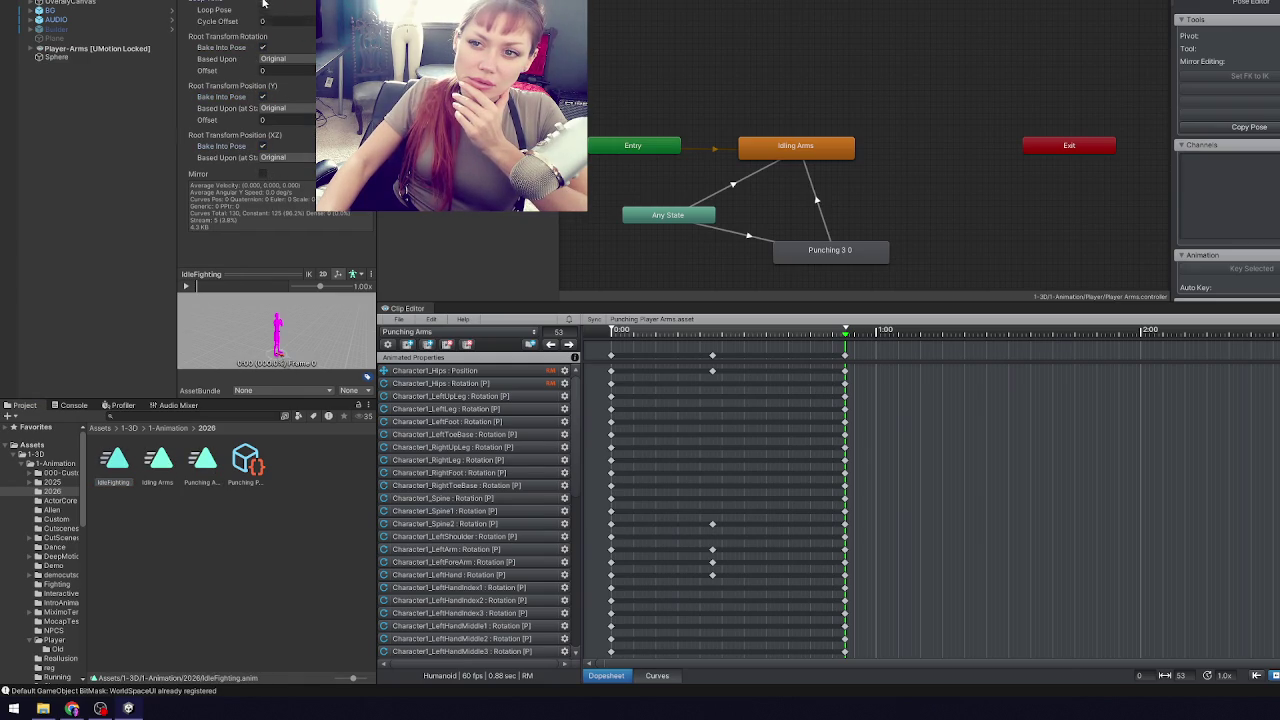
click(833, 145)
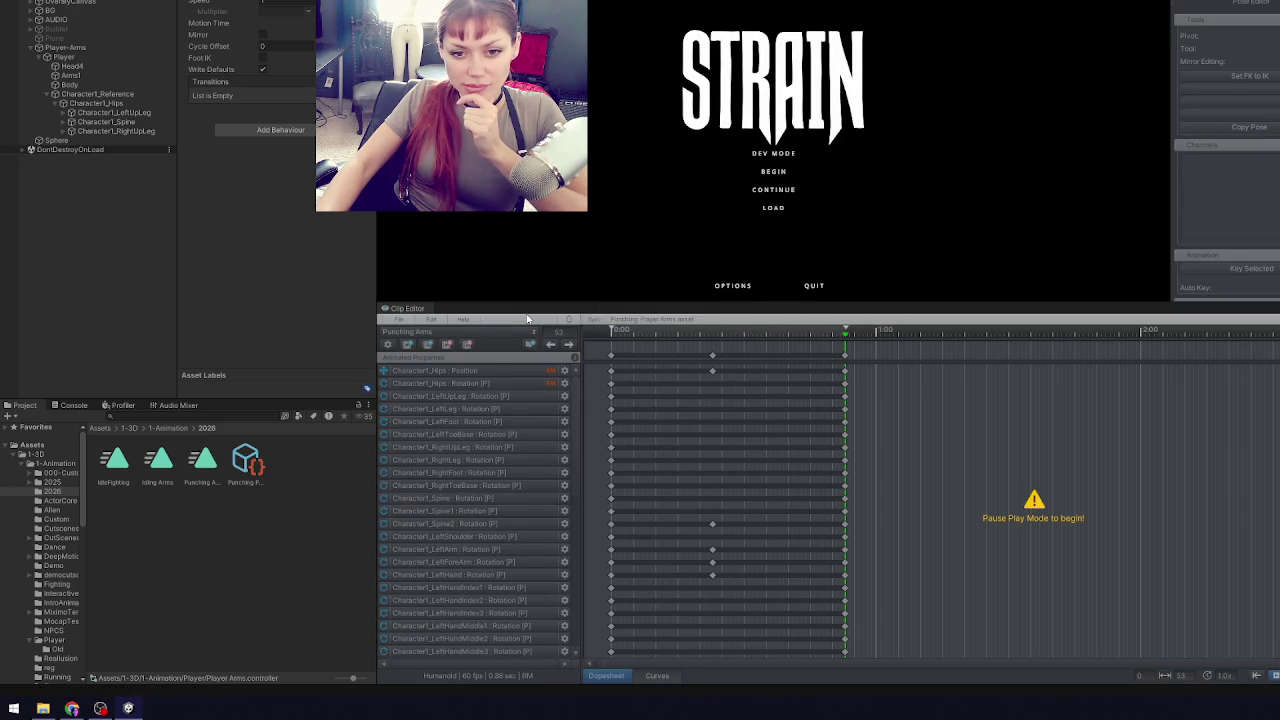
- Enter the STRAIN game in Dev Mode and throw two punches with the first-person arms
click(773, 153)
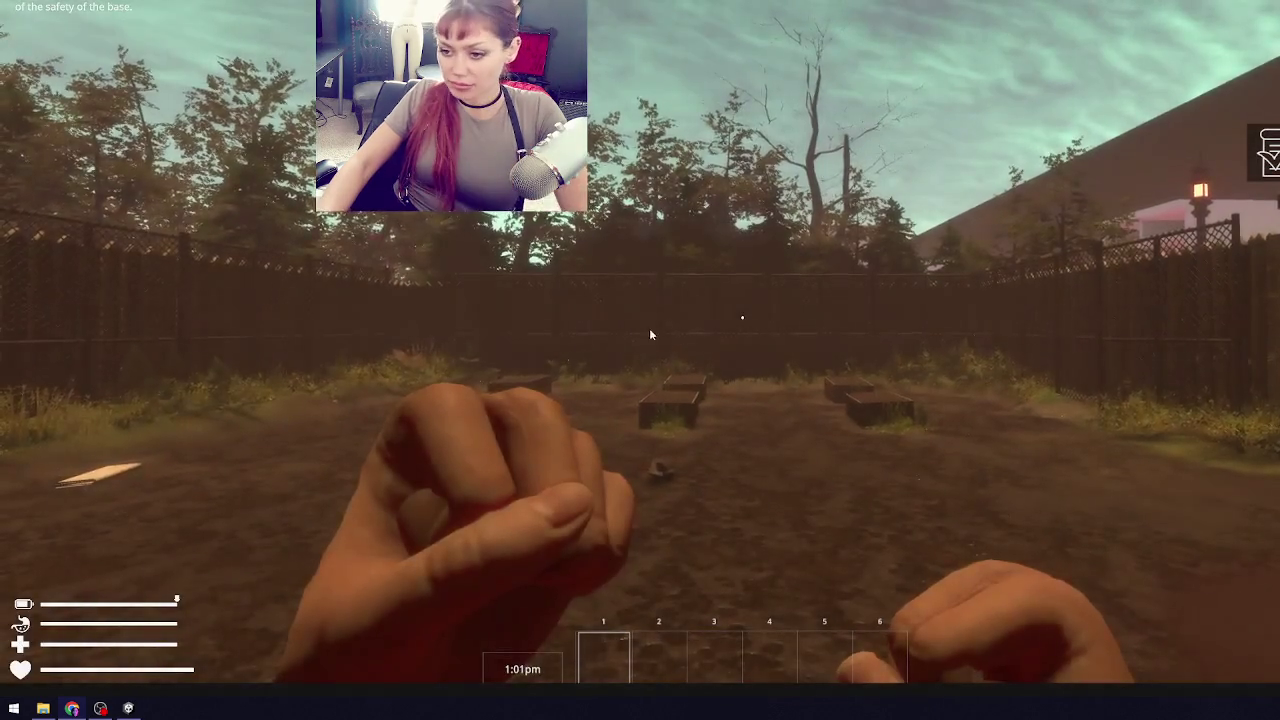
click(742, 318)
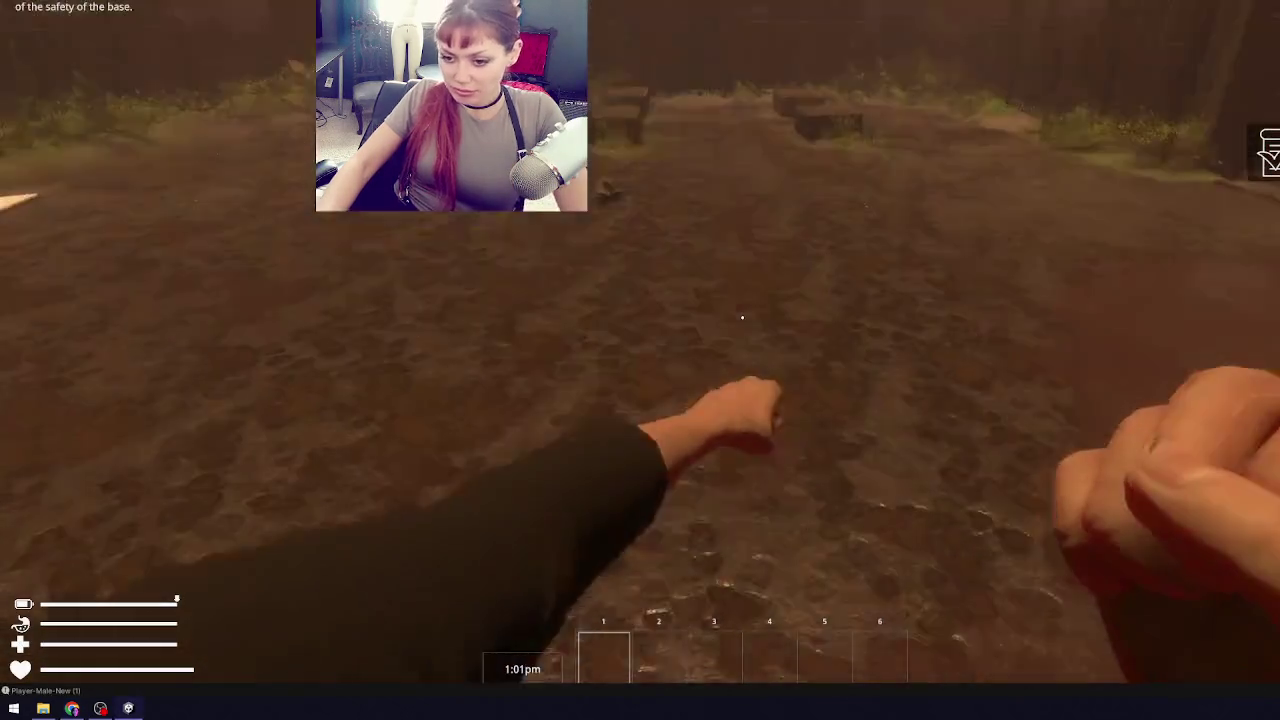
click(742, 318)
- Throw one more punch while play-testing the arms
click(742, 318)
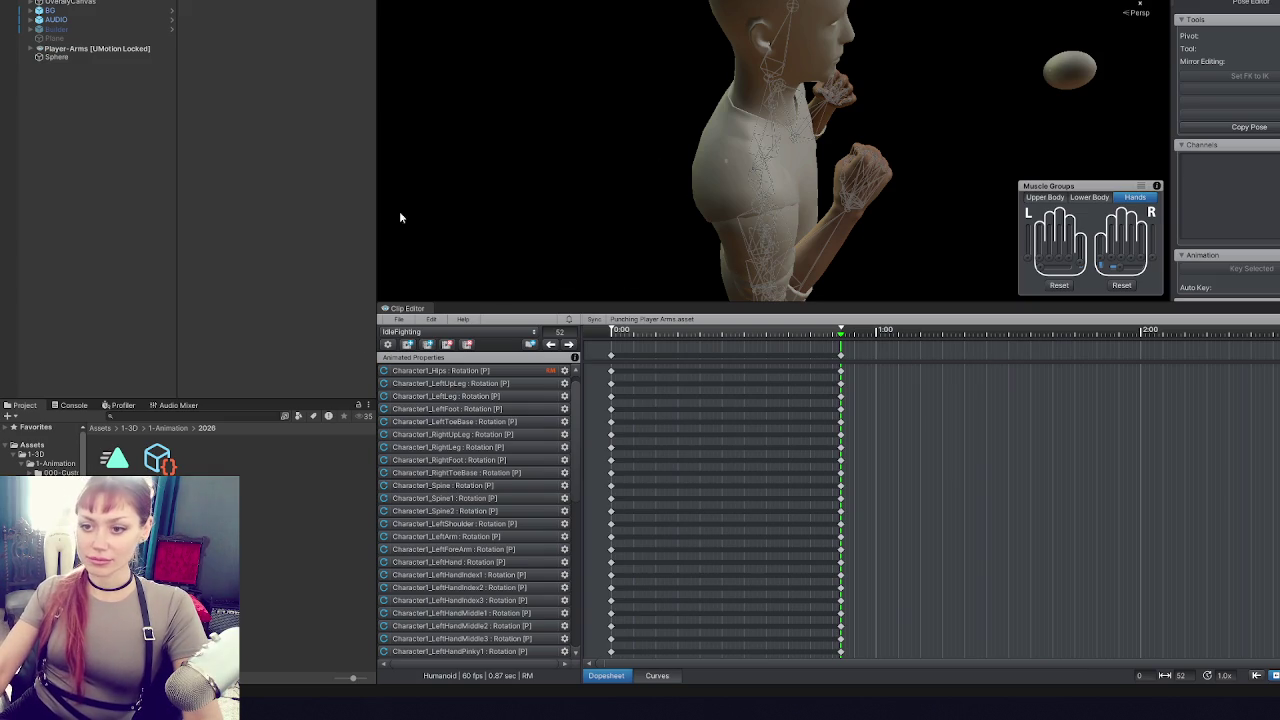
- Export the current IdleFighting clip and dismiss the export log
click(400, 331)
click(400, 322)
click(400, 319)
mouse_move(520, 415)
click(590, 418)
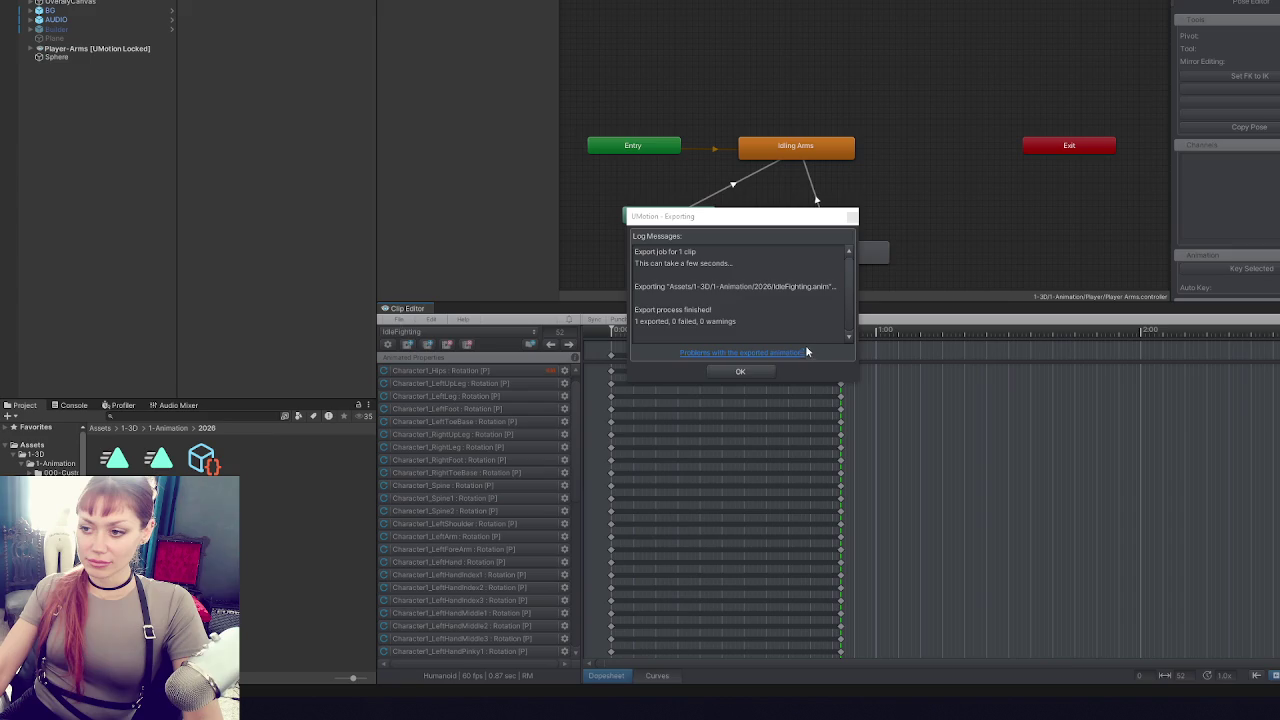
click(740, 371)
- Export all three clips, then check the Idling Arms and Punching 3 0 states
click(400, 319)
mouse_move(531, 418)
click(595, 429)
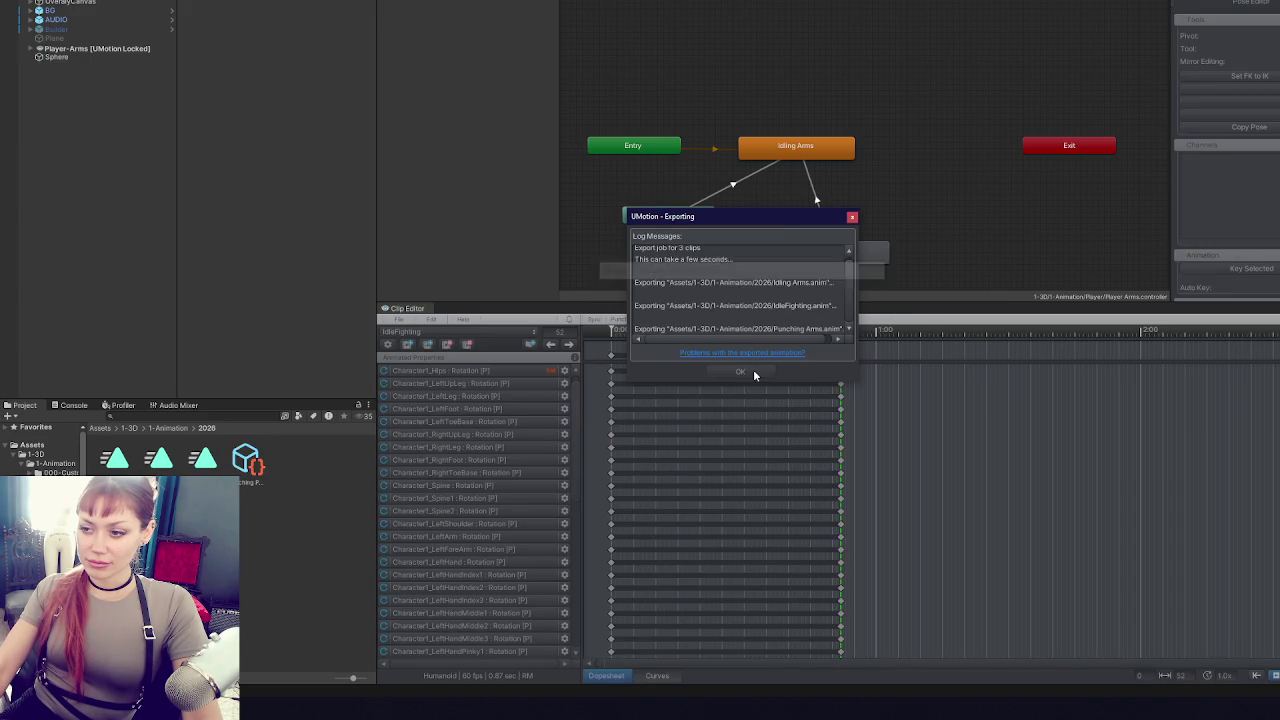
click(748, 371)
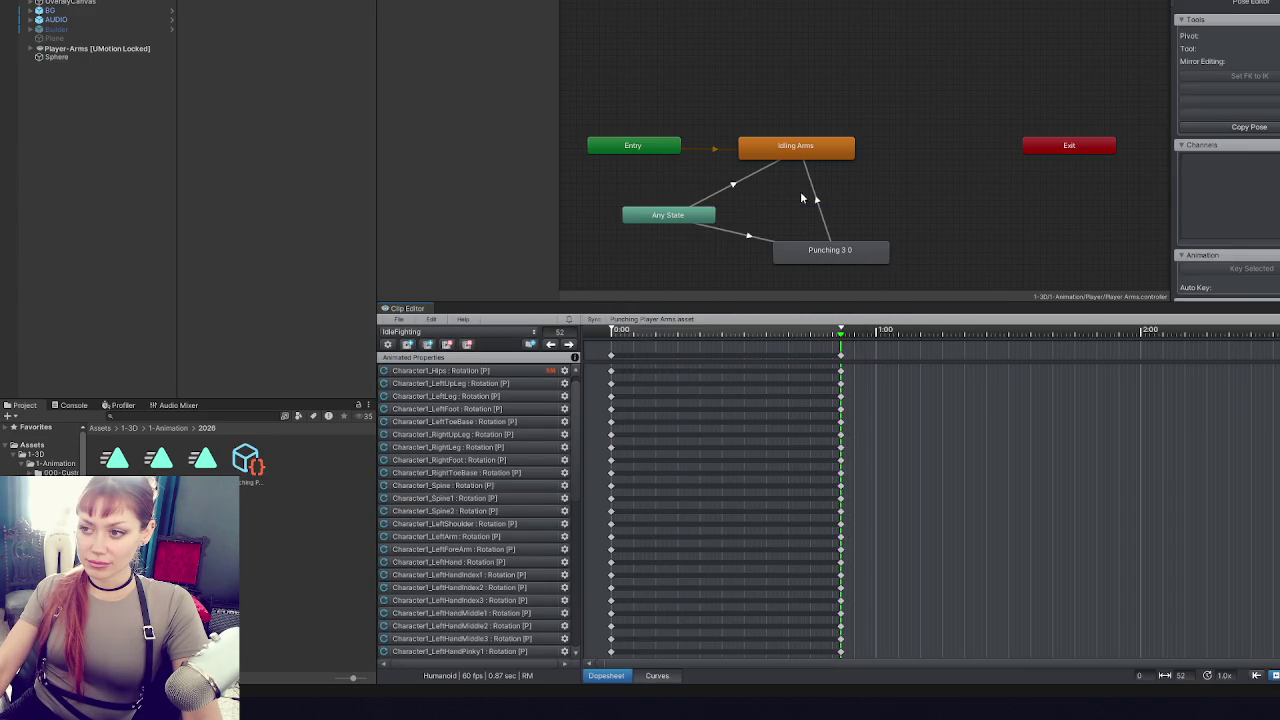
click(795, 147)
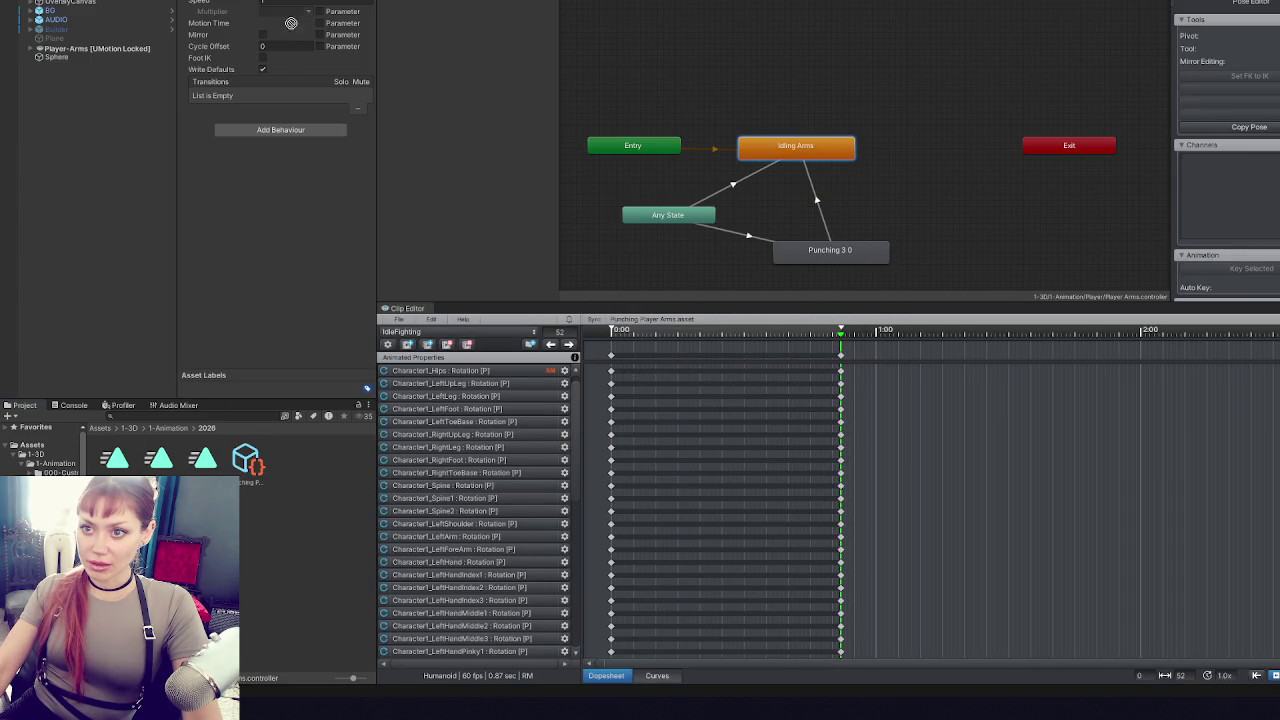
click(810, 262)
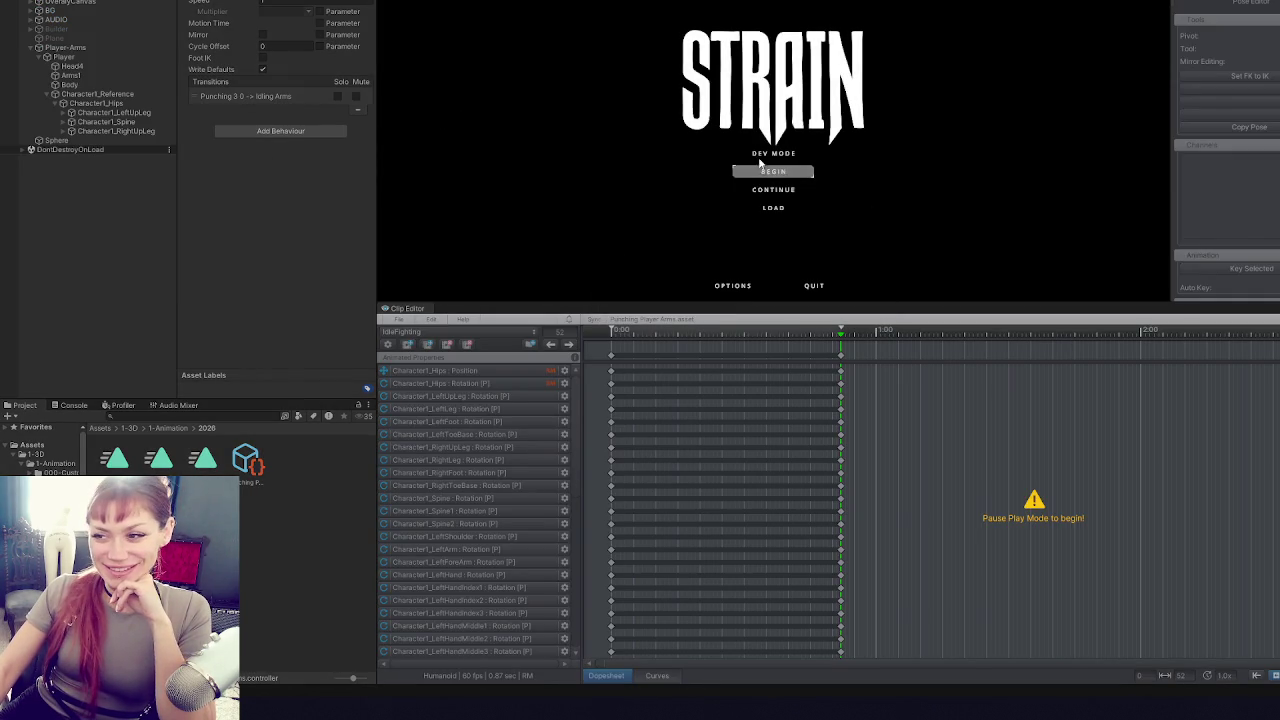
- Play in Dev Mode with a maximized game view, walk toward the gate punching, then pause
click(779, 154)
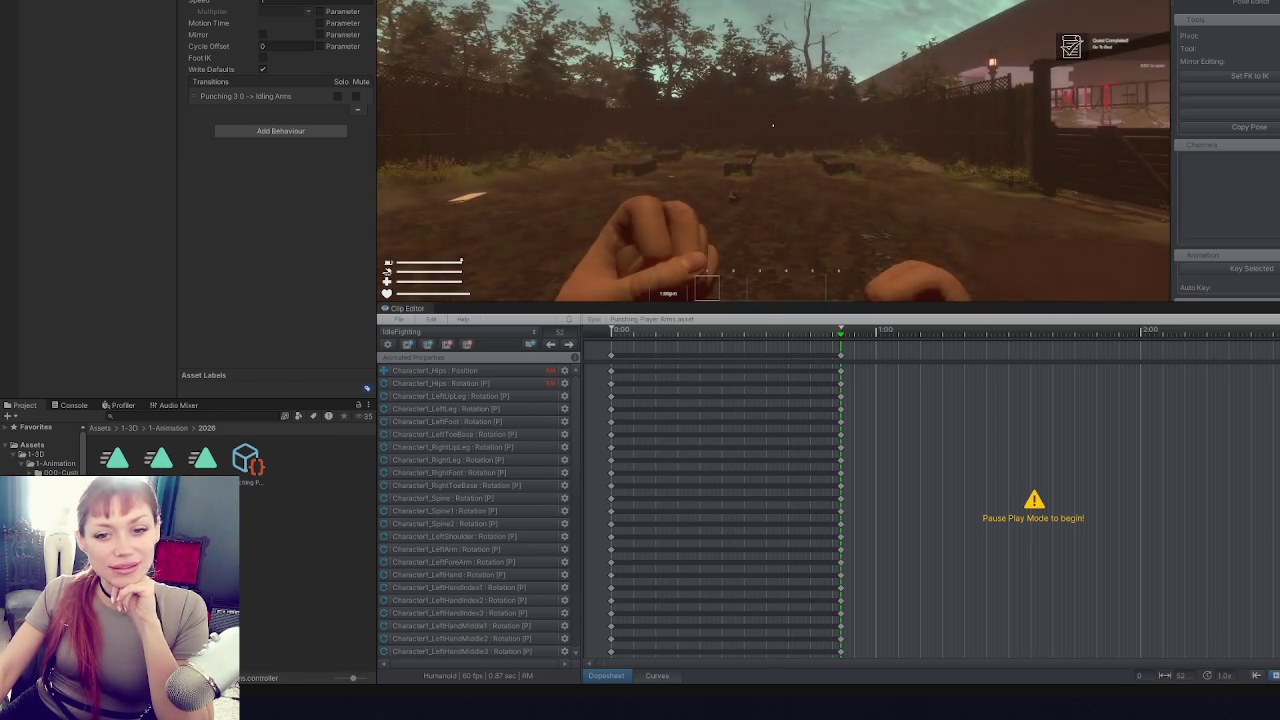
key(Escape)
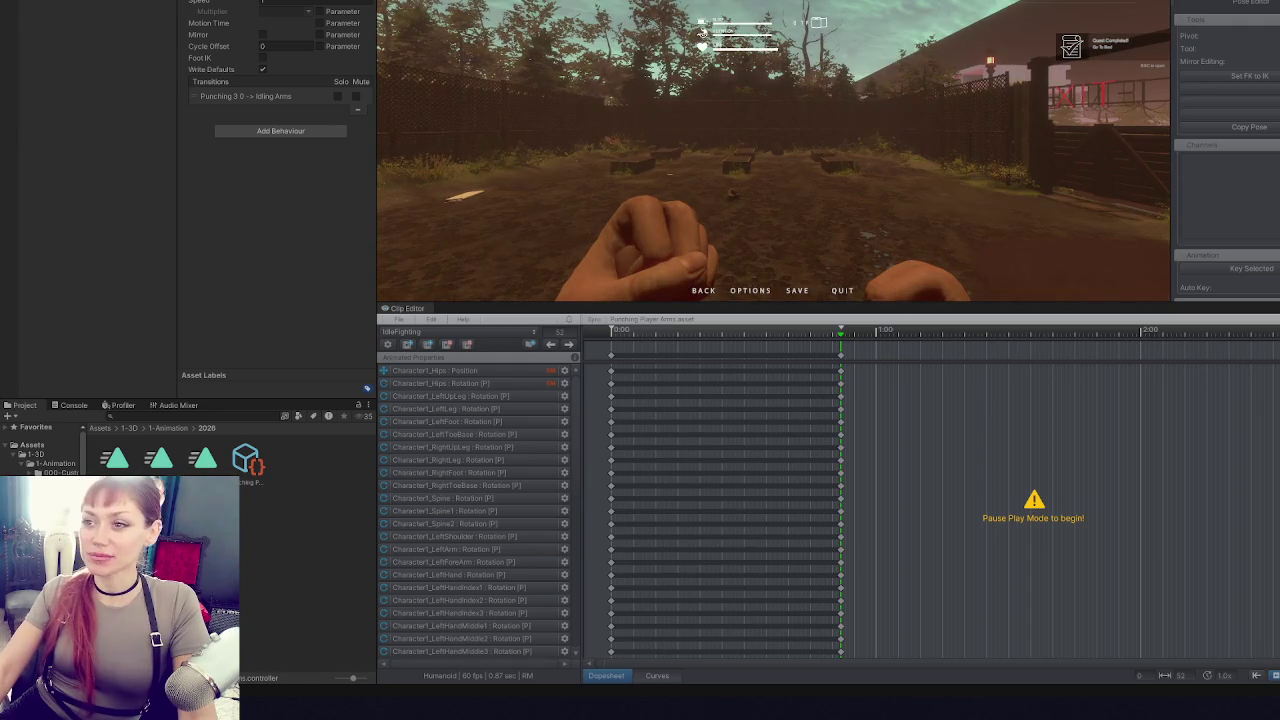
key(shift+space)
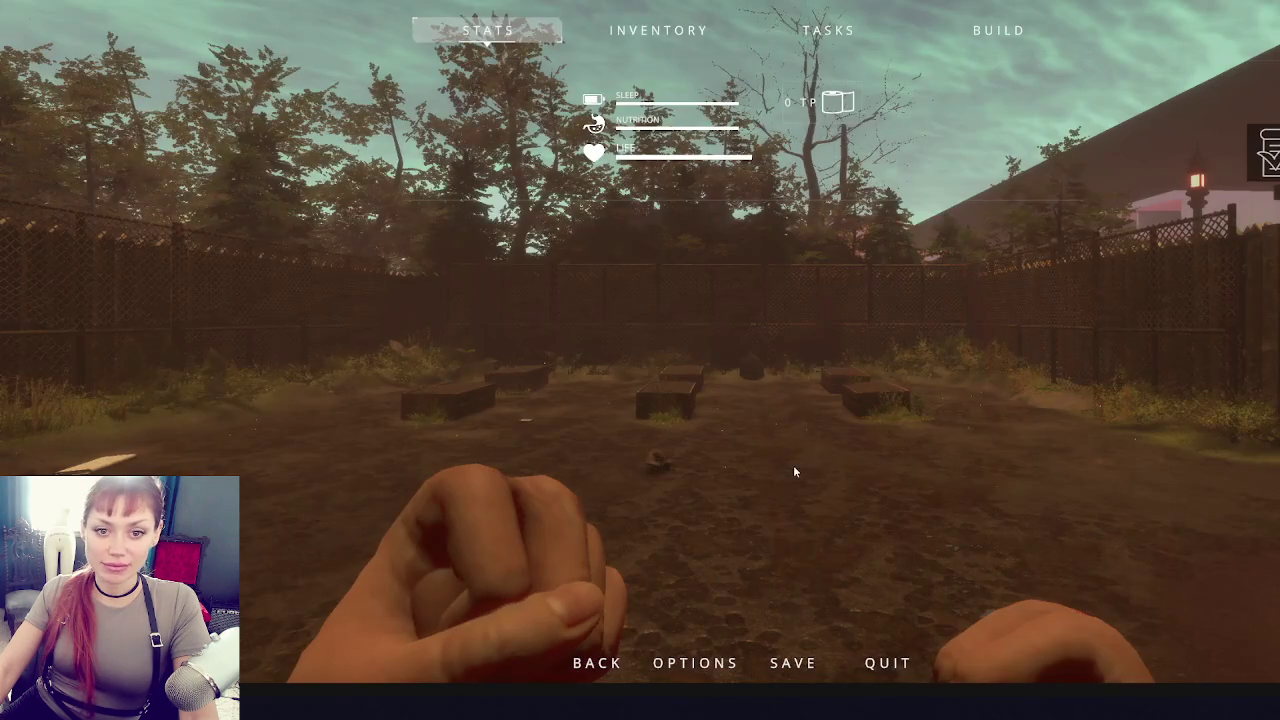
key(Escape)
key(w)
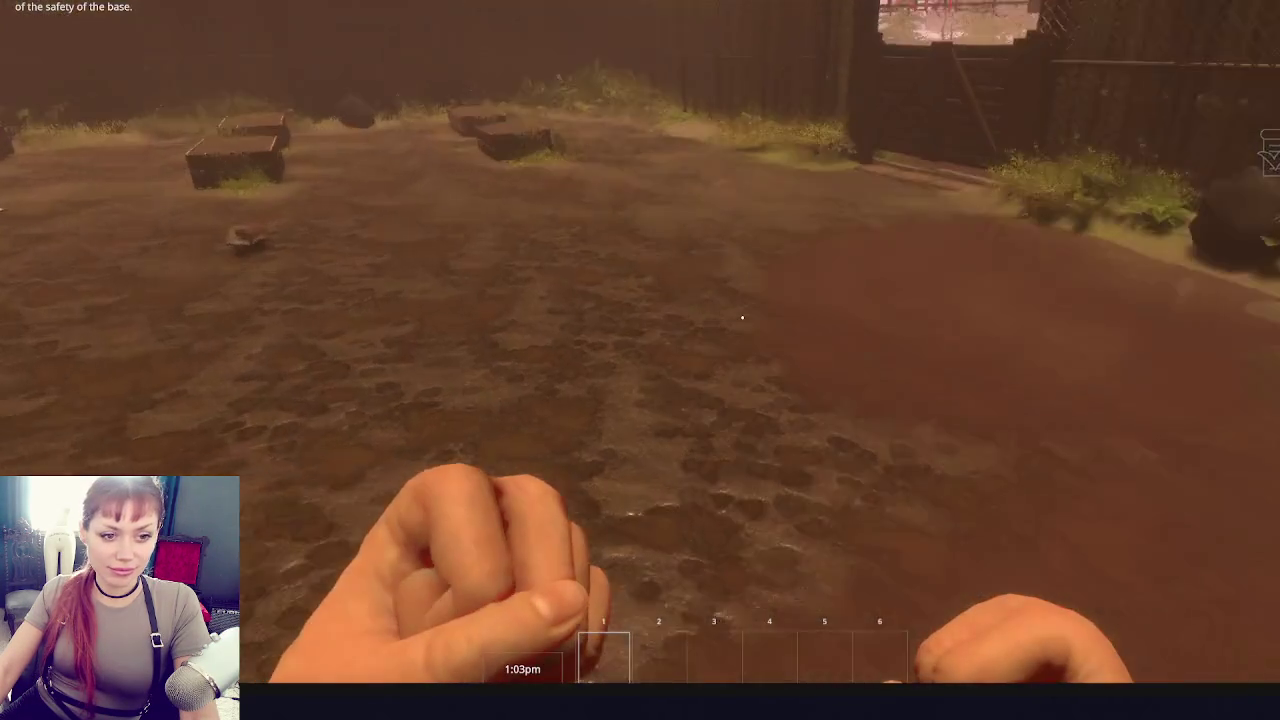
mouse_move(742, 318)
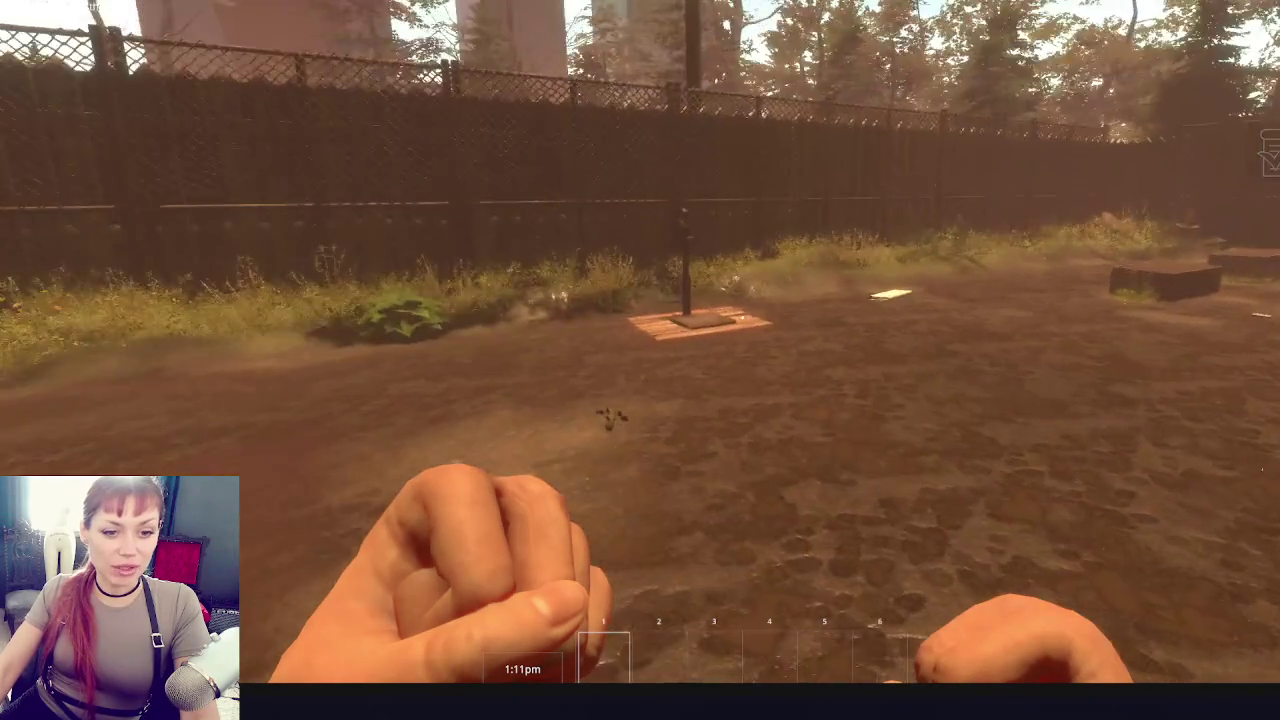
key(Escape)
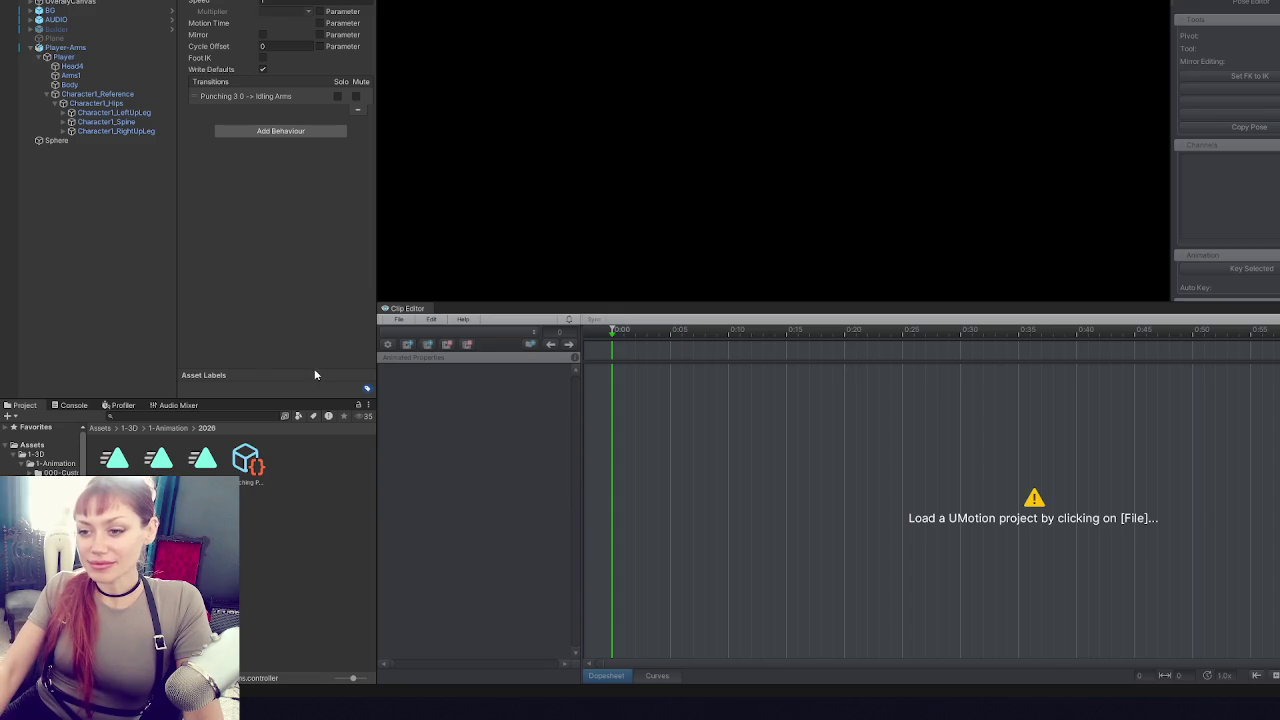
- Reopen the recent Punching Player Arms project, keep IdleFighting selected, and go to frame 0
click(398, 319)
mouse_move(428, 374)
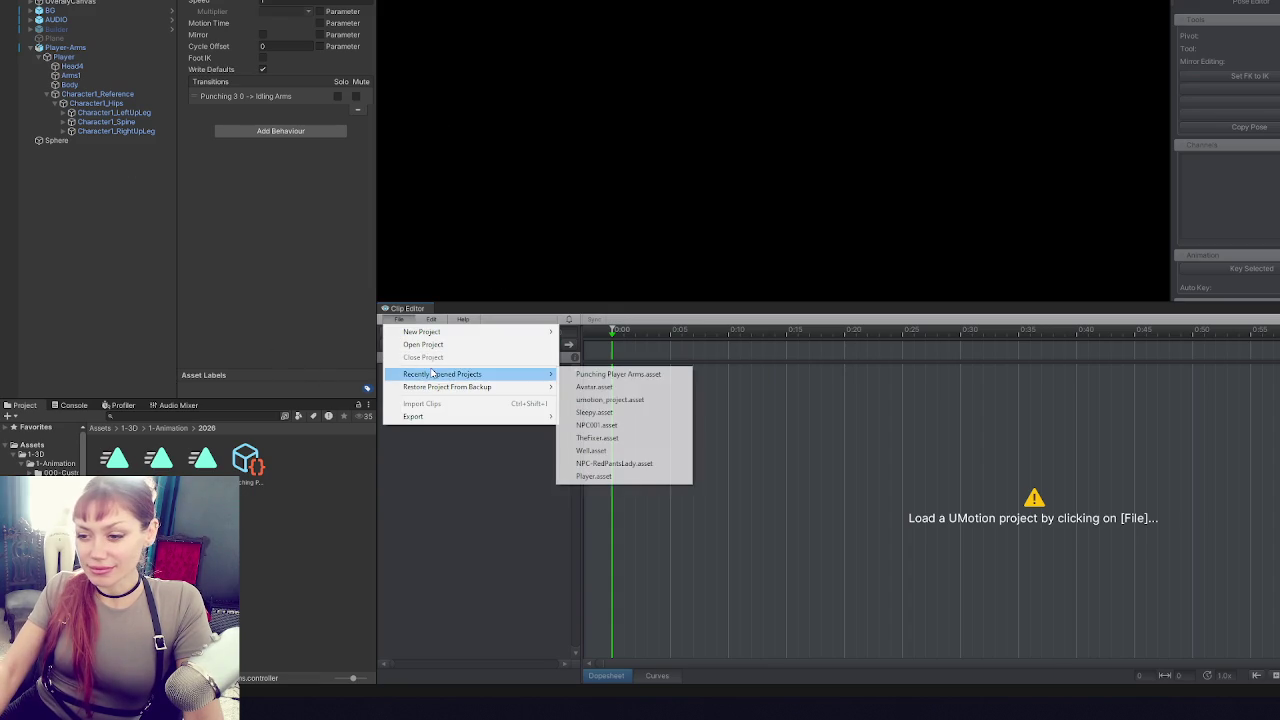
click(620, 374)
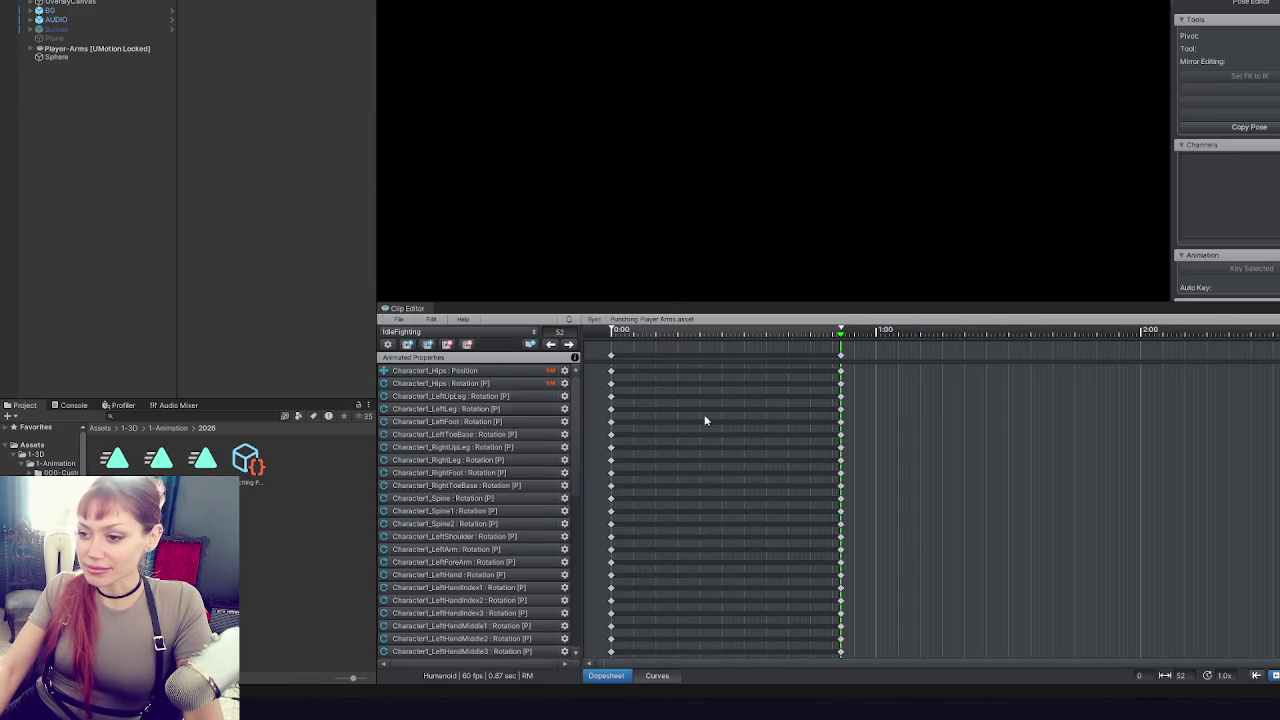
click(404, 332)
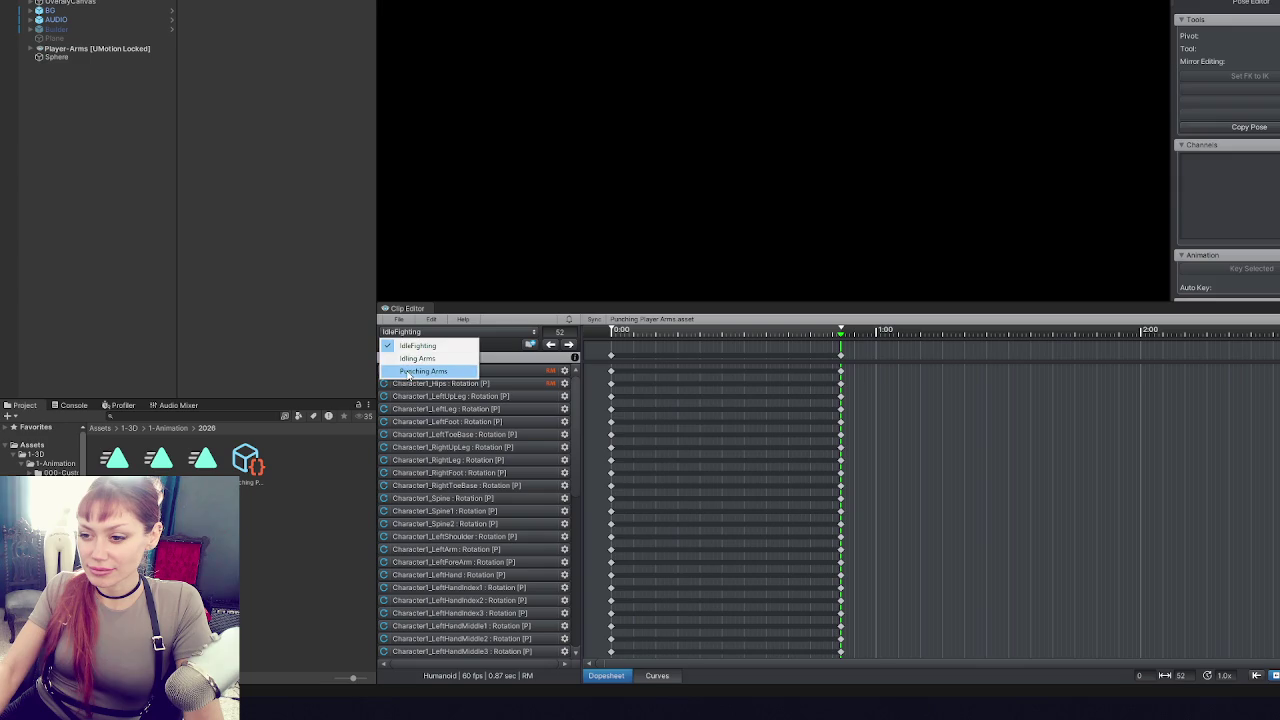
click(410, 341)
click(588, 331)
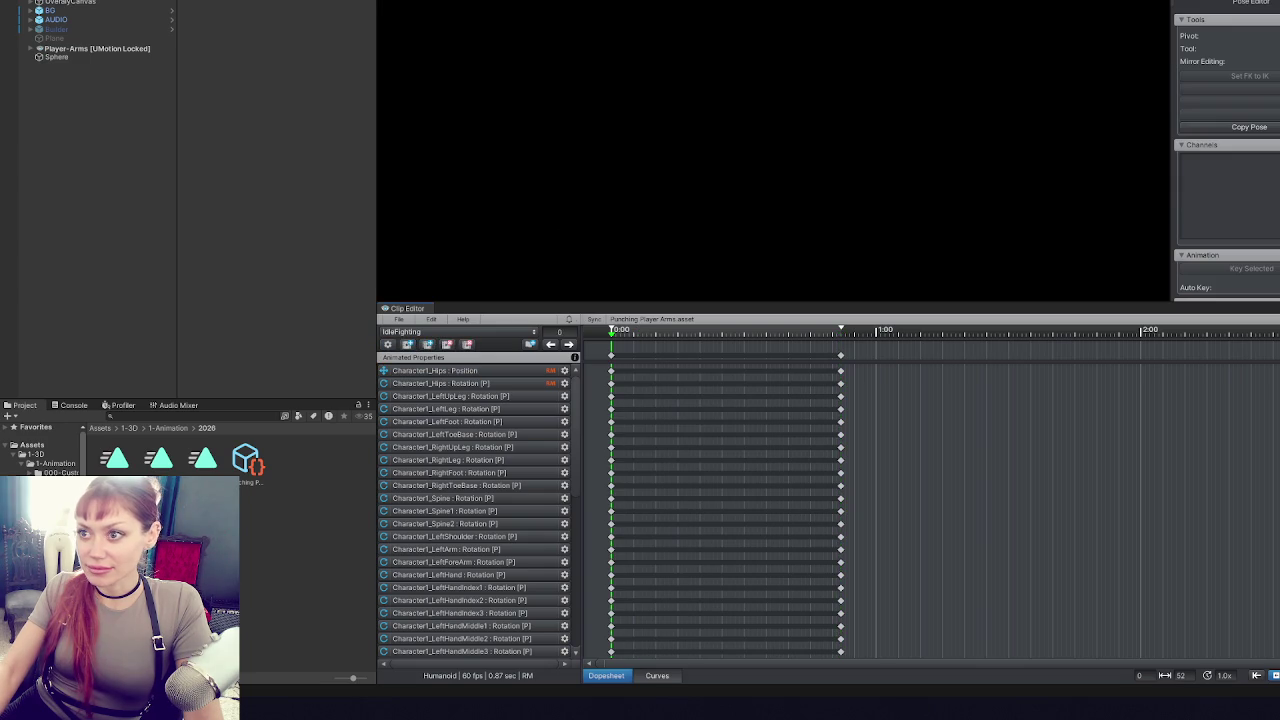
- Select the right arm joint and rotate it into a new pose
mouse_move(628, 73)
mouse_down()
mouse_move(858, 103)
mouse_move(906, 148)
mouse_move(722, 177)
mouse_move(688, 167)
mouse_up()
mouse_move(655, 108)
mouse_down()
mouse_move(857, 43)
mouse_move(790, 60)
mouse_move(835, 12)
mouse_move(400, 25)
mouse_move(720, 94)
mouse_move(771, 57)
mouse_move(589, 168)
mouse_move(633, 188)
mouse_move(644, 150)
mouse_move(596, 186)
mouse_up()
click(612, 155)
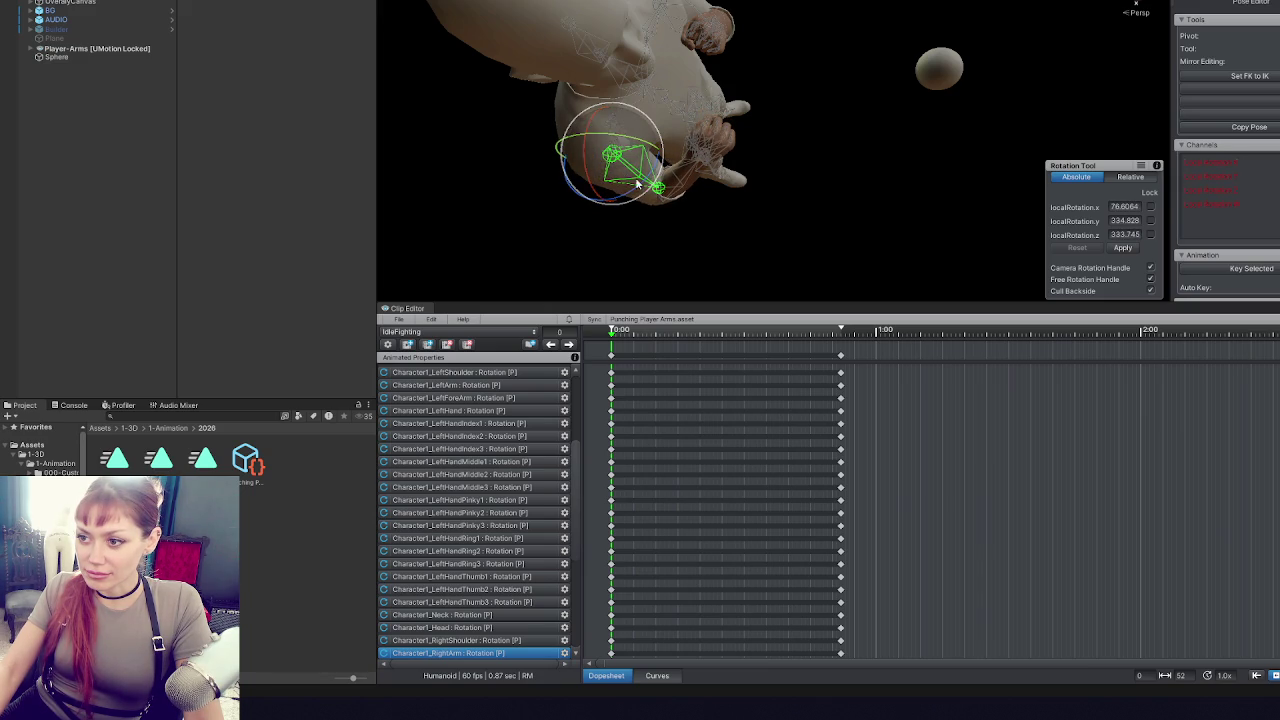
click(698, 5)
mouse_move(698, 5)
mouse_down()
mouse_move(904, 69)
mouse_move(852, 70)
mouse_move(815, 95)
mouse_move(838, 117)
mouse_move(852, 82)
mouse_move(858, 107)
mouse_up()
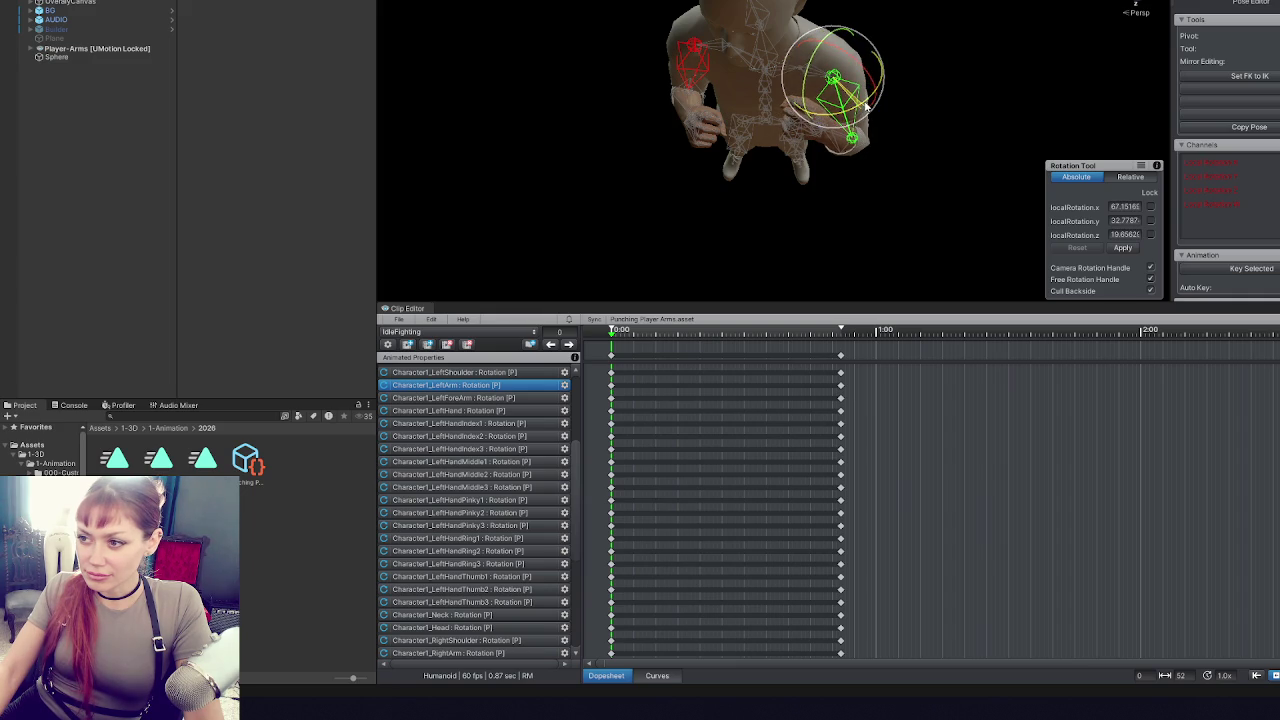
click(700, 60)
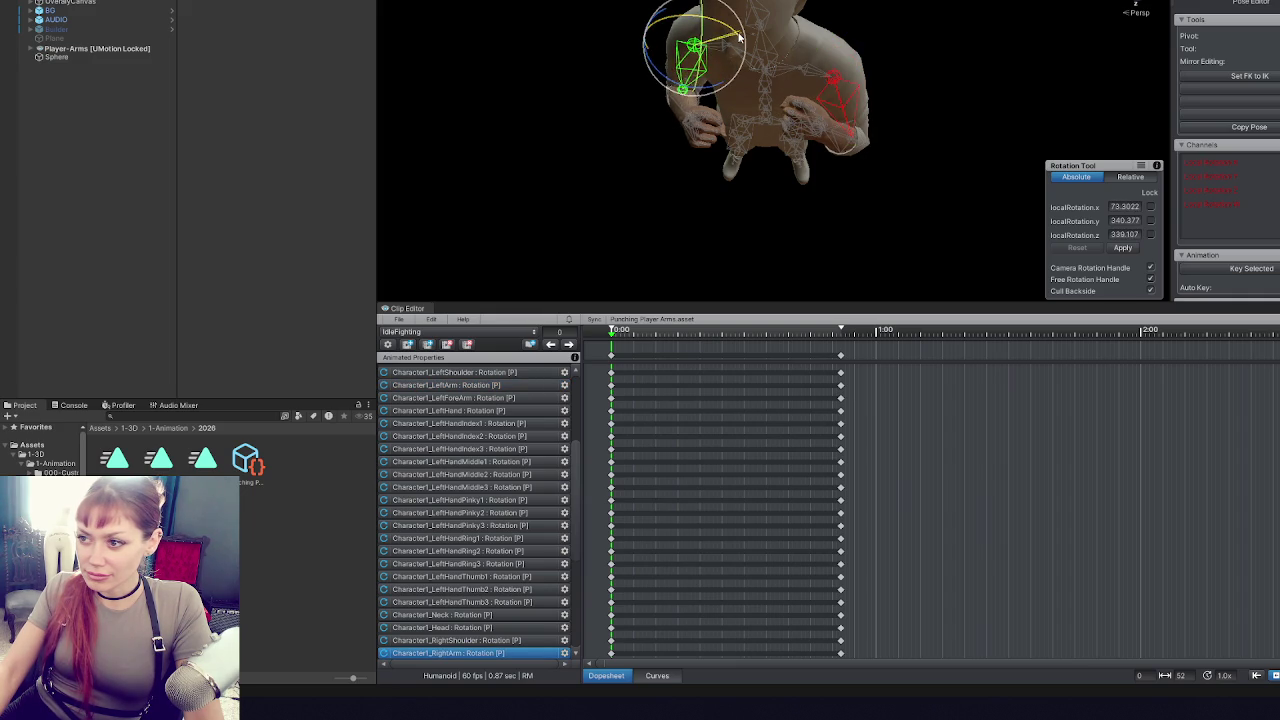
drag(713, 90, 706, 98)
- Select all bones and compare IdleFighting's key poses at frames 0 and 52
key(ctrl+a)
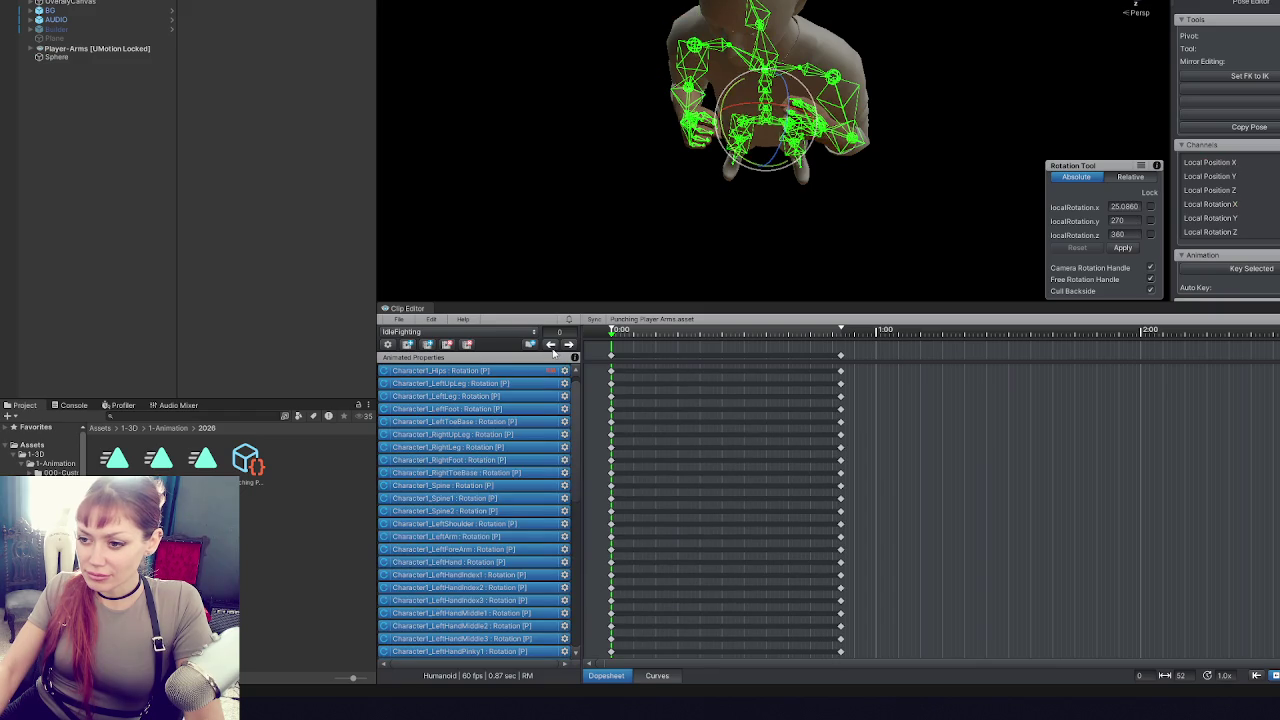
click(568, 345)
click(552, 345)
click(568, 344)
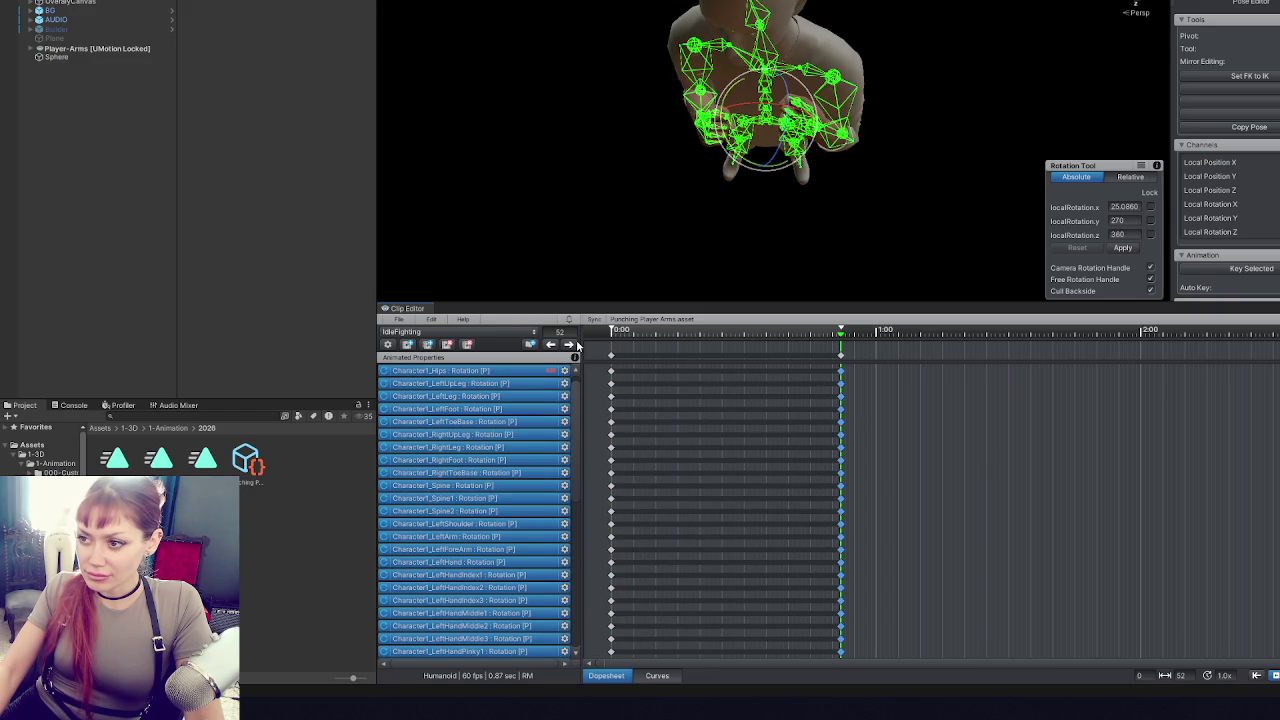
click(550, 345)
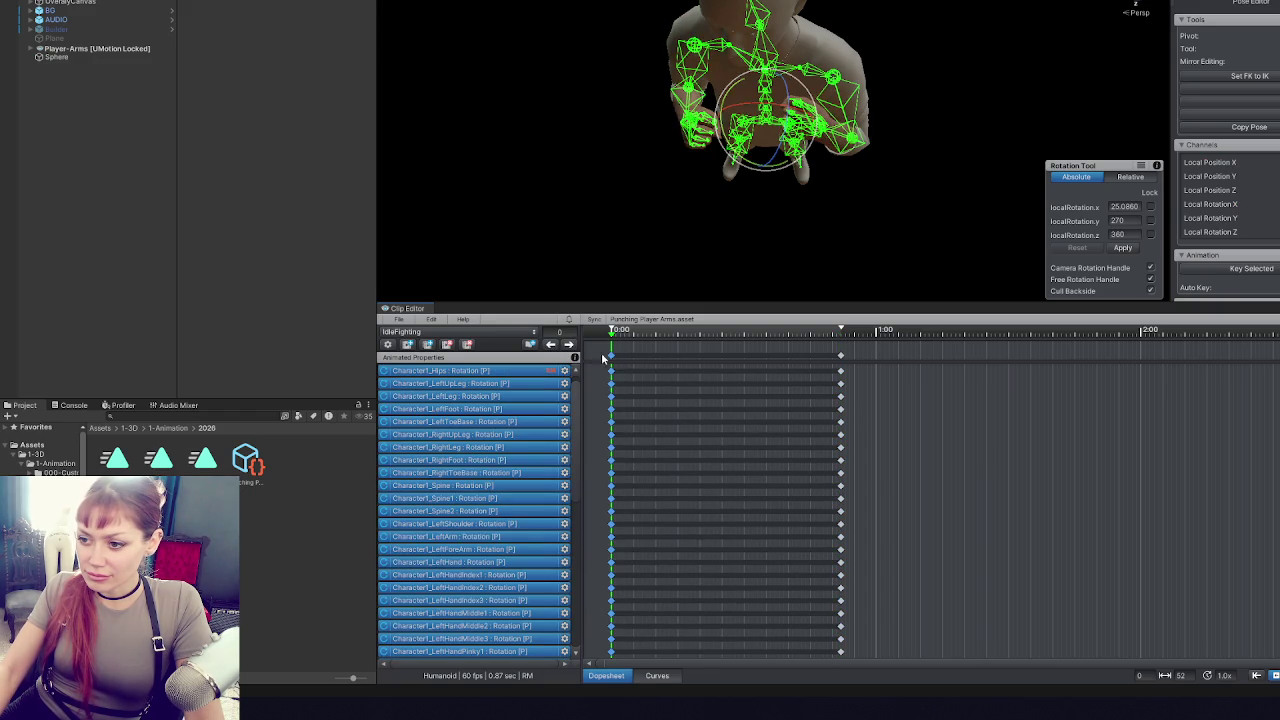
click(570, 345)
- Switch the clip editor to the Punching Arms clip, keeping the rotate tool active
key(w)
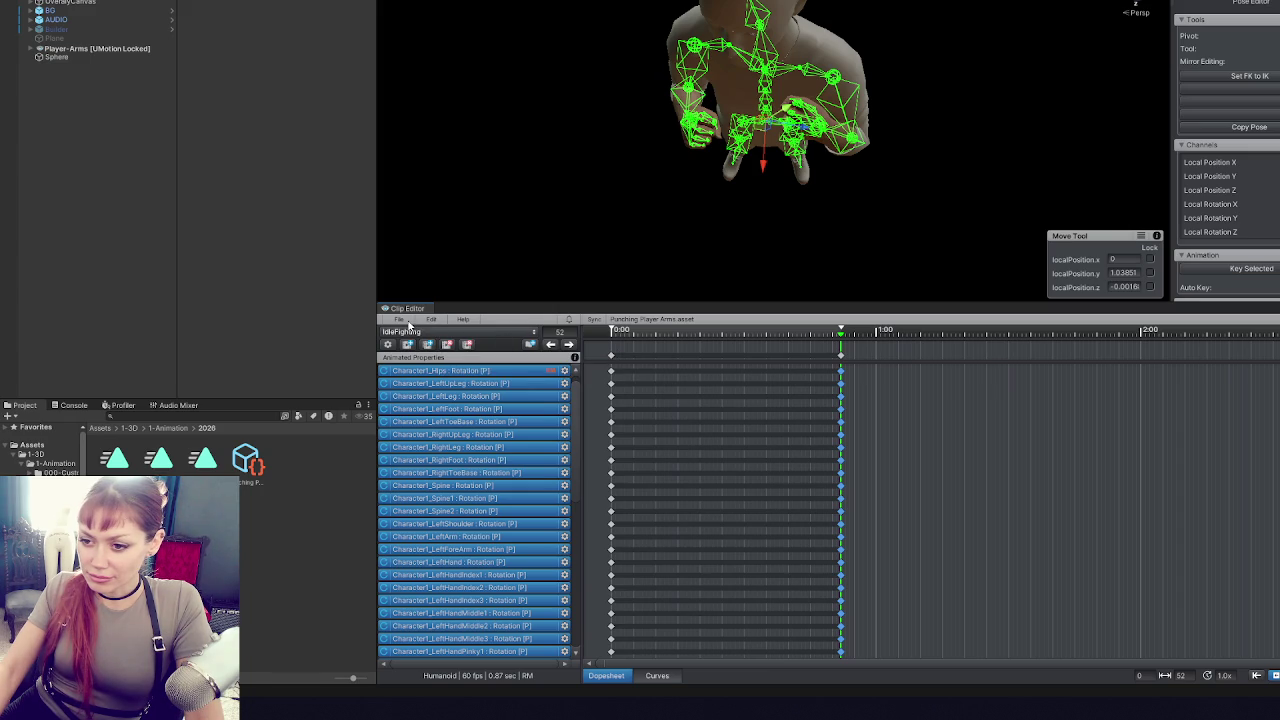
click(420, 333)
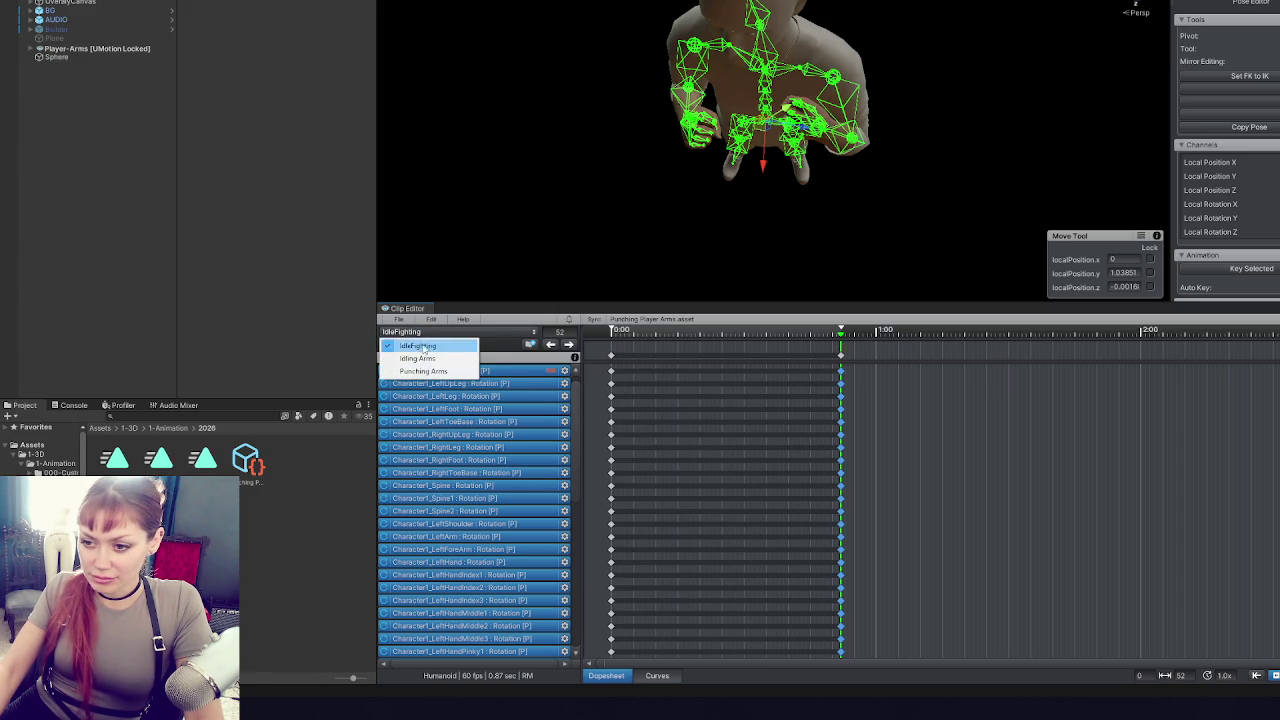
click(425, 366)
key(e)
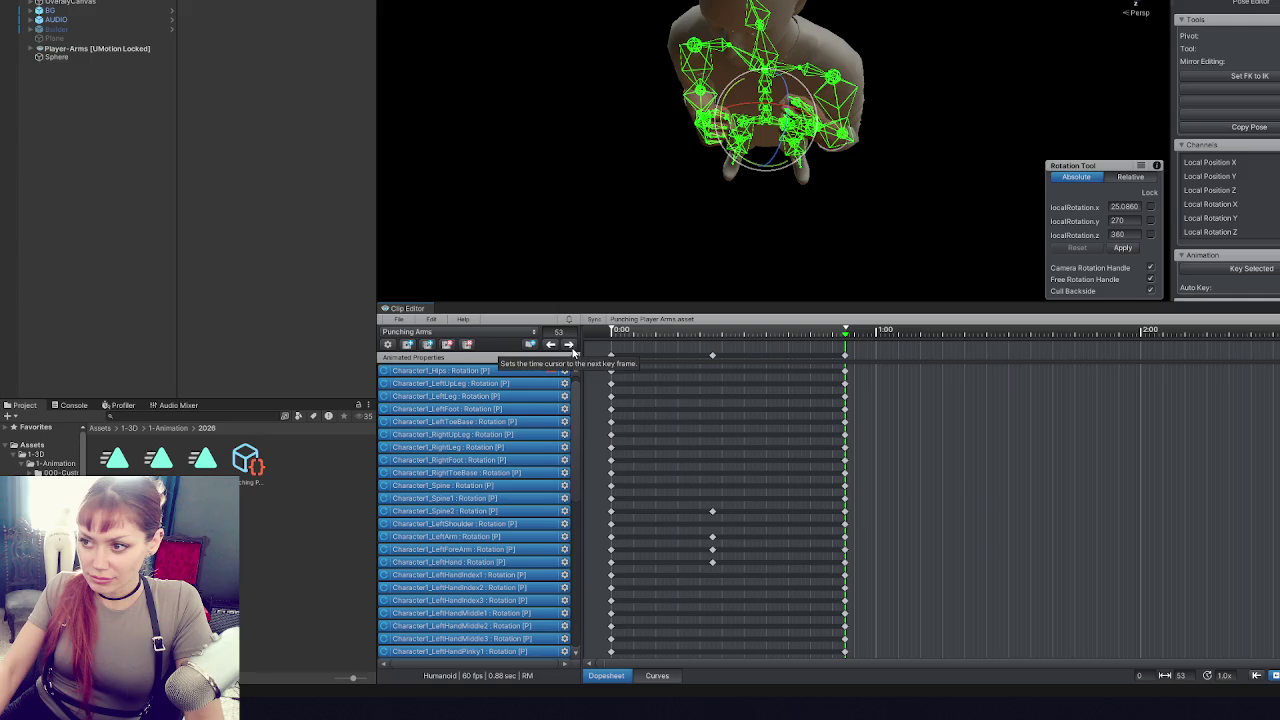
- Return to frame 0 and delete the old exported .anim files from the 2026 folder
click(572, 350)
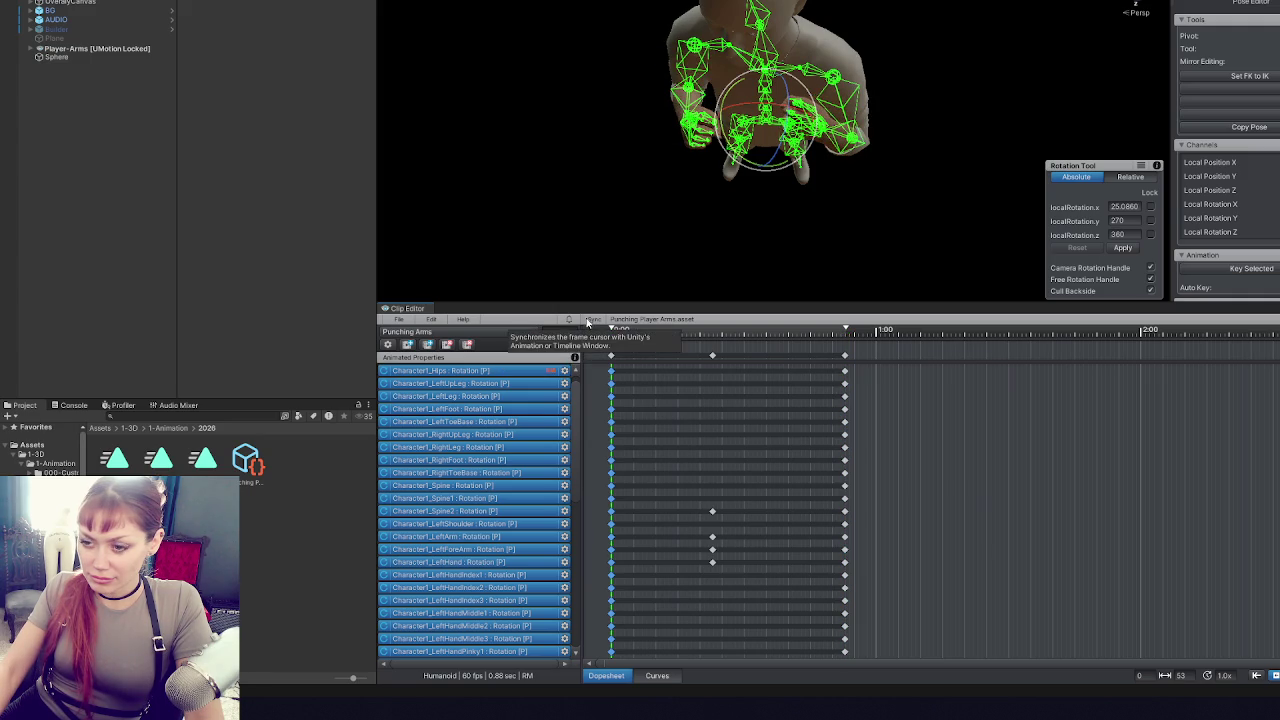
click(202, 458)
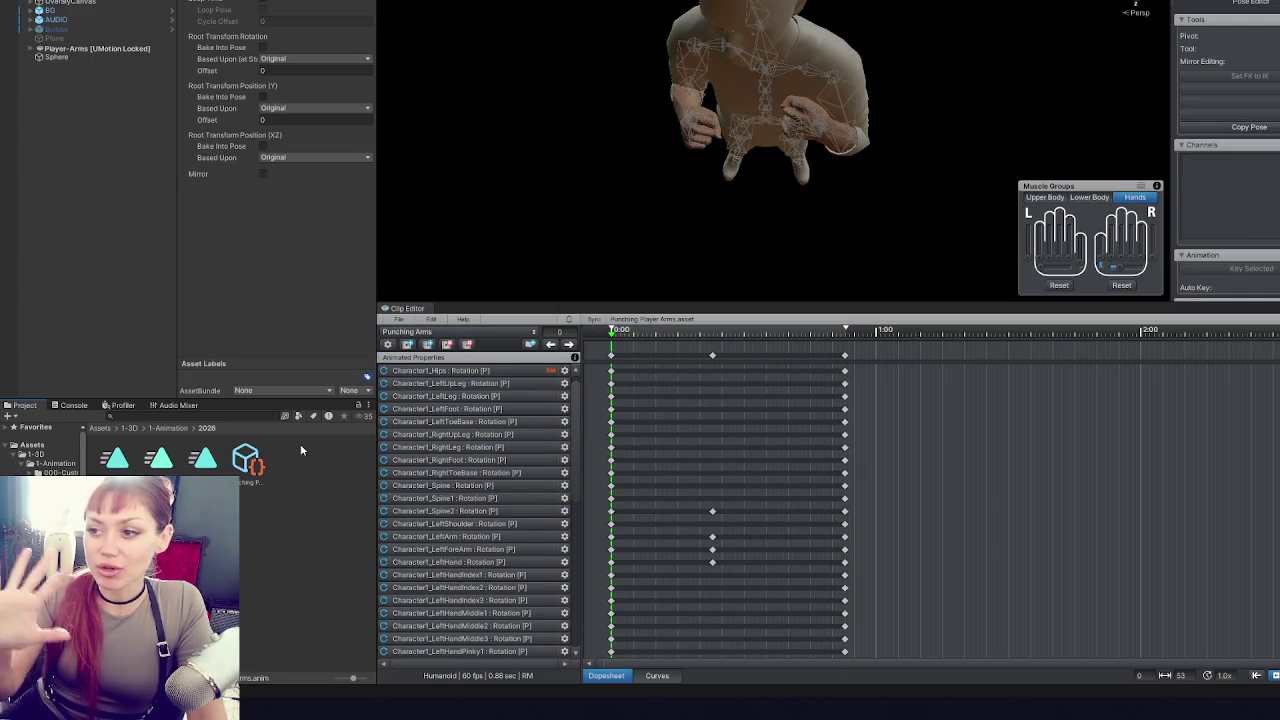
key(Delete)
key(Return)
- Export all three clips (3 exported, 0 failed) and select Idling Arms in the Animator
click(399, 319)
mouse_move(414, 417)
click(582, 429)
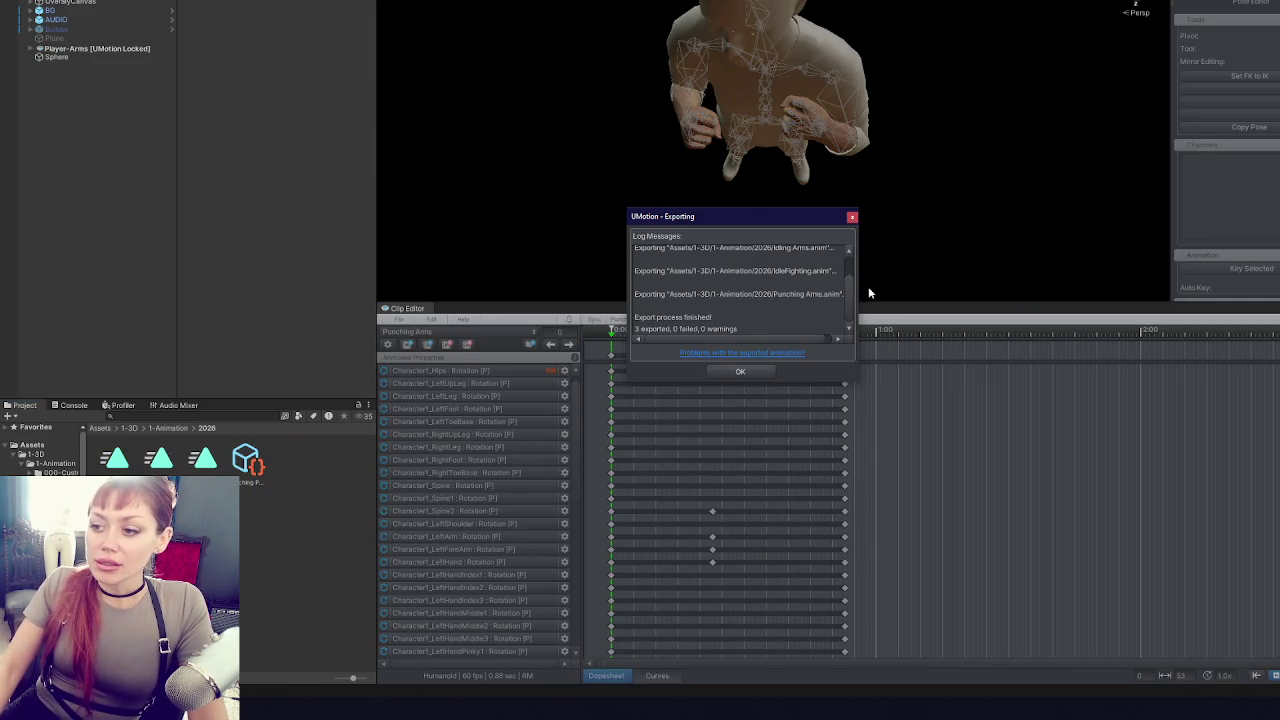
click(736, 371)
click(559, 7)
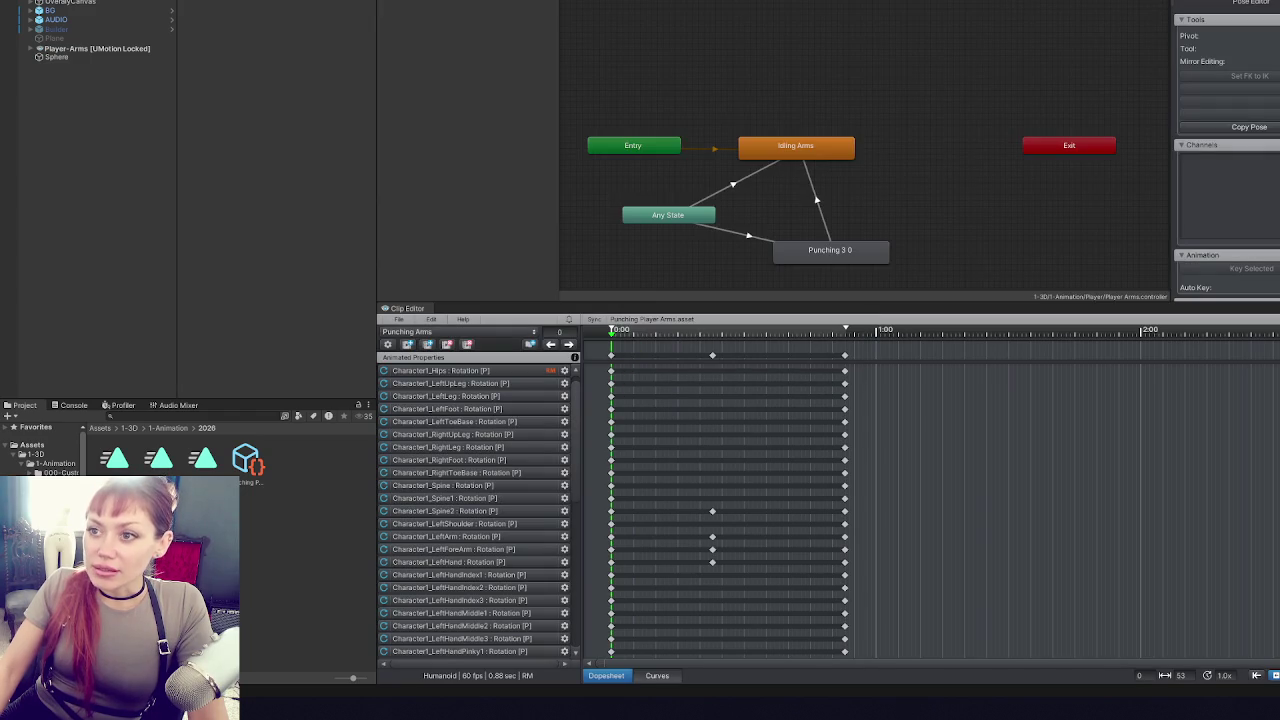
click(812, 146)
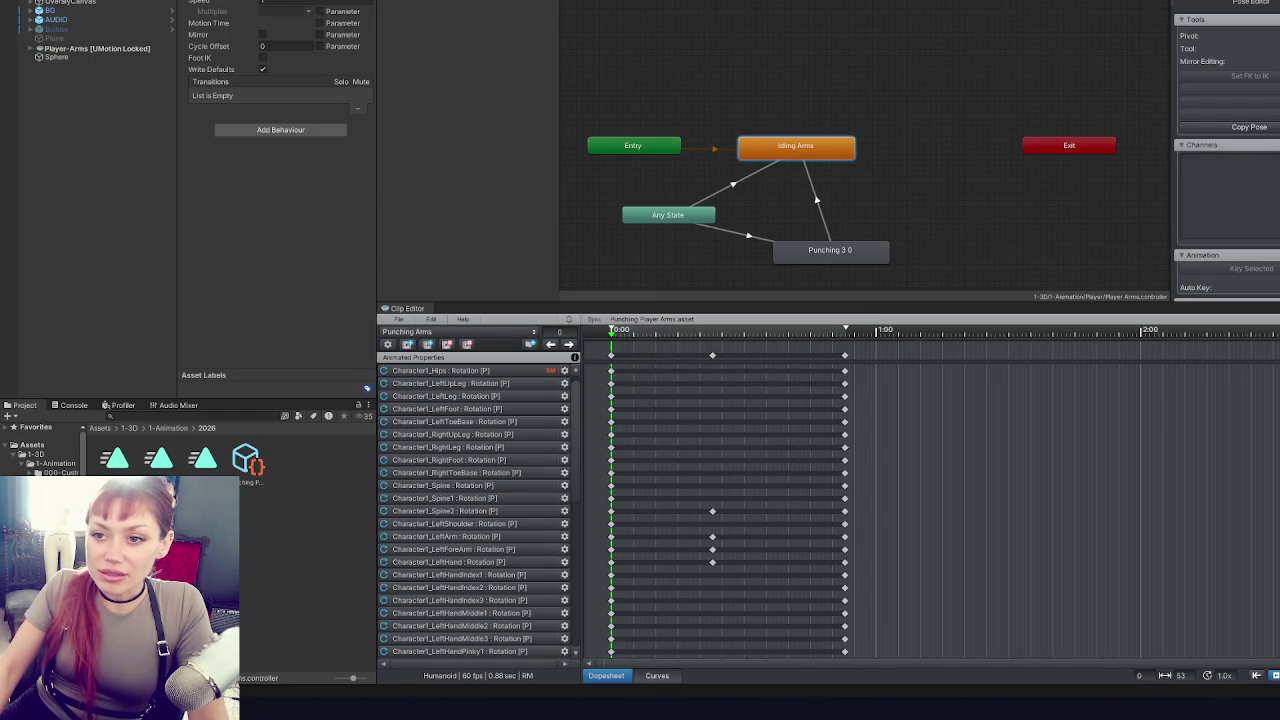
- For the Punching Arms clip, turn off mirroring and bake root height and rotation into pose
click(818, 256)
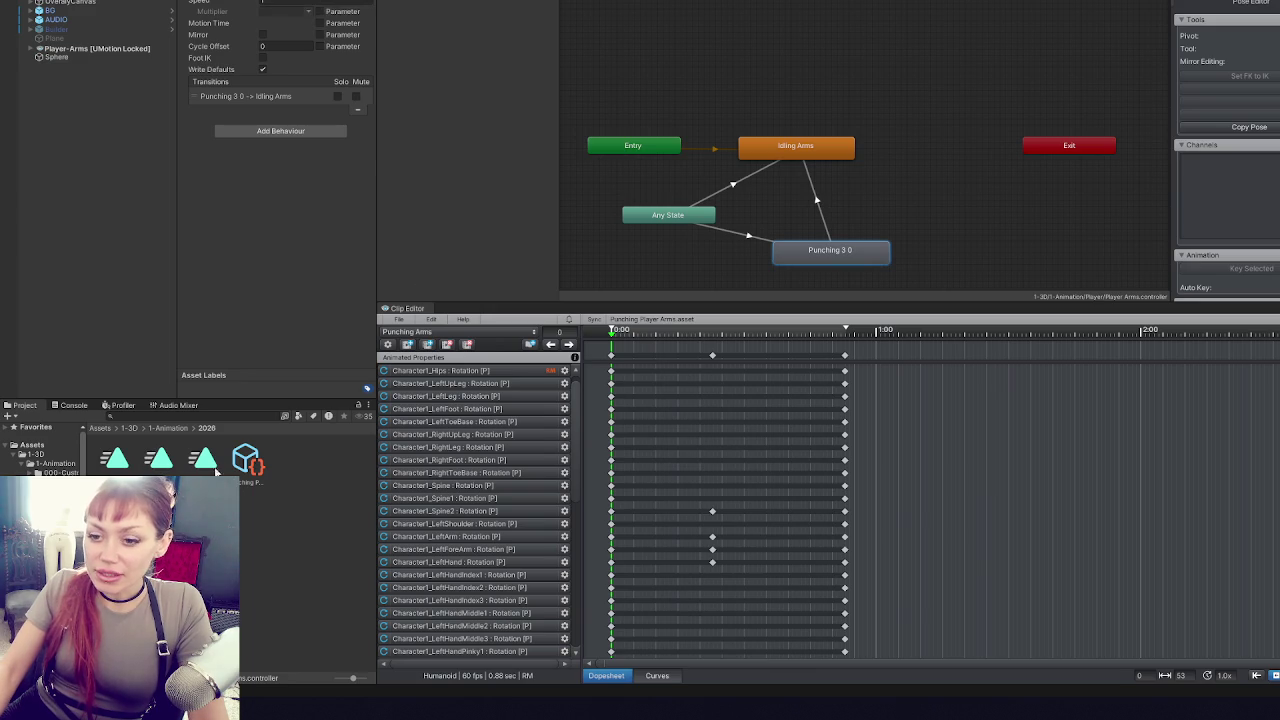
double_click(318, 3)
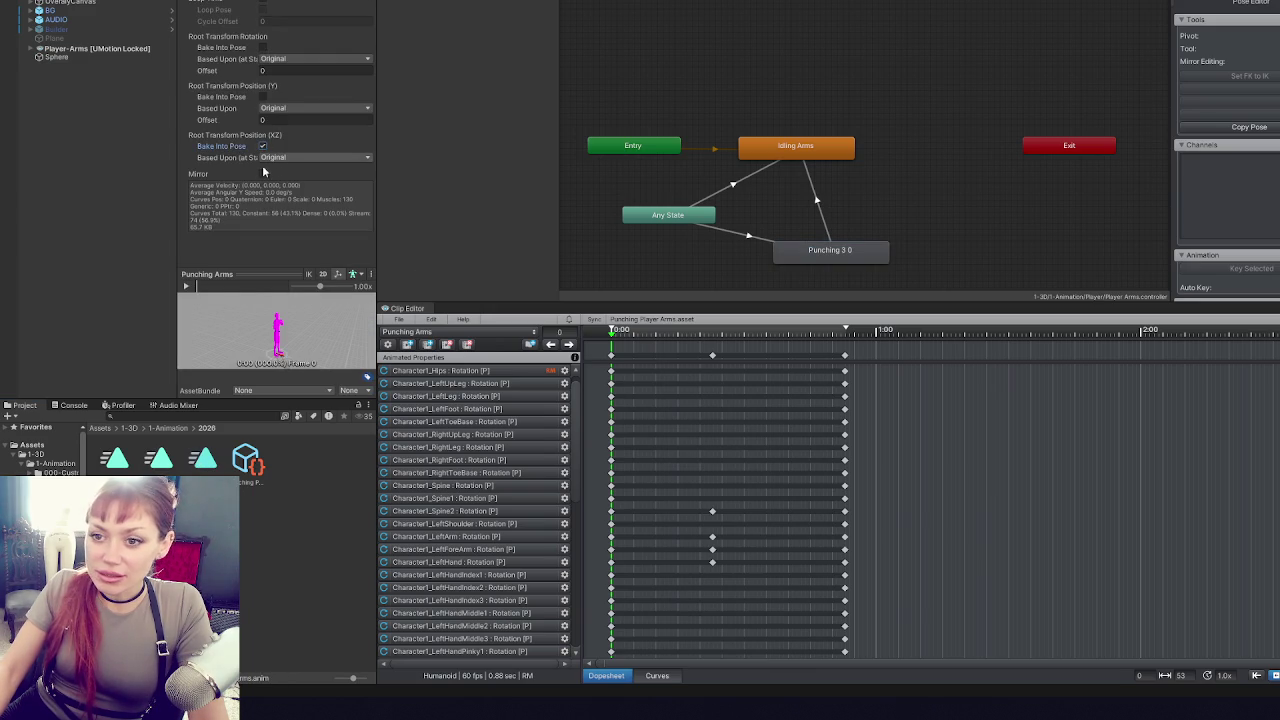
click(262, 174)
click(262, 96)
click(262, 47)
- Make IdleFighting loop its pose and bake its root height and XZ position into pose
click(127, 456)
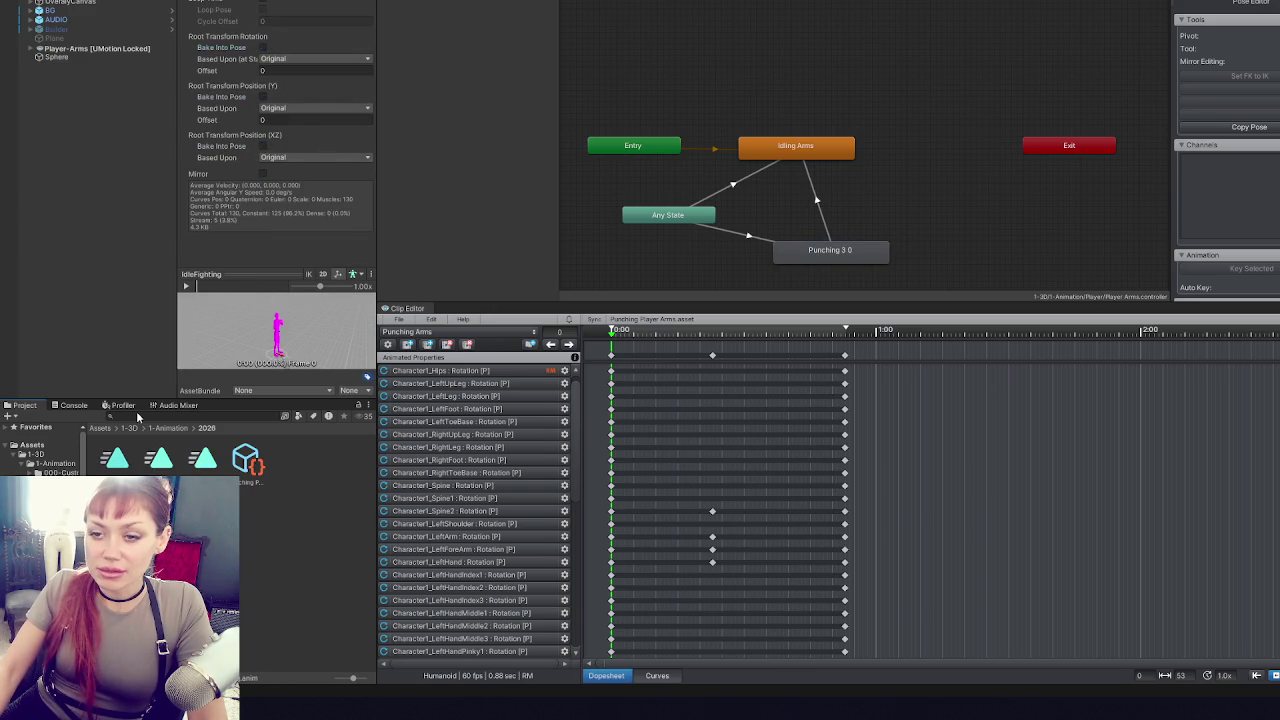
click(264, 2)
click(262, 96)
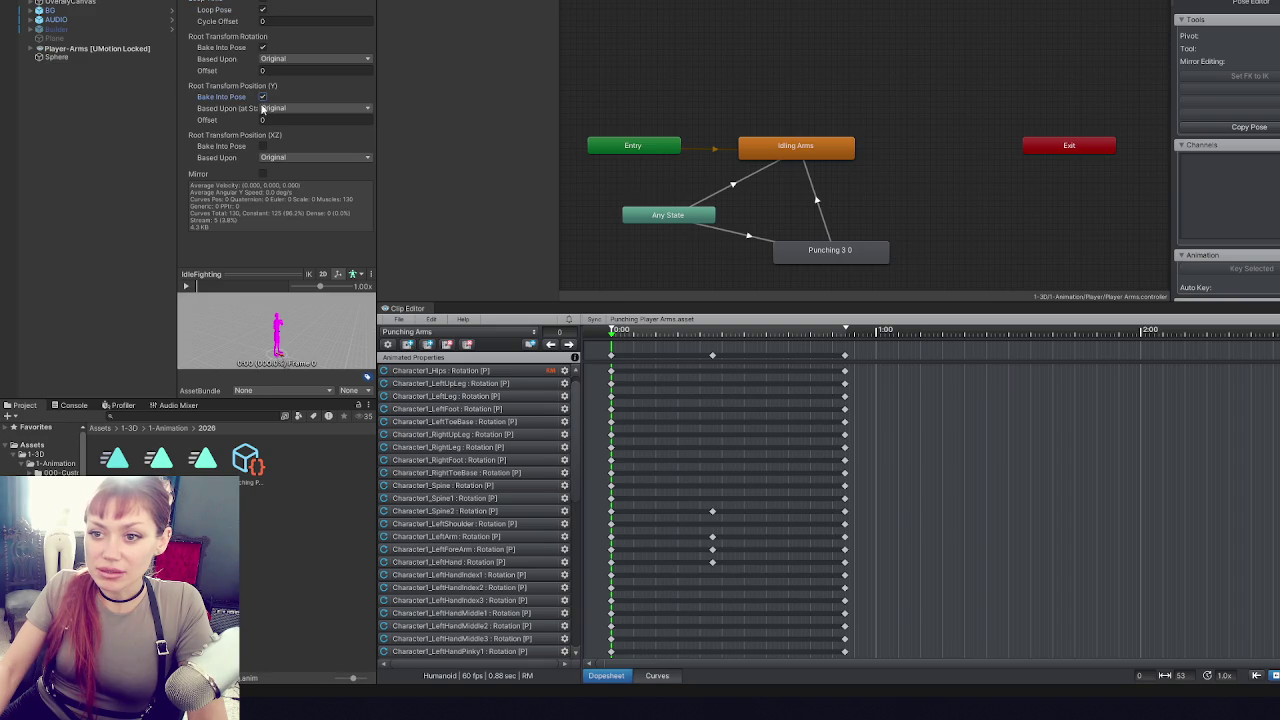
click(263, 147)
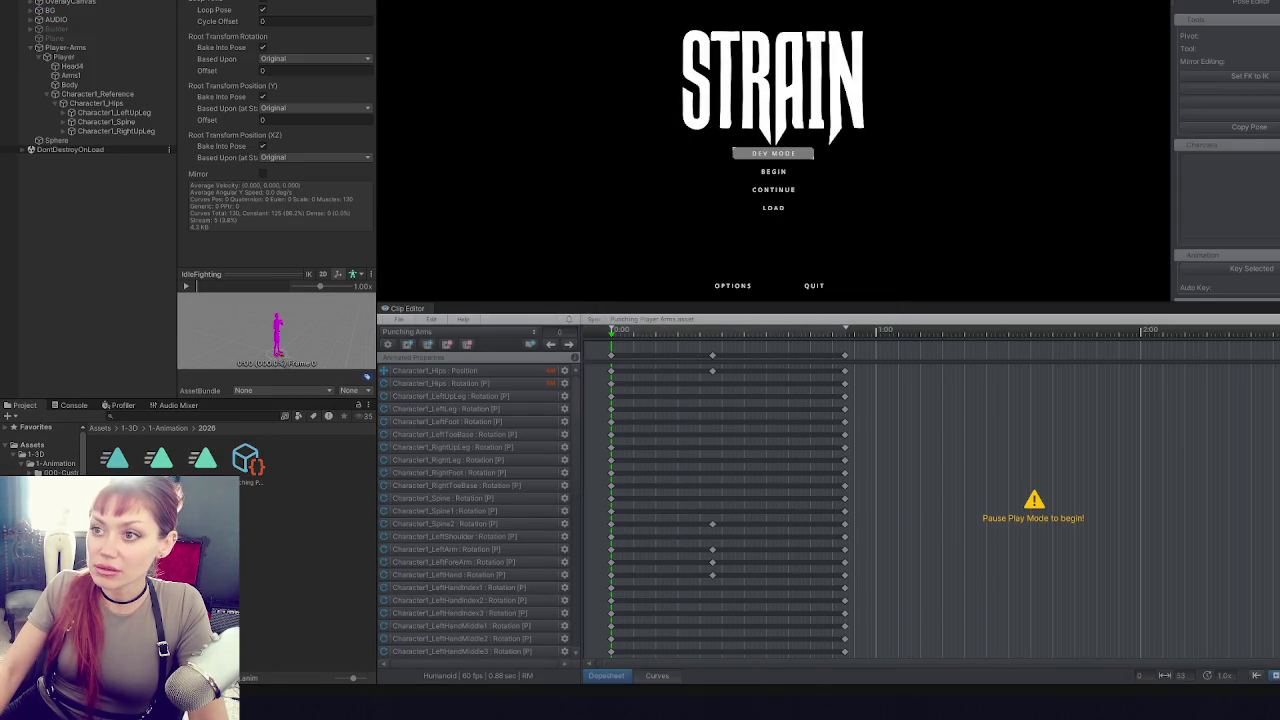
- Maximize the Game view and start STRAIN in DEV MODE from the main menu
key(shift+space)
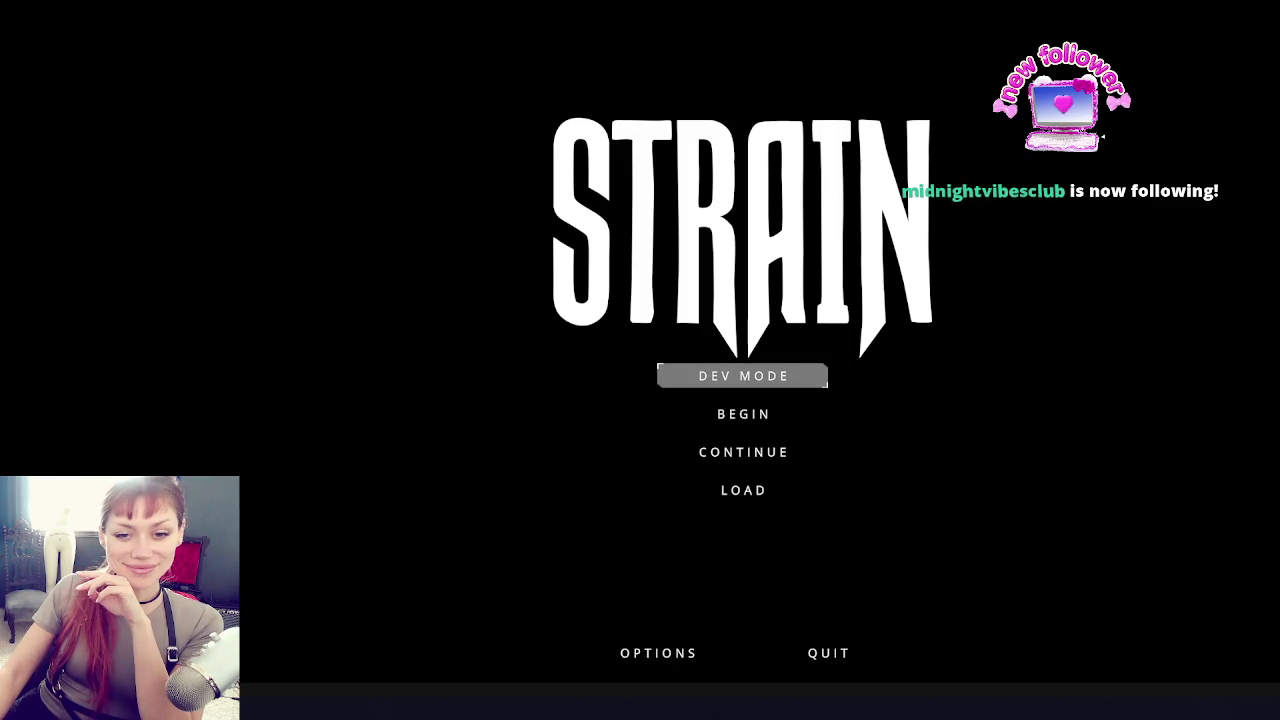
click(778, 384)
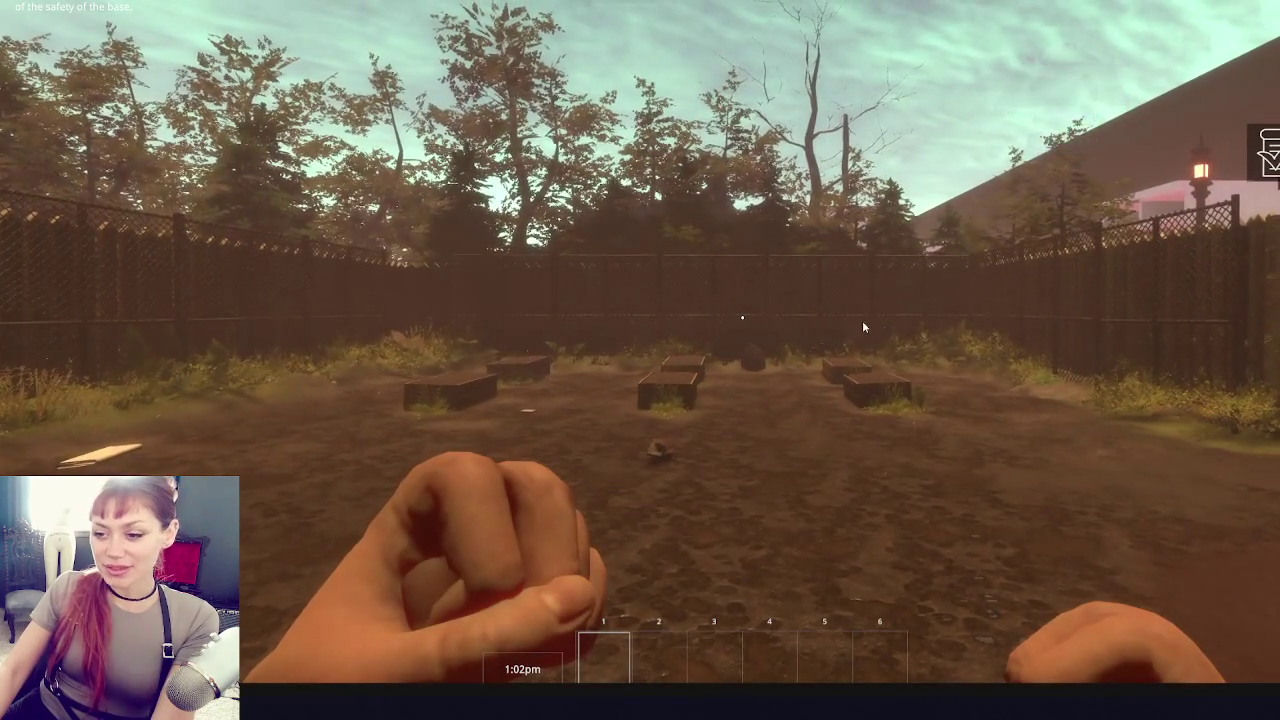
- Throw three test punches toward the crosshair to watch the retimed arm swing
click(862, 320)
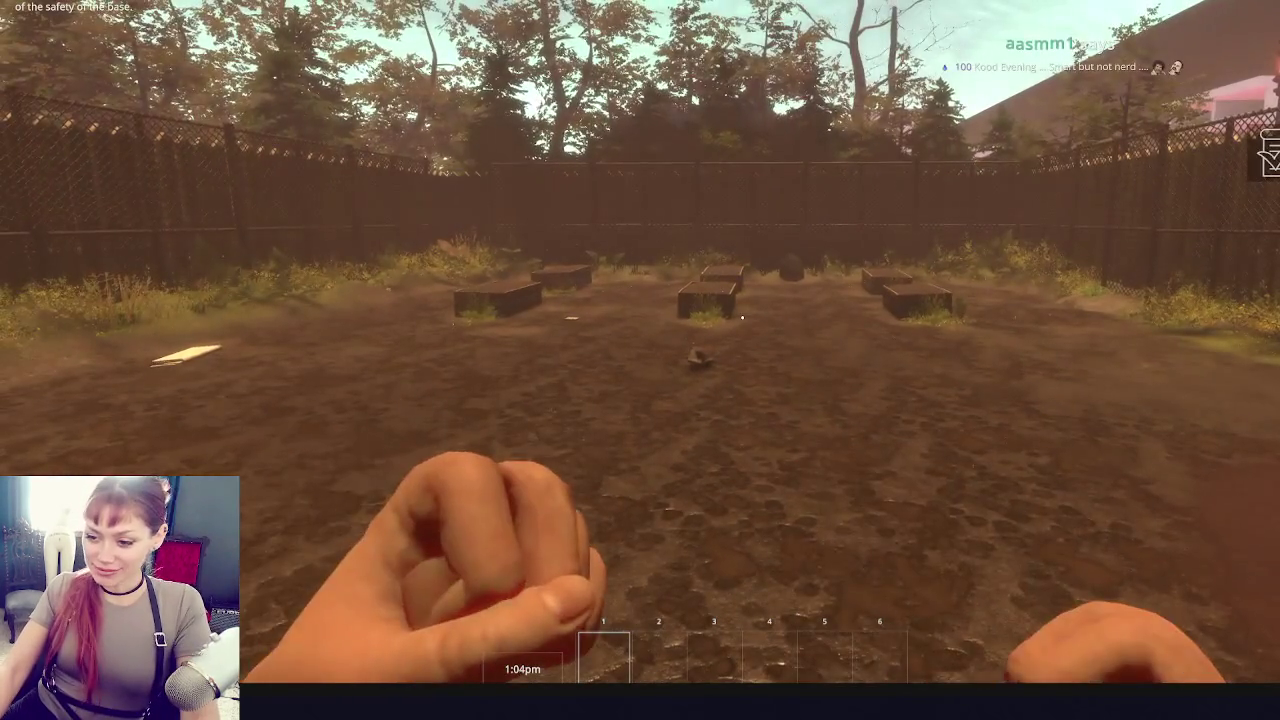
click(741, 318)
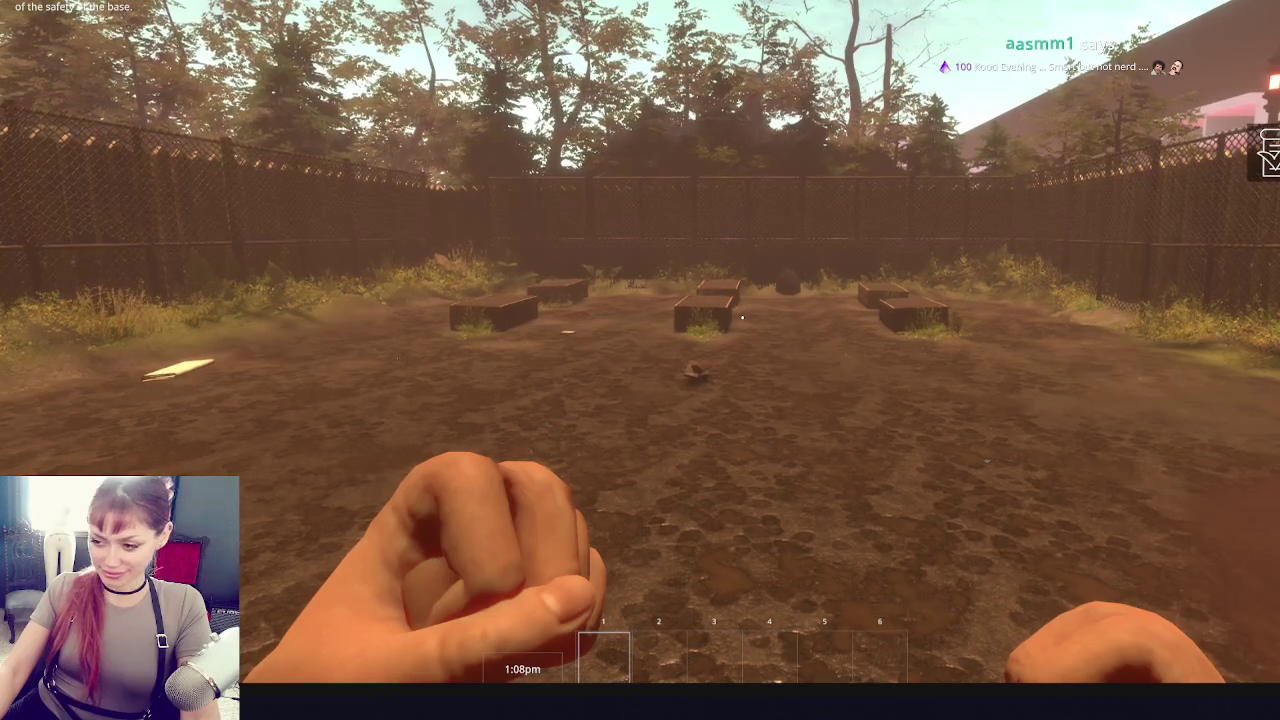
click(741, 318)
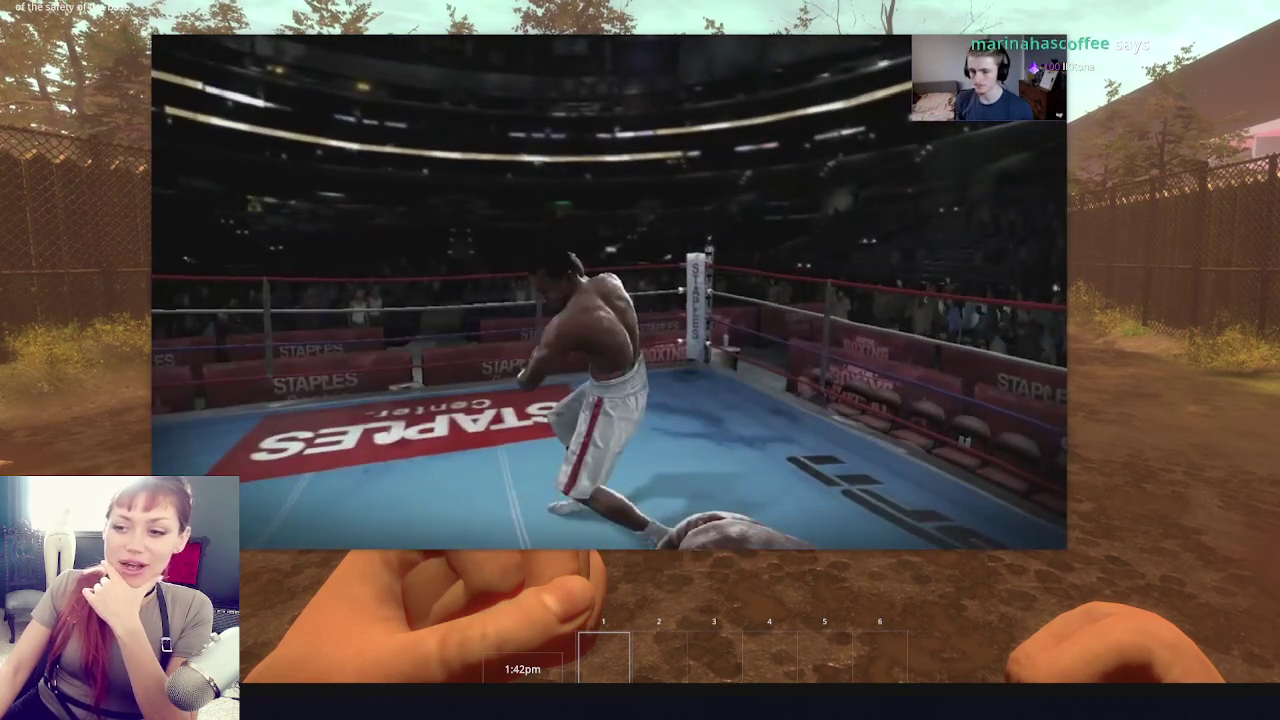
- Enlarge the Staples Center boxing clip and pause it at 1:41 of 12:08
click(608, 455)
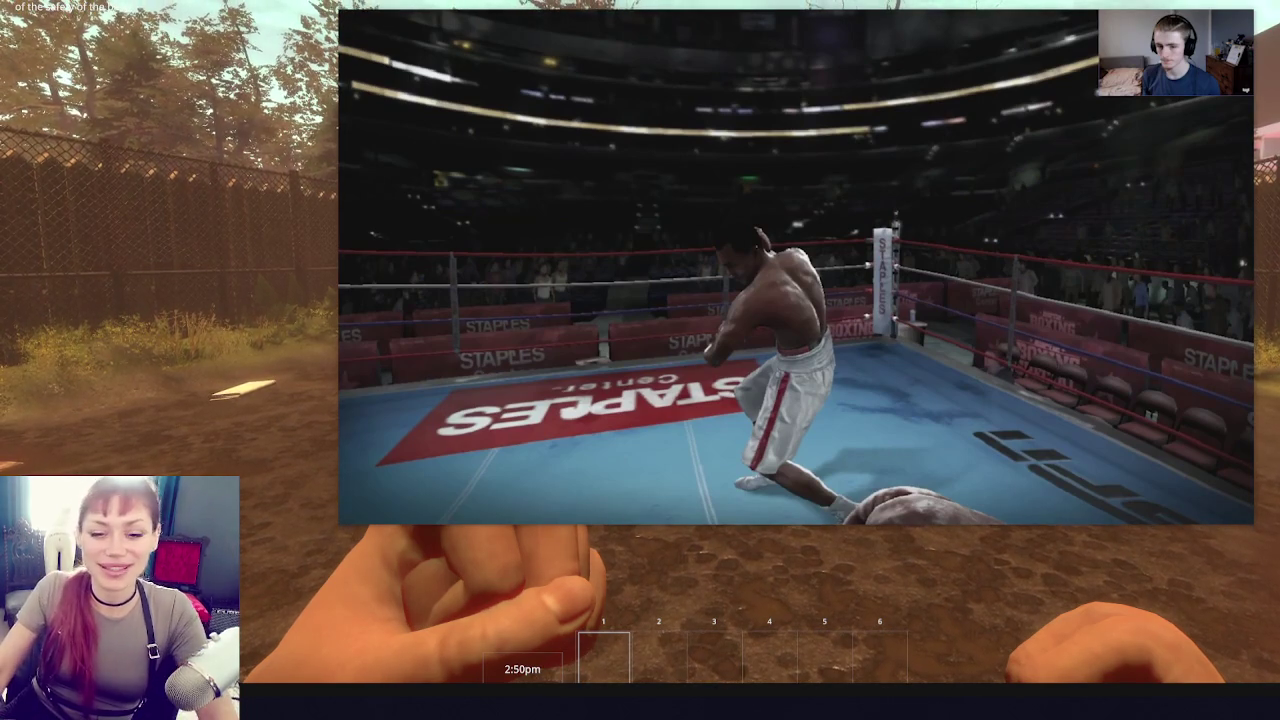
click(760, 223)
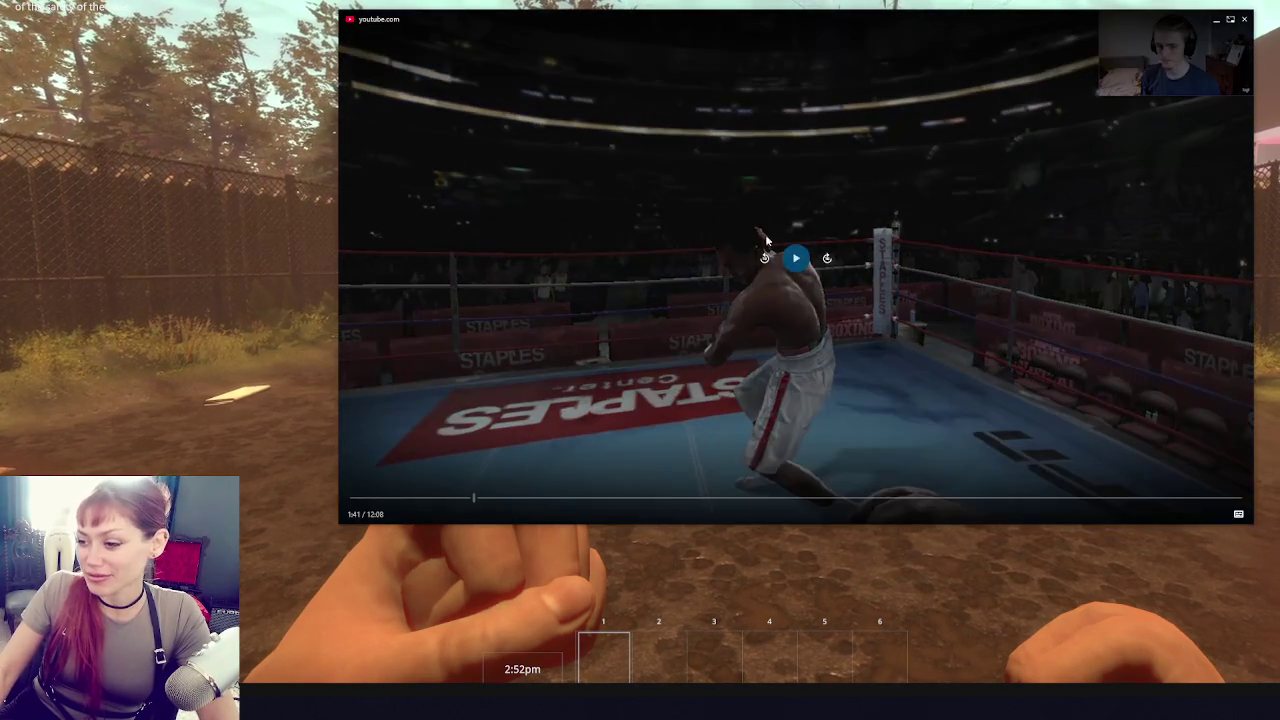
- Resume the boxing clip and rewind it to 1:31 to replay the sequence
click(796, 259)
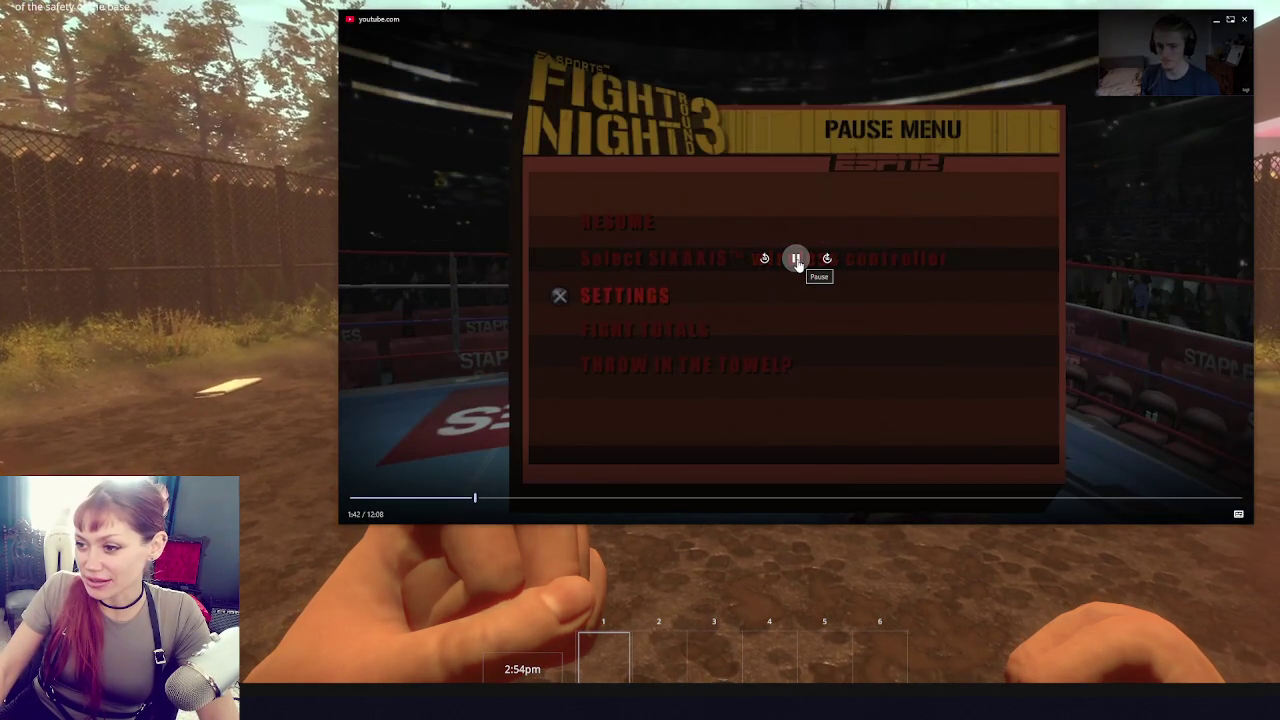
click(462, 500)
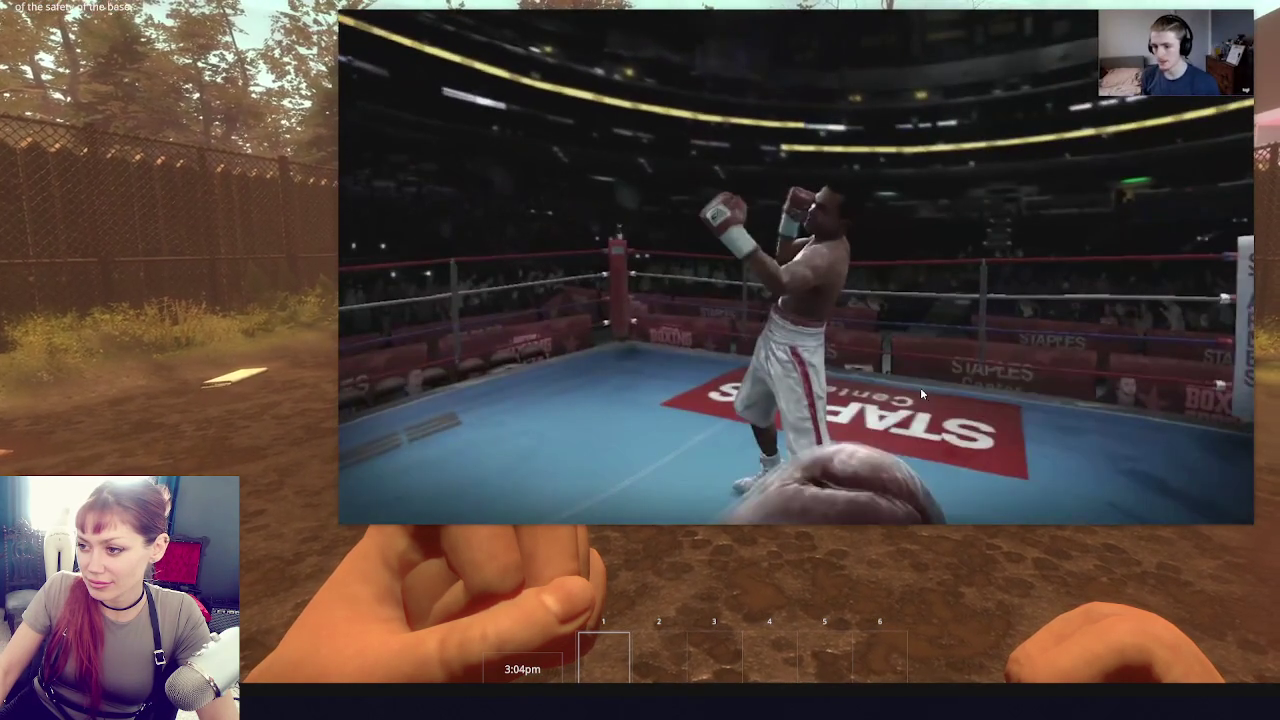
mouse_move(846, 383)
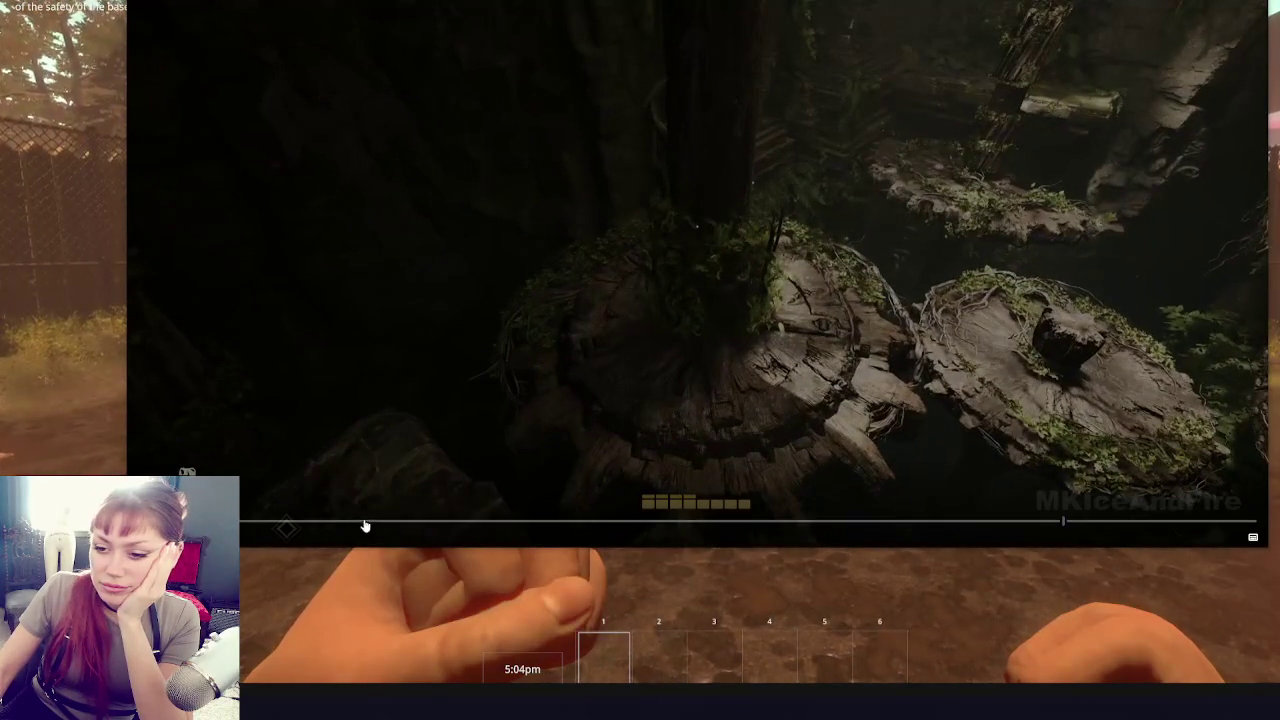
- Seek through the first-person fistfight video, jumping back and then skipping ahead
mouse_move(387, 524)
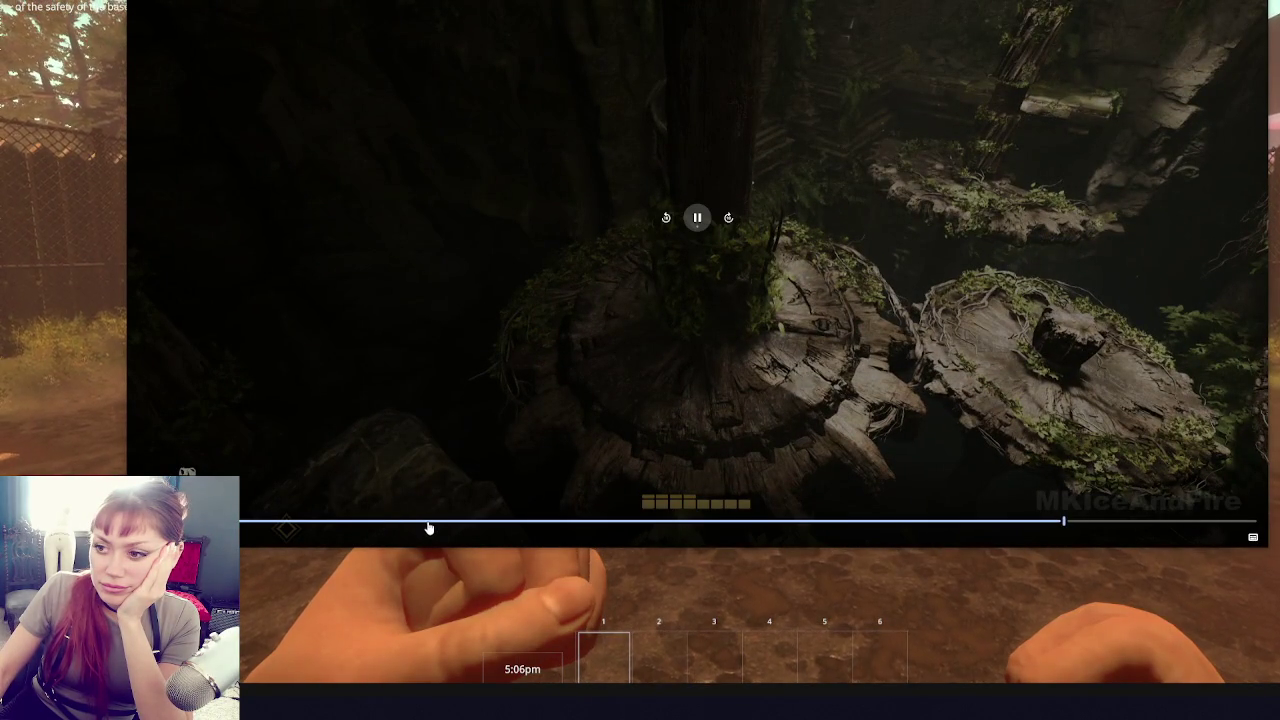
click(428, 524)
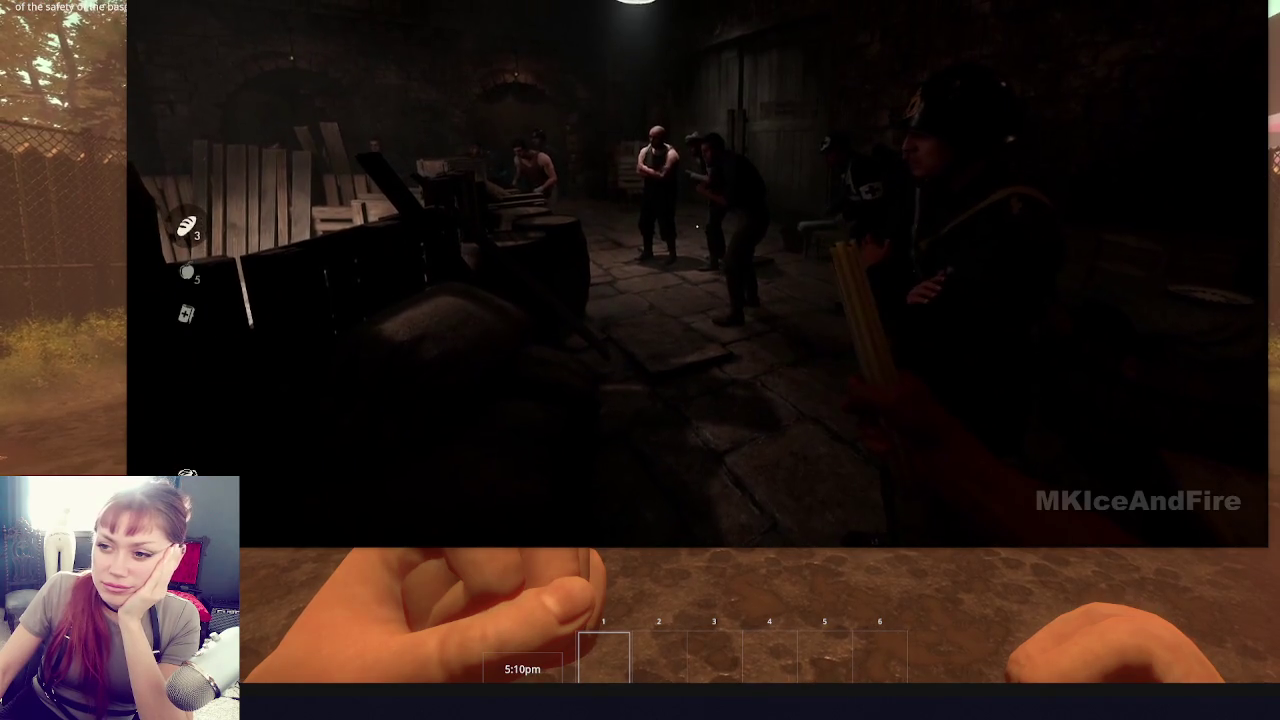
mouse_move(426, 492)
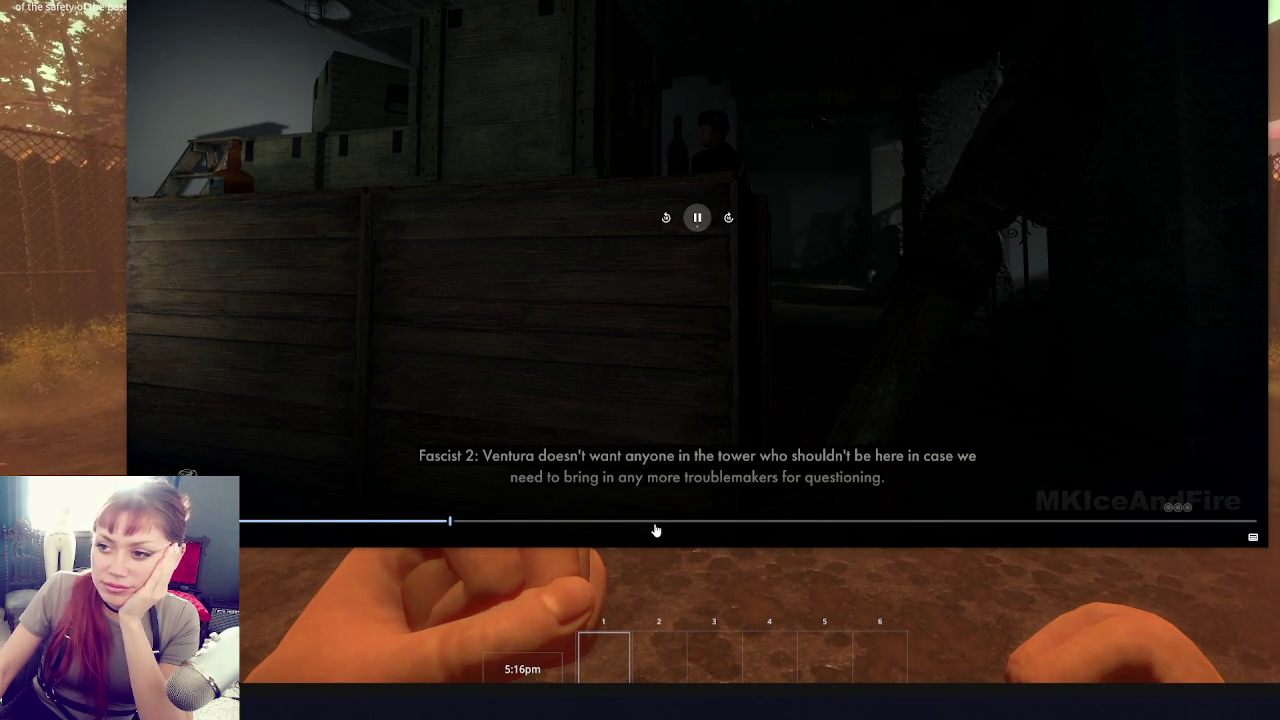
key(Right)
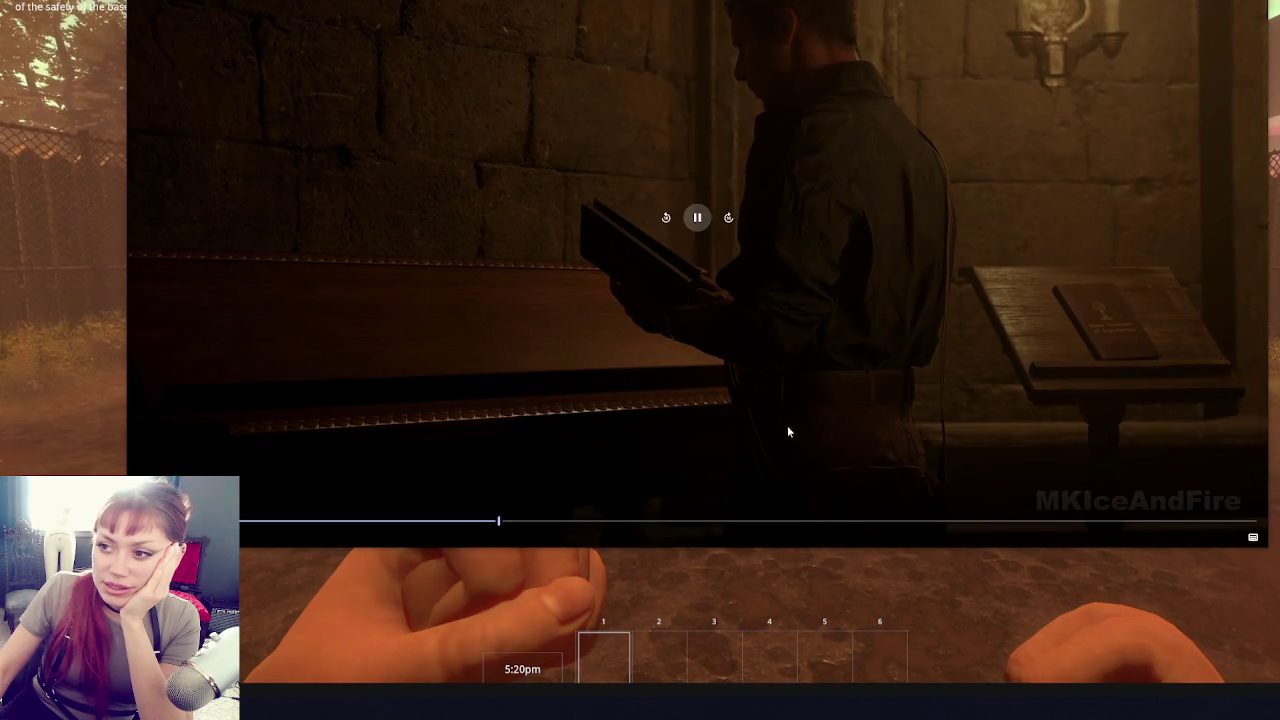
click(563, 522)
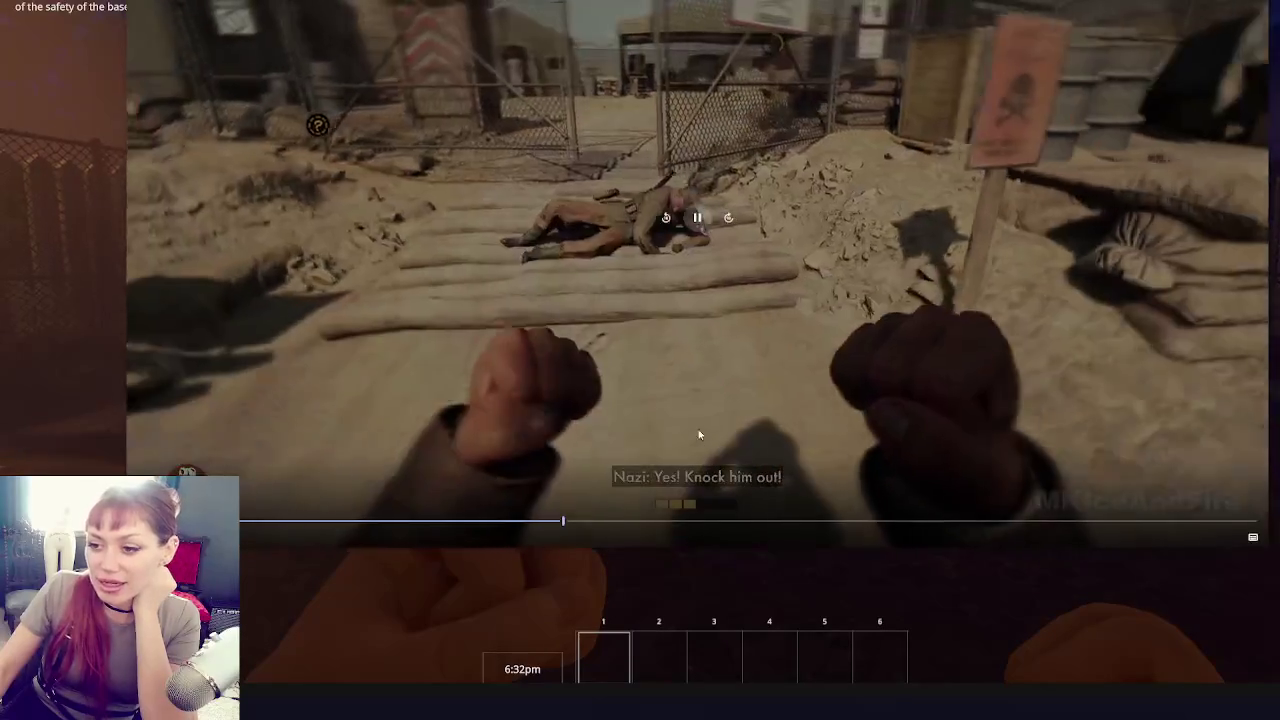
- Pause and resume the punching reference, stopping on the enemy soldier's knockout
click(717, 385)
click(717, 385)
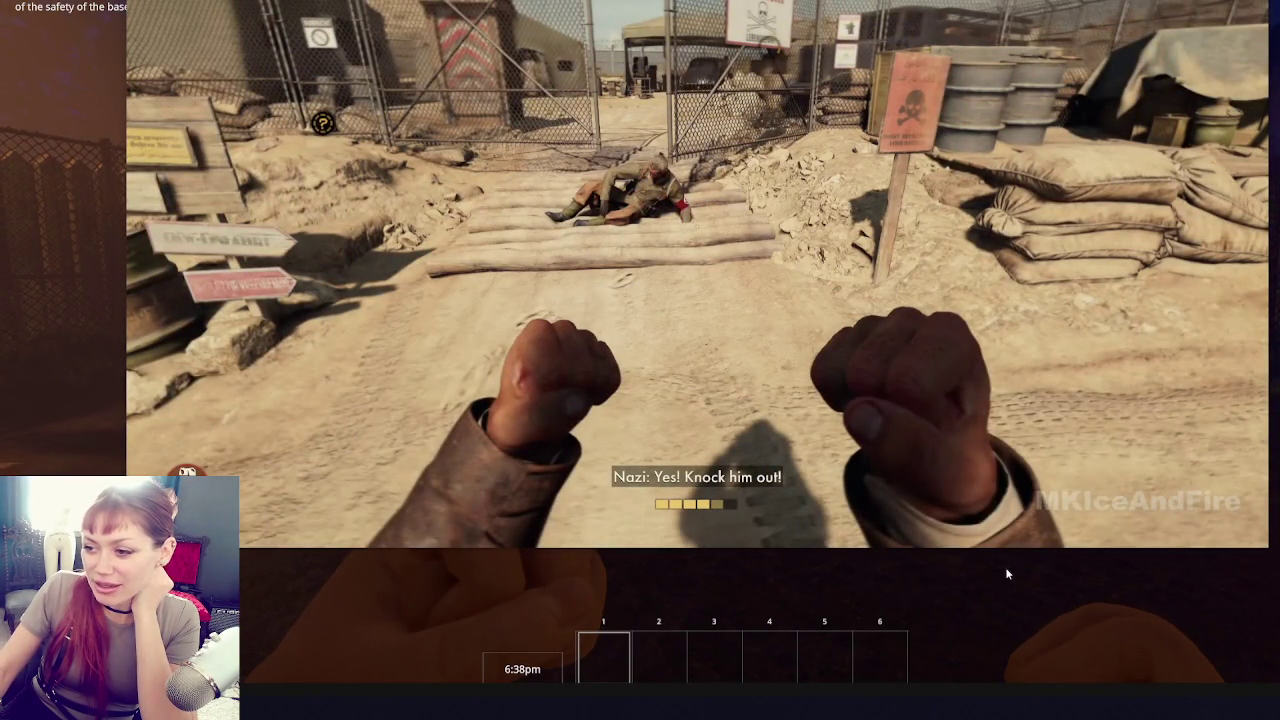
click(859, 418)
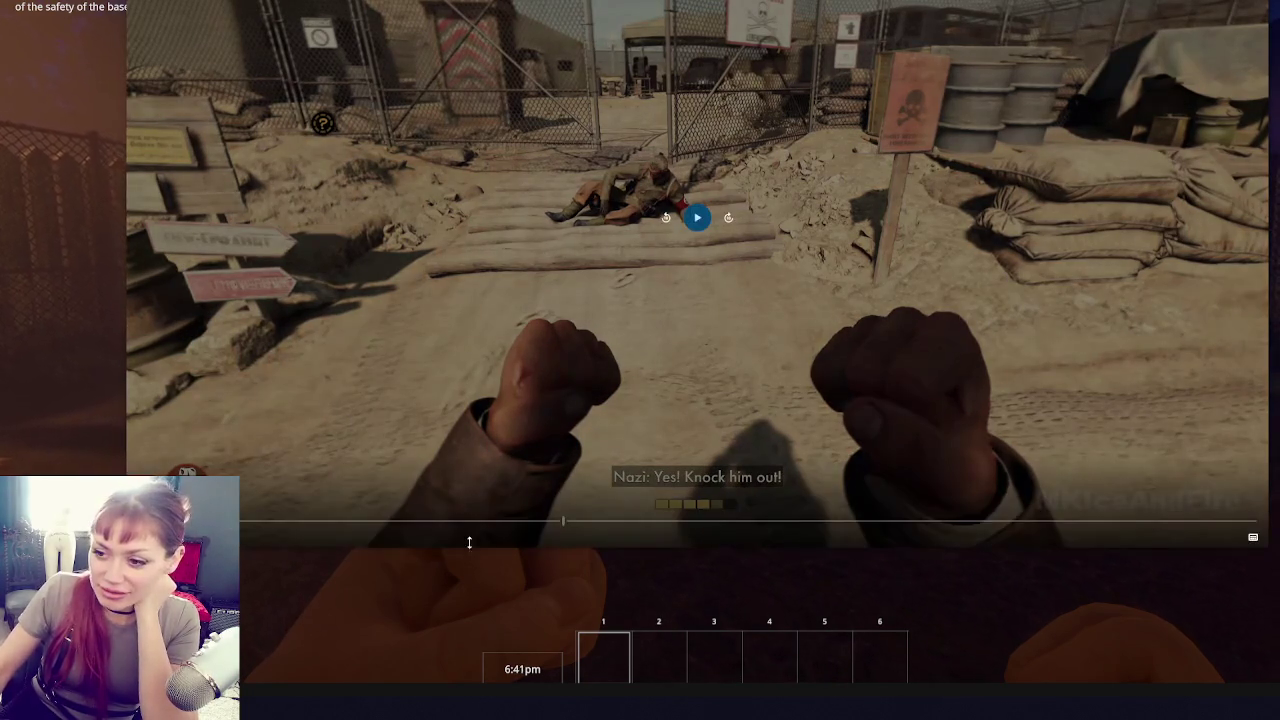
click(853, 415)
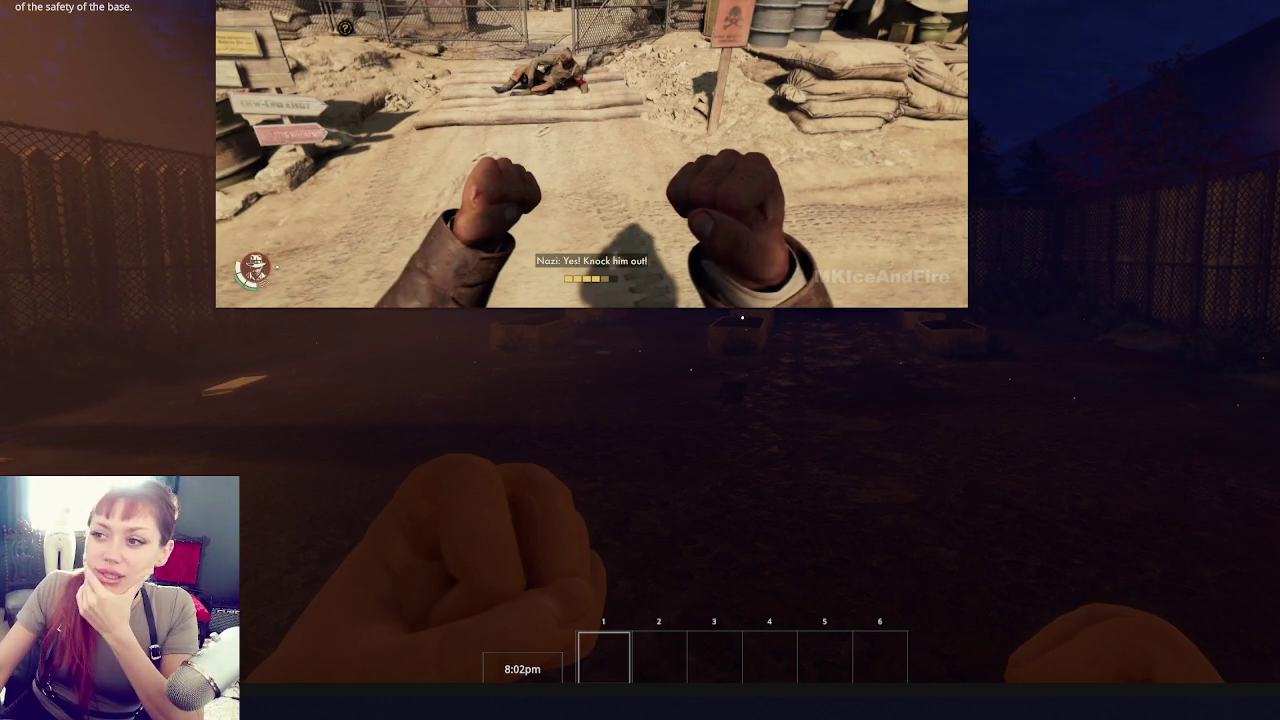
- Pause the reference gameplay video with Space
key(space)
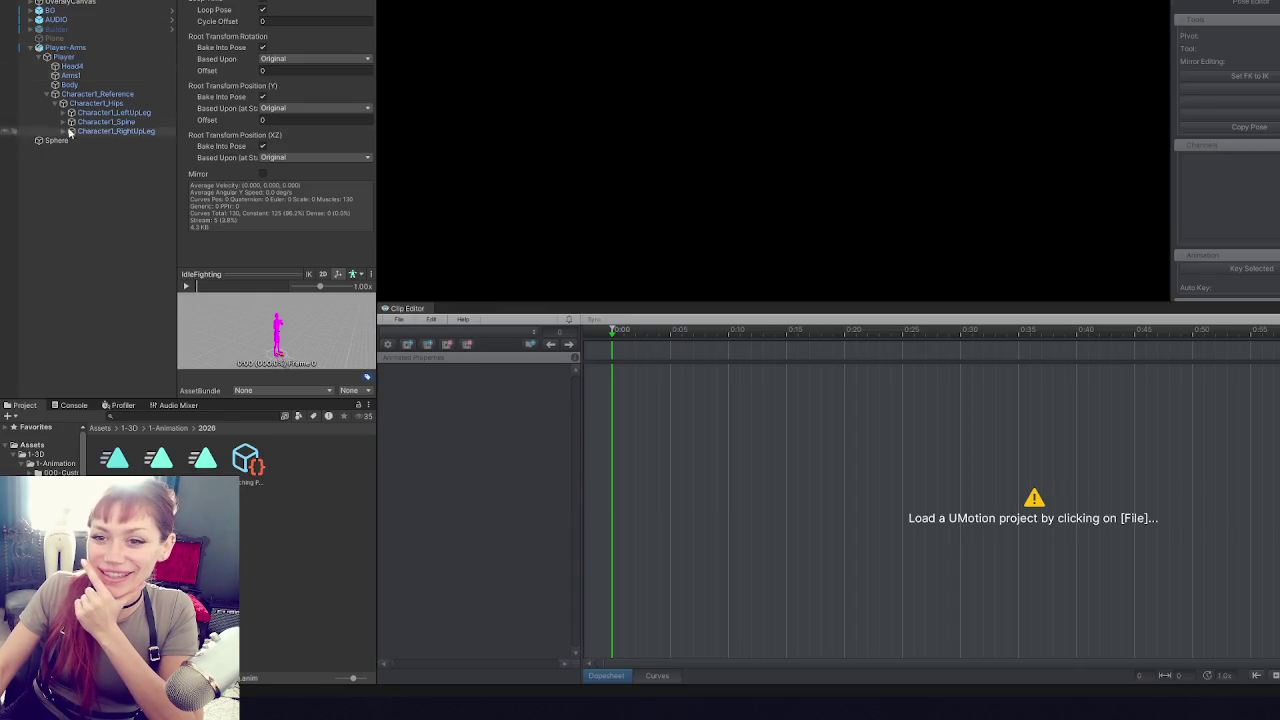
- Reload the Punching Player Arms project from the recently opened projects list
click(398, 319)
mouse_move(479, 378)
click(610, 372)
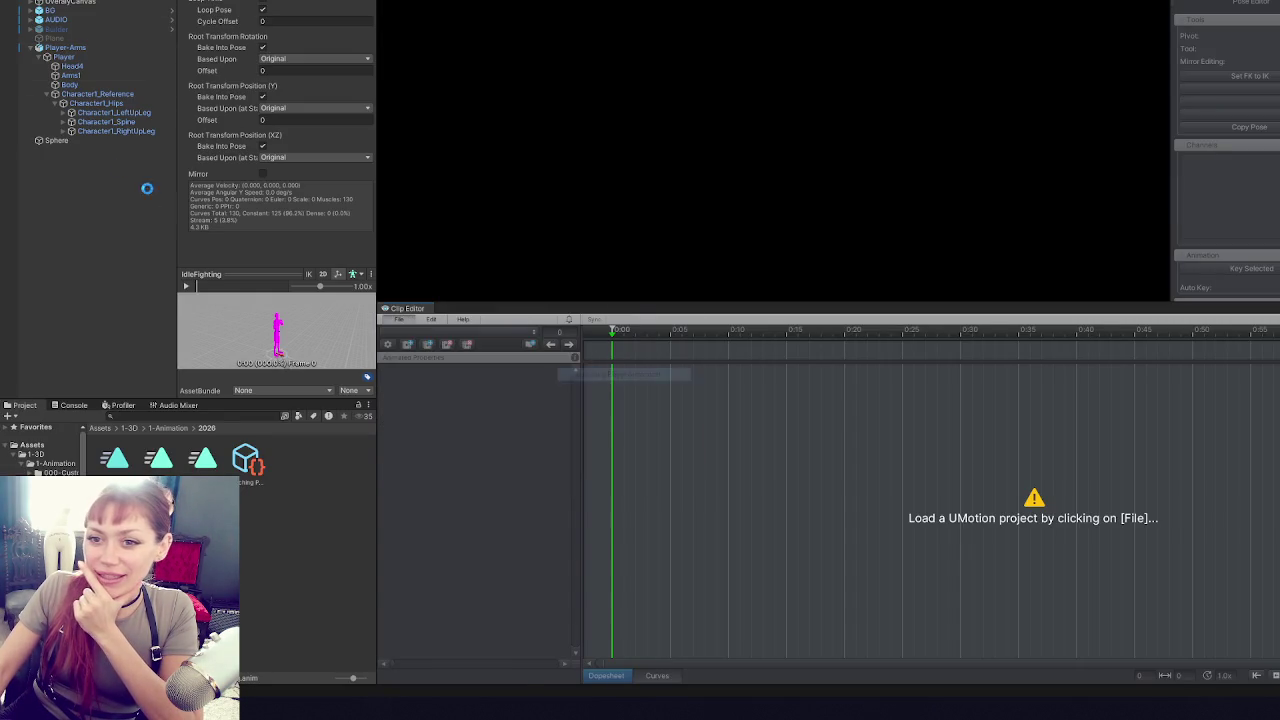
click(66, 48)
click(1203, 21)
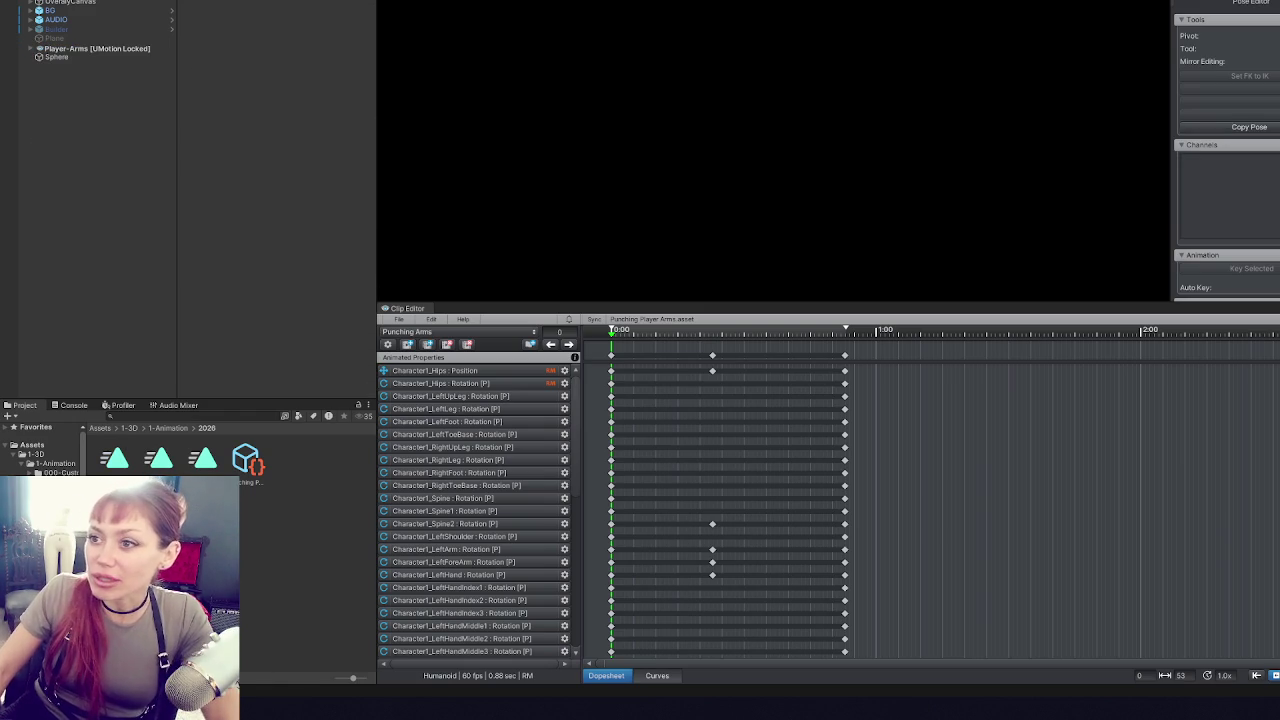
- Rotate the LeftArm bone slightly to about 64.5, 19.8, 12.5 in the opening pose
mouse_move(568, 45)
mouse_down()
mouse_move(658, 107)
mouse_move(660, 70)
mouse_up()
click(662, 76)
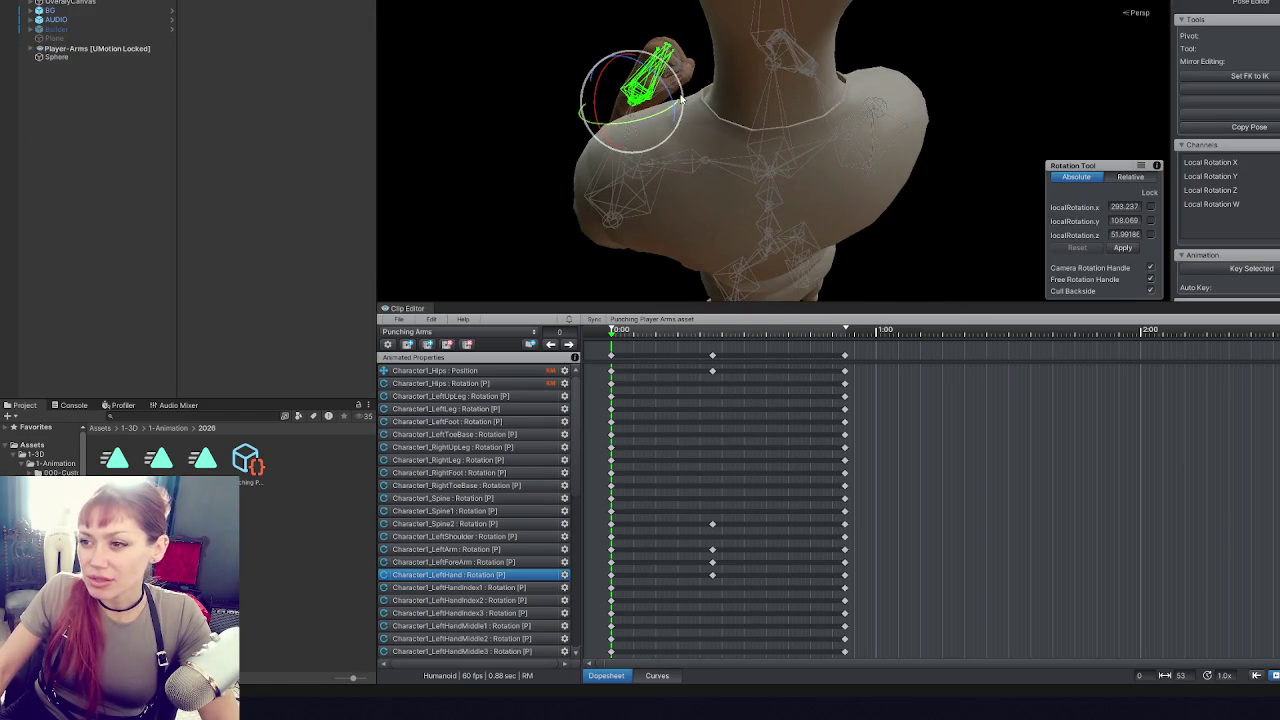
mouse_move(660, 150)
mouse_down()
mouse_move(766, 97)
mouse_move(586, 200)
mouse_move(700, 250)
mouse_move(766, 51)
mouse_move(781, 44)
mouse_move(776, 103)
mouse_move(793, 110)
mouse_move(789, 131)
mouse_move(720, 46)
mouse_move(731, 17)
mouse_up()
click(640, 125)
mouse_move(640, 125)
mouse_down()
mouse_move(744, 121)
mouse_move(723, 96)
mouse_move(660, 120)
mouse_move(672, 143)
mouse_up()
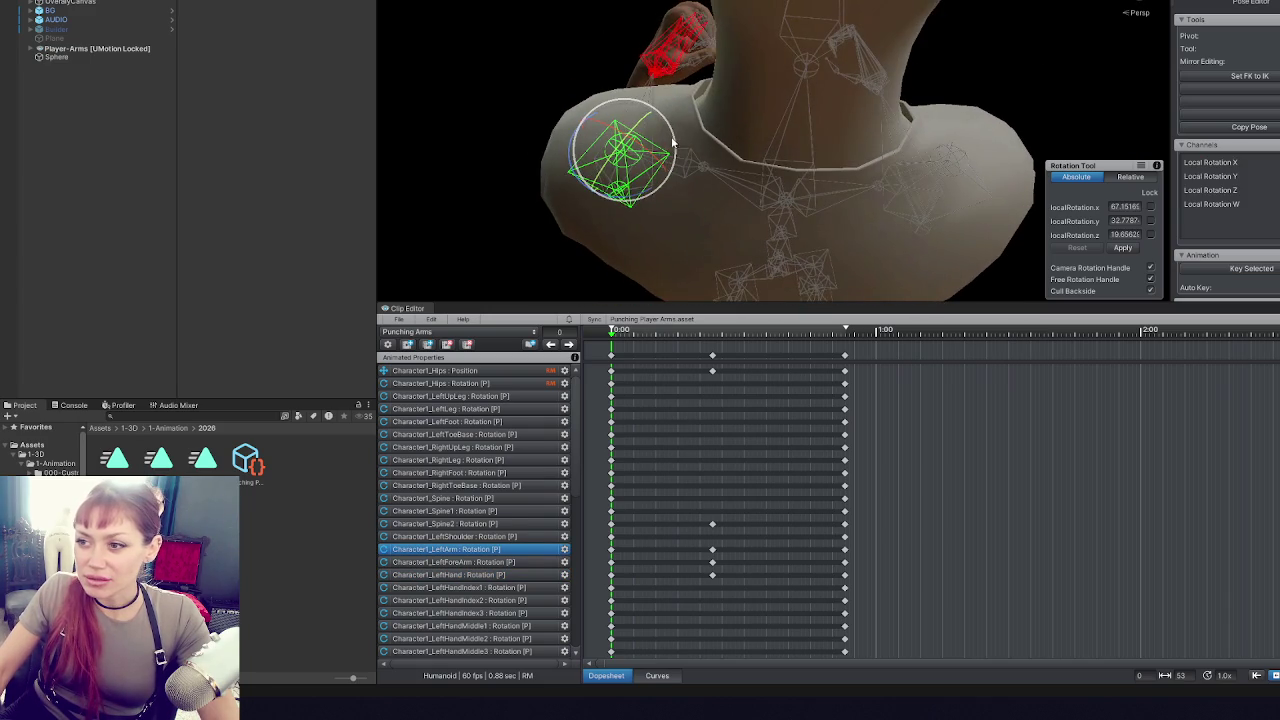
drag(655, 186, 620, 195)
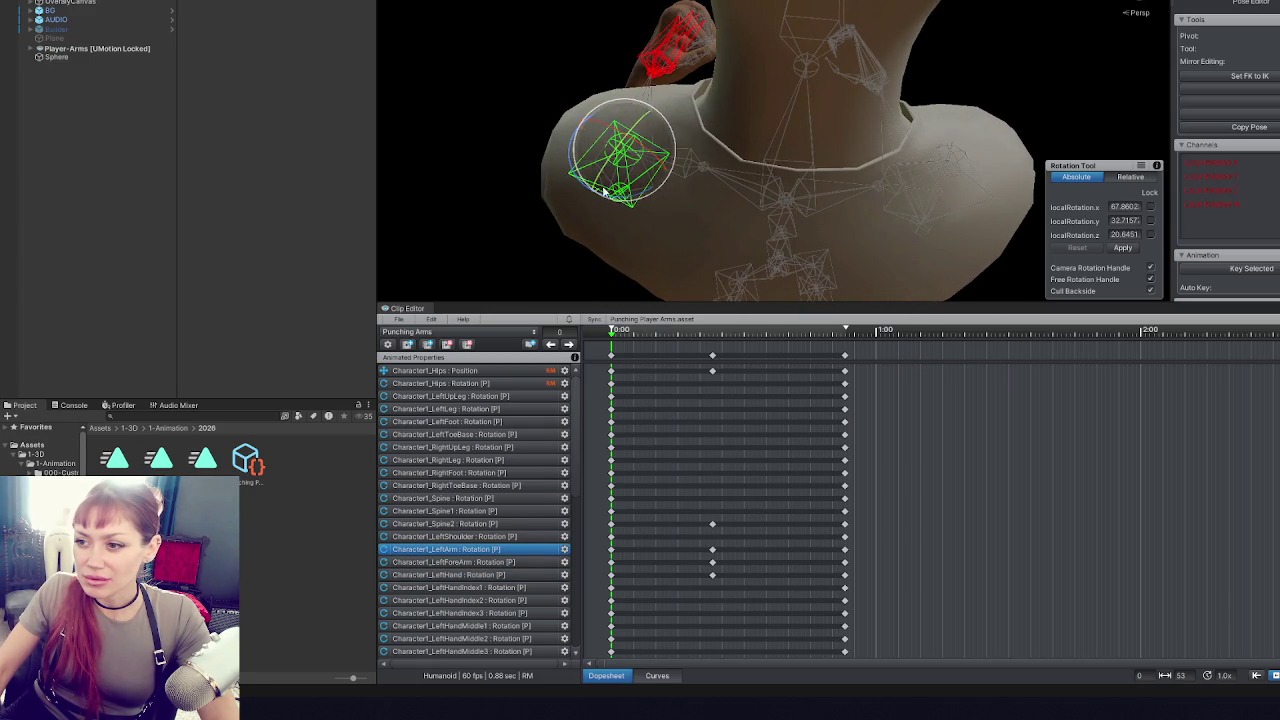
mouse_move(620, 130)
mouse_down()
mouse_move(679, 57)
mouse_move(661, 160)
mouse_move(662, 134)
mouse_move(676, 143)
mouse_move(660, 149)
mouse_up()
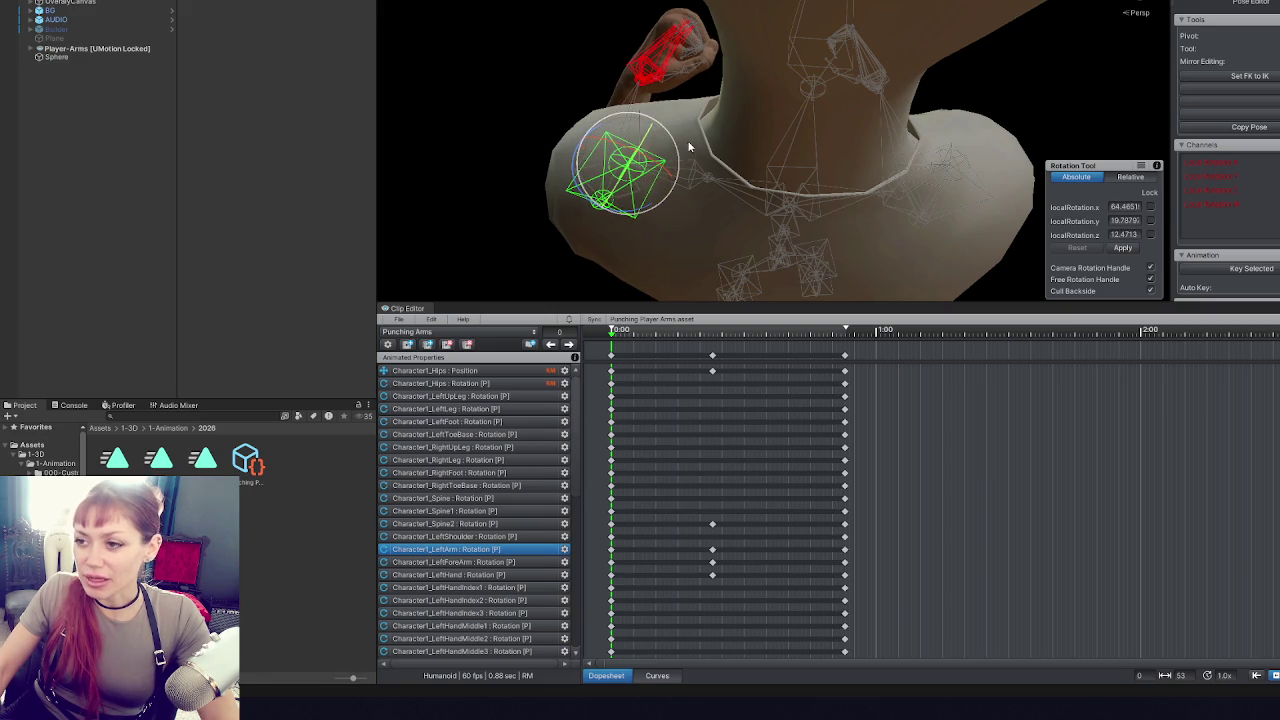
click(604, 355)
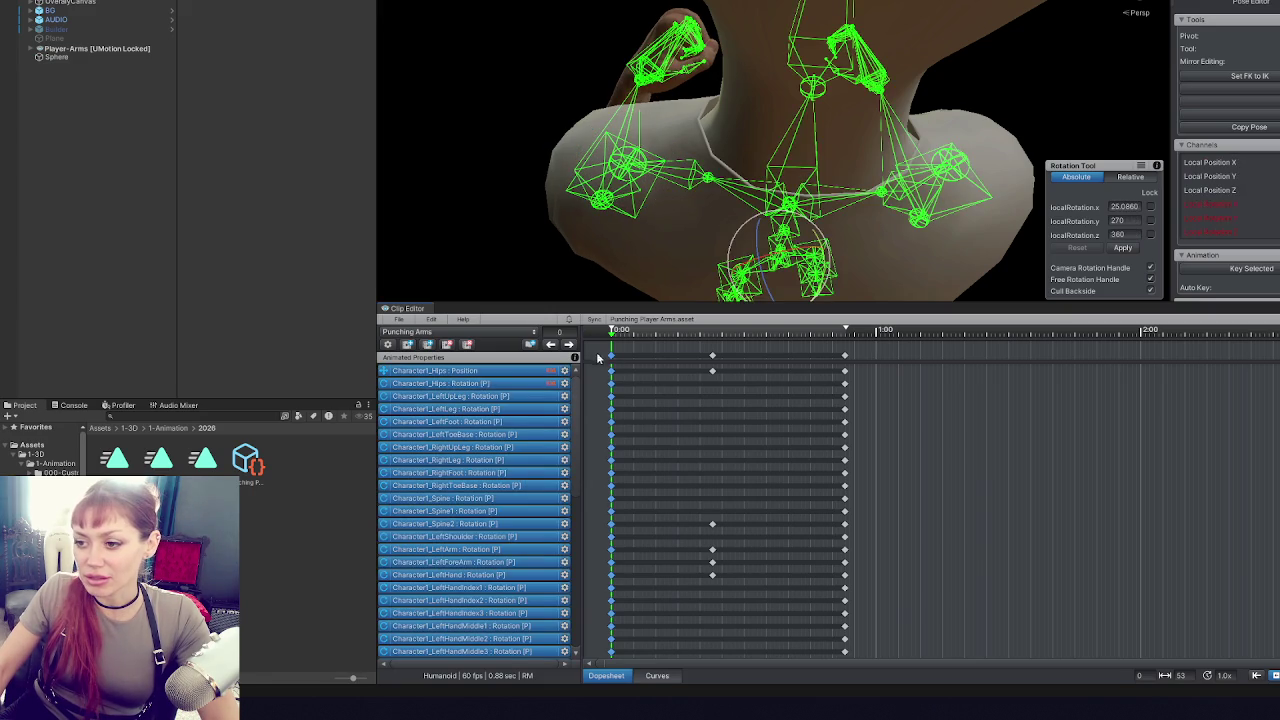
- Dismiss the unapplied-modifications prompt and step through Punching Arms keys, selecting frame 0 keys
click(745, 321)
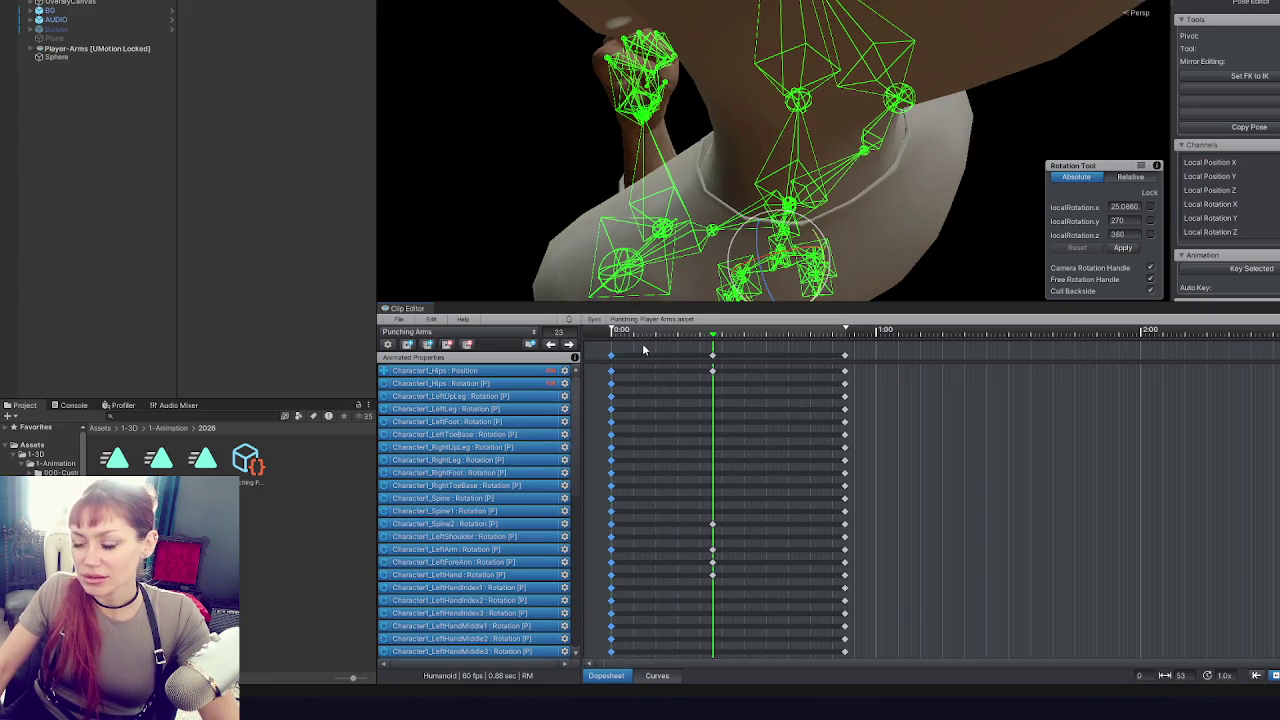
click(568, 344)
key(Return)
click(845, 357)
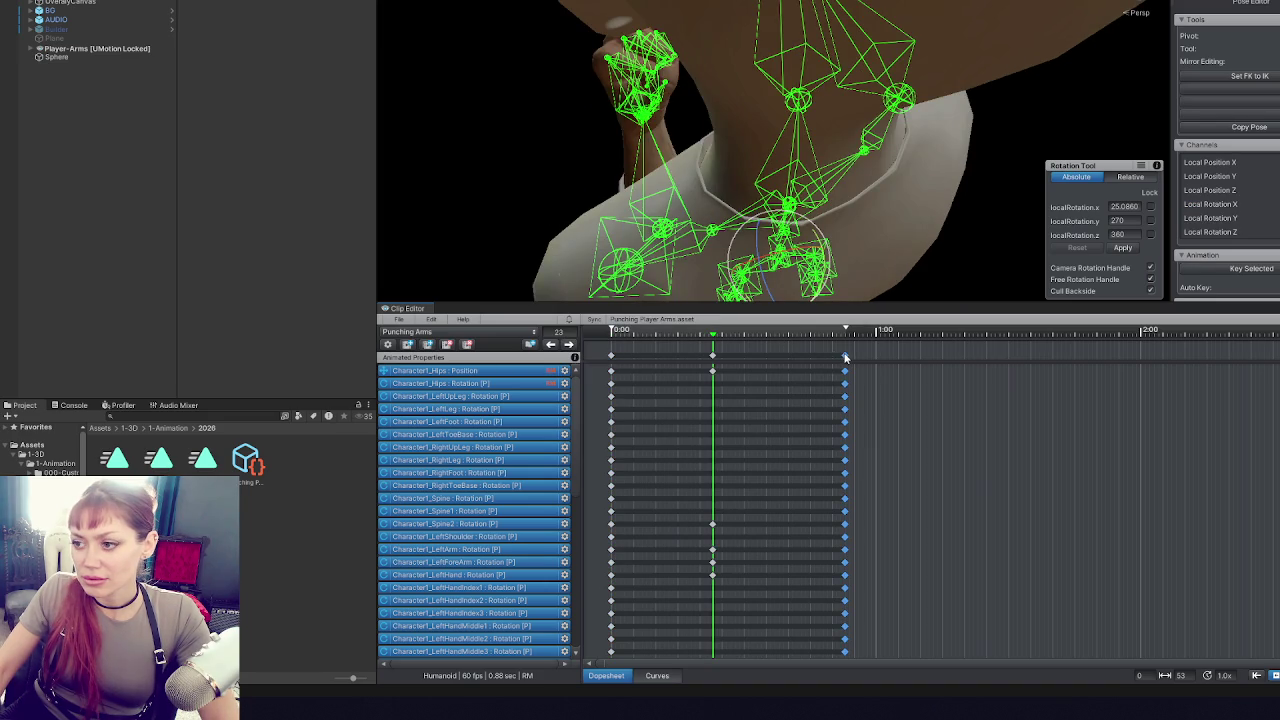
click(551, 344)
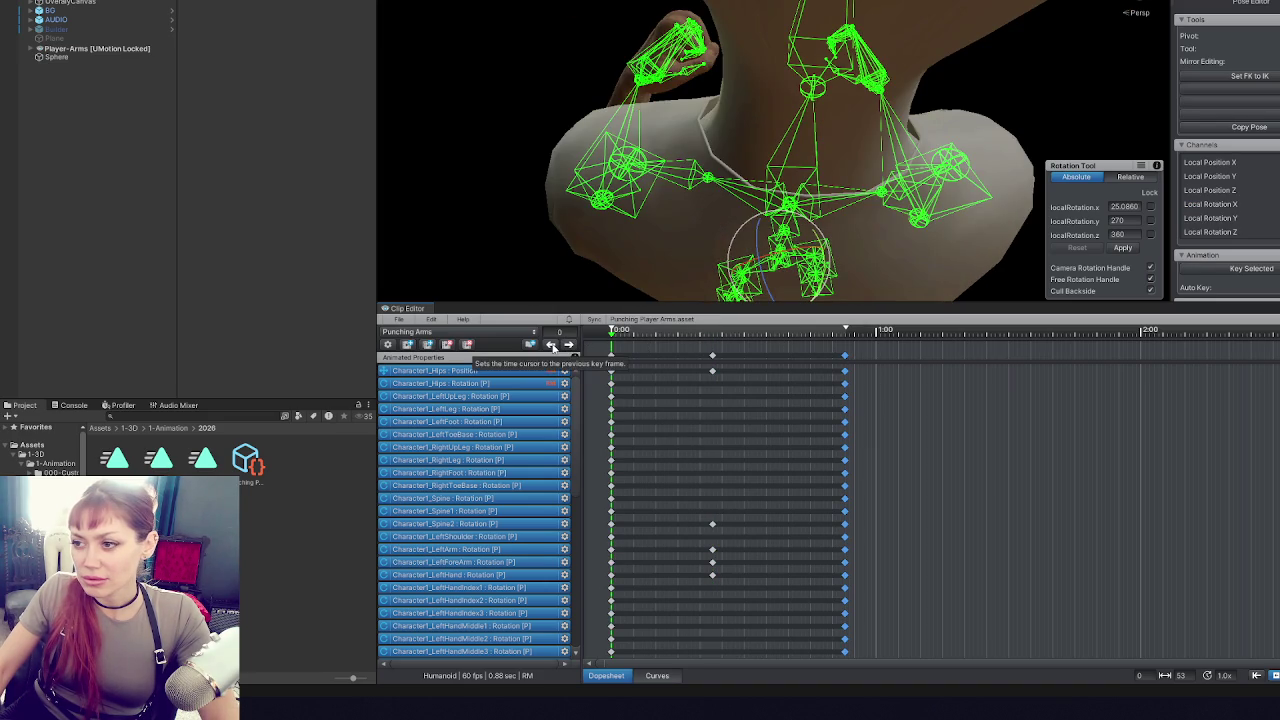
click(602, 338)
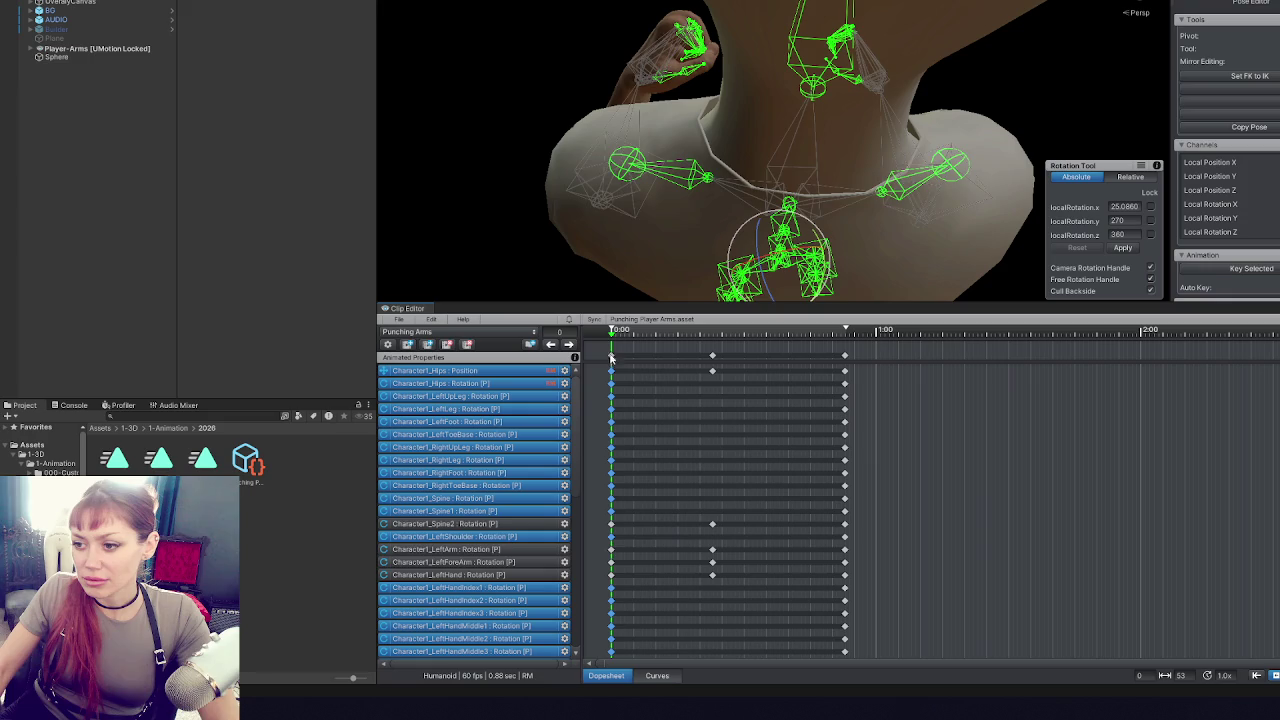
- Switch to the move tool, step to the last key at frame 53, then load IdleFighting
key(w)
click(569, 344)
click(569, 344)
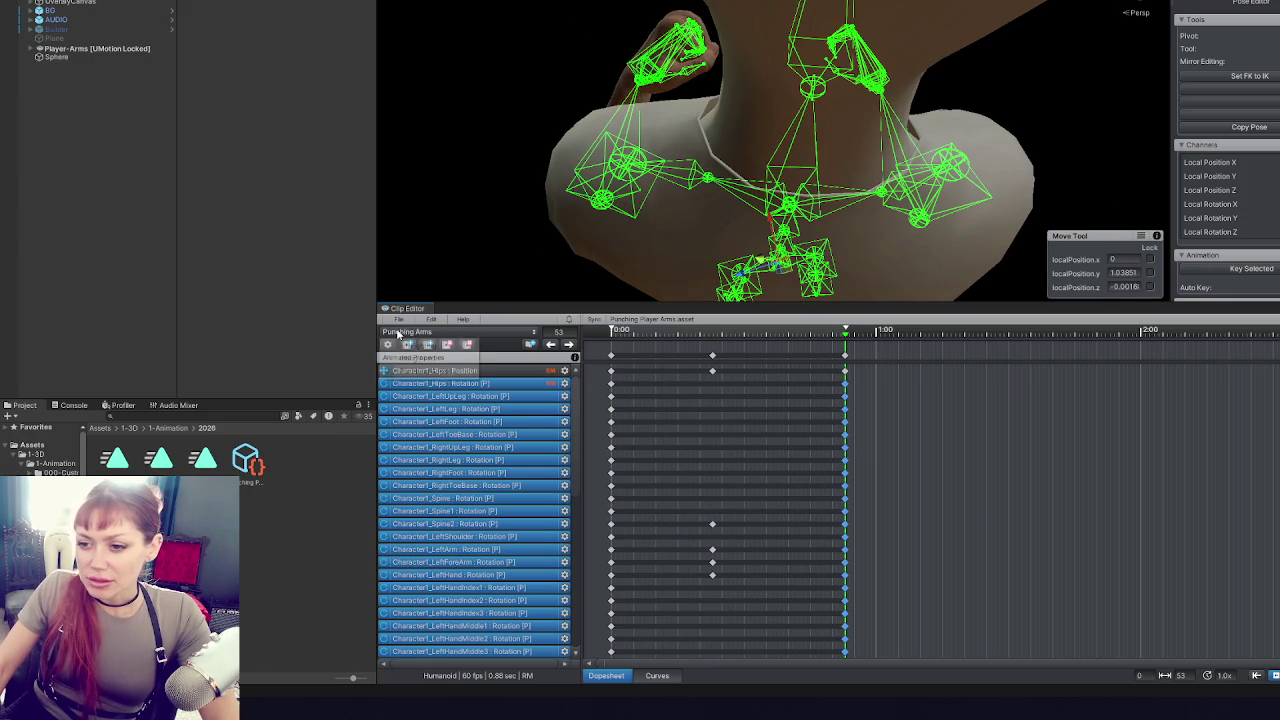
key(ctrl+z)
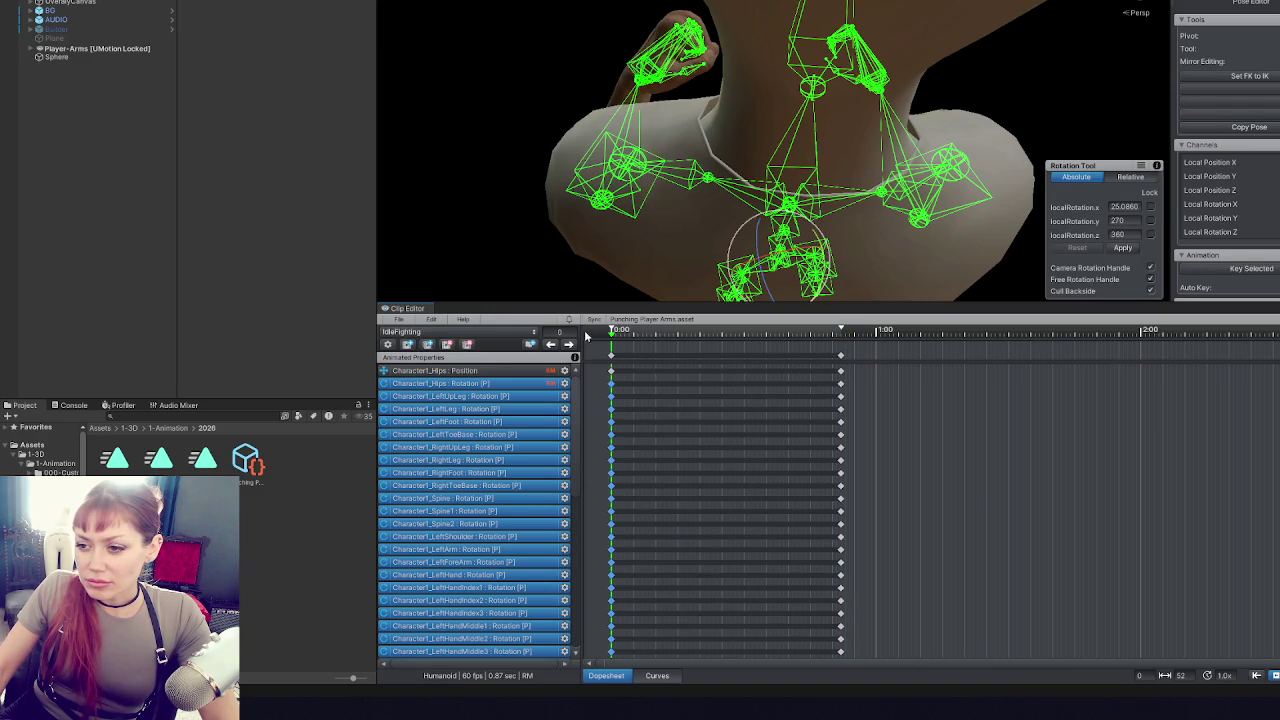
- Review IdleFighting's keys from the last key at frame 52, selecting and then deselecting all keyframes
click(568, 344)
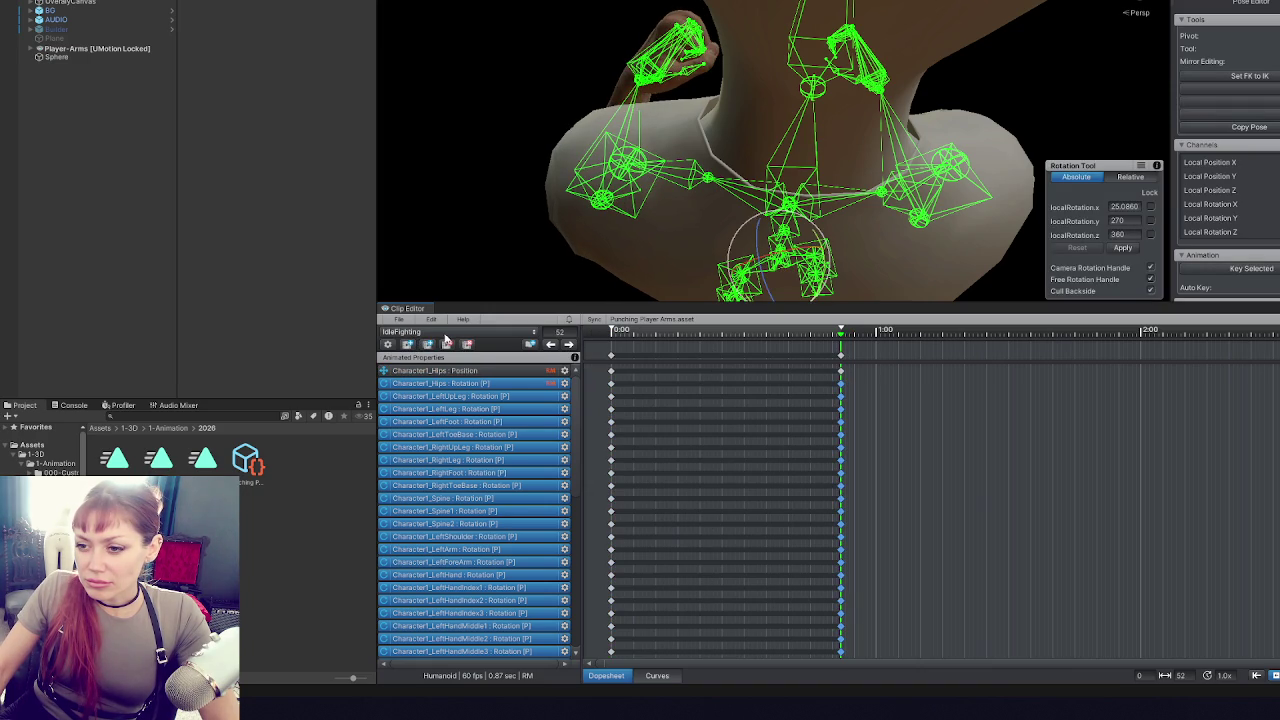
key(ctrl+a)
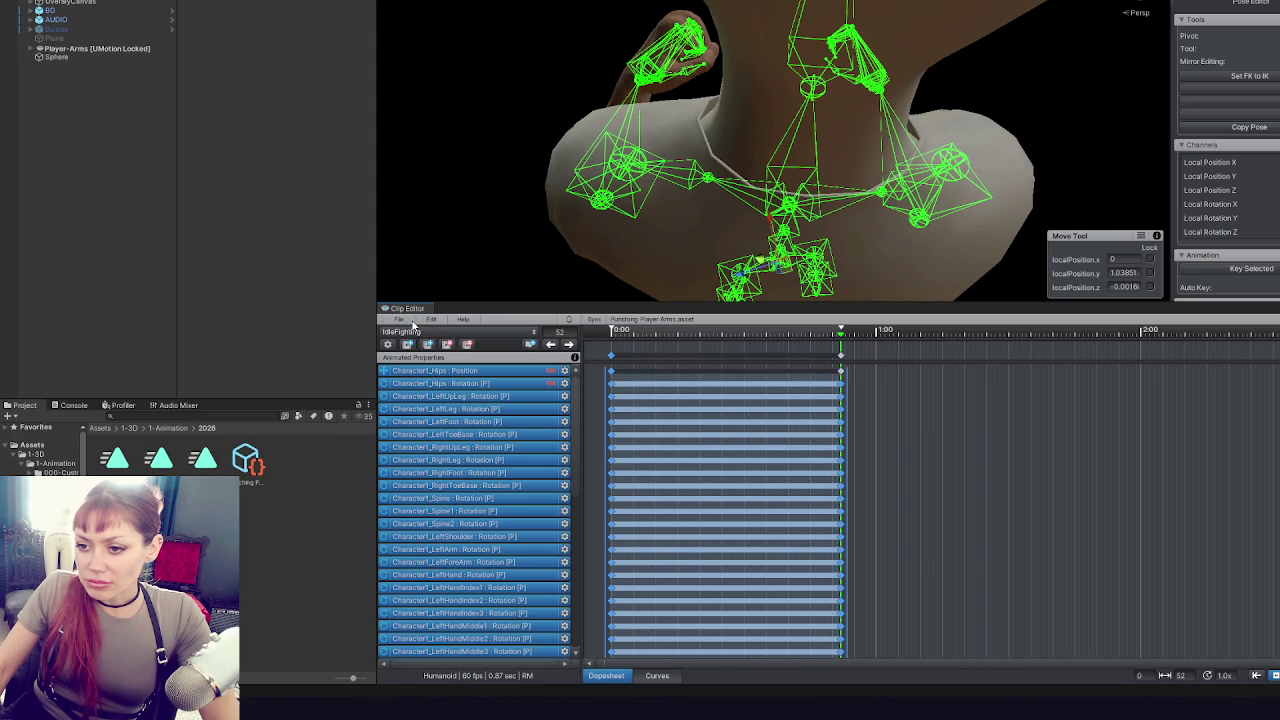
click(765, 369)
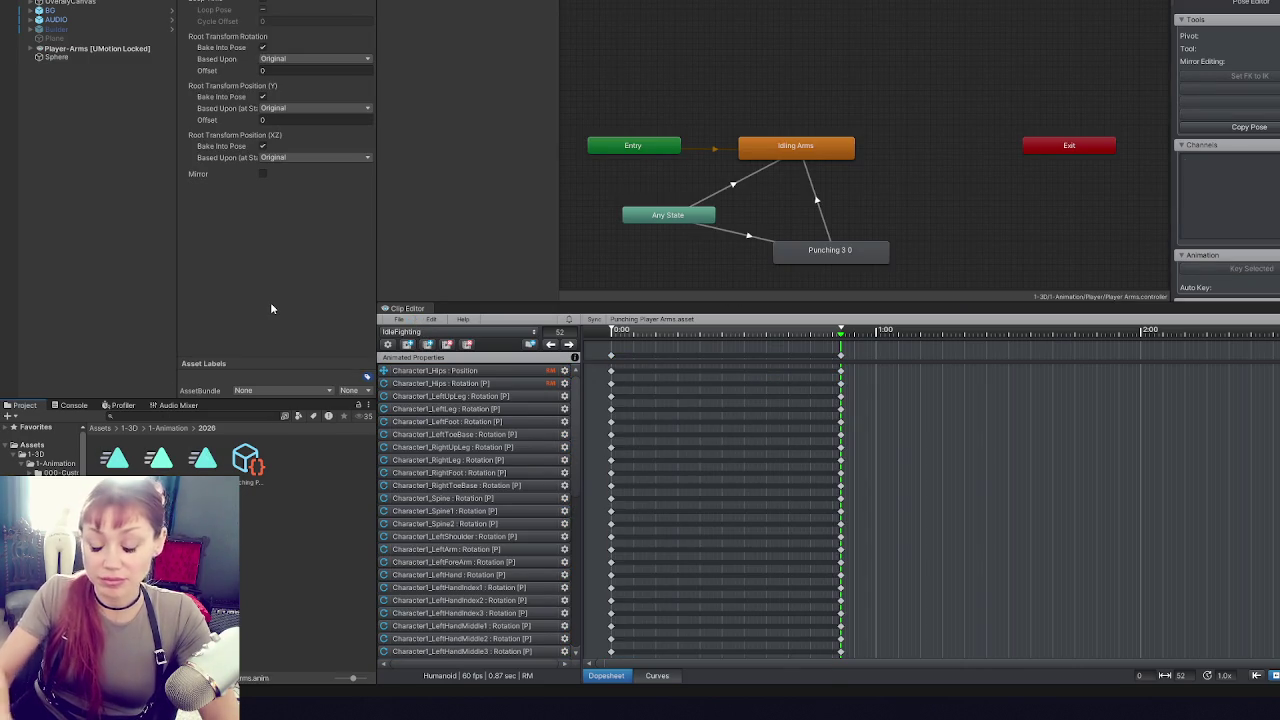
- Delete the two old .anim files and dismiss the Import Clips dialog opened by mistake
key(Delete)
key(Return)
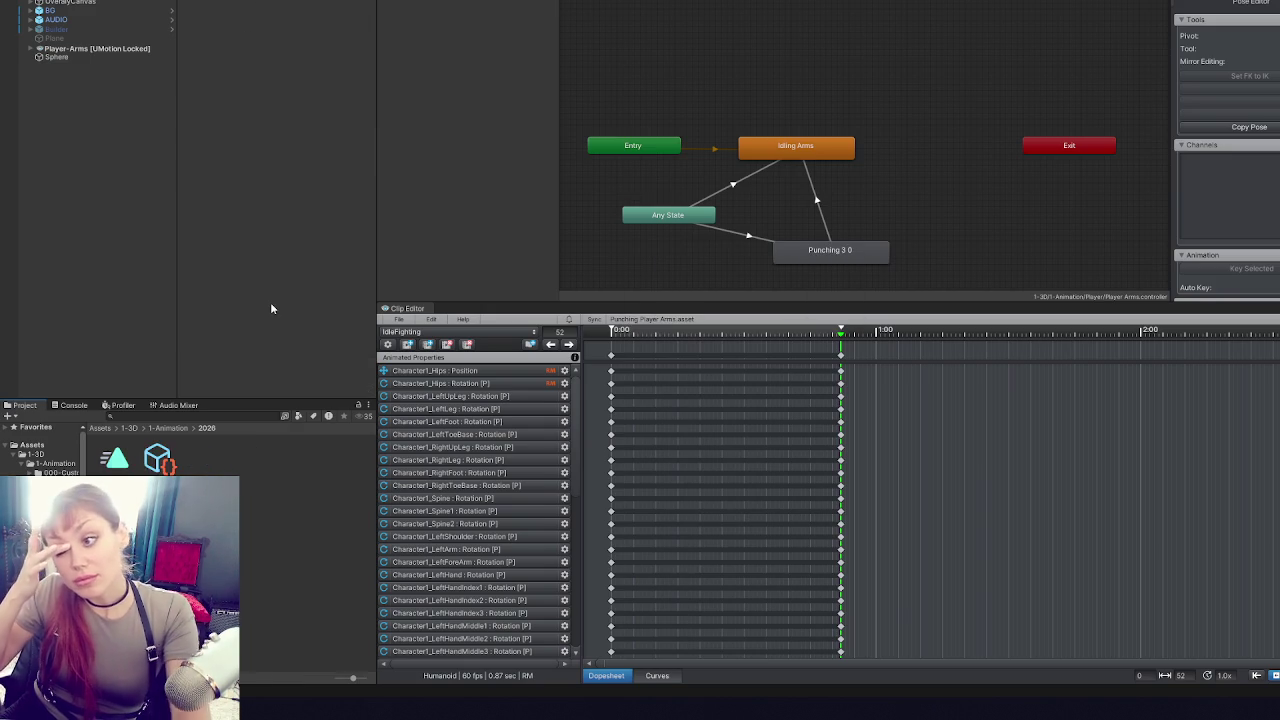
click(398, 319)
click(420, 403)
key(Escape)
- Export all three UMotion clips to the 2026 folder: 3 exported, 0 failed
click(398, 319)
mouse_move(444, 418)
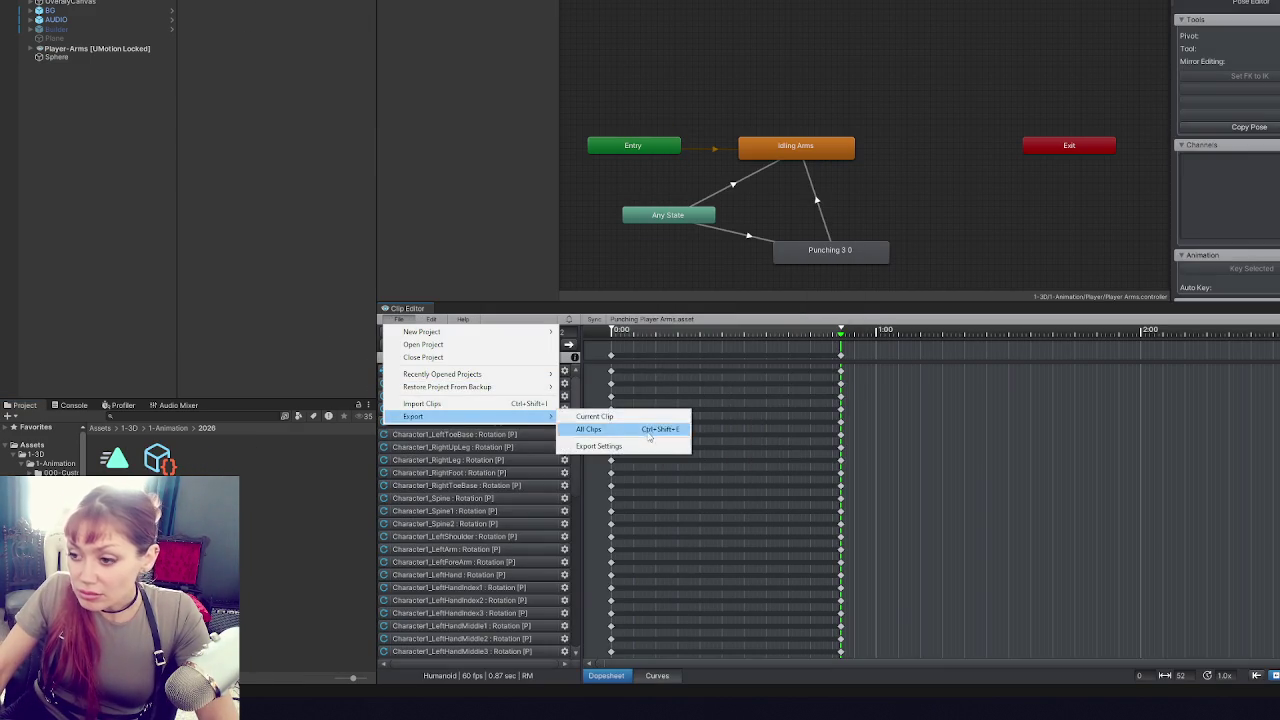
click(650, 428)
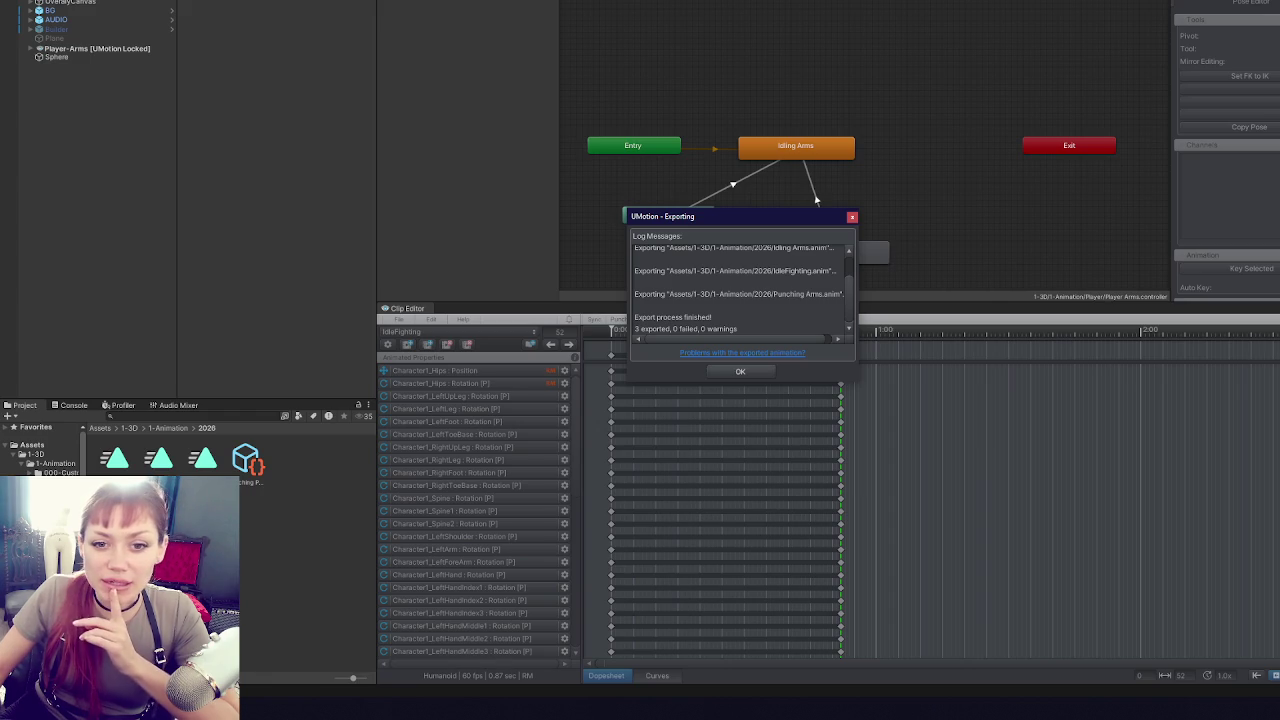
click(741, 373)
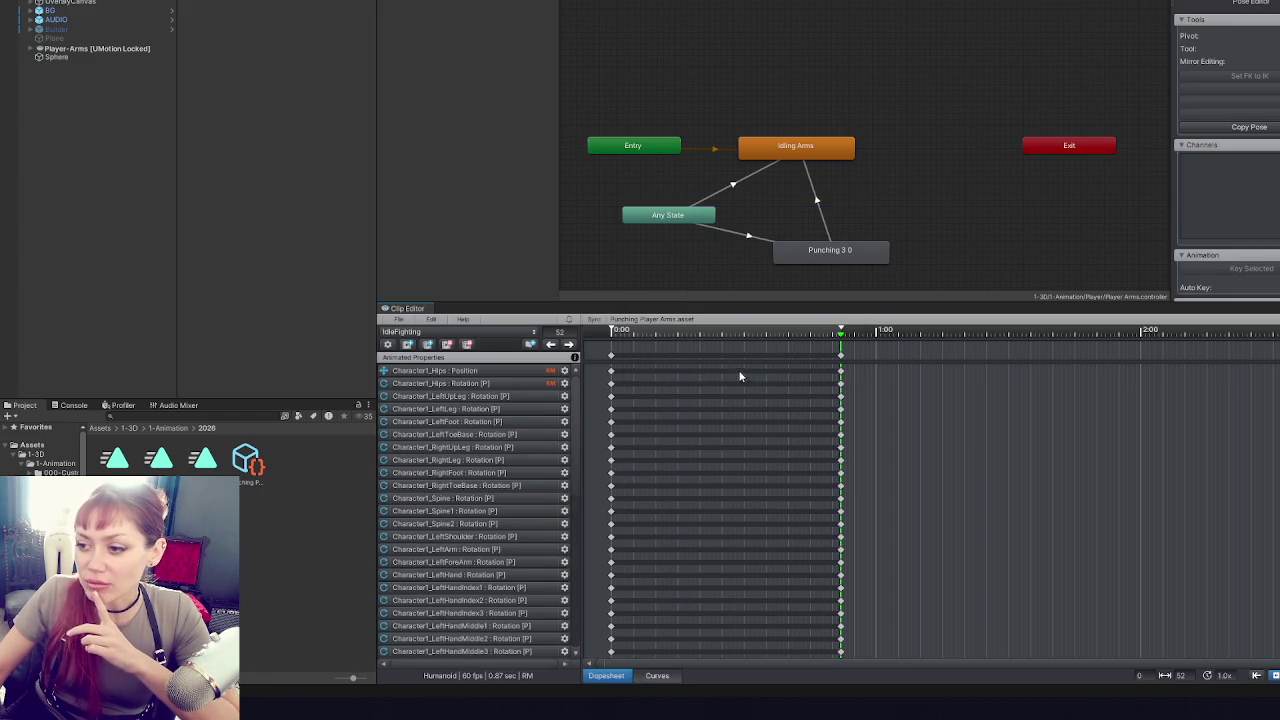
key(ctrl+1)
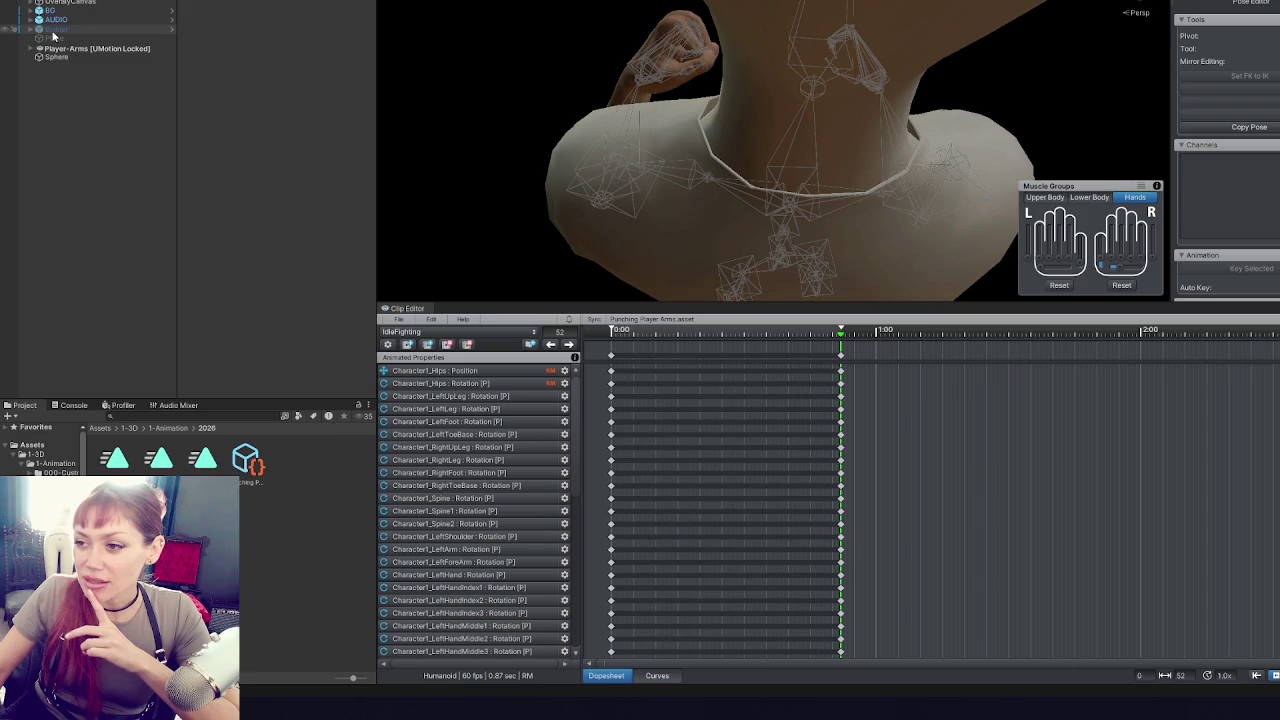
key(ctrl+2)
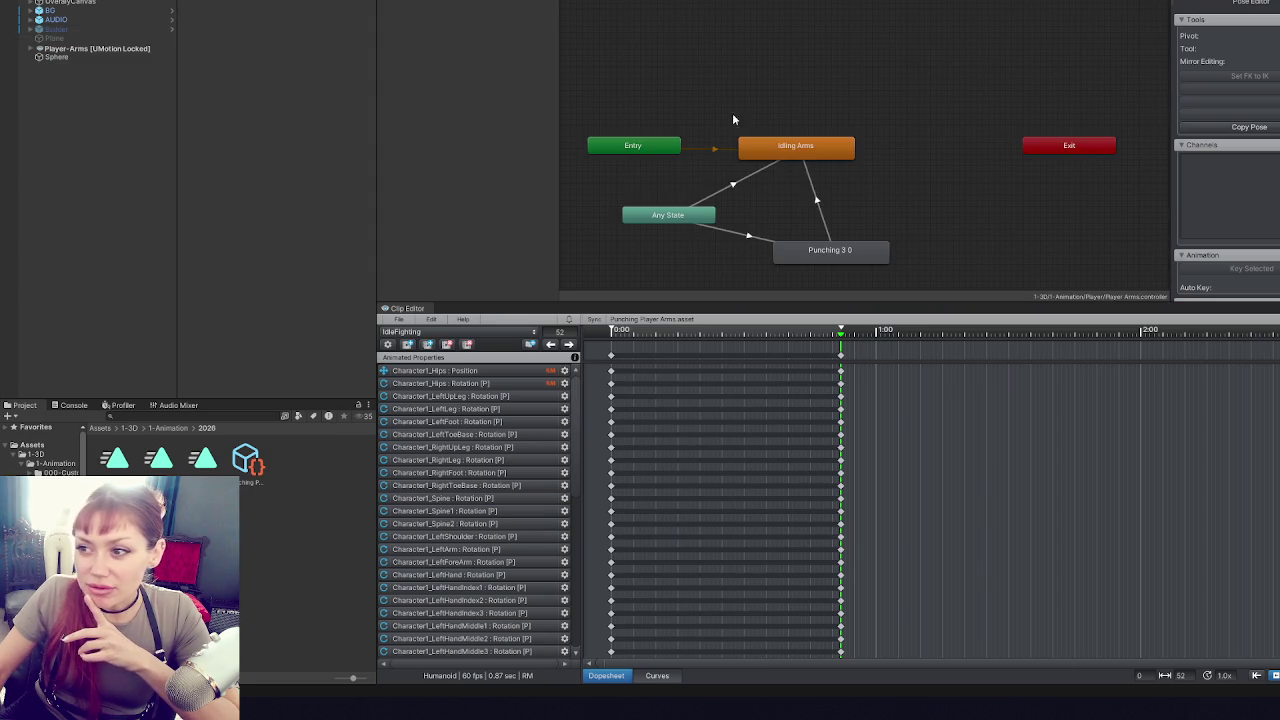
click(810, 148)
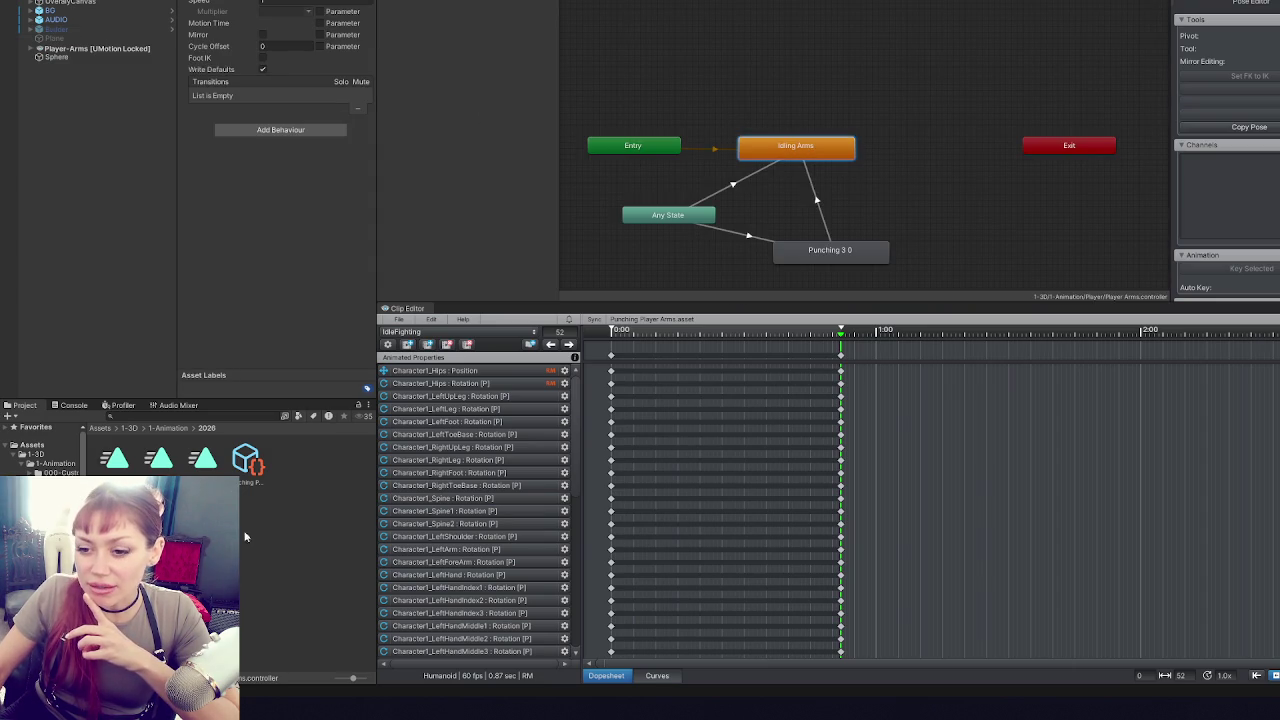
click(666, 215)
click(834, 251)
click(772, 148)
click(850, 252)
click(831, 152)
click(842, 248)
click(820, 151)
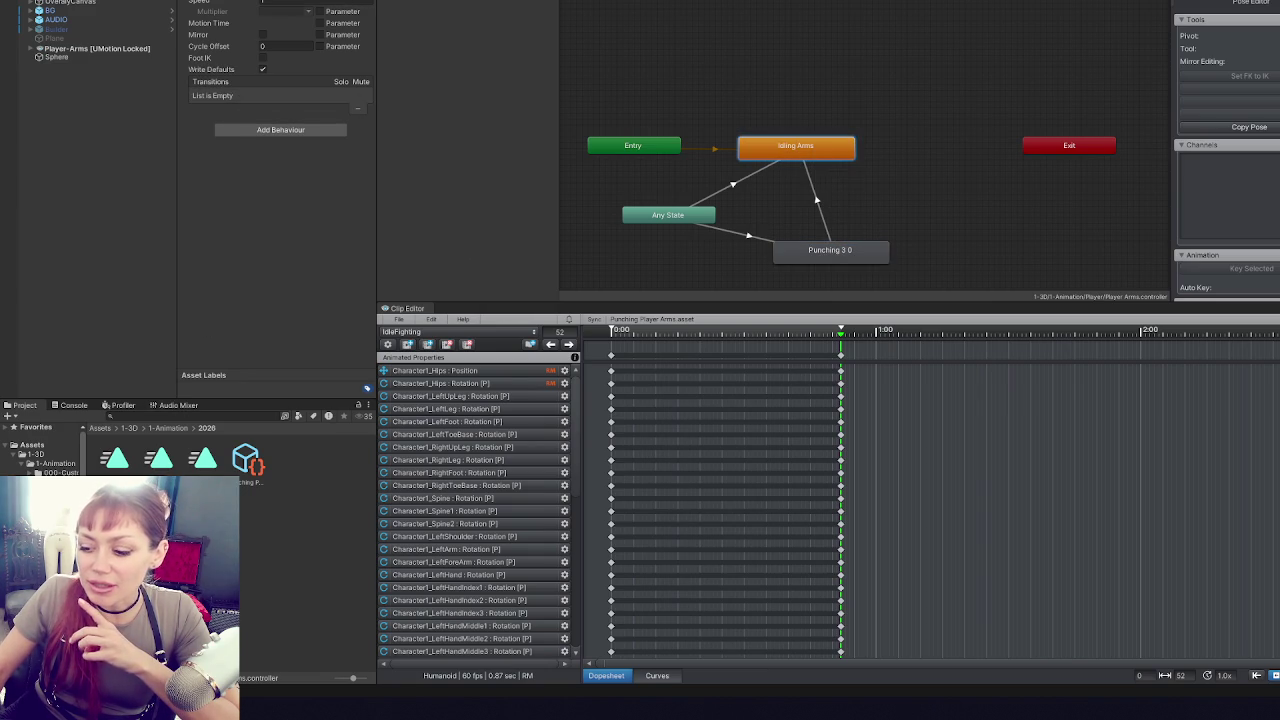
click(848, 249)
click(779, 149)
click(841, 257)
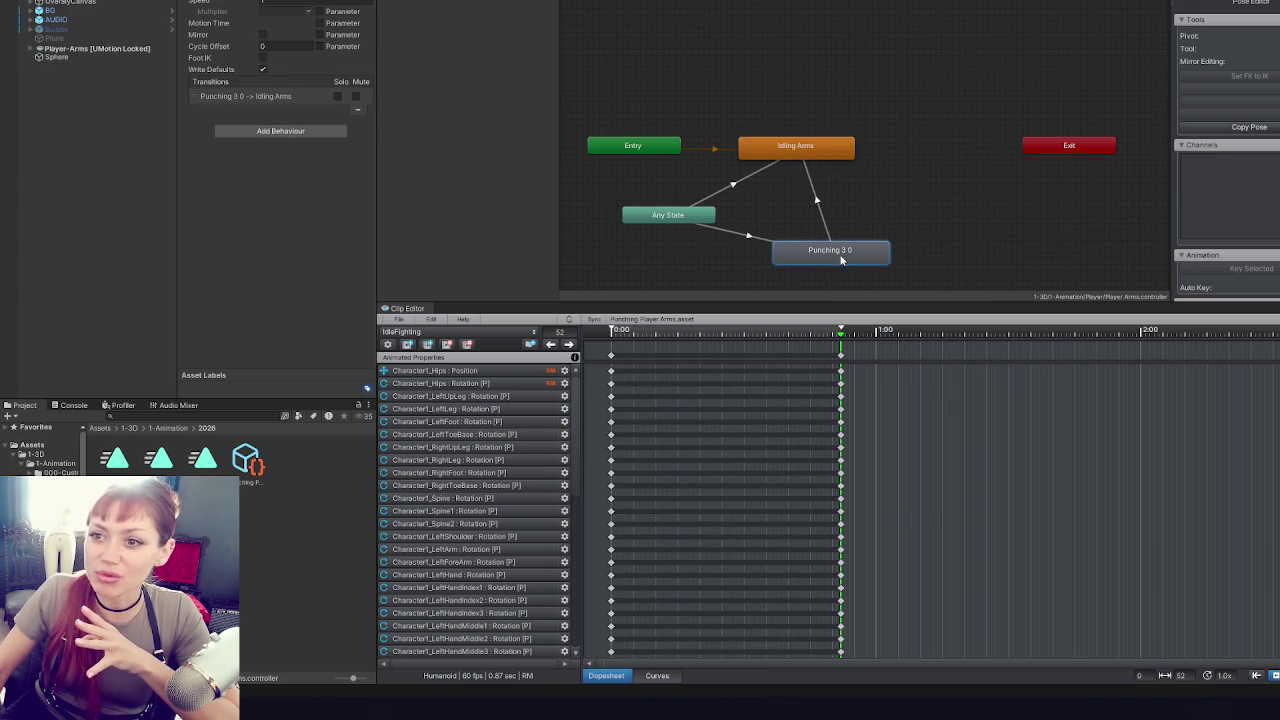
click(656, 217)
click(791, 171)
click(822, 250)
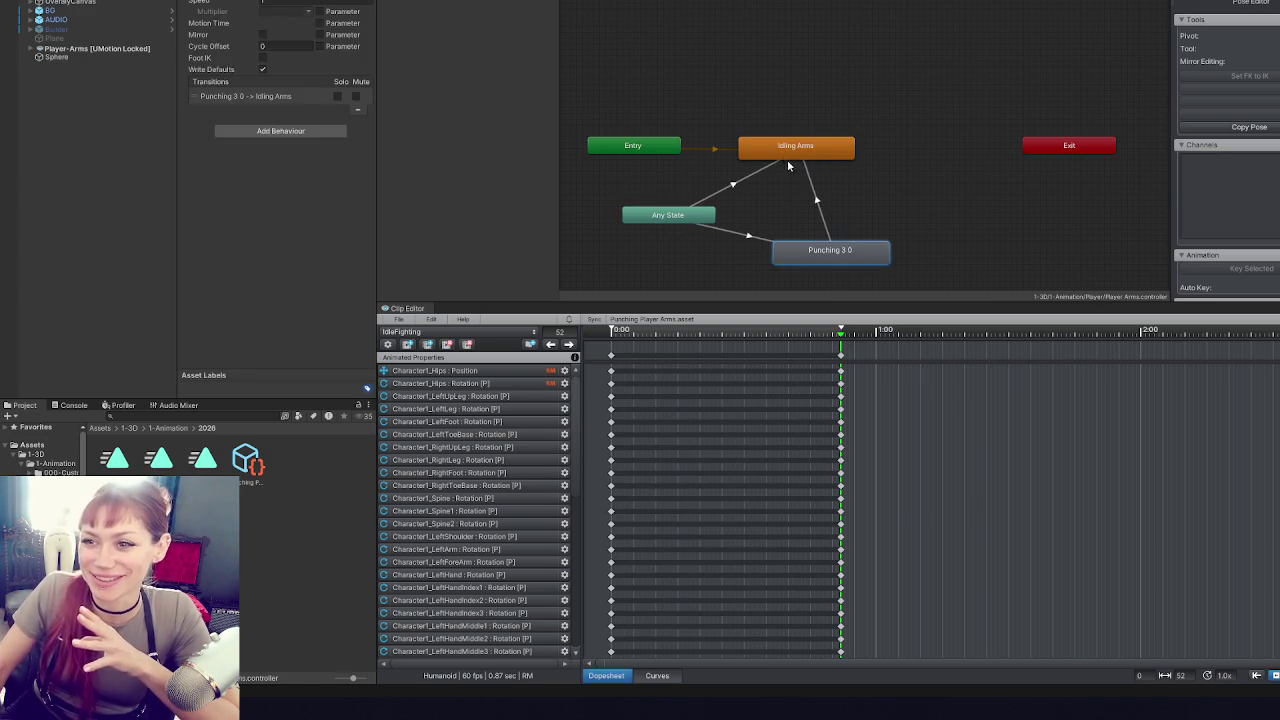
click(785, 158)
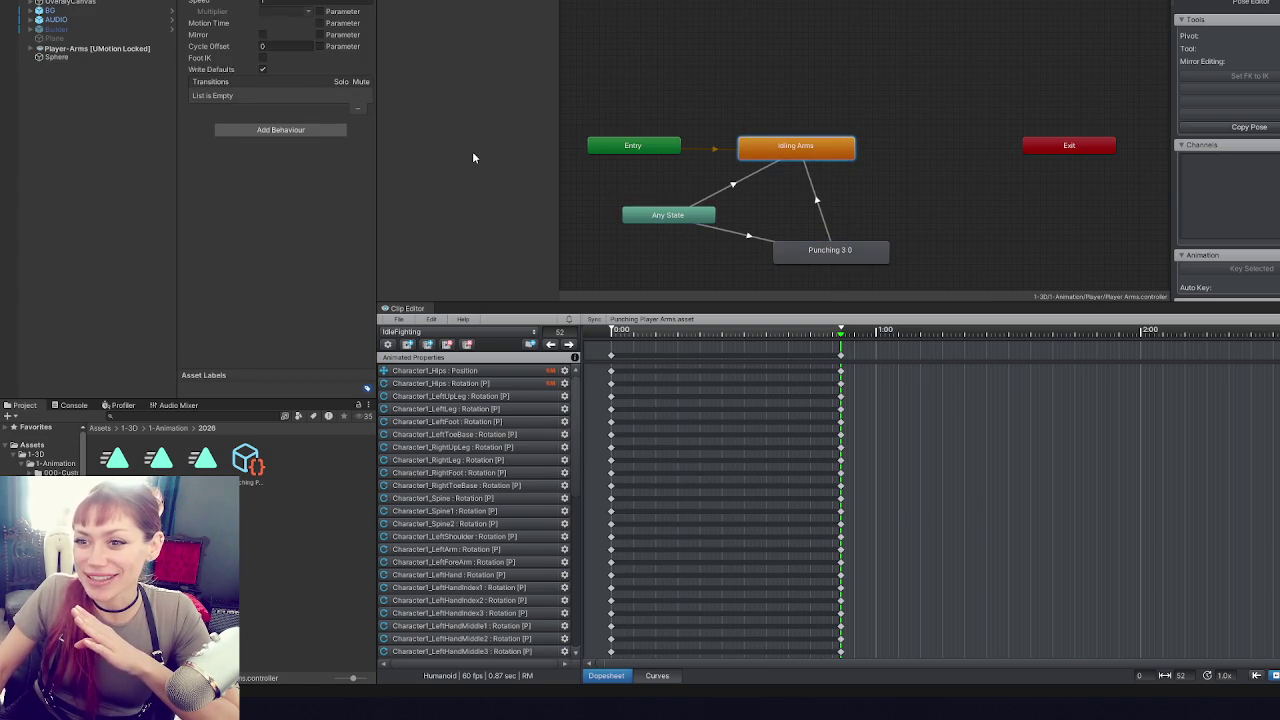
click(833, 252)
click(805, 162)
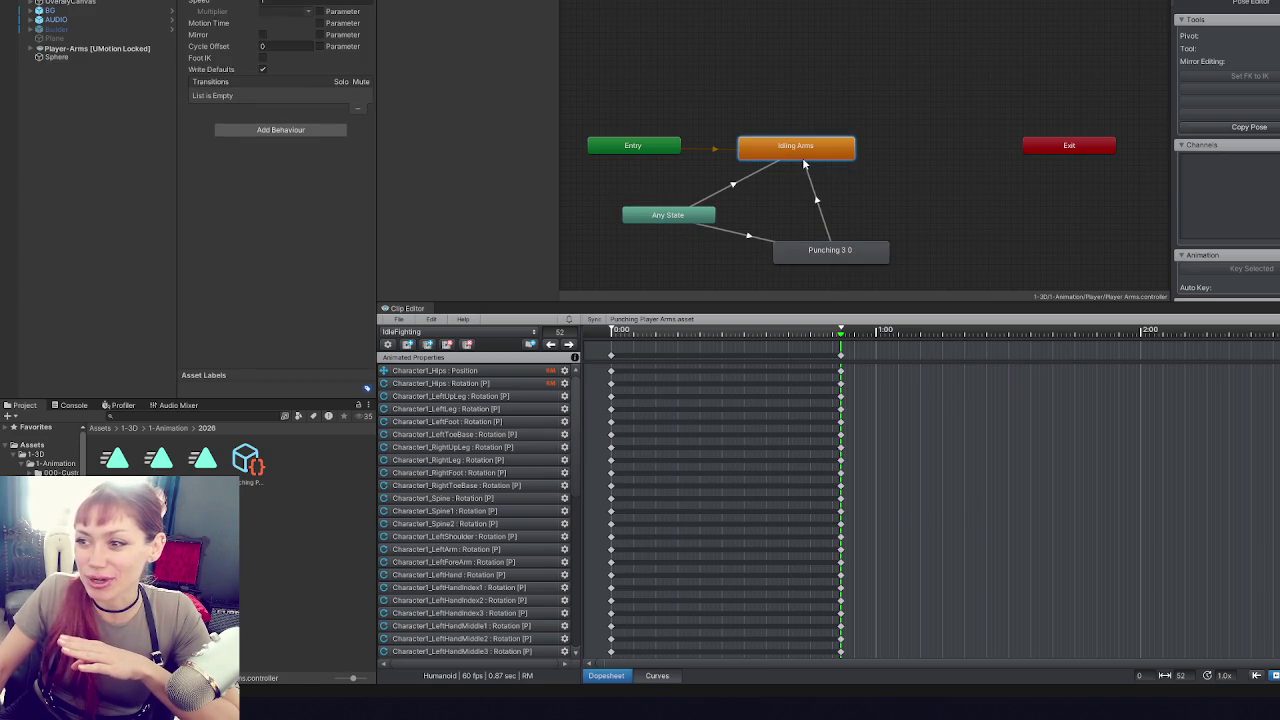
click(836, 253)
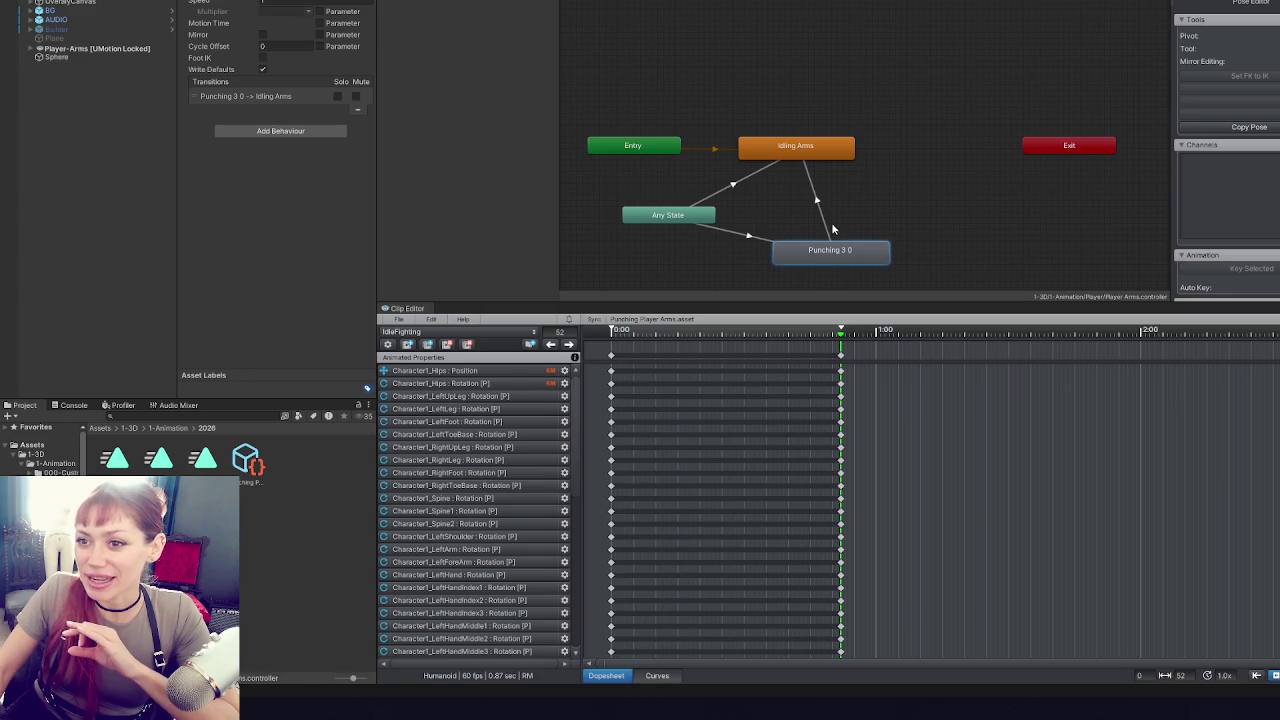
click(800, 146)
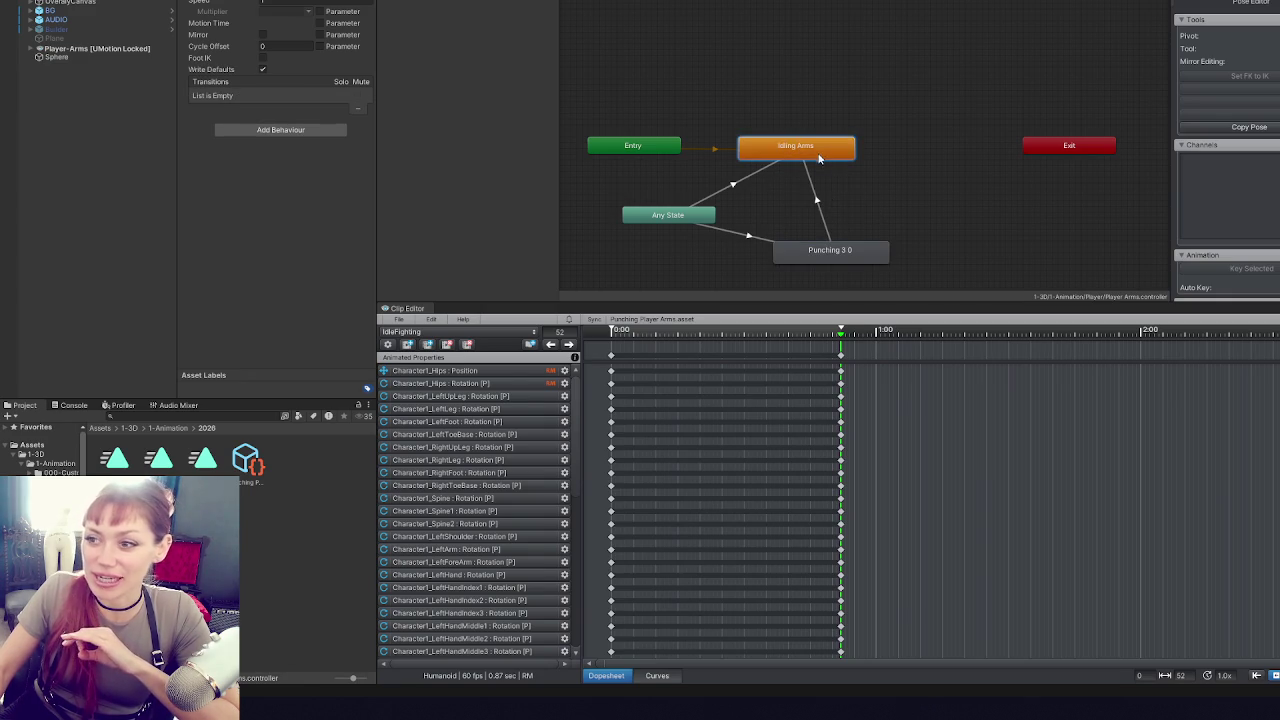
click(826, 260)
click(808, 145)
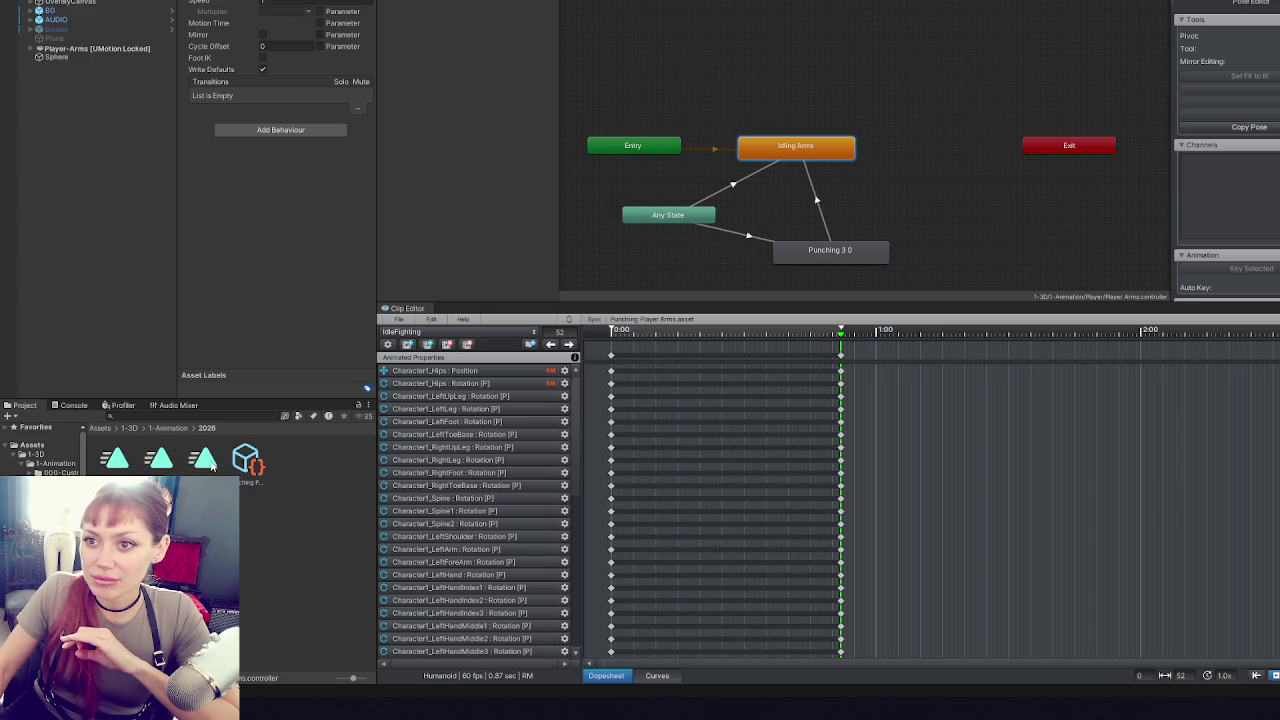
- With Punching 3 0 selected, test punches in STRAIN's DEV MODE, then exit Play mode
click(823, 256)
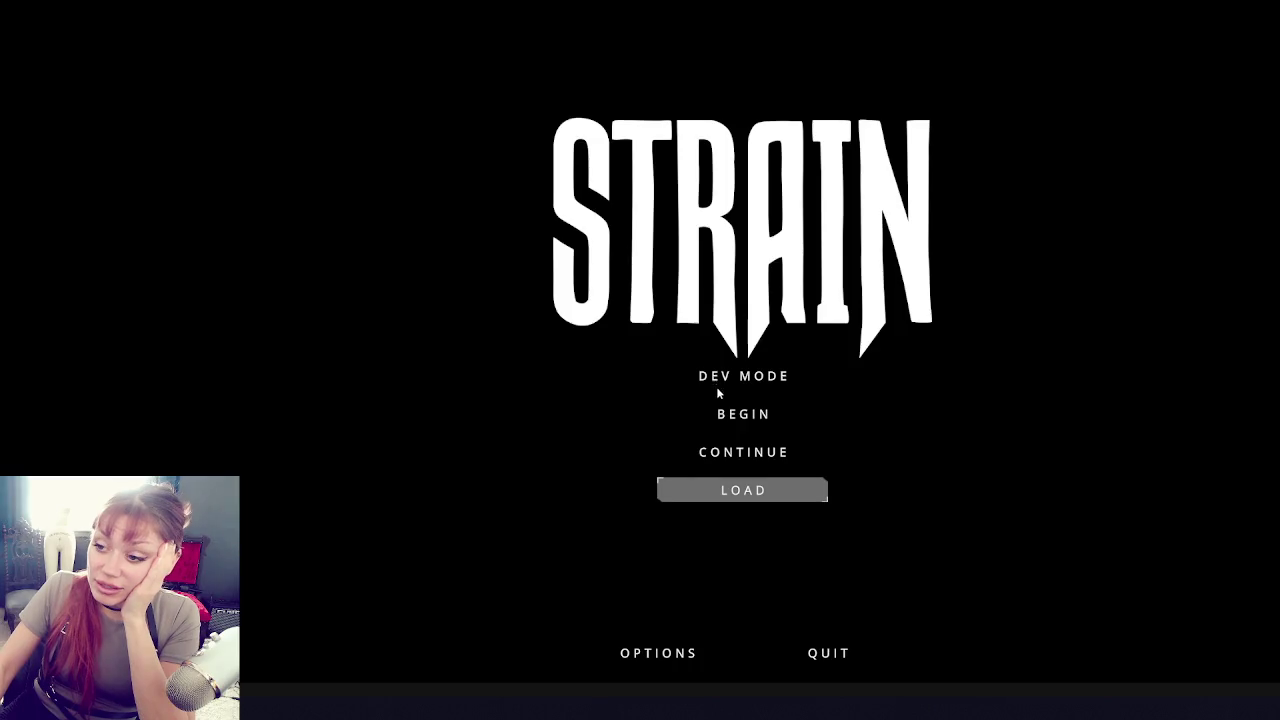
click(737, 377)
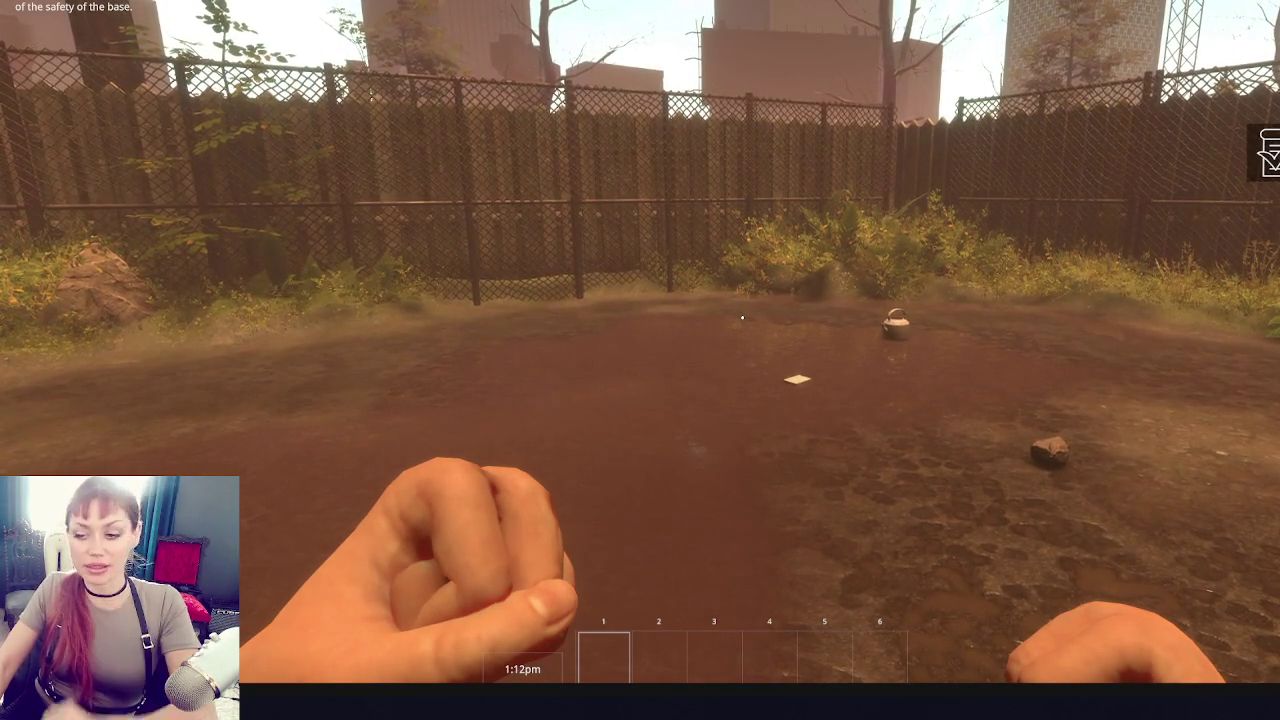
key(Escape)
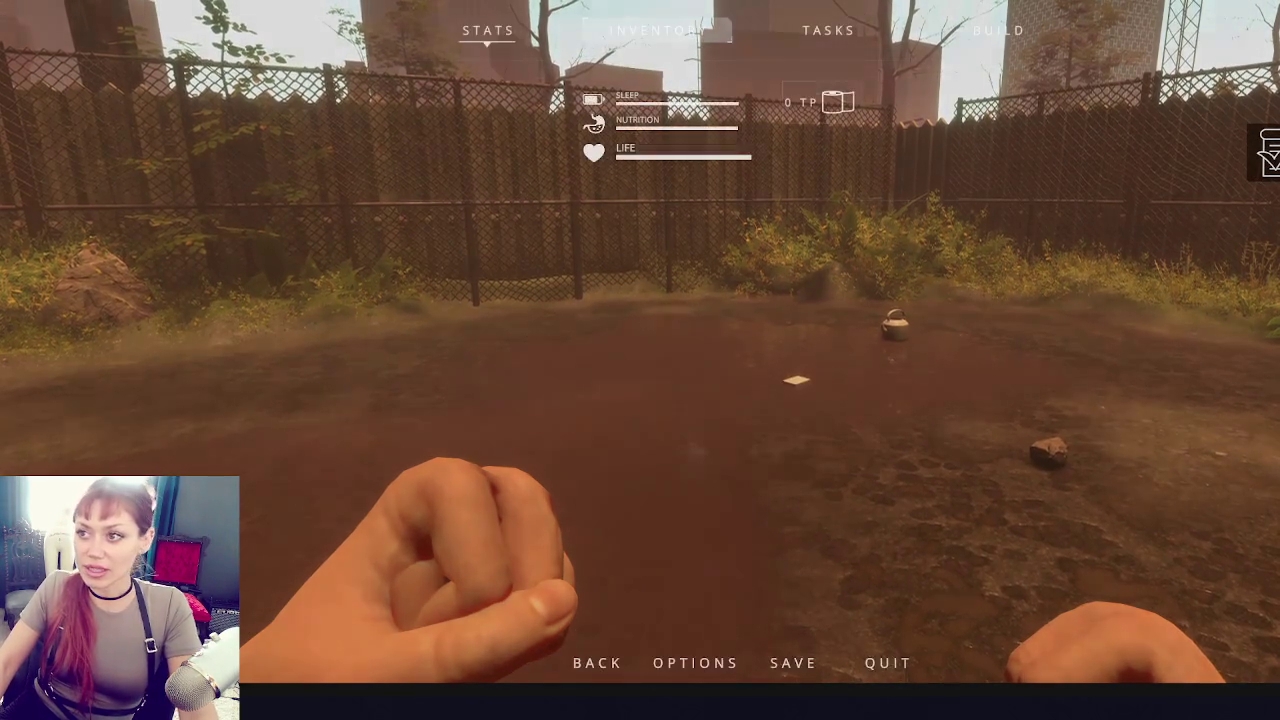
key(ctrl+p)
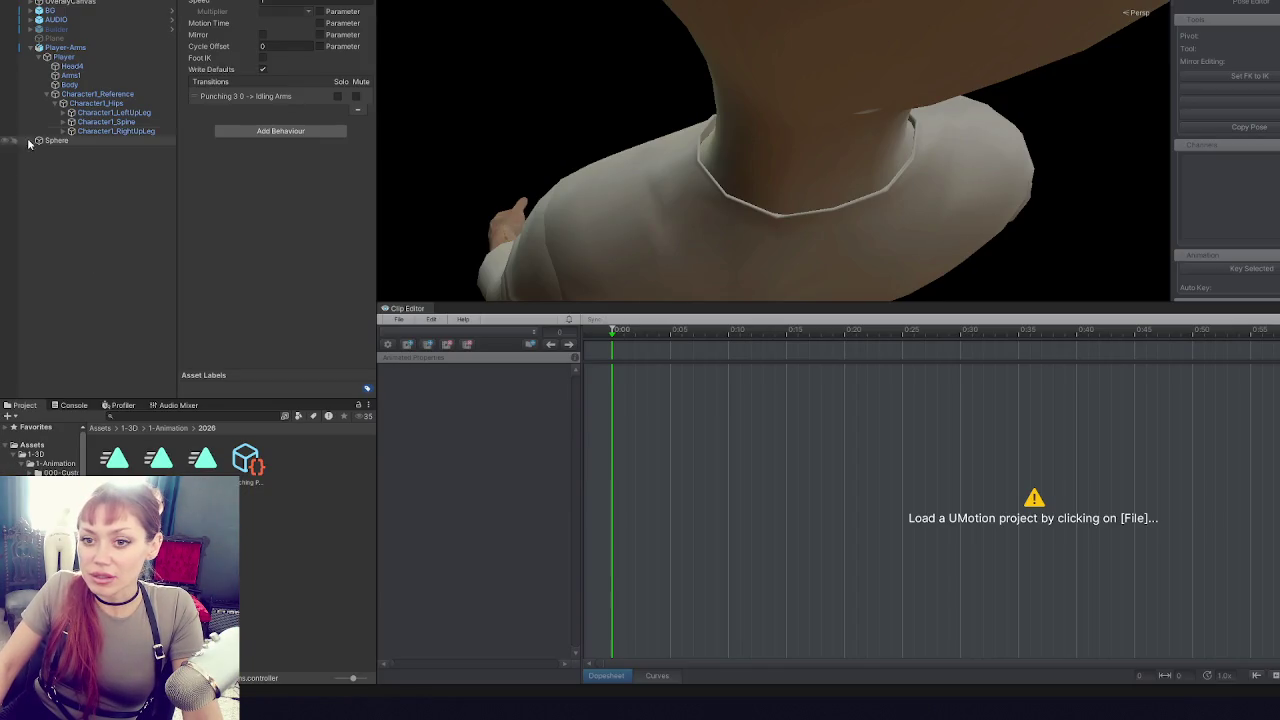
- Reload Punching Player Arms.asset, then select the LeftArm bone and all its keyframed properties
click(397, 319)
mouse_move(466, 381)
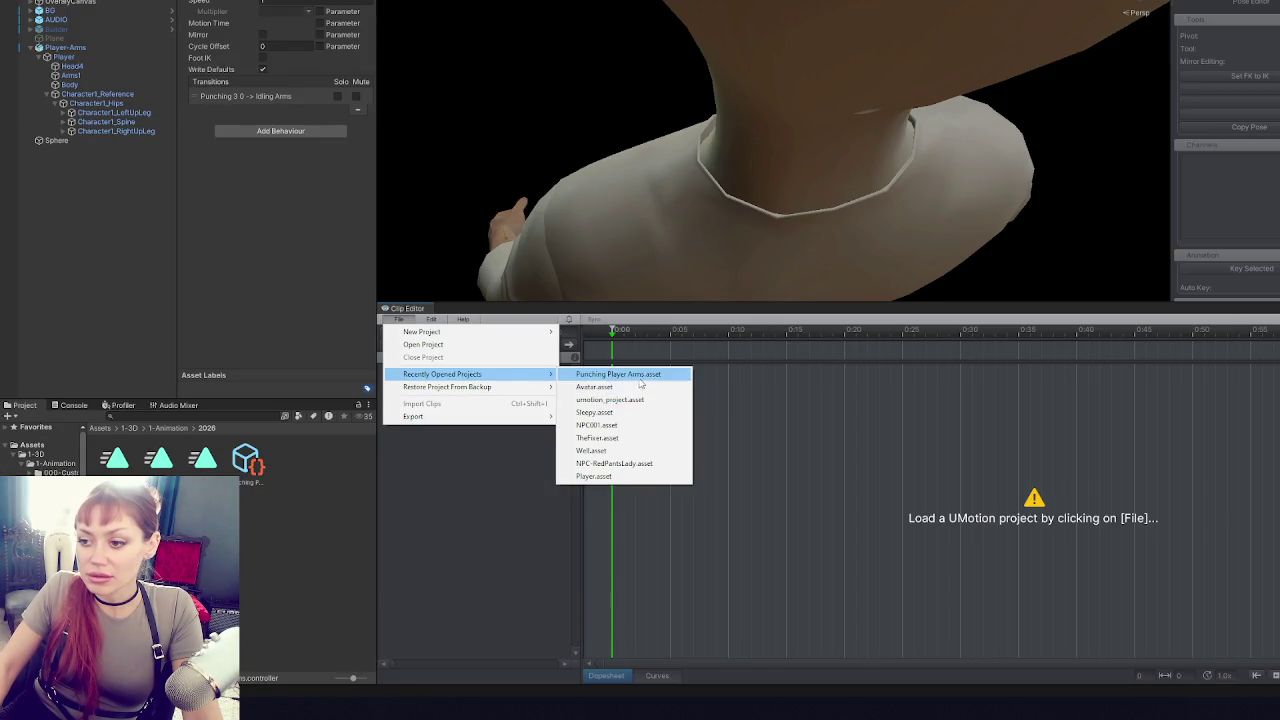
click(575, 374)
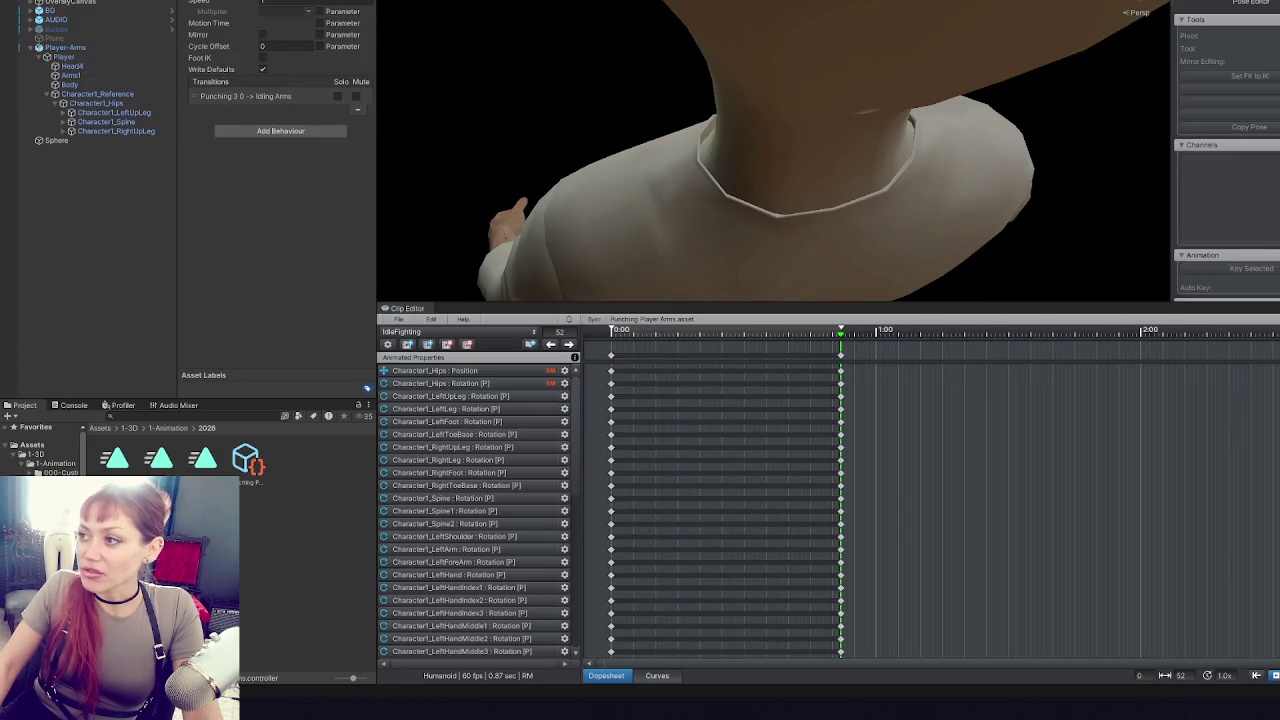
mouse_move(805, 113)
mouse_down()
mouse_move(754, 53)
mouse_move(713, 184)
mouse_move(757, 63)
mouse_move(720, 63)
mouse_move(674, 177)
mouse_move(682, 194)
mouse_move(726, 158)
mouse_move(632, 295)
mouse_up()
click(678, 198)
click(605, 356)
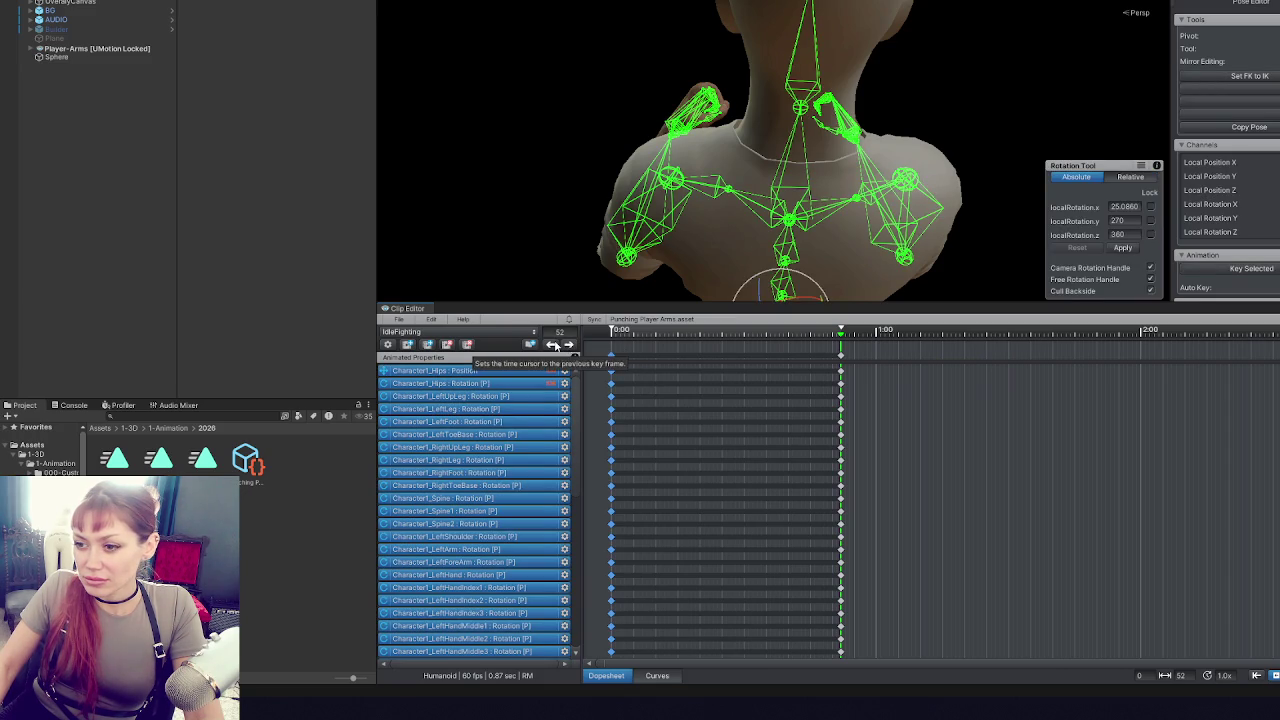
- Compare IdleFighting's start and end poses at frames 0 and 52, then switch to the move tool
click(552, 344)
click(570, 344)
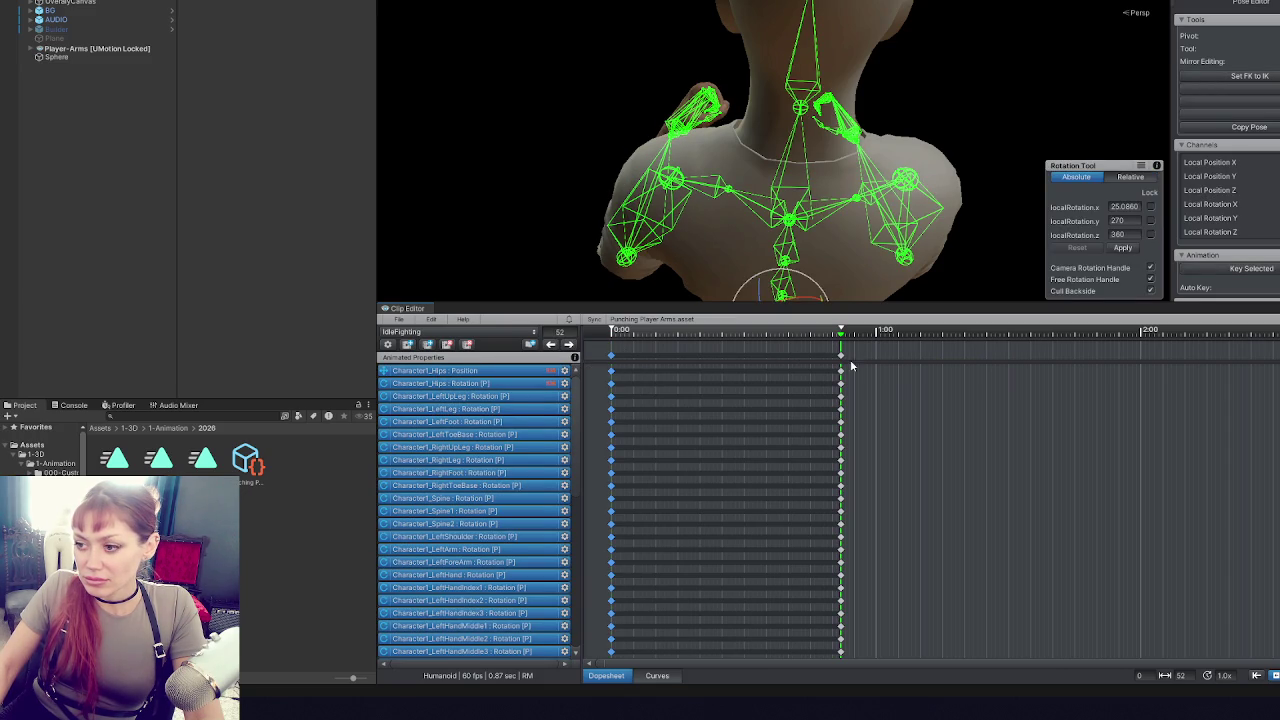
click(551, 345)
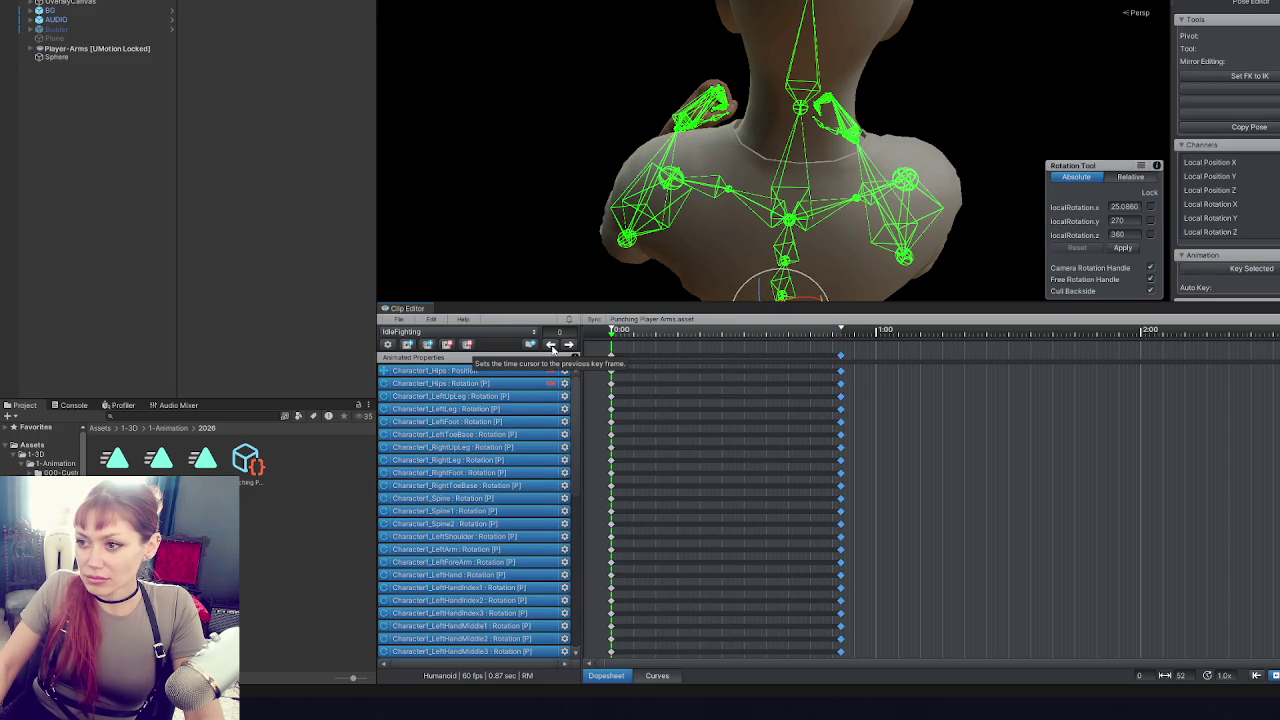
key(w)
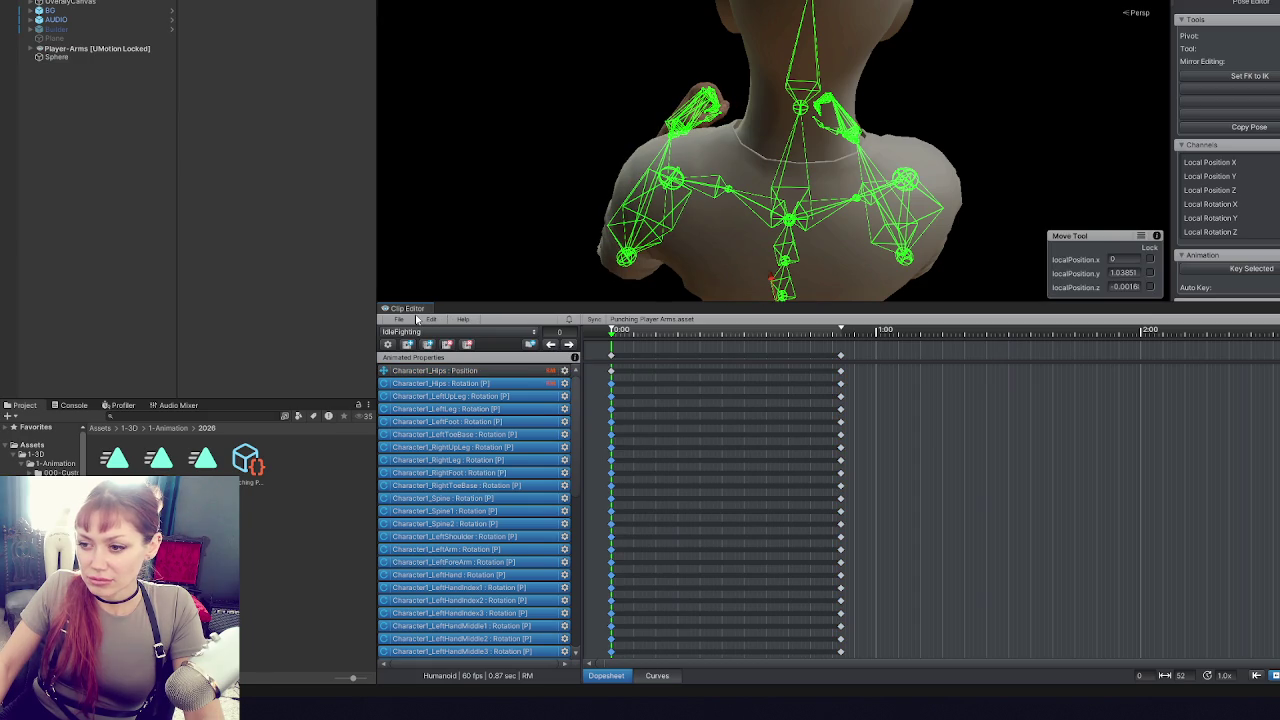
- Load the Punching Arms clip, jump to its last key, and select its clip asset
click(410, 331)
click(410, 357)
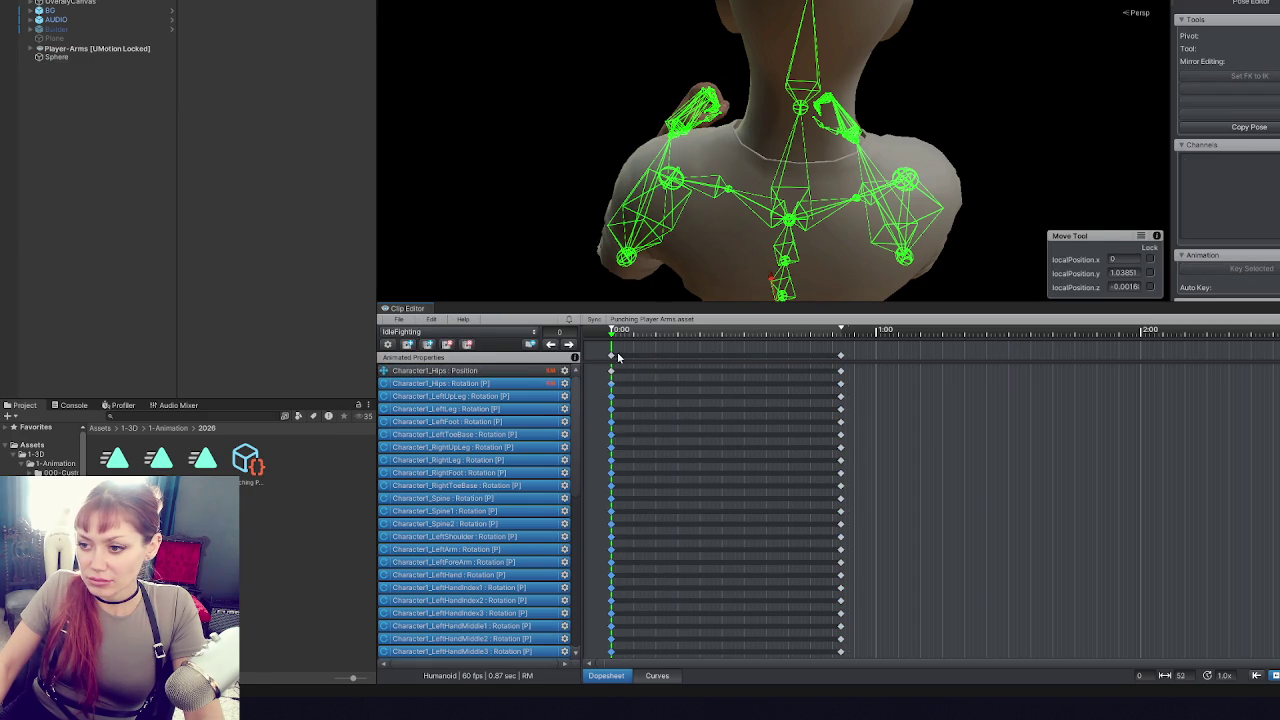
key(e)
key(w)
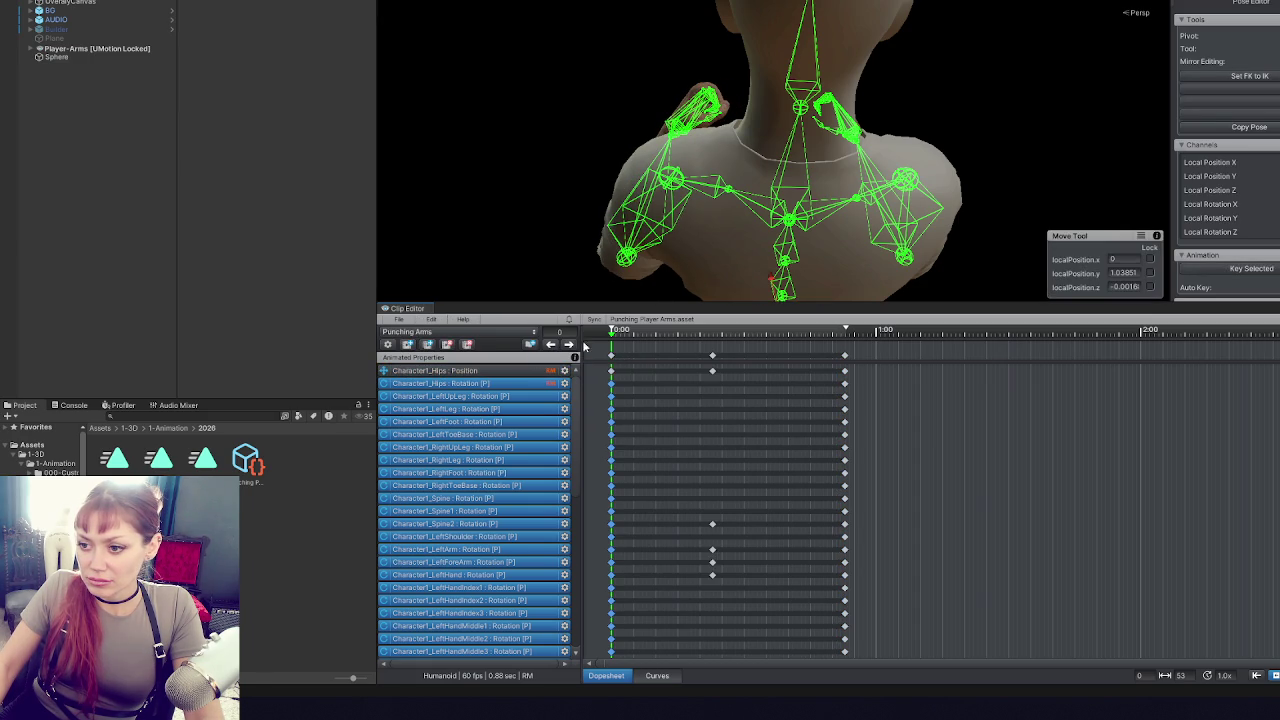
click(570, 345)
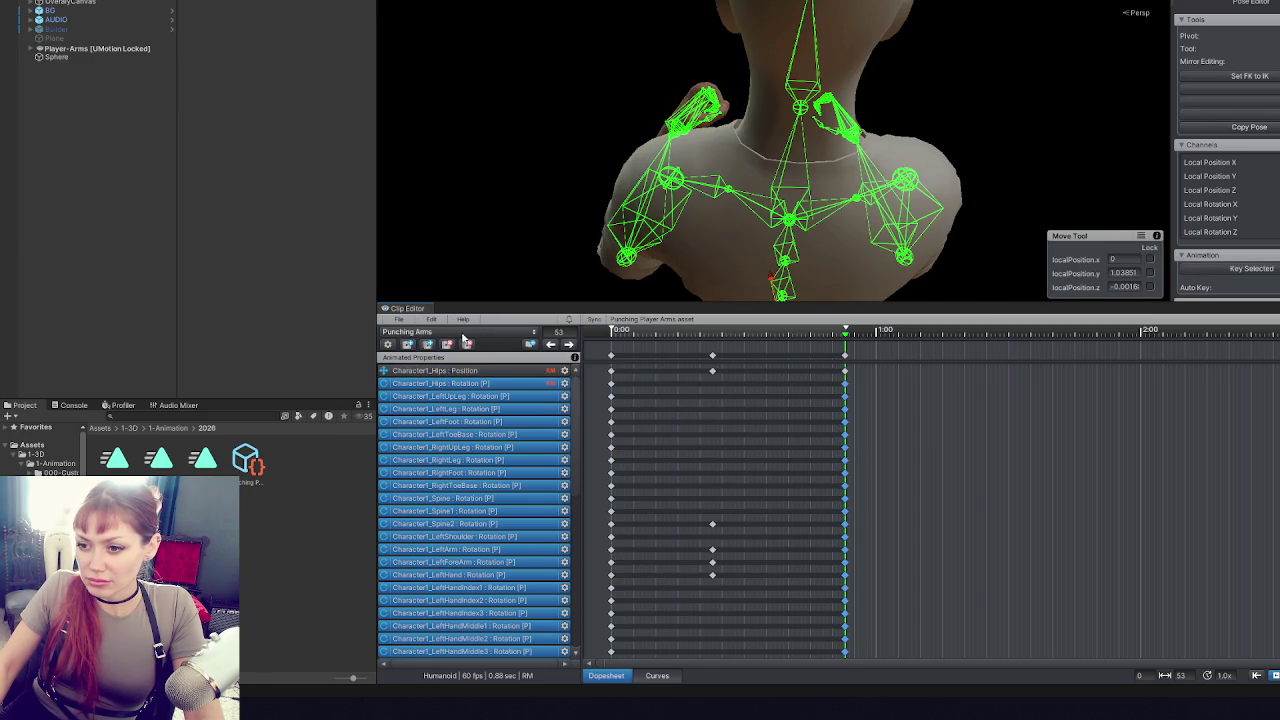
click(204, 462)
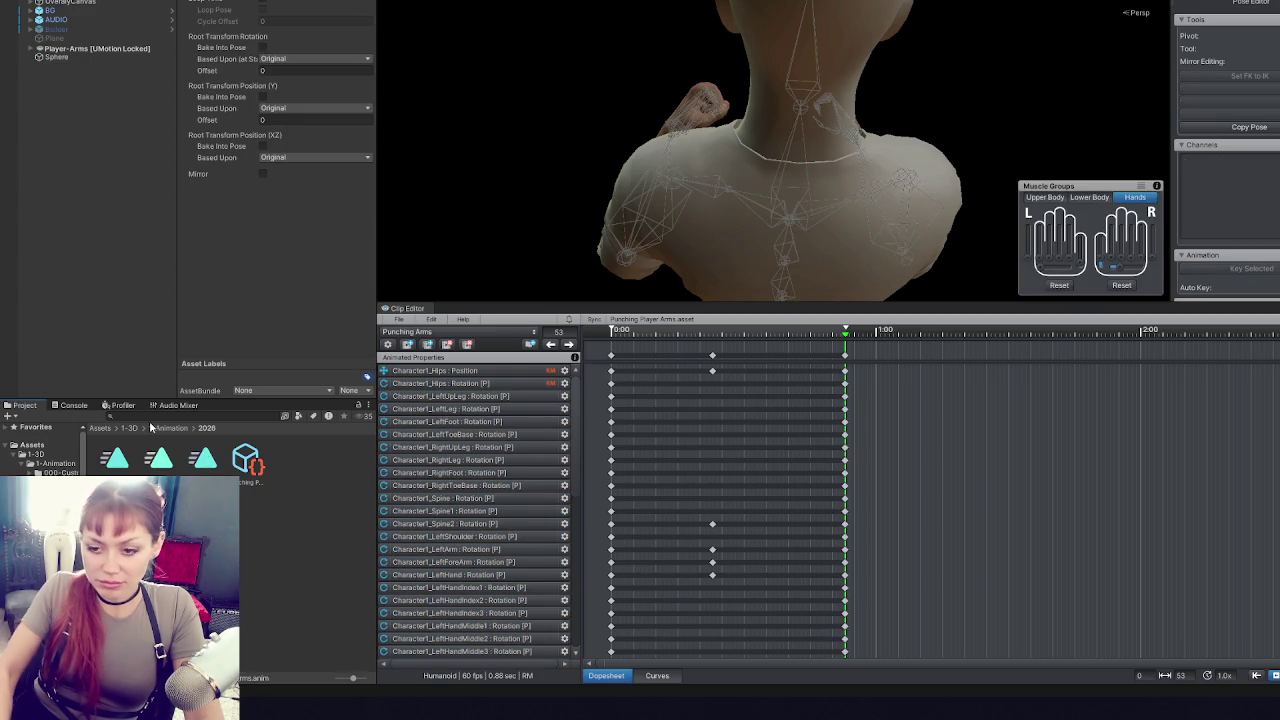
- Open the Player Arms animator and export the current Punching Arms clip
double_click(246, 460)
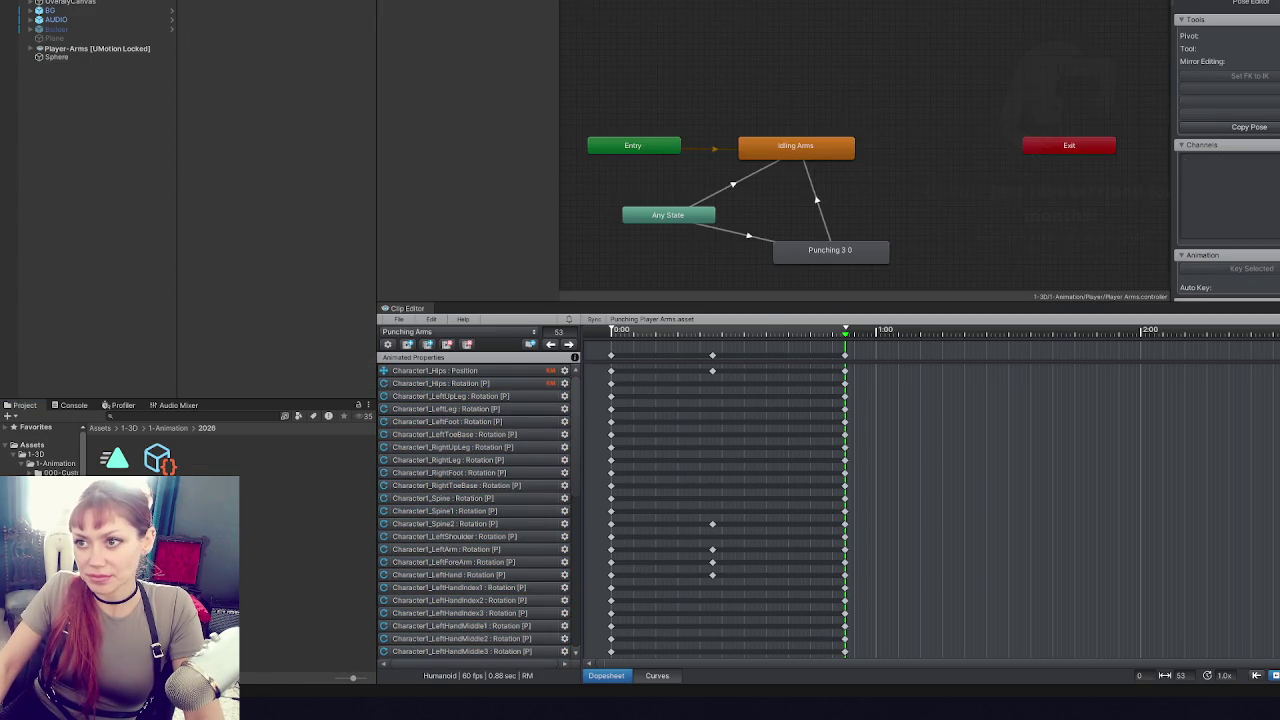
click(806, 153)
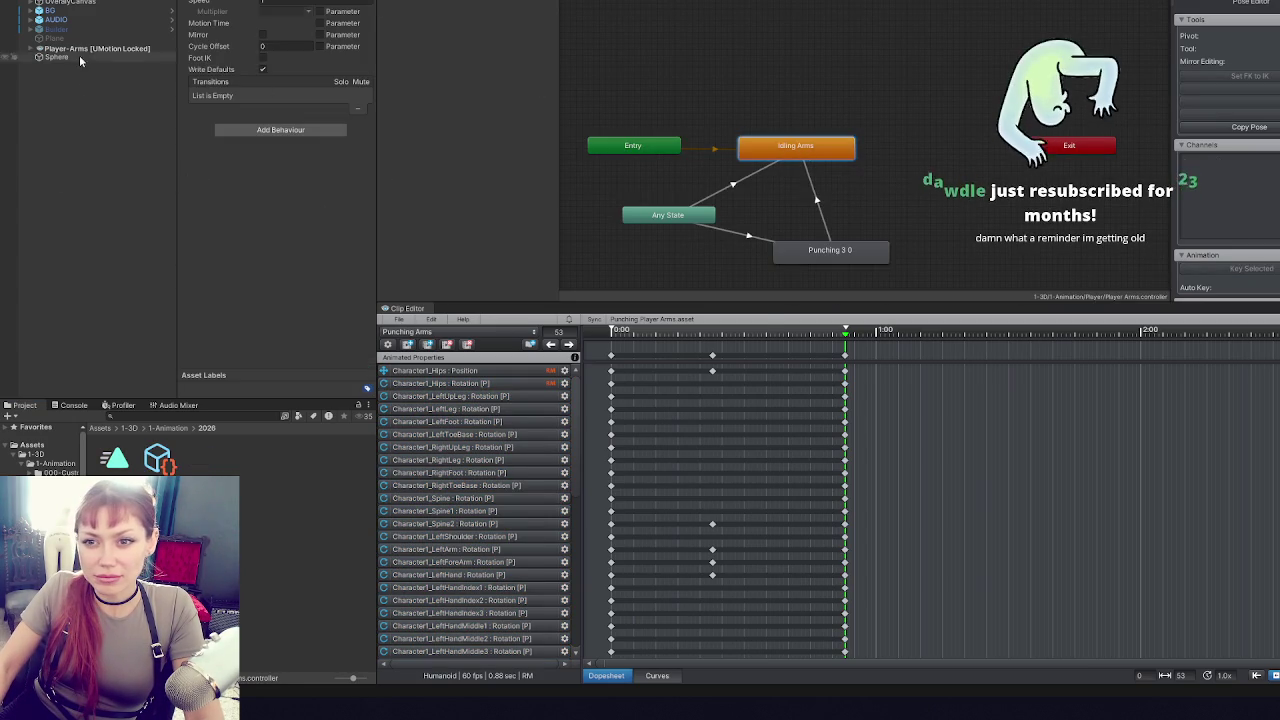
click(408, 327)
mouse_move(480, 417)
click(590, 416)
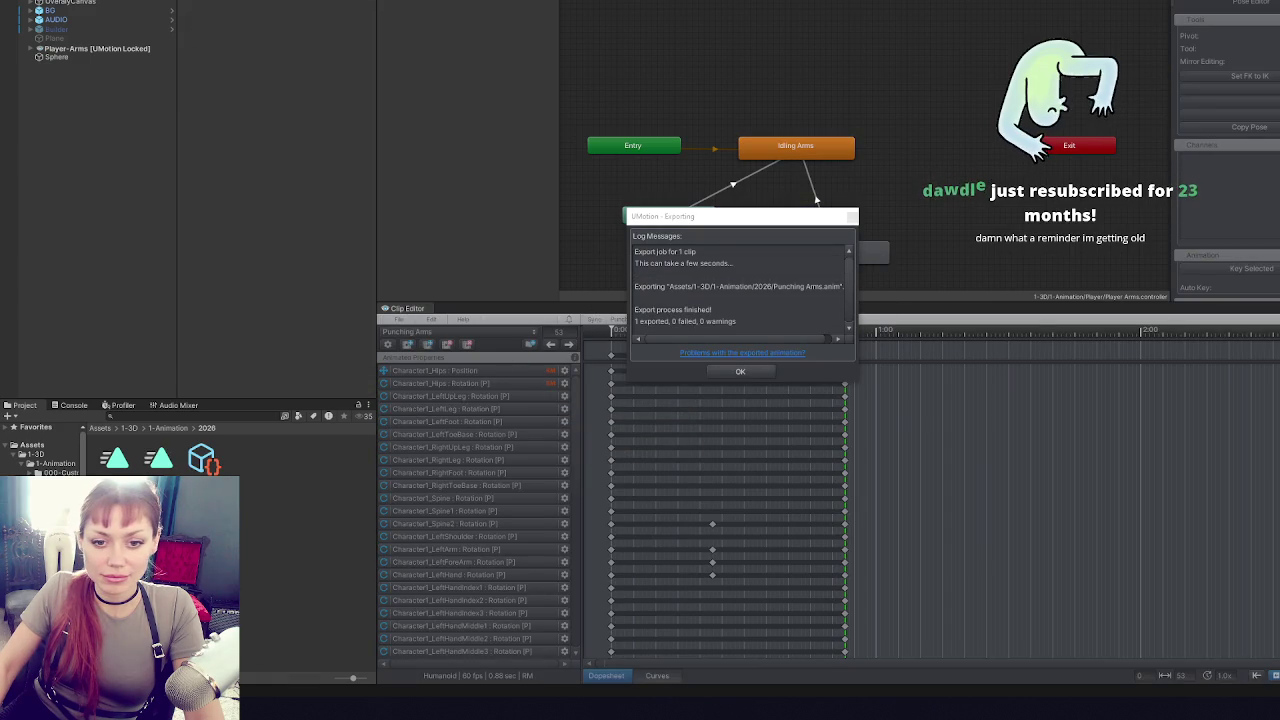
click(740, 371)
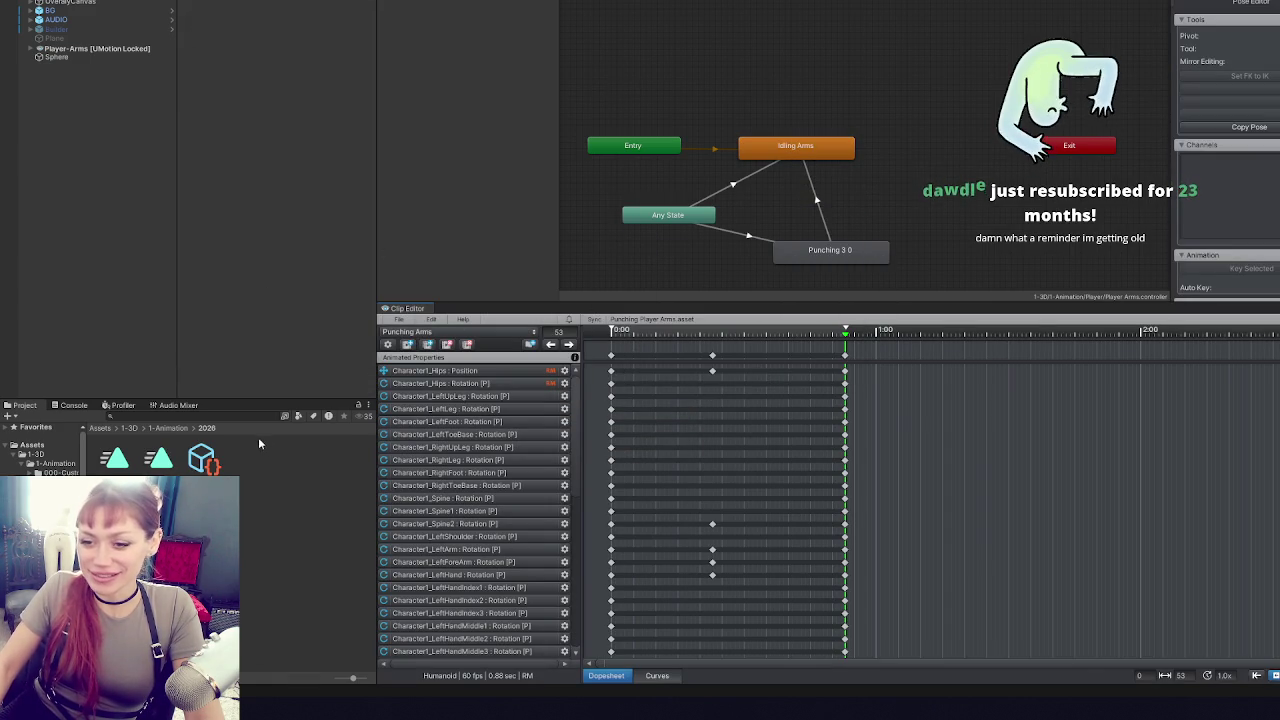
- Export all three clips to the 2026 folder: 3 exported, 0 failed
click(398, 320)
mouse_move(460, 416)
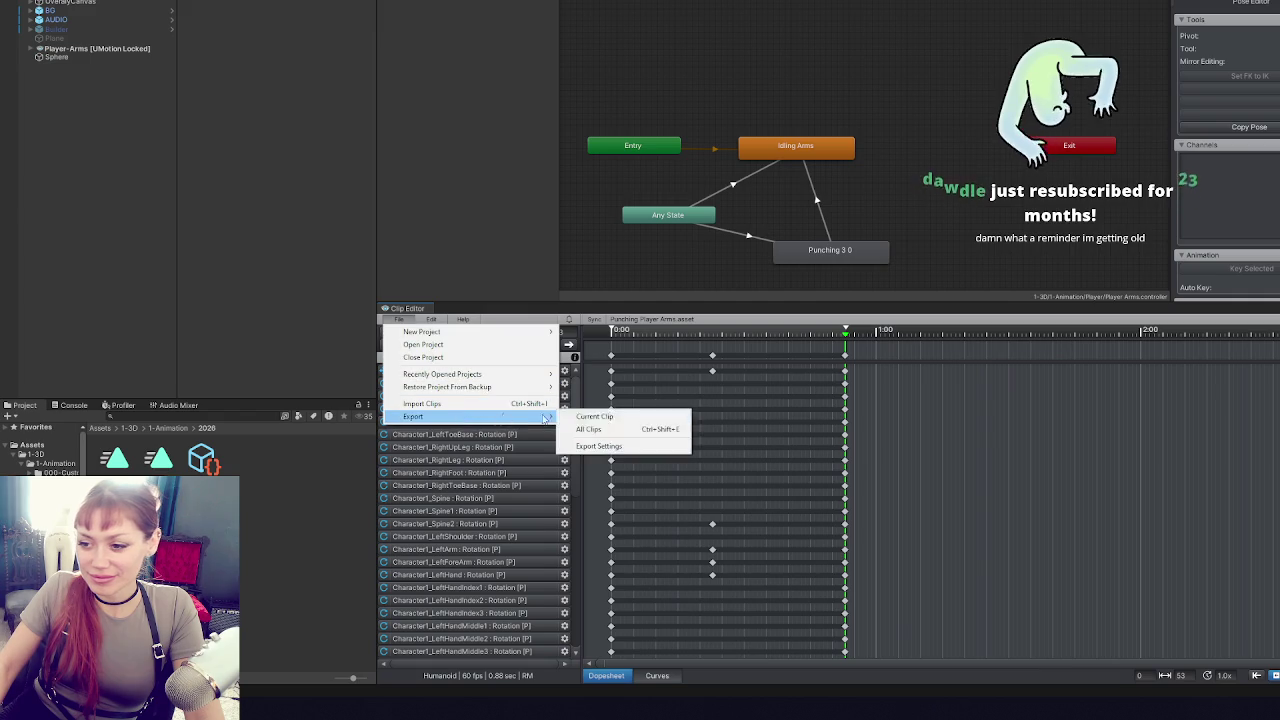
click(600, 428)
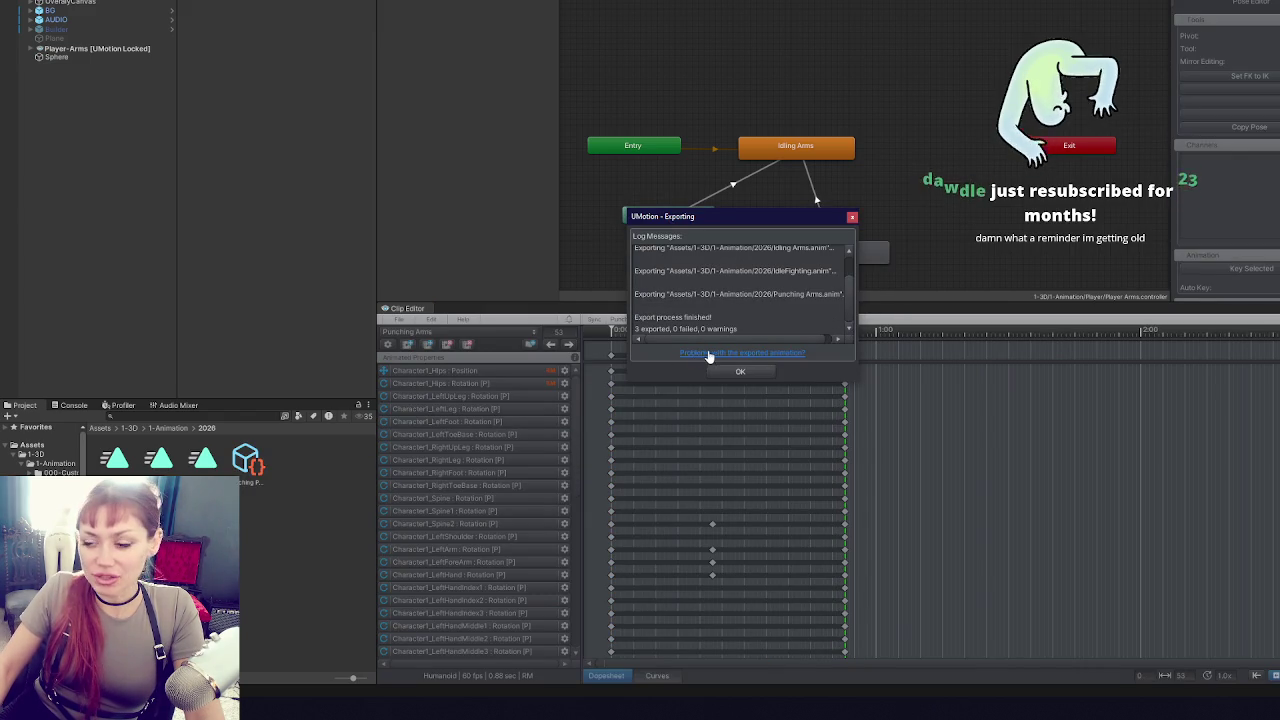
click(740, 371)
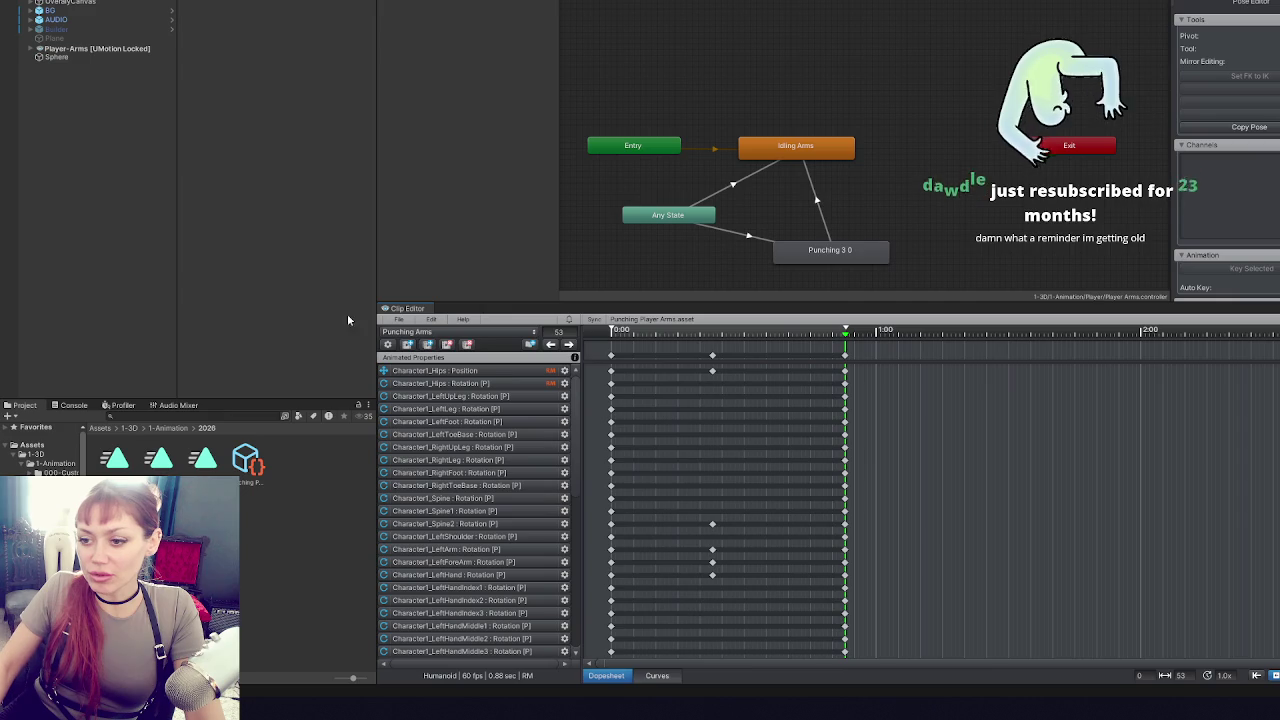
- Inspect the Punching 3 0 and Idling Arms states, then open Punching Arms' import settings
click(397, 320)
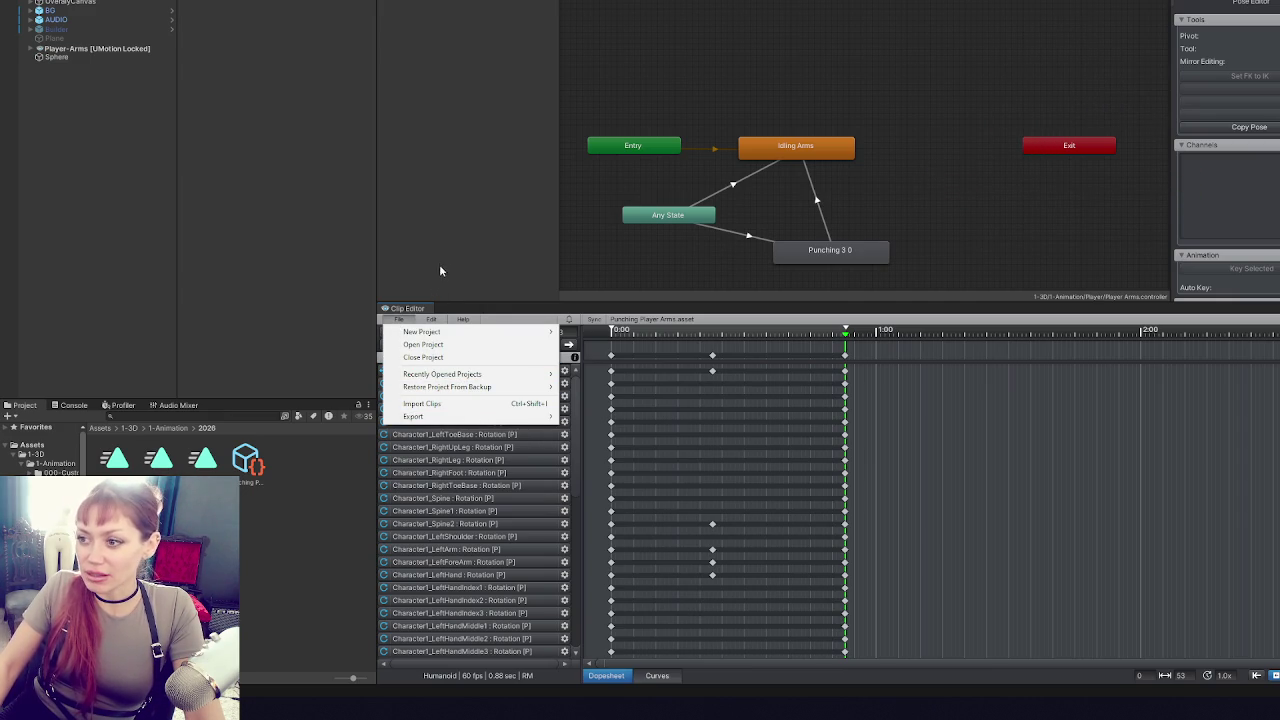
click(785, 155)
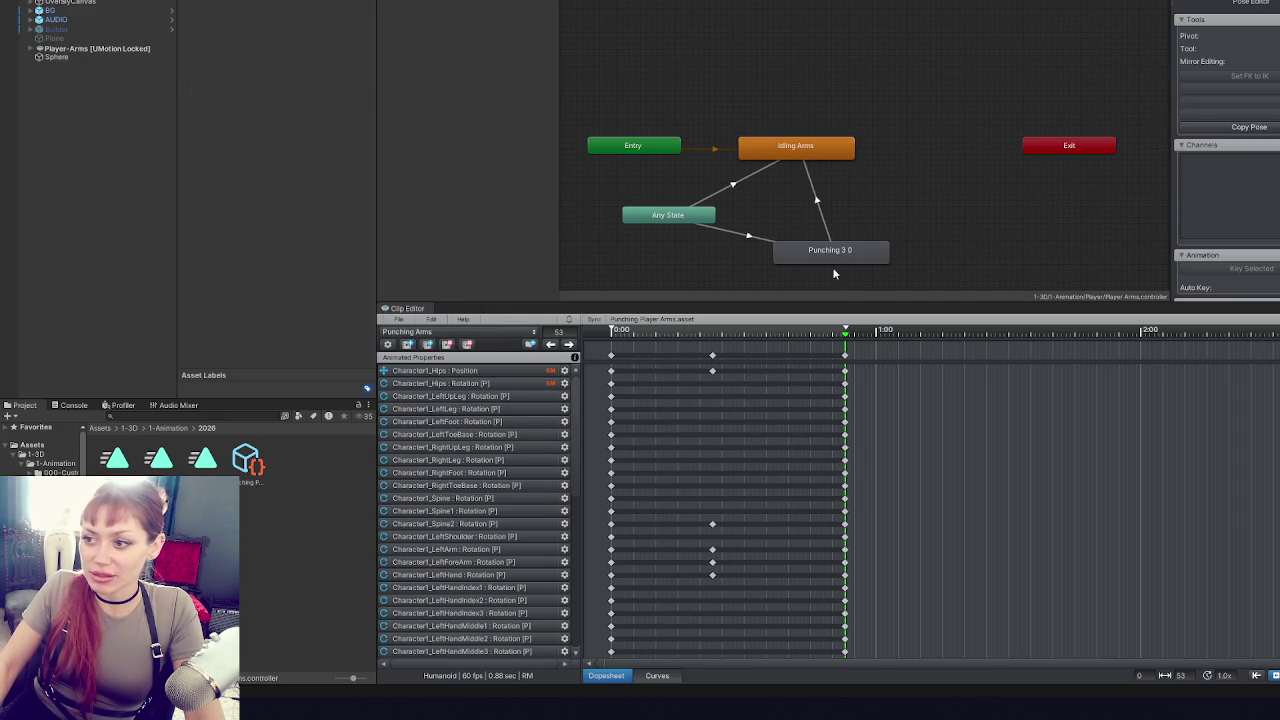
click(830, 255)
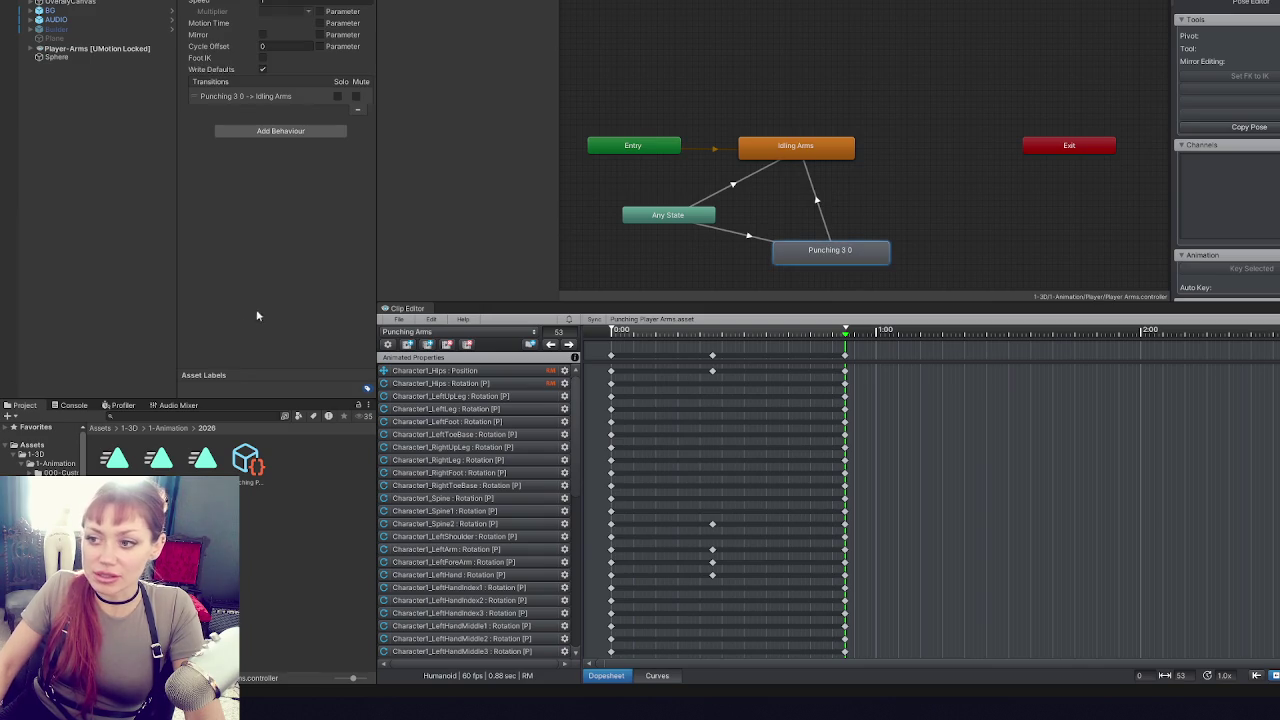
click(754, 143)
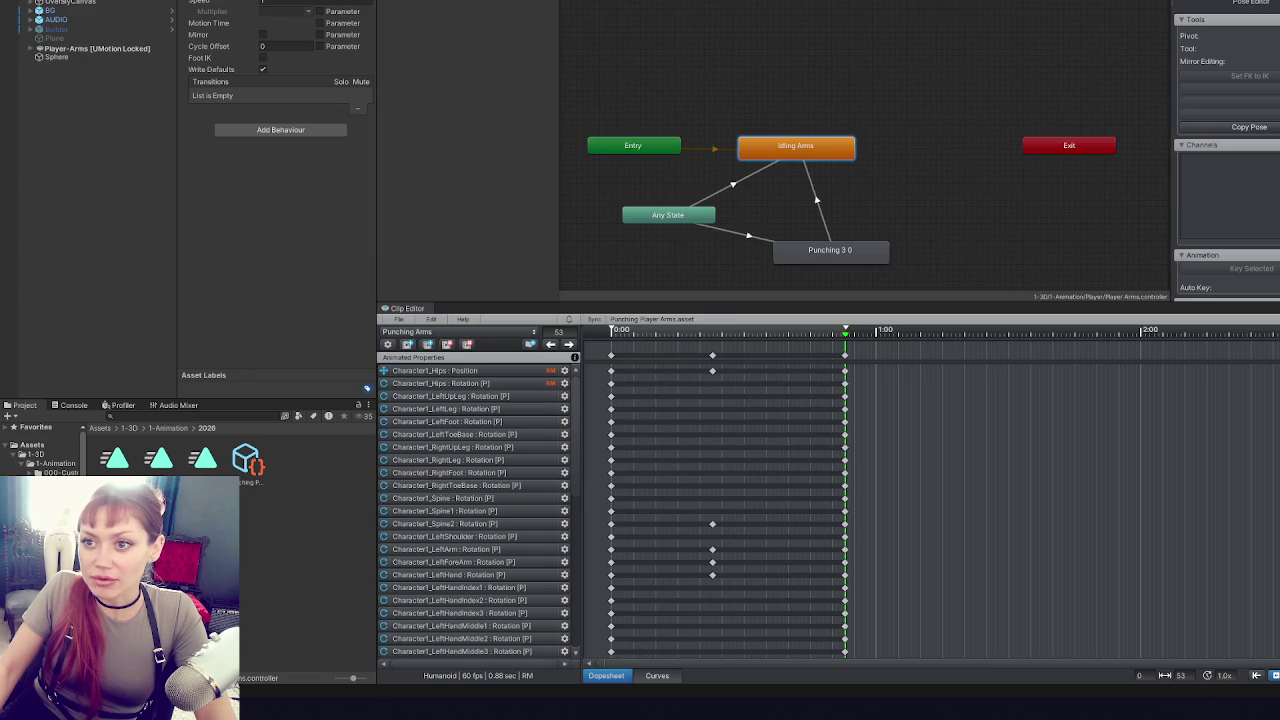
click(818, 250)
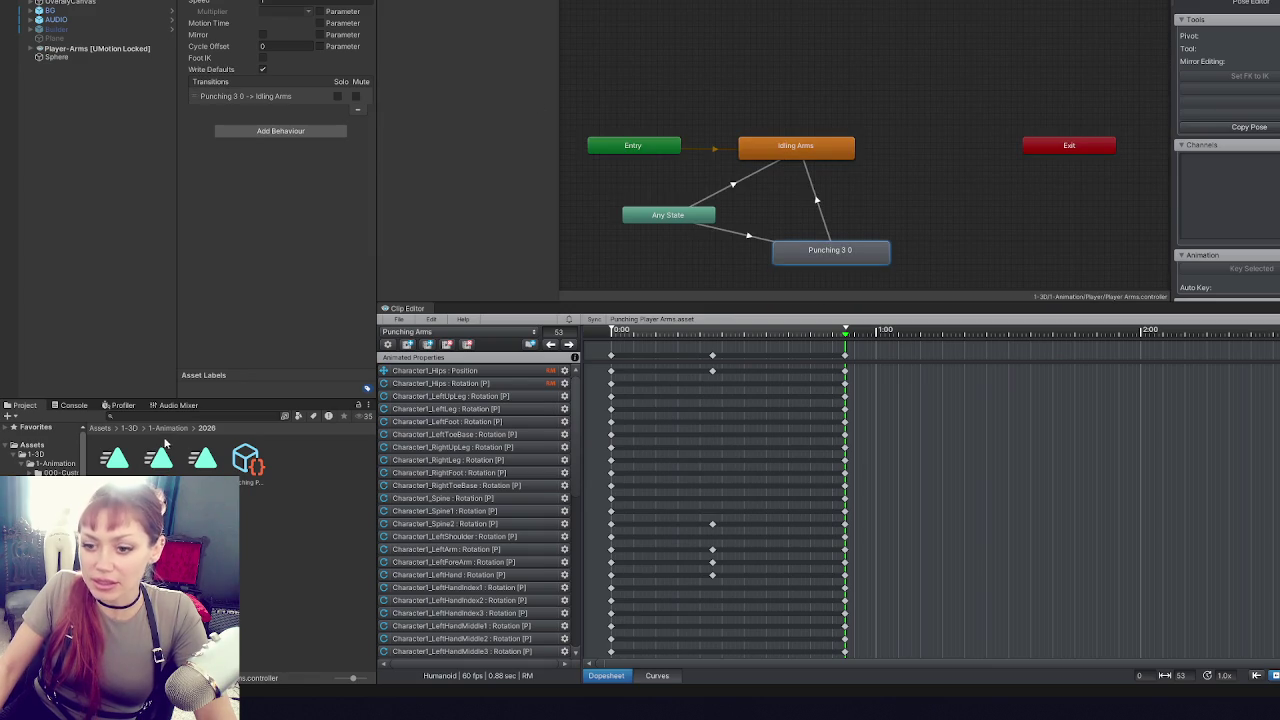
click(212, 476)
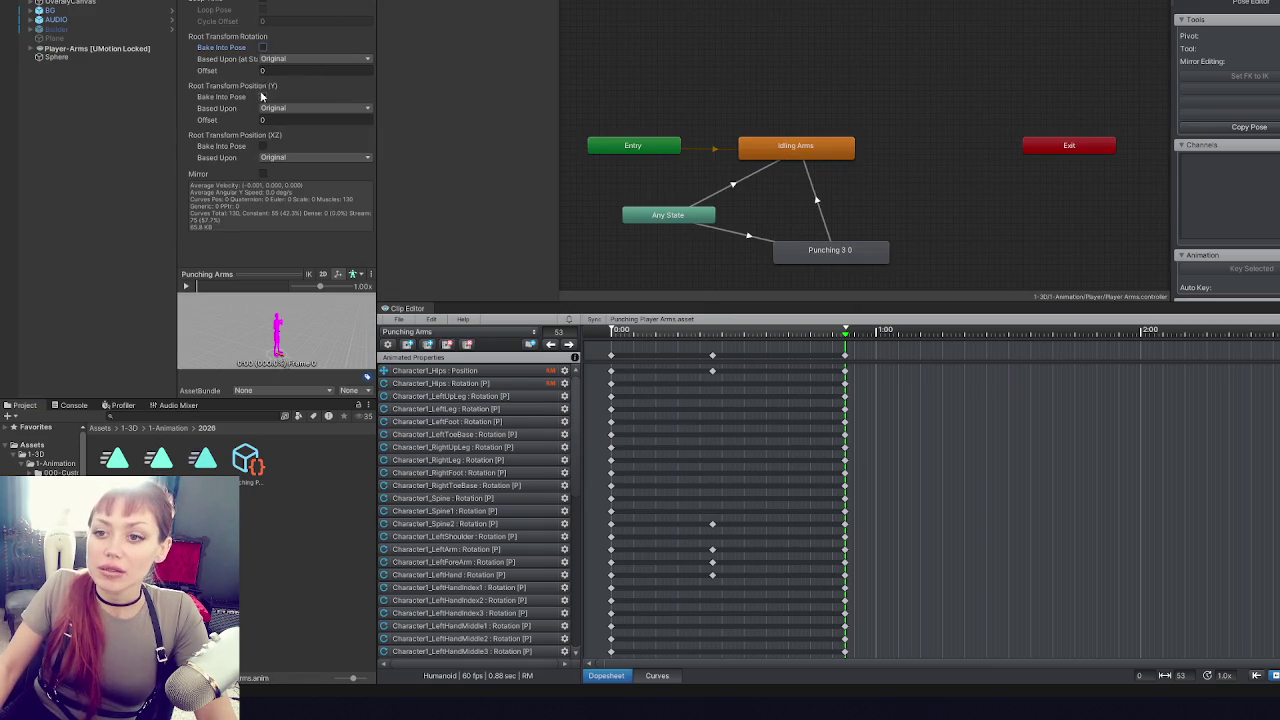
- Bake root rotation and XZ into pose for Punching Arms; loop IdleFighting with XZ baked
click(262, 47)
click(262, 146)
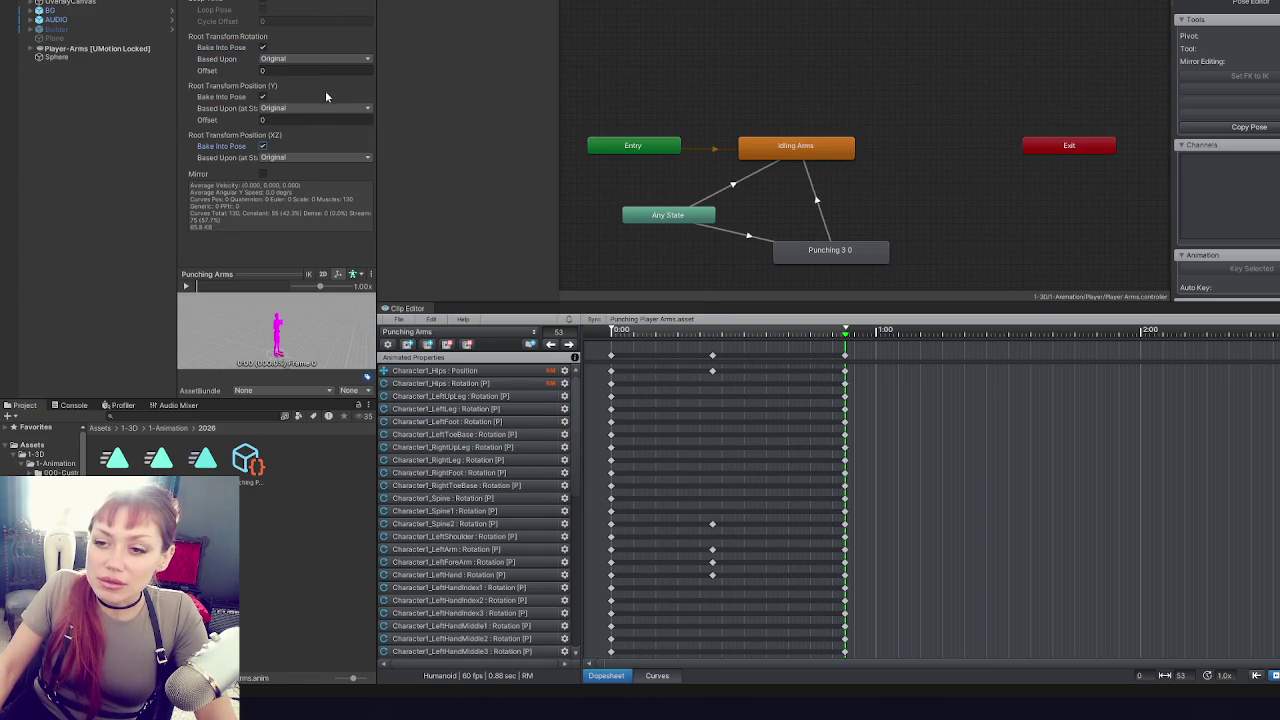
click(131, 460)
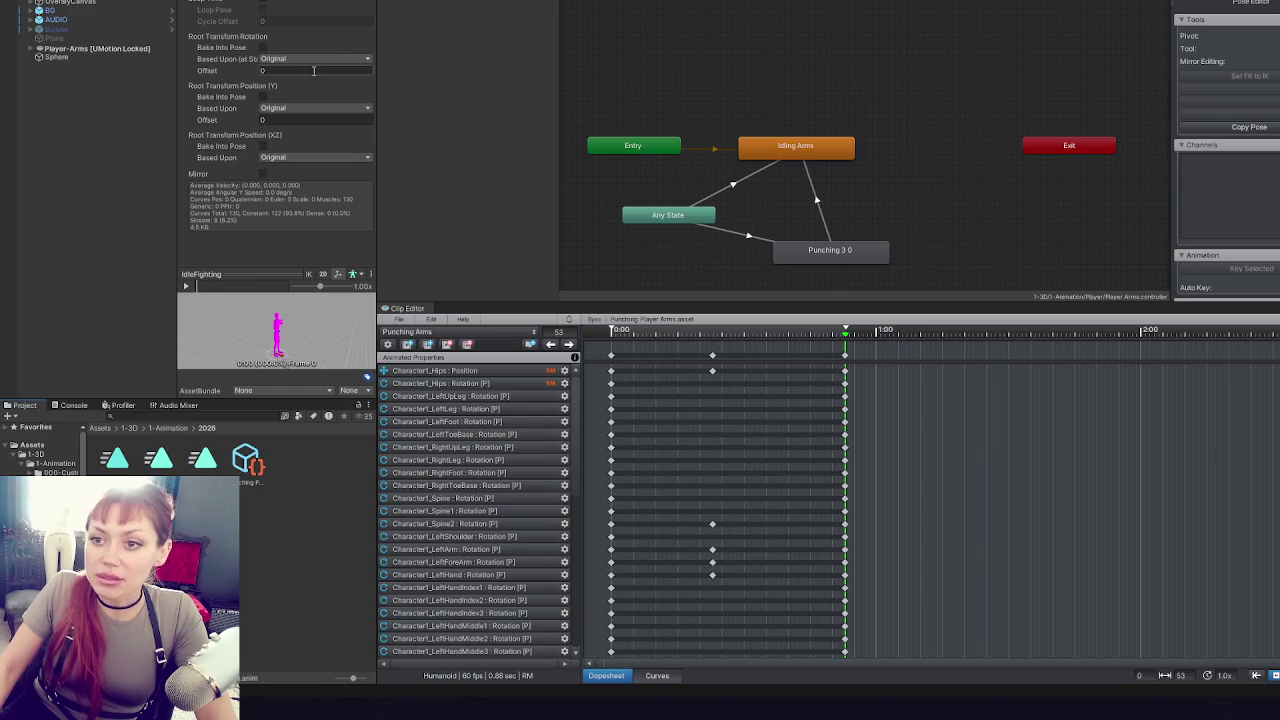
click(263, 3)
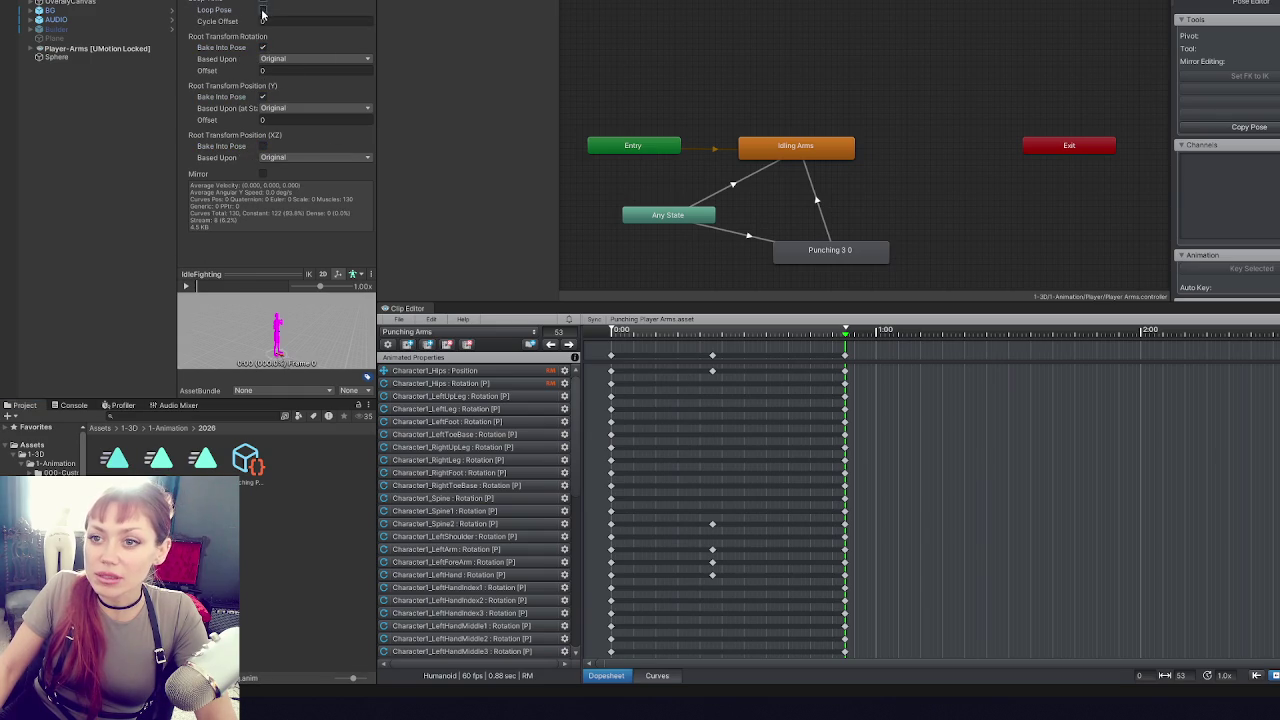
click(262, 146)
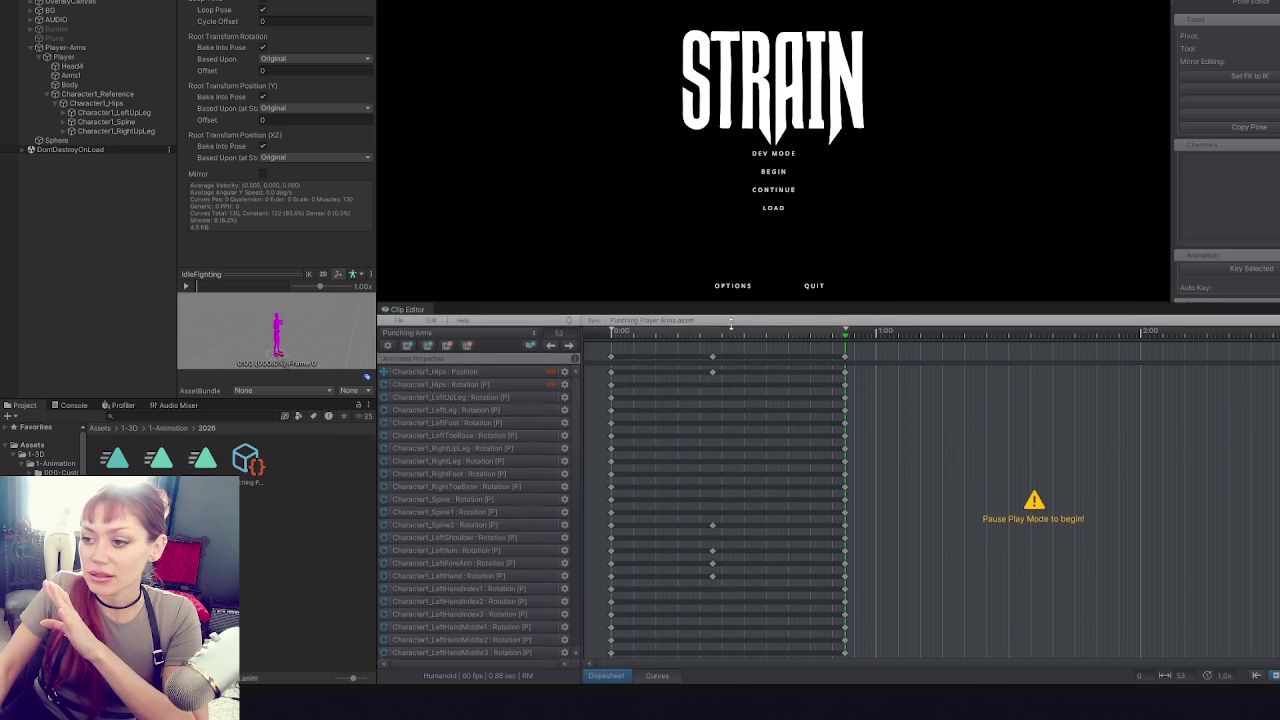
- Enlarge the Game view and launch STRAIN's Dev Mode level
drag(732, 301, 740, 500)
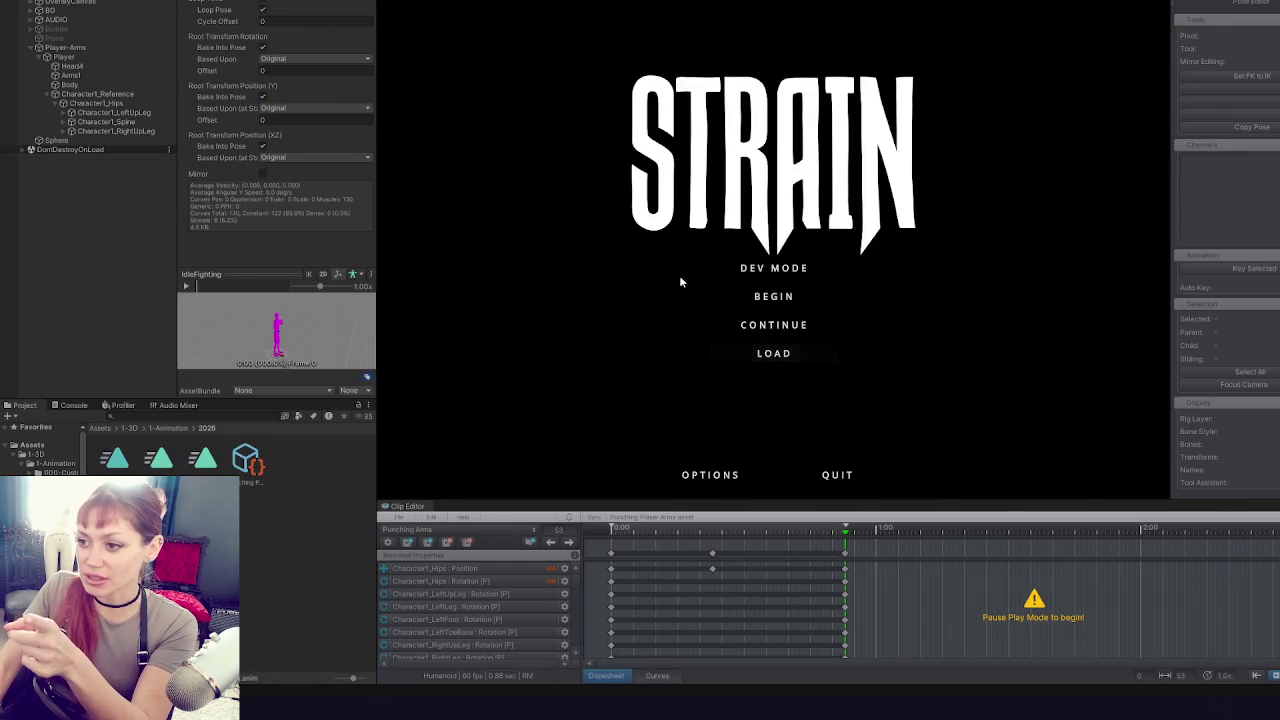
click(785, 266)
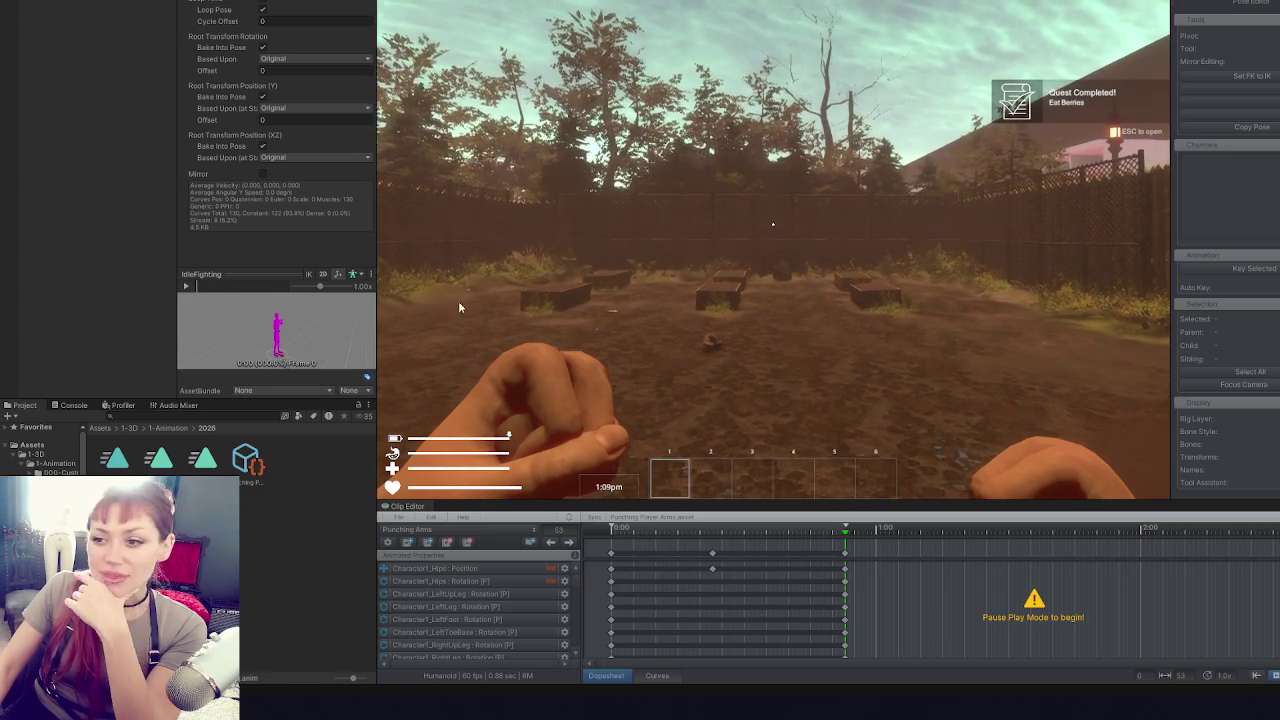
- Maximise the Game view, throw repeated test punches to judge the timing, then pause the game
key(Escape)
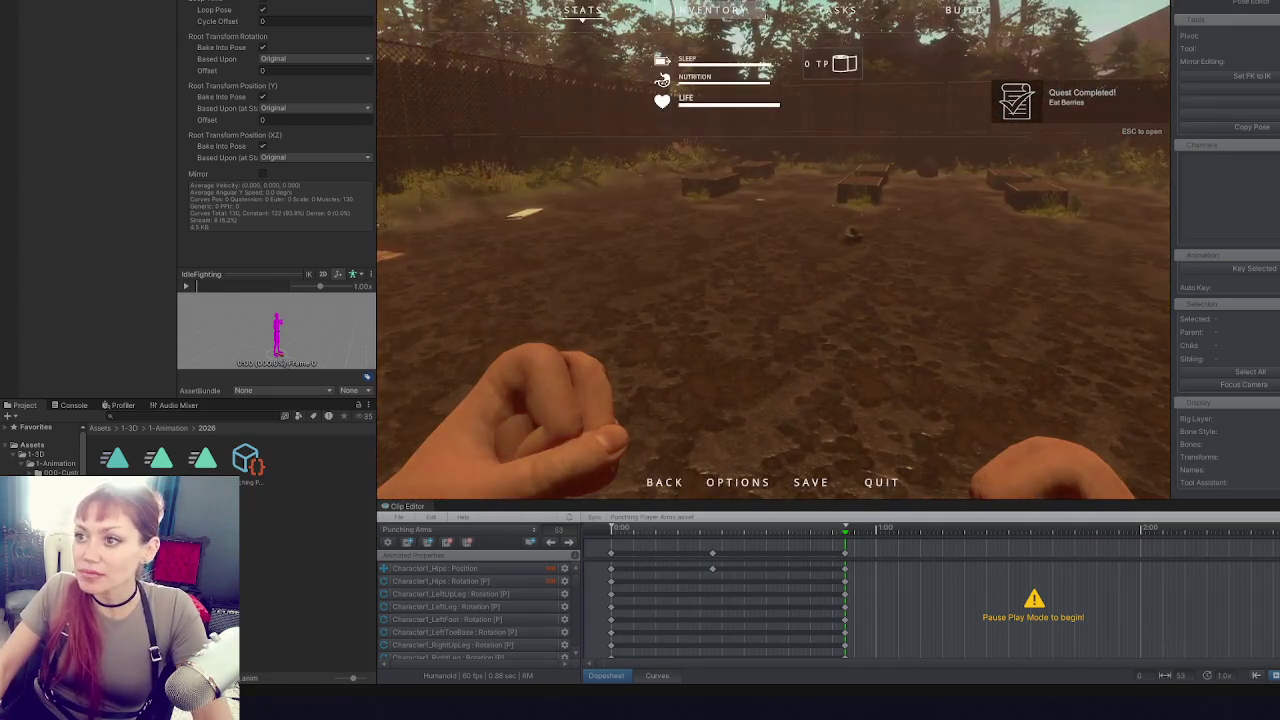
key(shift+space)
key(Escape)
click(742, 318)
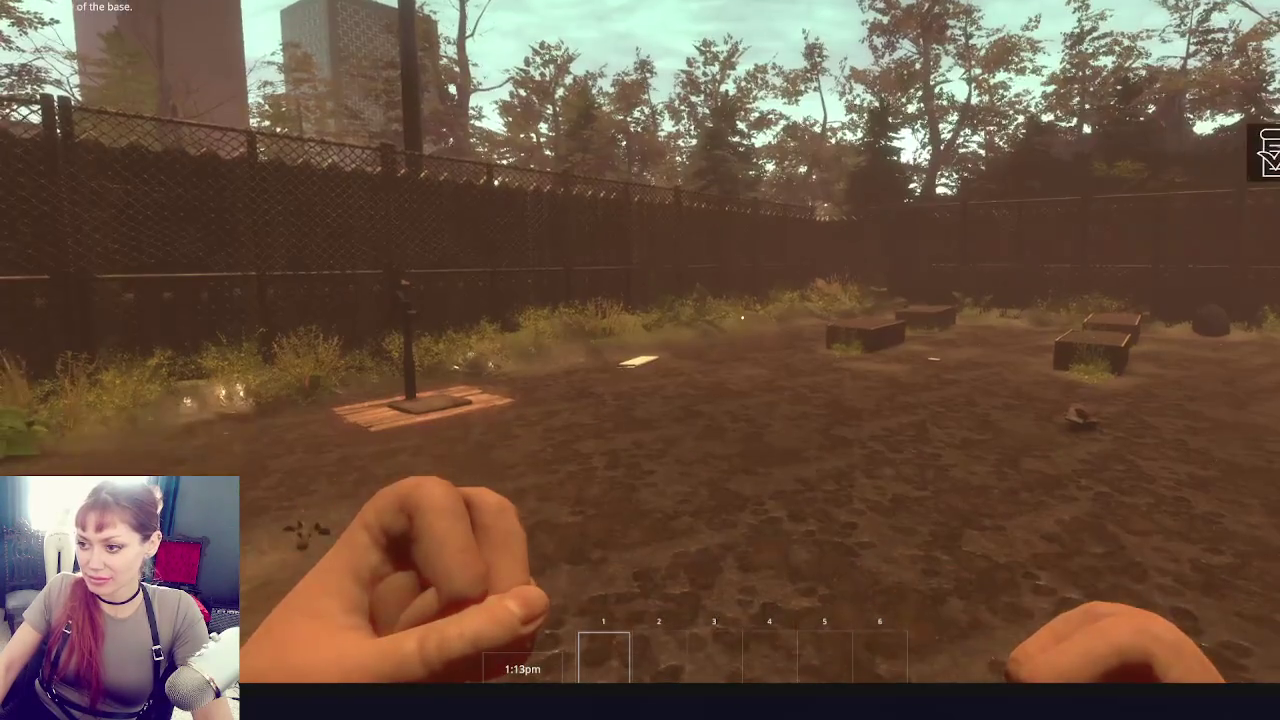
click(742, 318)
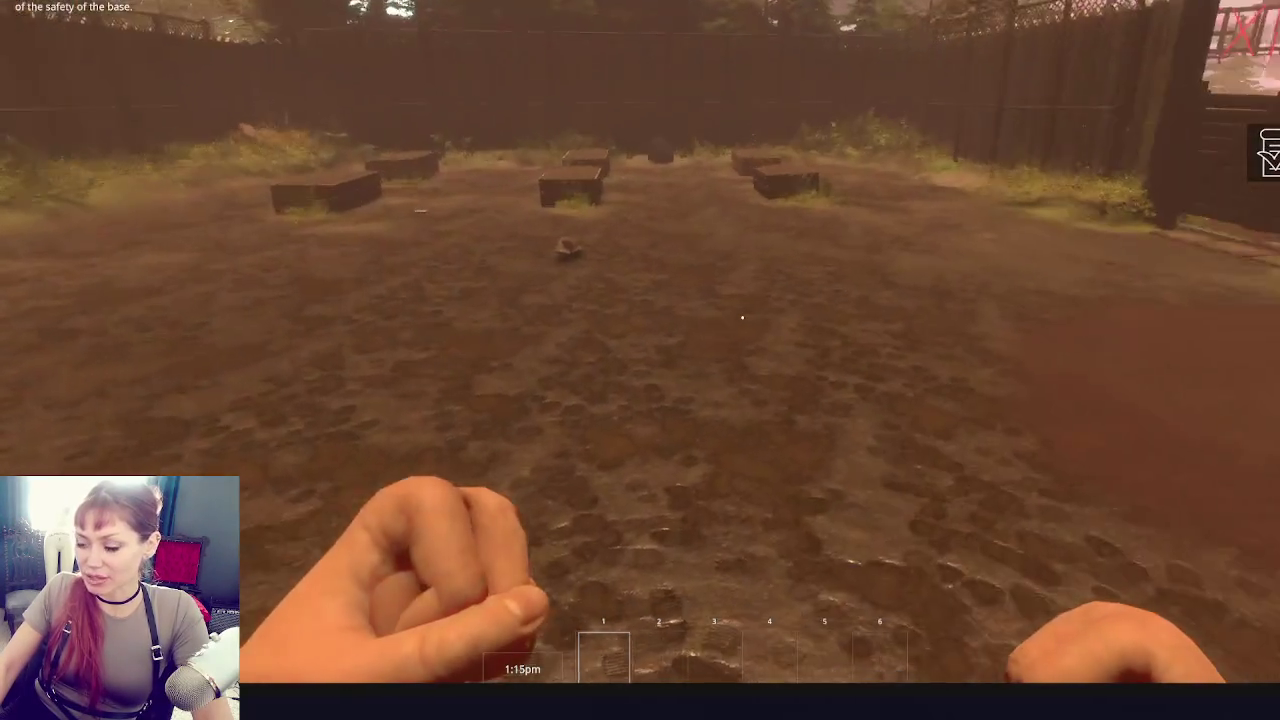
click(742, 318)
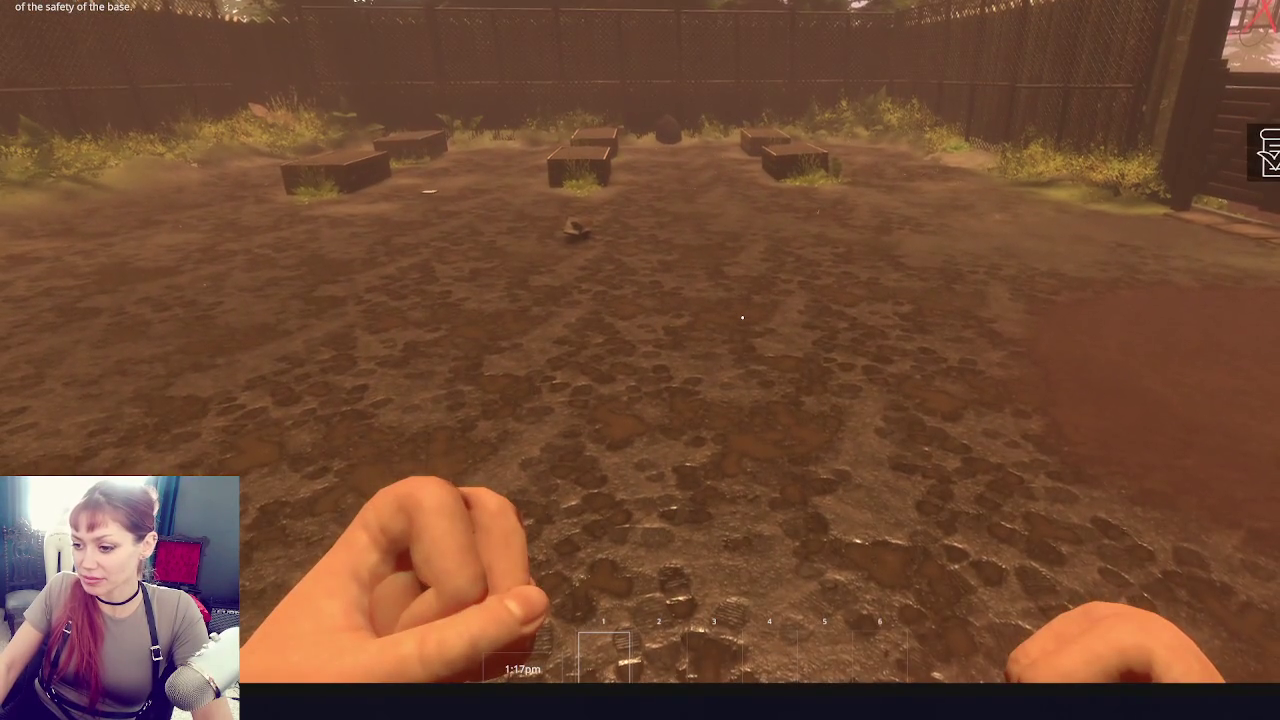
click(742, 318)
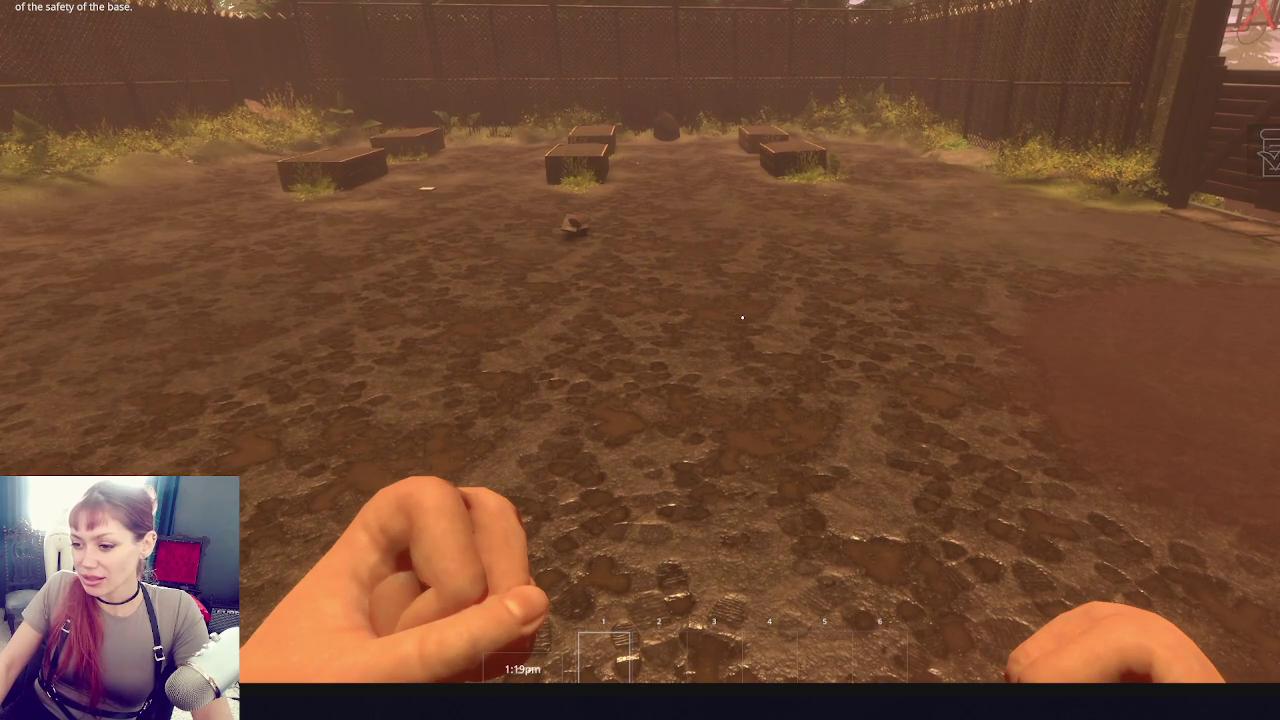
click(742, 318)
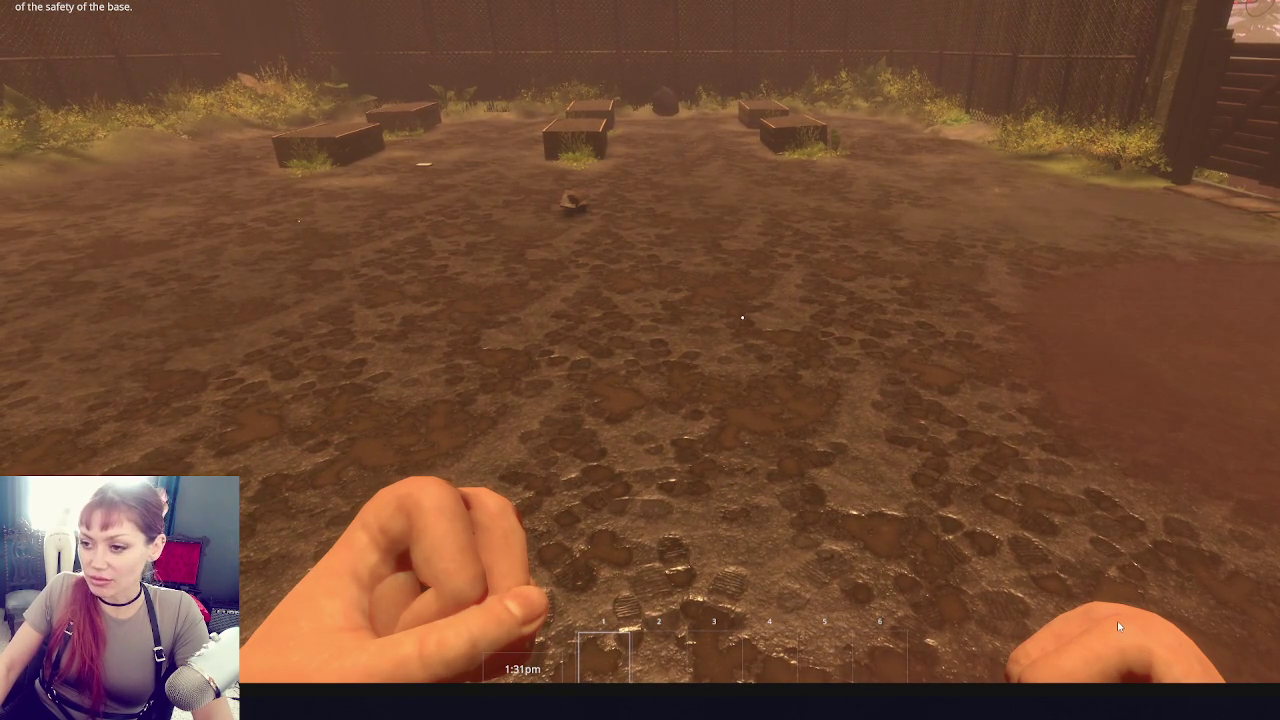
click(795, 339)
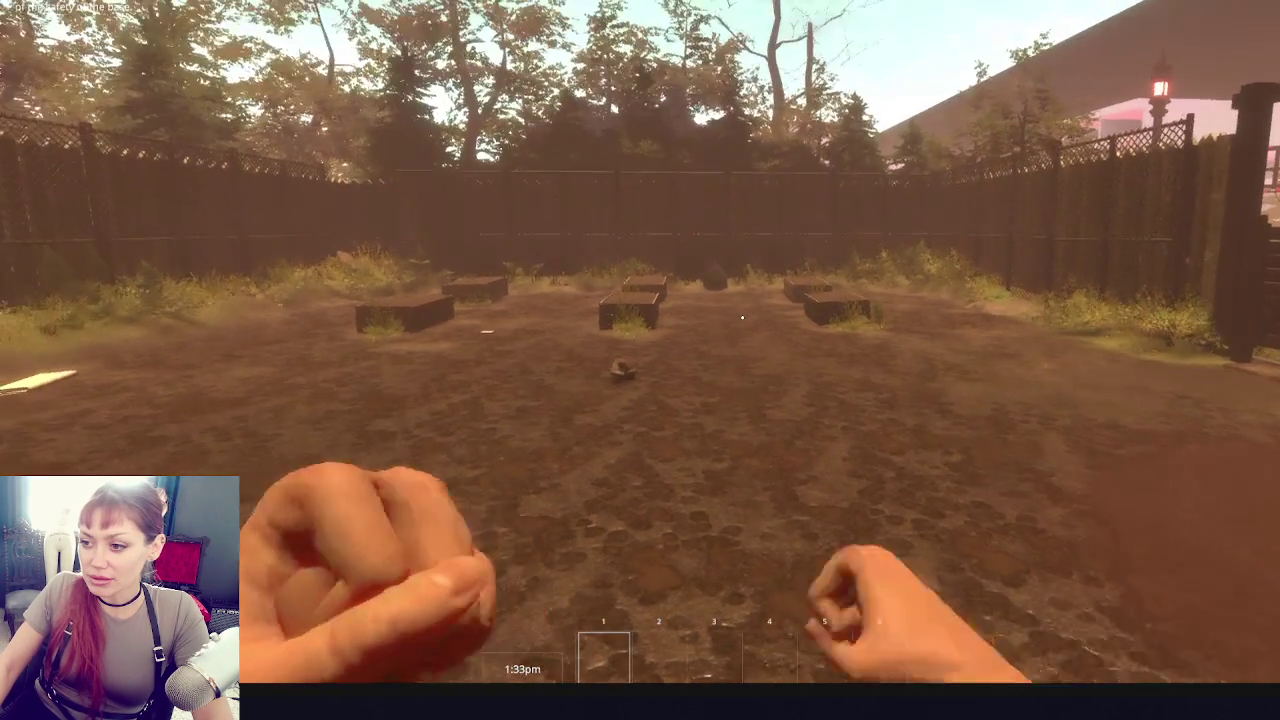
click(742, 317)
click(742, 317)
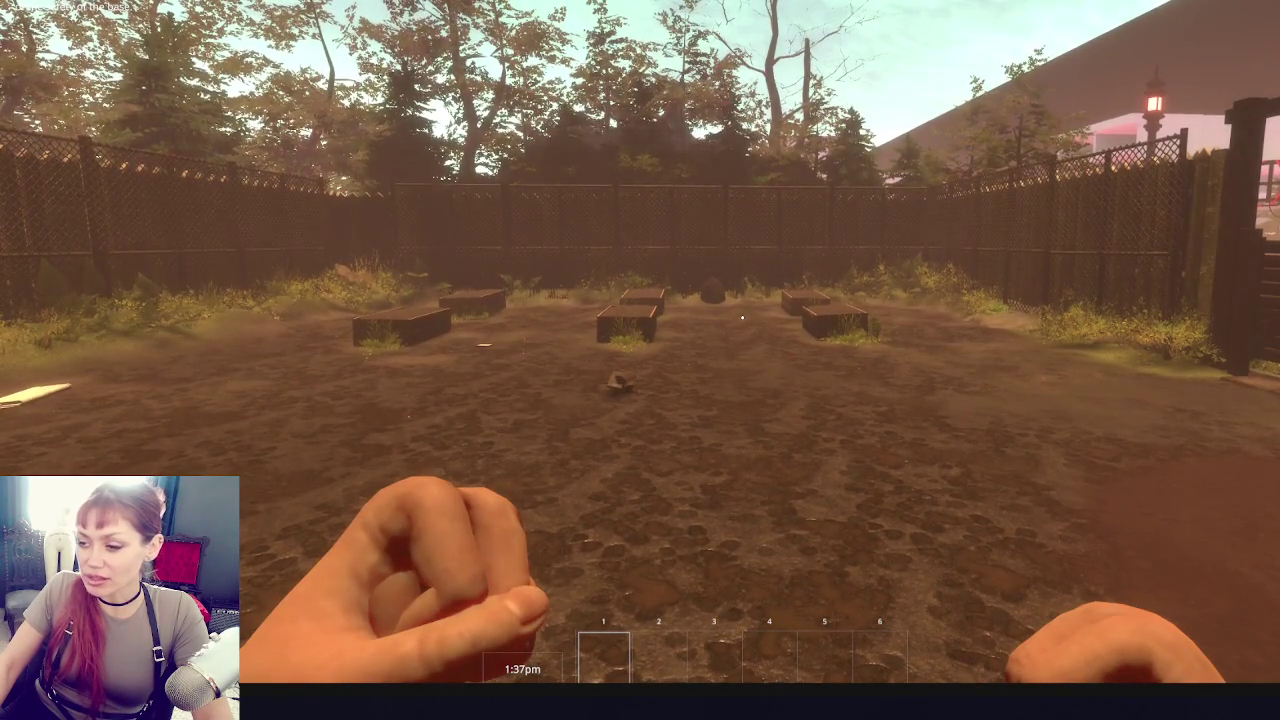
key(Escape)
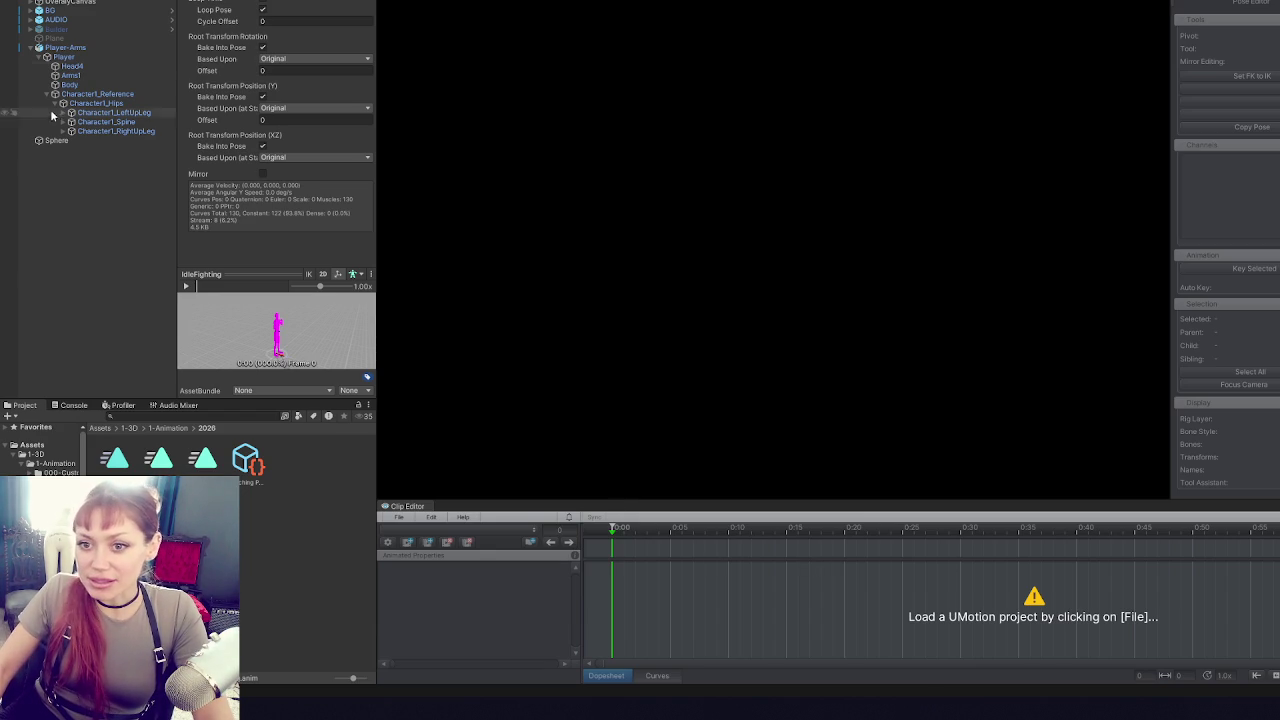
- Reopen the recent Punching Arms project from the clip editor's file options
click(400, 517)
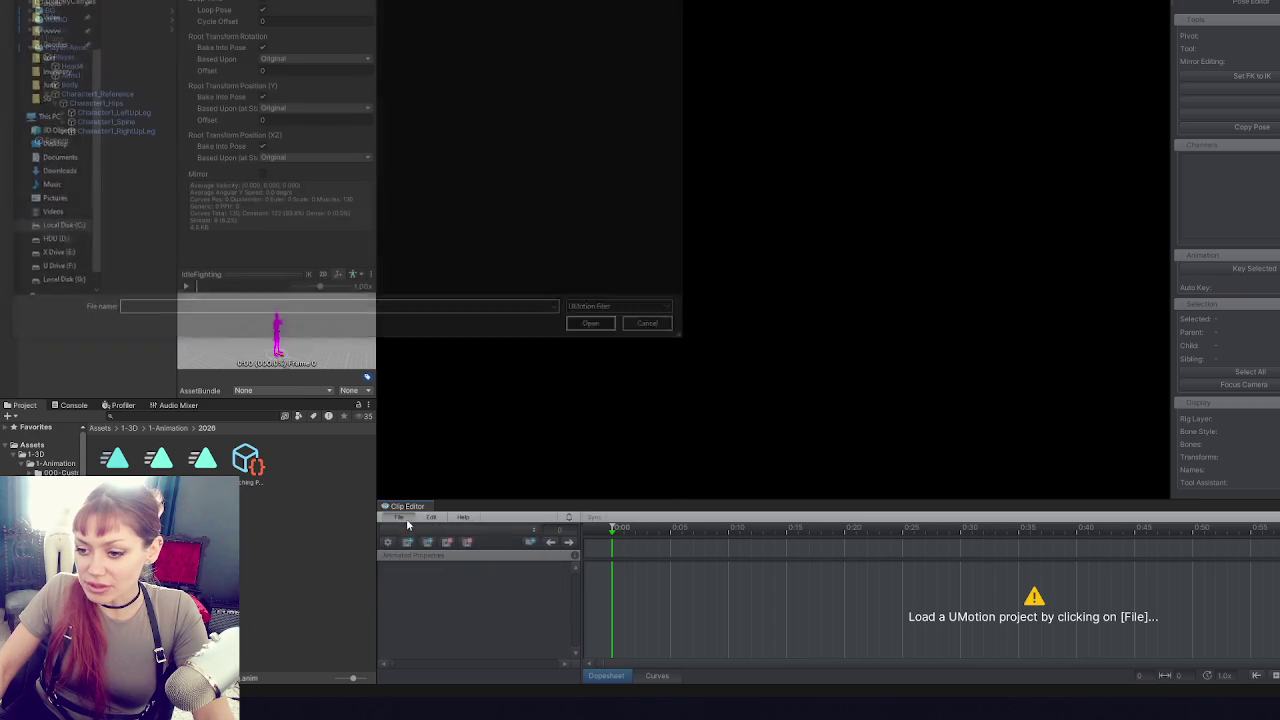
key(Escape)
click(400, 517)
mouse_move(435, 572)
click(615, 572)
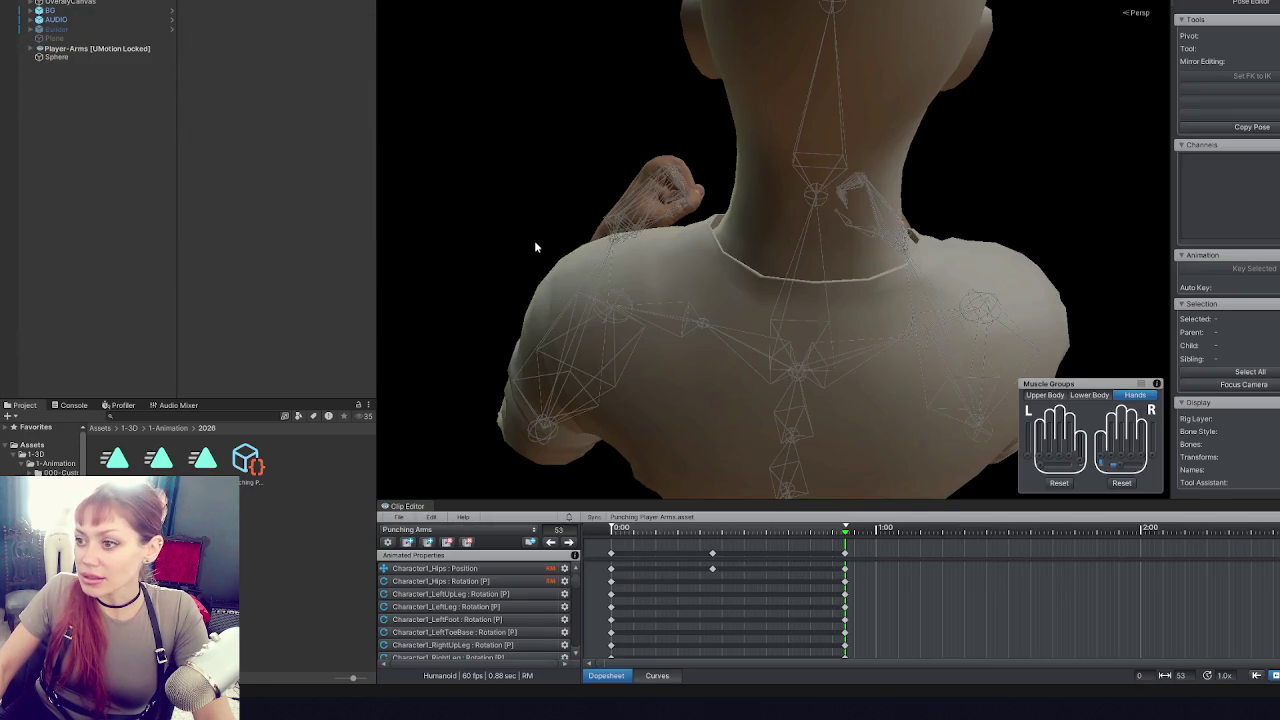
- Review the punch from several angles at frames 0 and 23, then enlarge the clip editor
mouse_move(563, 250)
mouse_down()
mouse_move(894, 246)
mouse_move(1057, 206)
mouse_move(646, 200)
mouse_move(193, 227)
mouse_move(480, 220)
mouse_move(803, 189)
mouse_move(695, 503)
mouse_up()
click(712, 528)
mouse_move(700, 260)
mouse_down()
mouse_move(547, 184)
mouse_move(657, 148)
mouse_move(740, 238)
mouse_up()
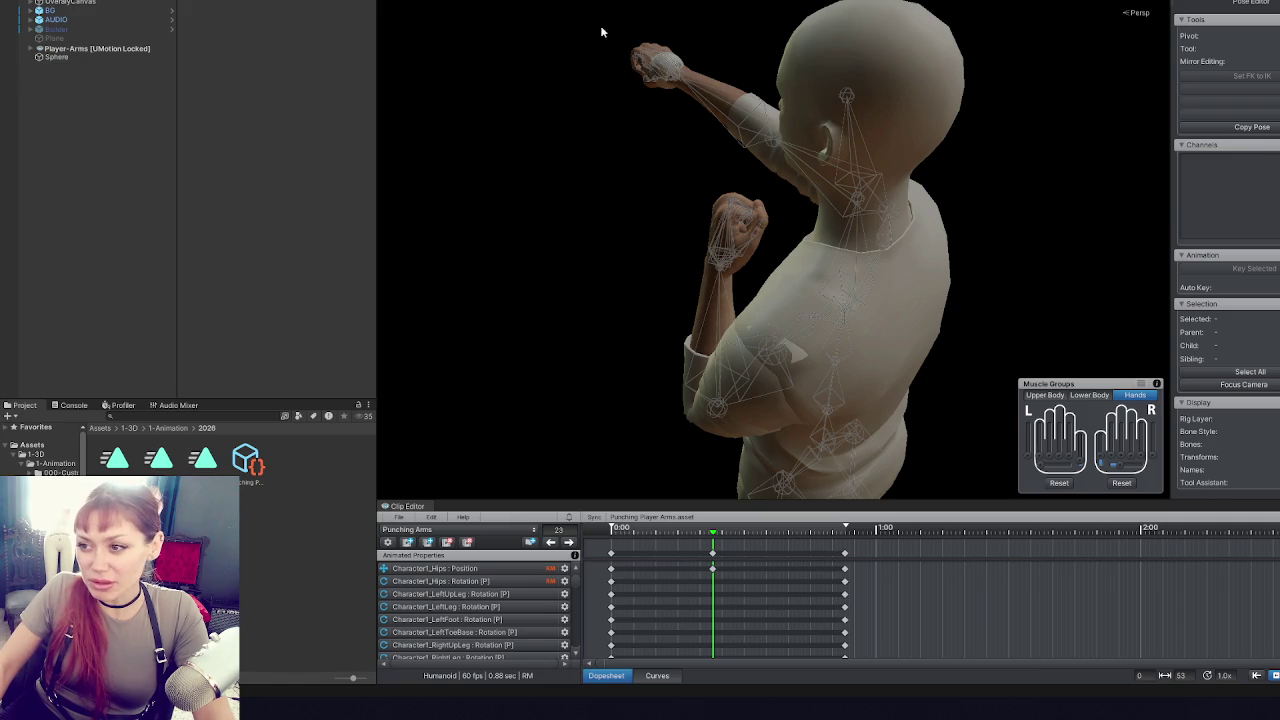
scroll(646, 241, up, 3)
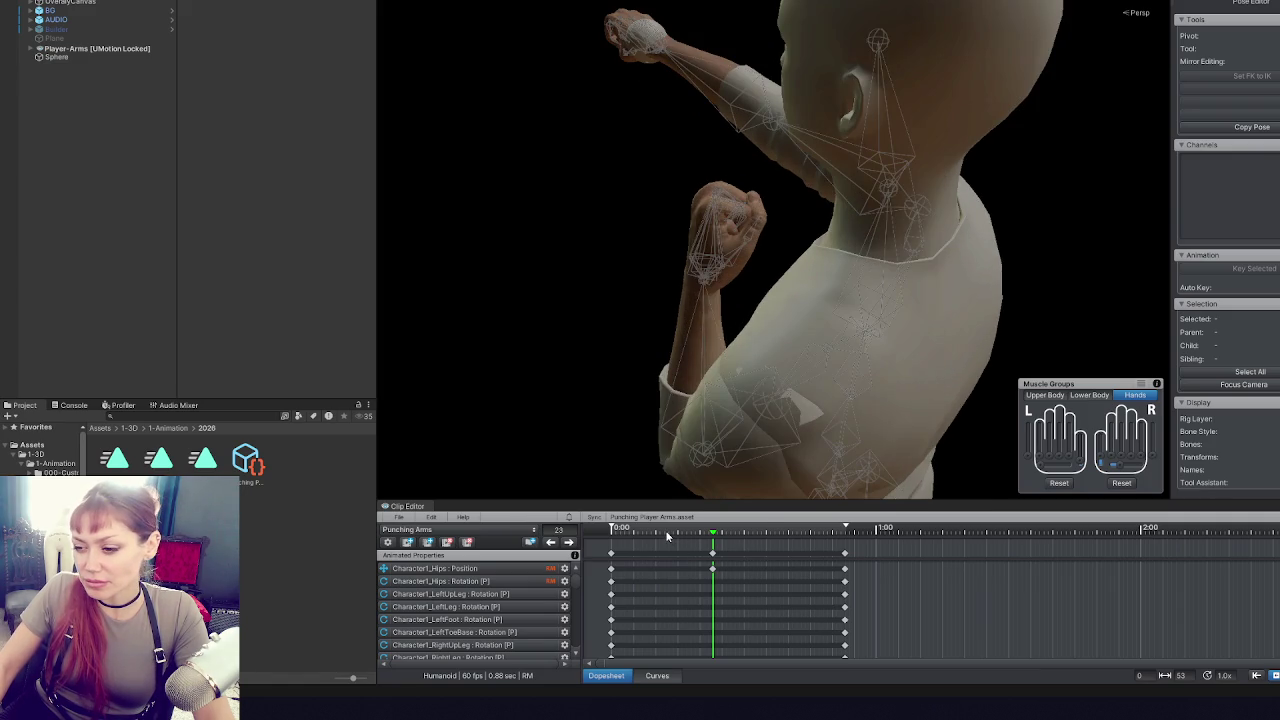
click(667, 537)
mouse_move(667, 537)
mouse_down()
mouse_move(617, 533)
mouse_move(714, 532)
mouse_move(612, 538)
mouse_up()
scroll(779, 316, down, 2)
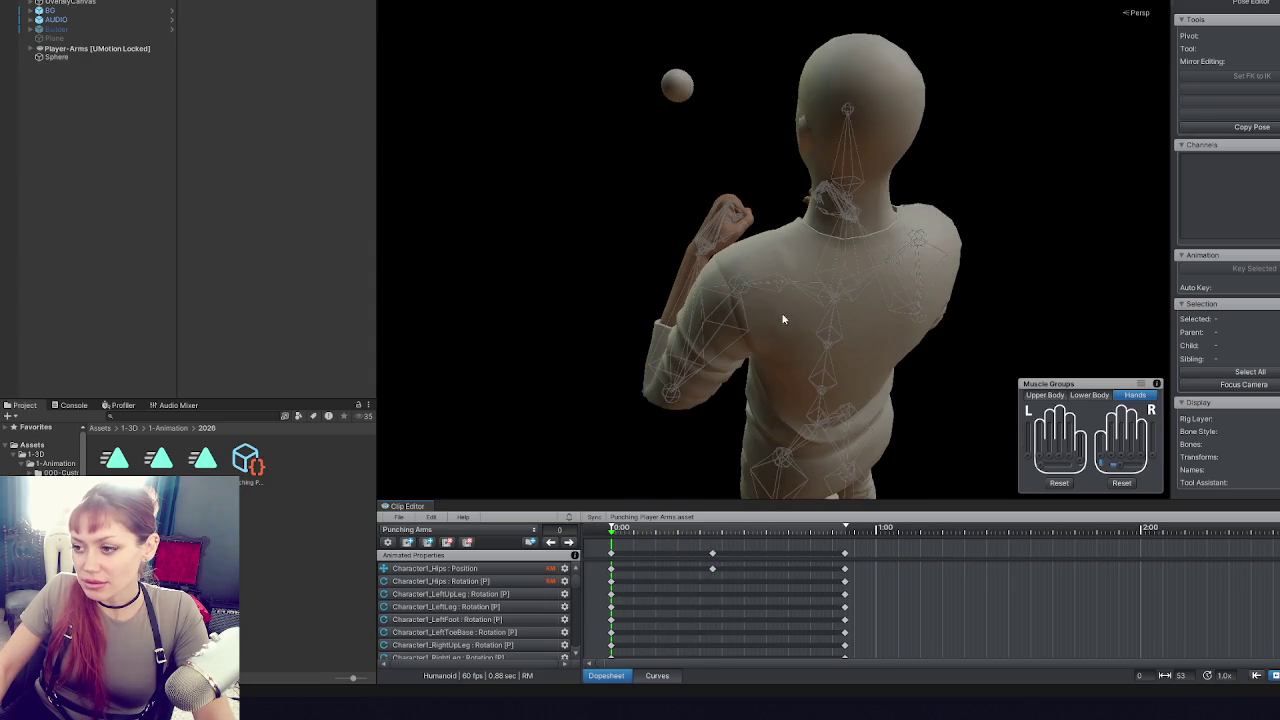
click(569, 542)
click(550, 542)
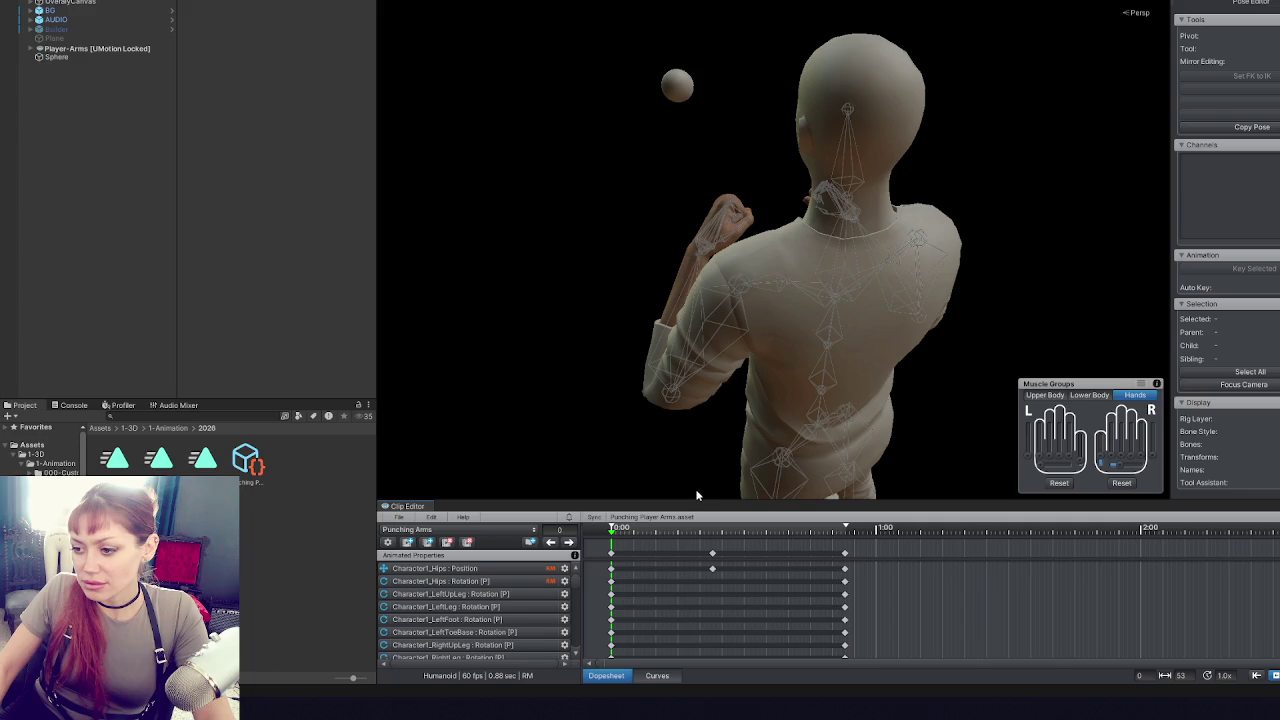
drag(688, 498, 685, 178)
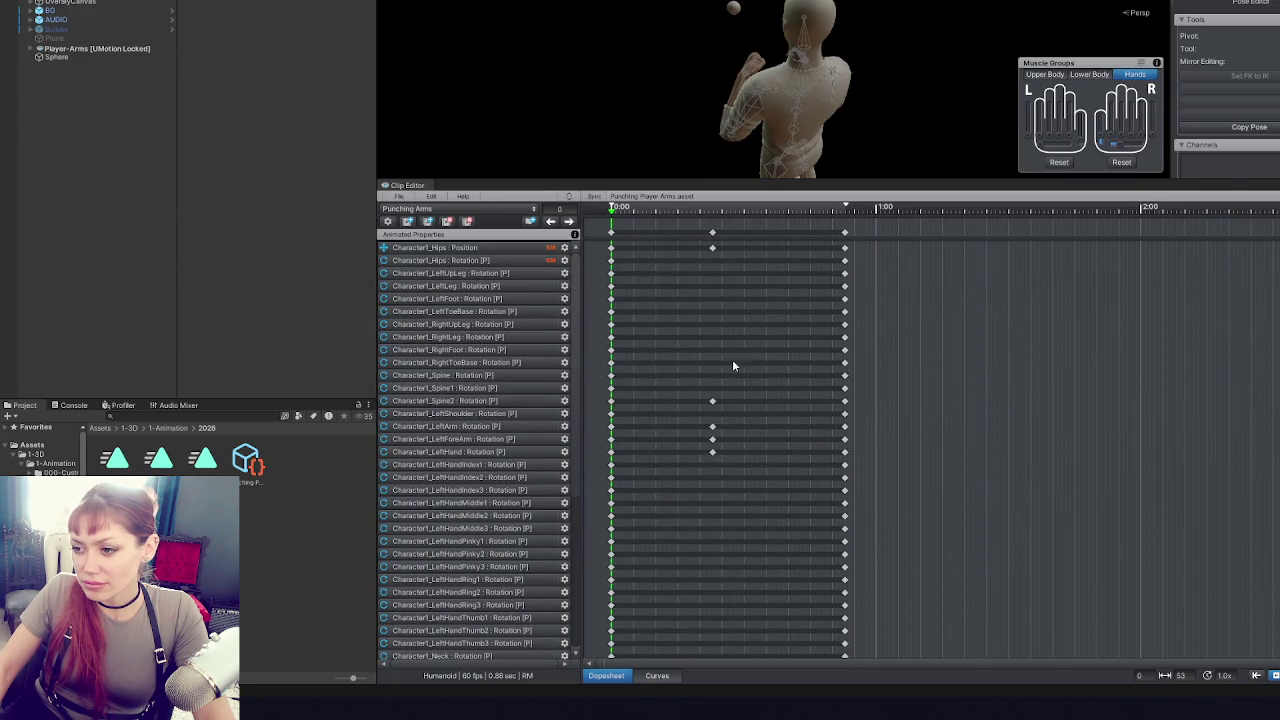
- Delete the mid-clip keys on the LeftArm, LeftForeArm and LeftHand rotation tracks
click(712, 401)
click(712, 427)
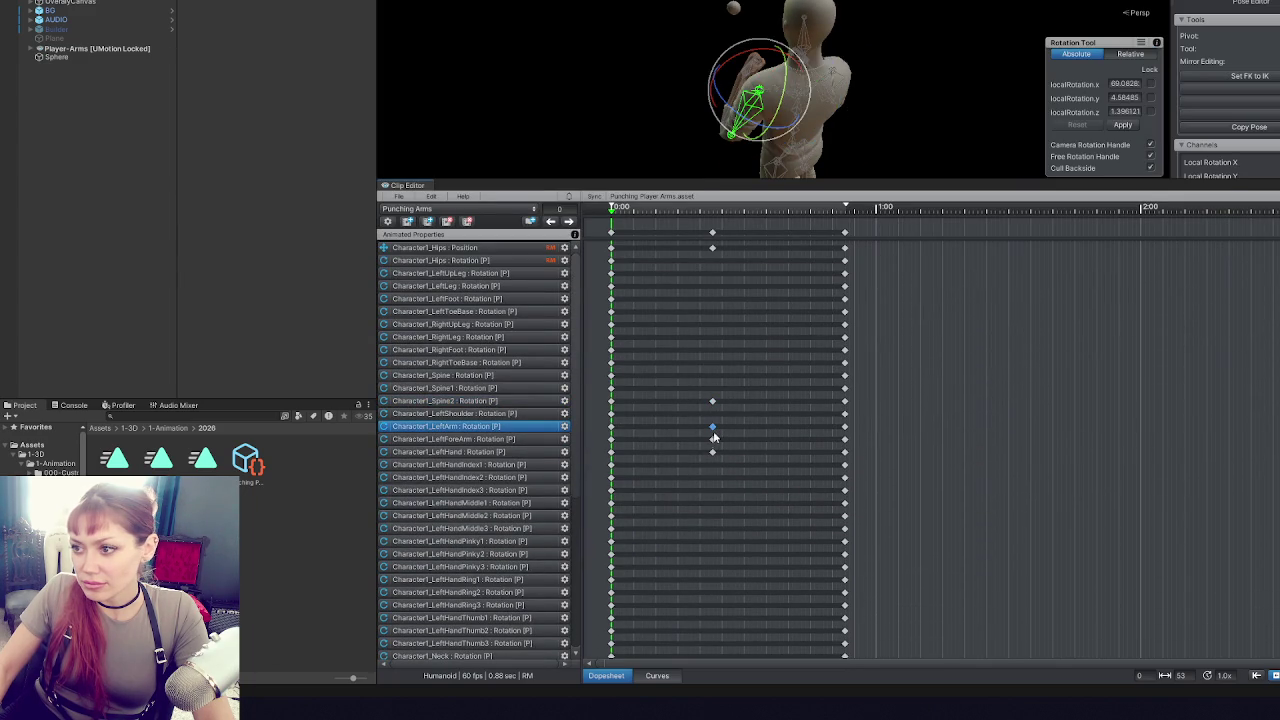
click(712, 439)
click(712, 452)
shift+click(714, 428)
key(Delete)
- Check the Head, RightArm, RightForeArm and RightHand mid-clip keys, then clear the selection
drag(727, 448, 662, 460)
drag(712, 660, 573, 654)
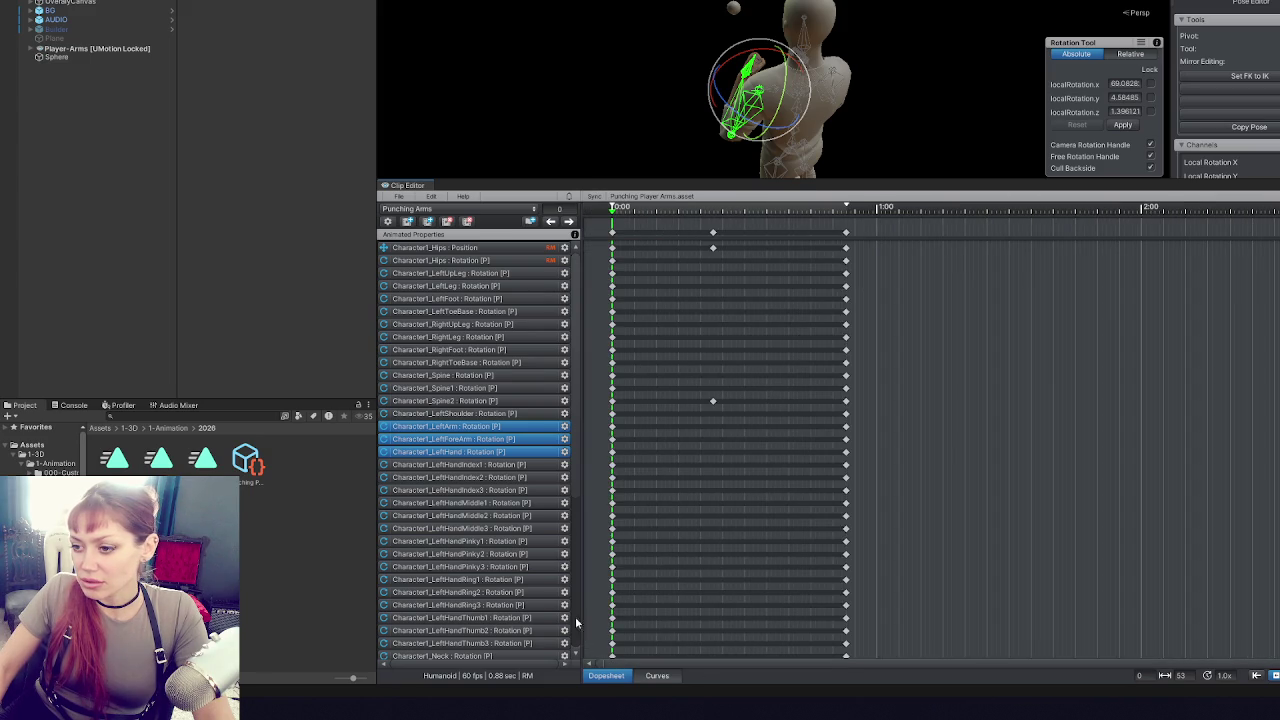
drag(577, 476, 574, 657)
click(714, 410)
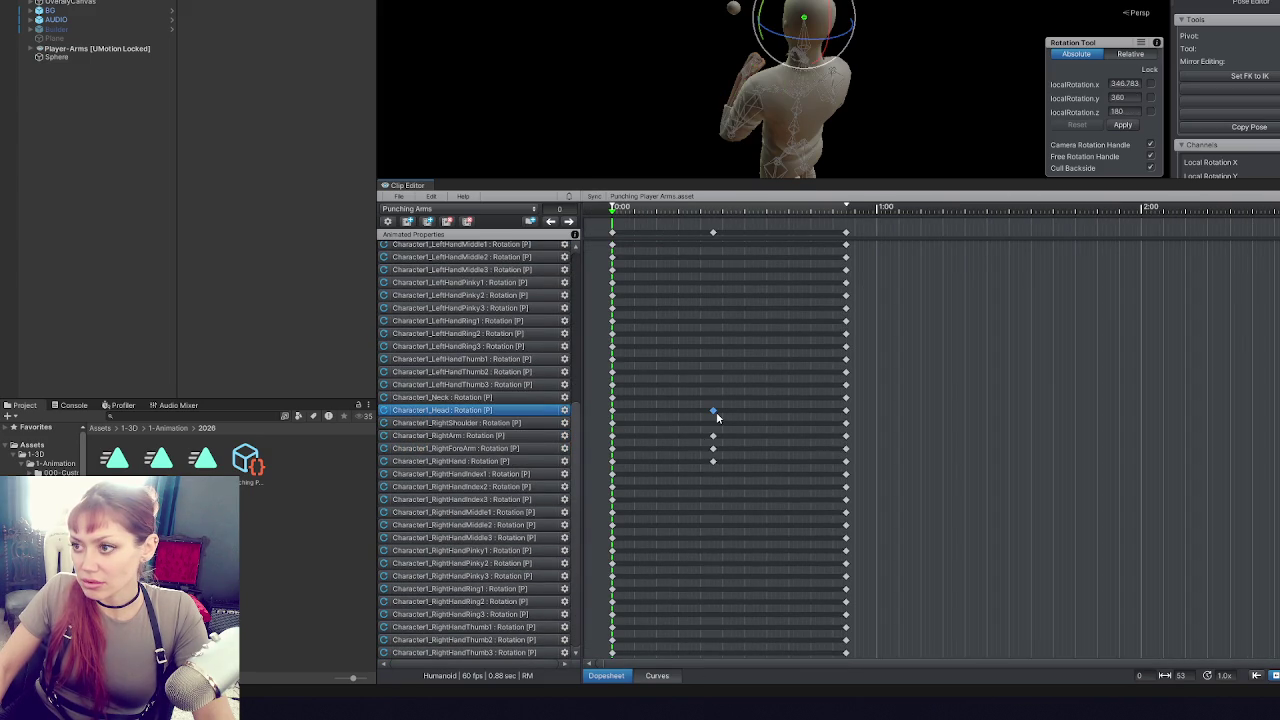
click(713, 437)
click(713, 461)
click(713, 448)
click(713, 436)
click(717, 402)
scroll(717, 402, up, 1)
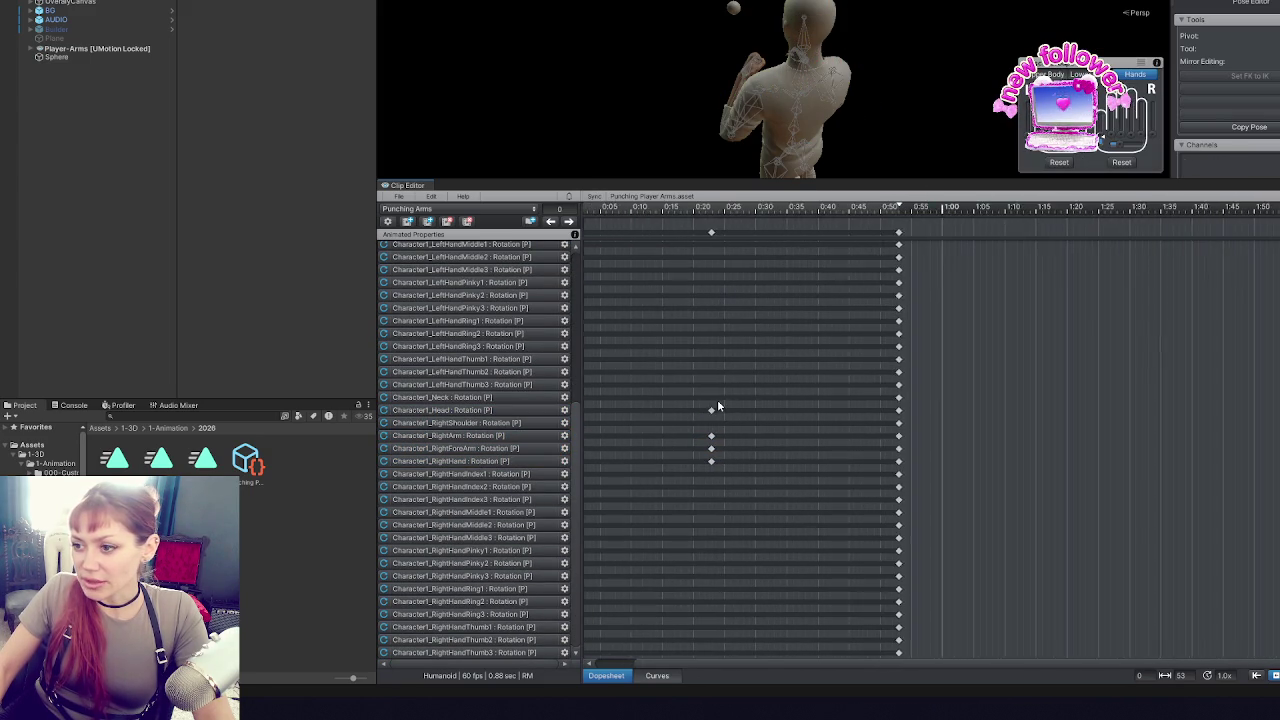
scroll(712, 407, down, 2)
scroll(584, 574, up, 5)
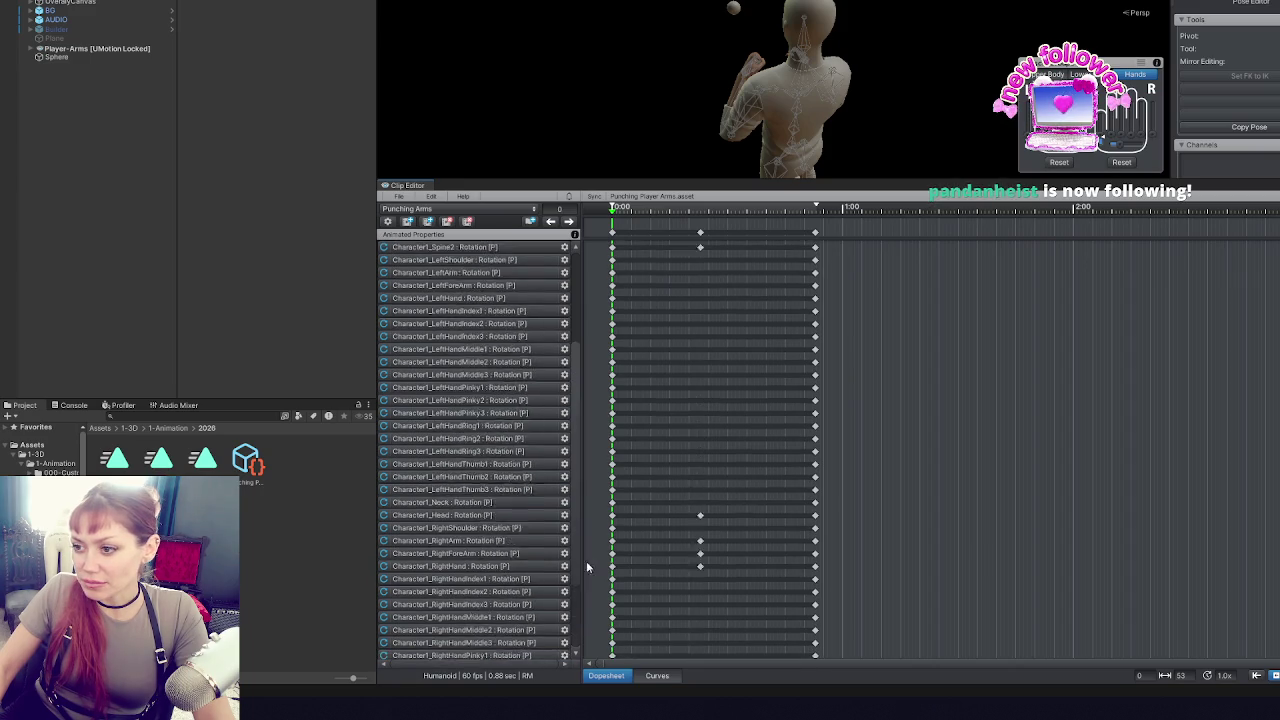
- Select the Spine2 and Hips Position mid-clip keys
click(699, 403)
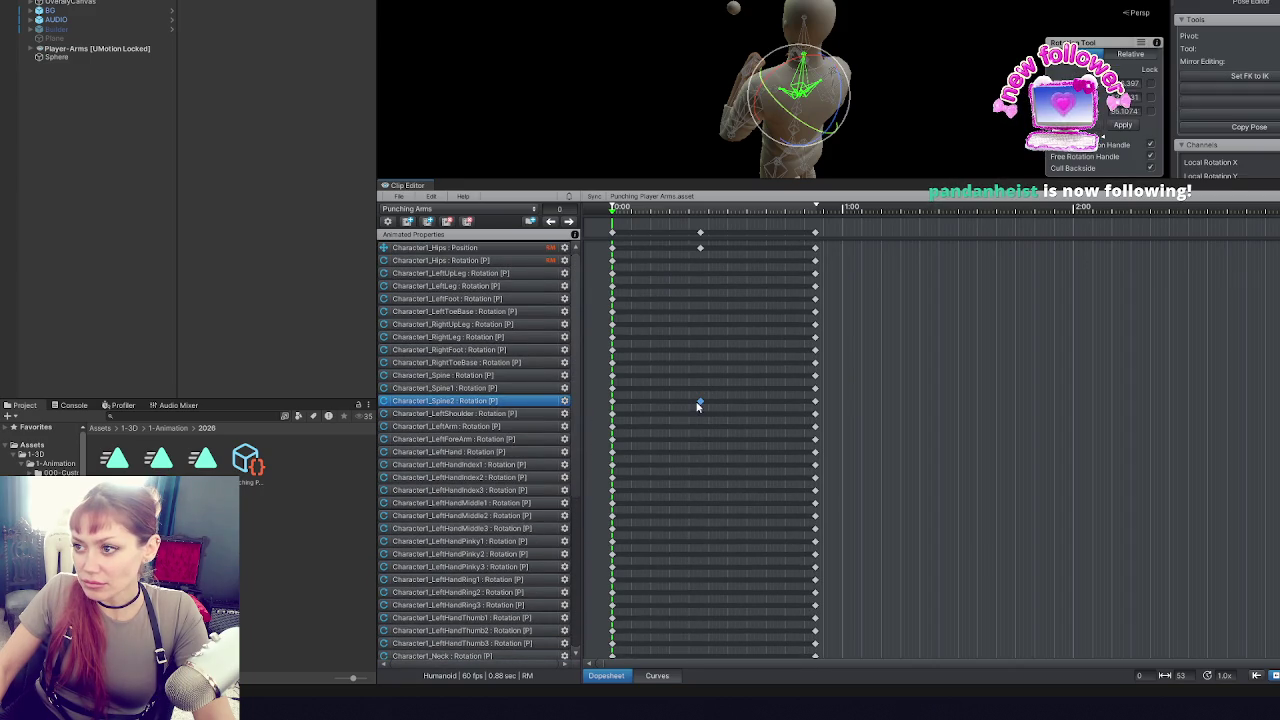
click(700, 248)
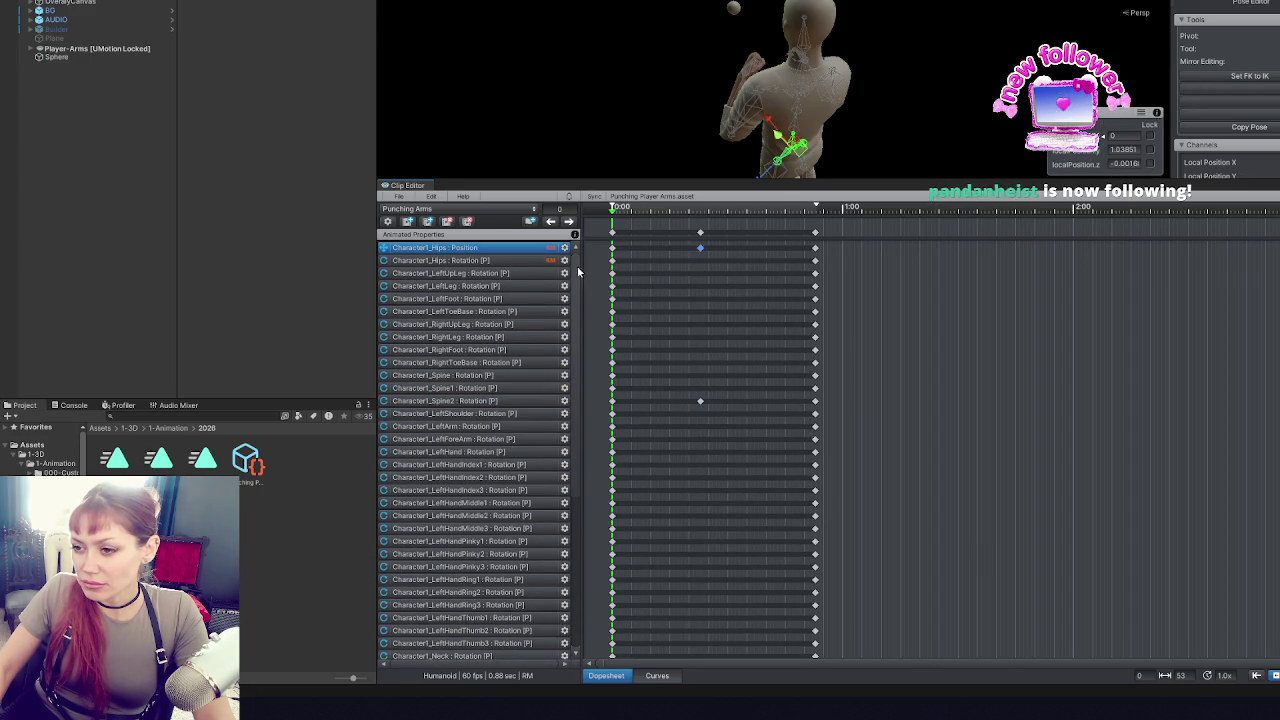
scroll(578, 271, down, 3)
scroll(577, 286, up, 5)
scroll(740, 64, up, 6)
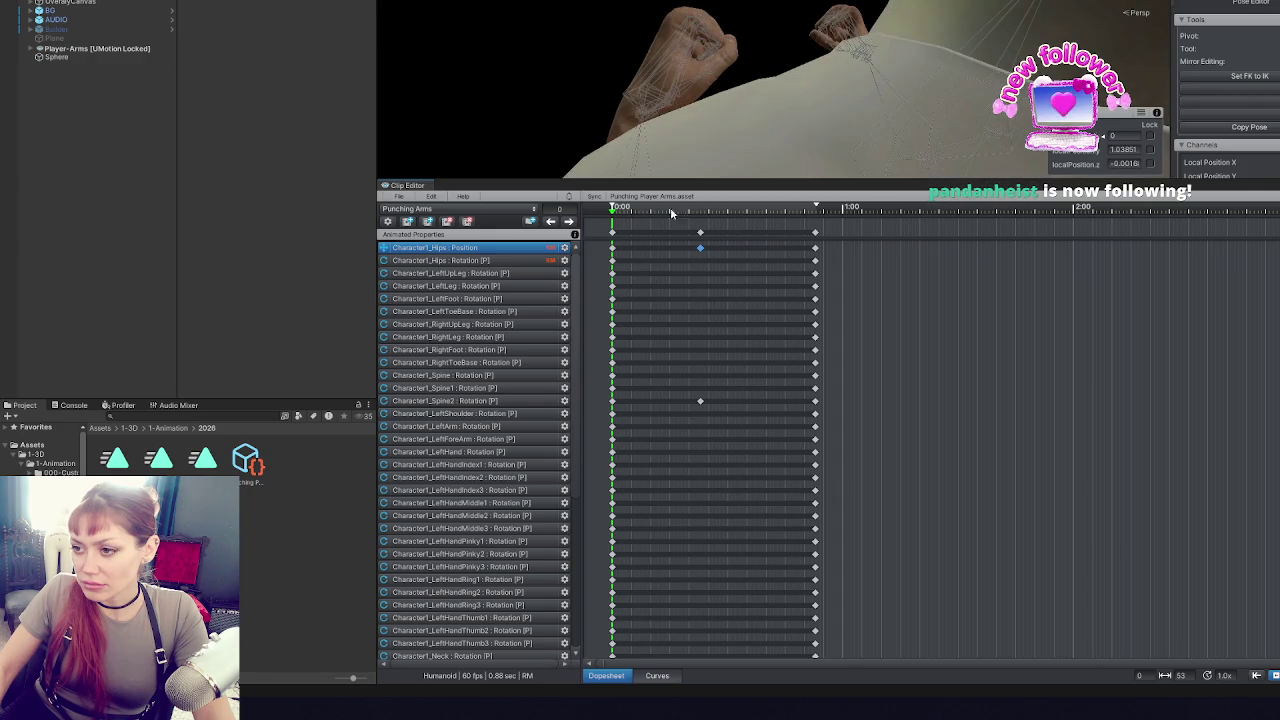
scroll(799, 87, down, 6)
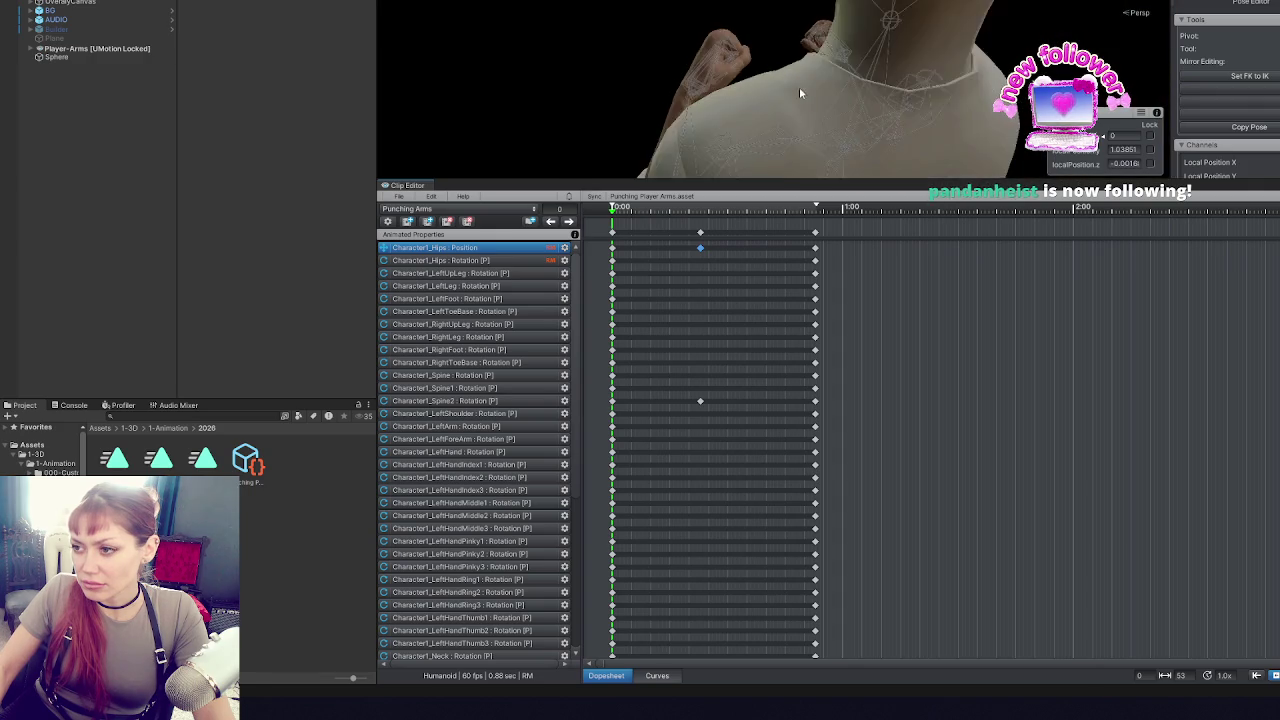
- Step between the keyframes at frames 0, 23 and 53, then preview frame 12
click(568, 221)
click(569, 222)
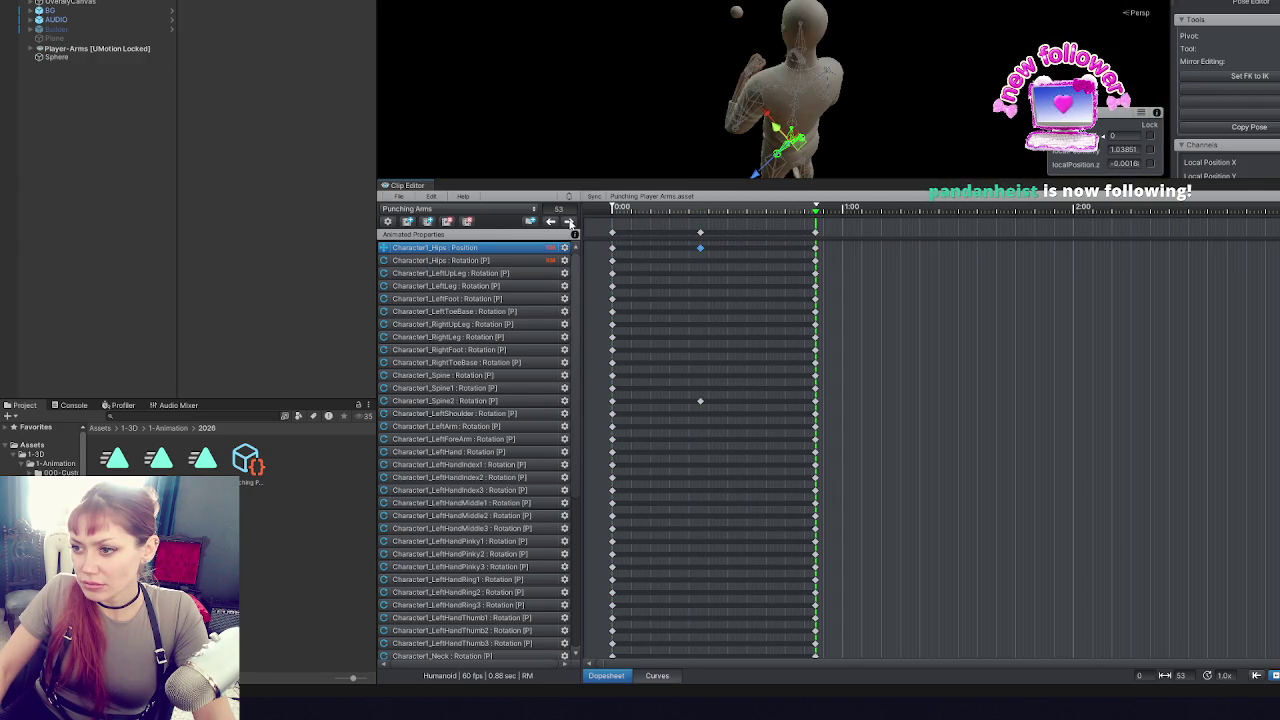
click(549, 222)
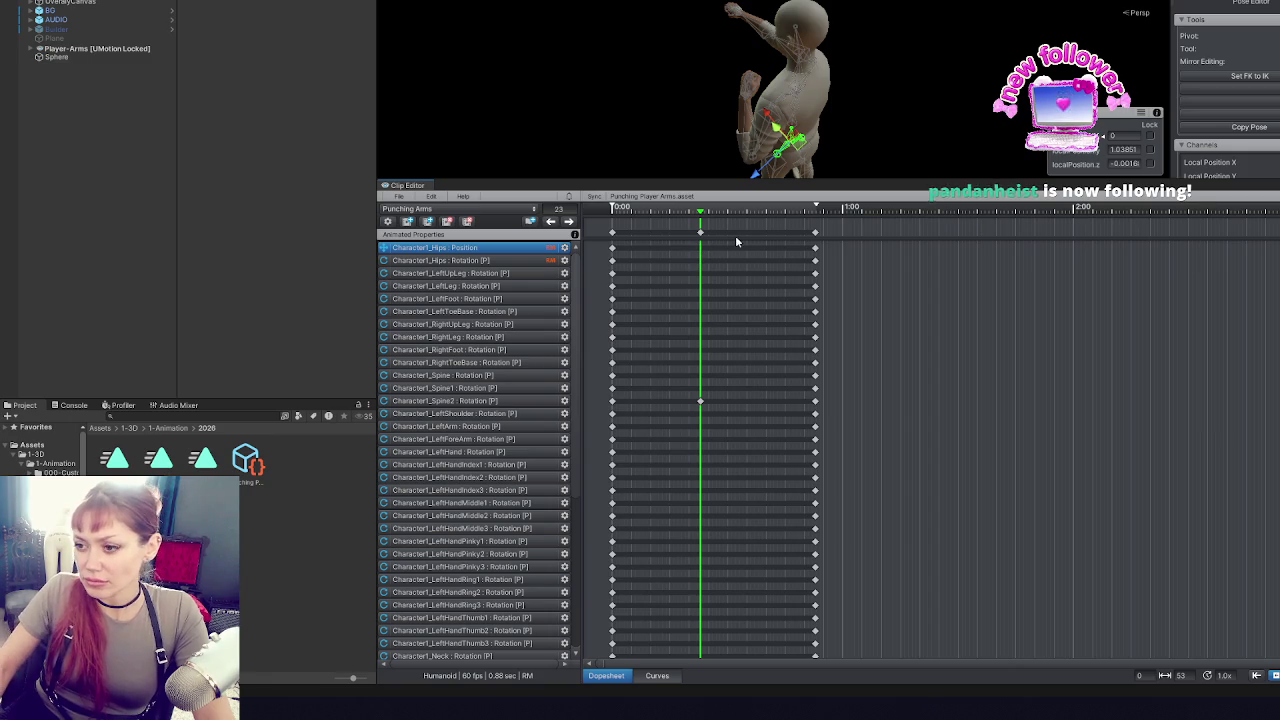
click(556, 223)
click(569, 222)
click(569, 222)
click(550, 222)
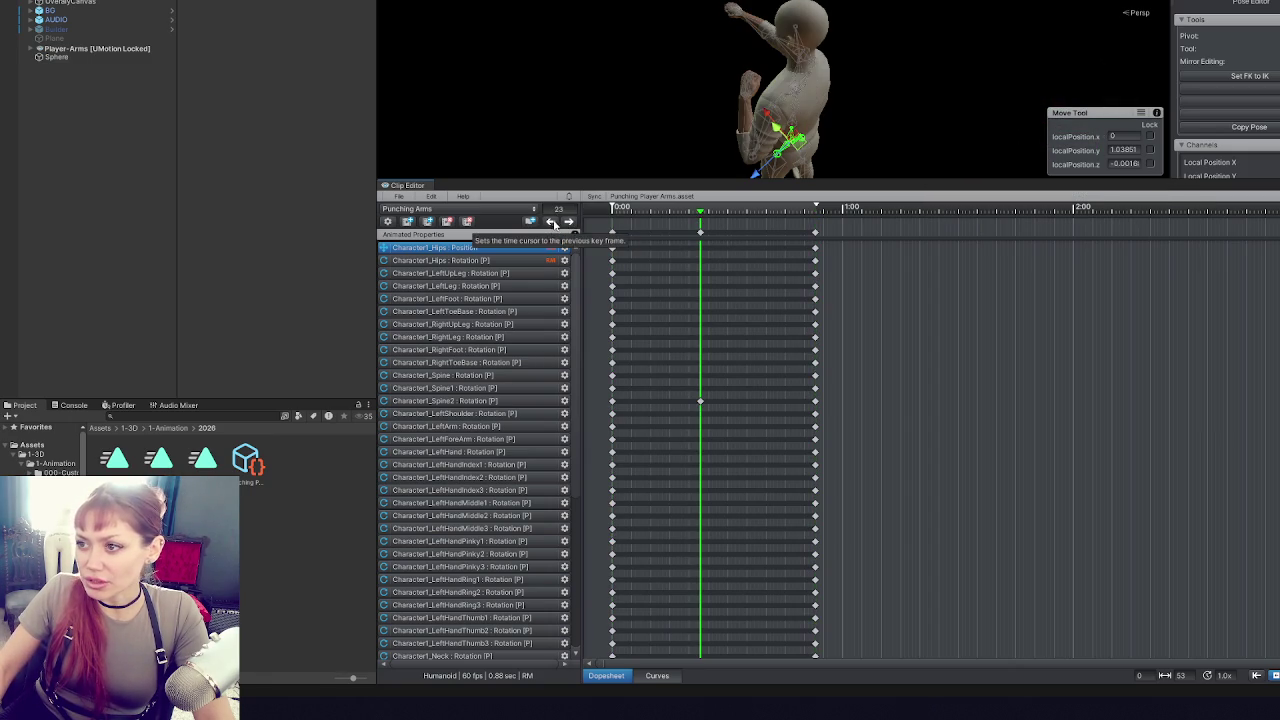
click(569, 222)
click(550, 222)
click(658, 212)
mouse_move(700, 120)
mouse_down()
mouse_move(718, 70)
mouse_move(820, 23)
mouse_up()
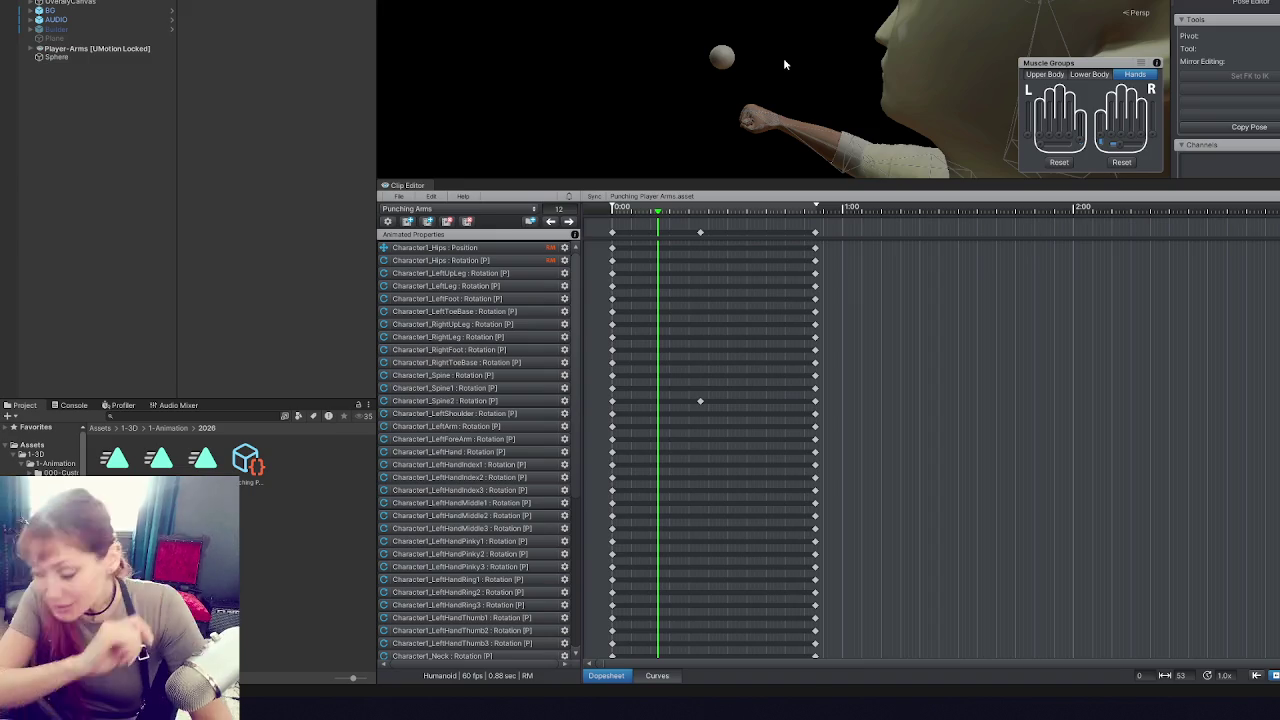
- Adjust the right arm's rotation and key it at frames 6 and 17
mouse_move(769, 54)
mouse_down()
mouse_move(980, 26)
mouse_move(675, 70)
mouse_move(983, 40)
mouse_move(857, 11)
mouse_move(728, 33)
mouse_move(780, 53)
mouse_move(735, 38)
mouse_move(730, 68)
mouse_up()
click(741, 50)
drag(760, 110, 833, 170)
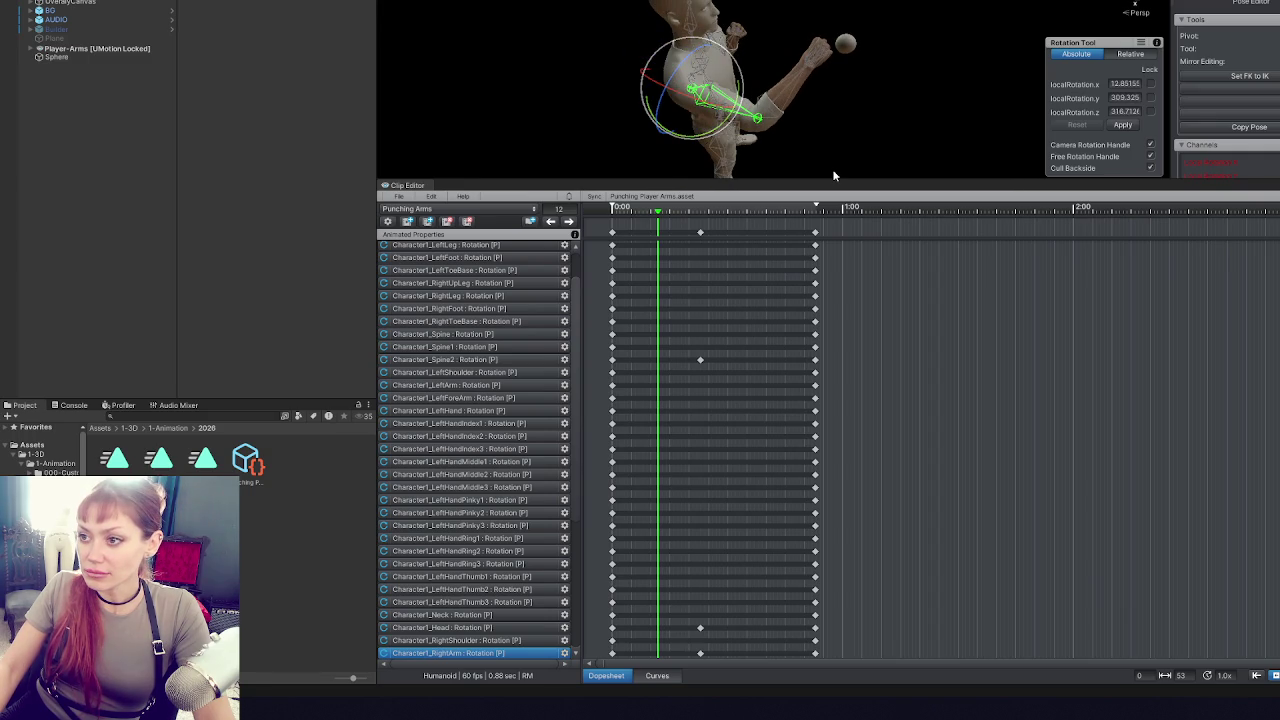
drag(653, 212, 634, 210)
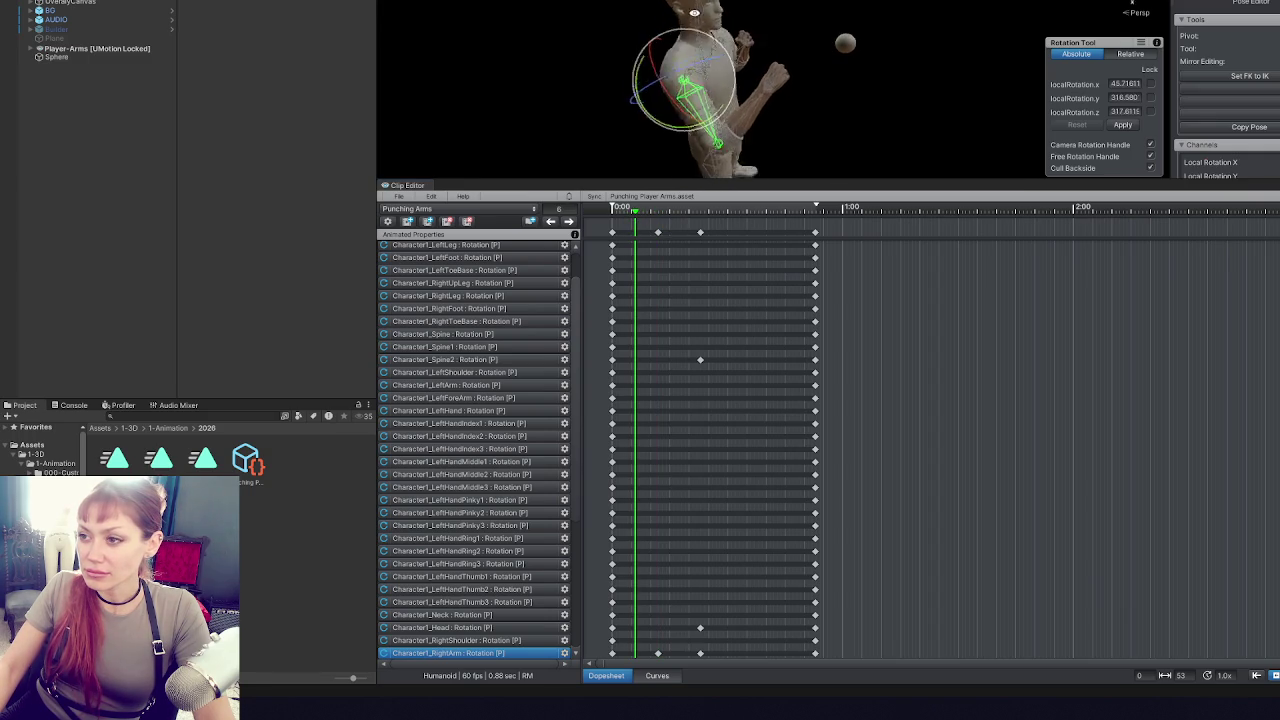
drag(709, 36, 752, 42)
click(677, 213)
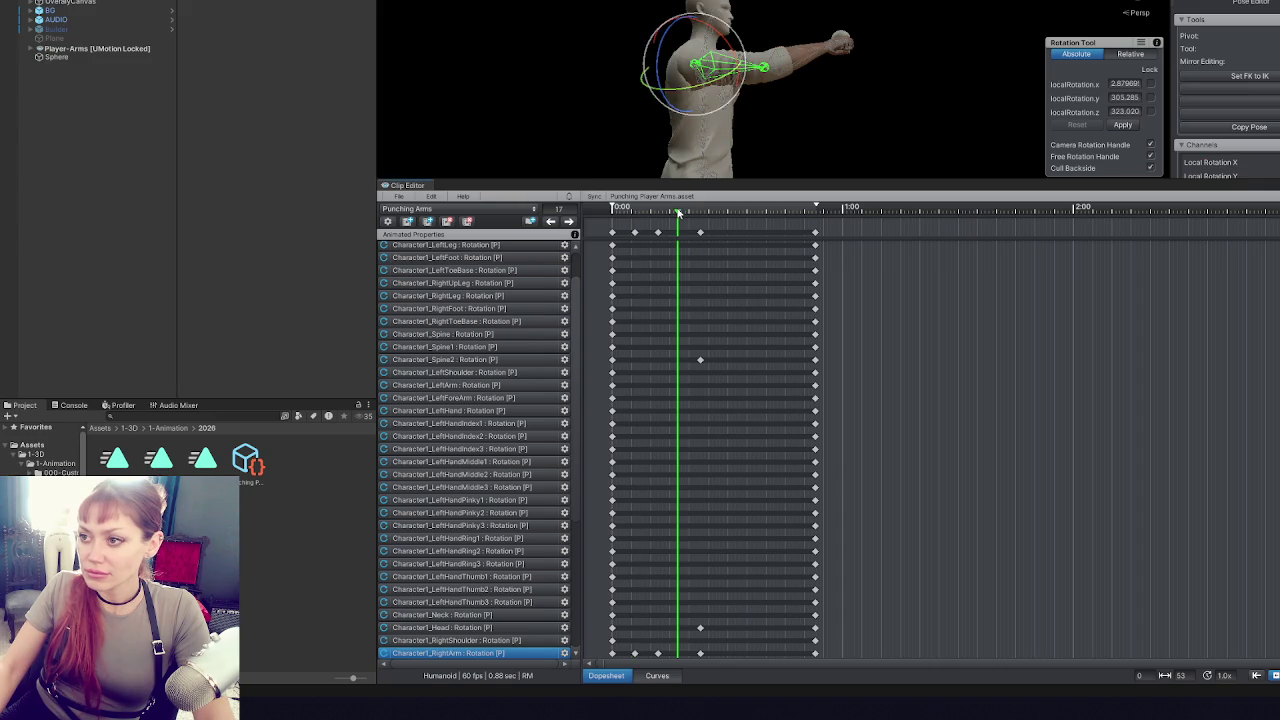
drag(743, 60, 755, 160)
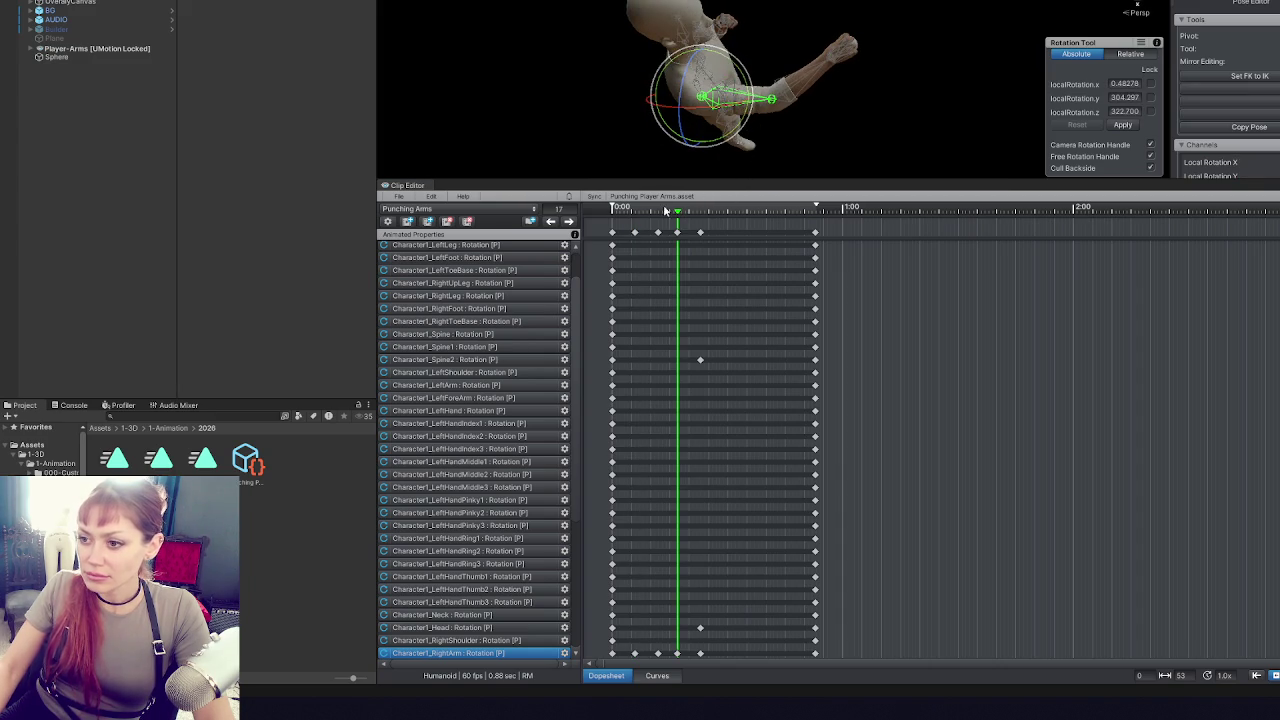
- Preview the punch pose at frame 14, then give the upper panel more room
click(628, 210)
mouse_move(628, 210)
mouse_down()
mouse_move(682, 210)
mouse_move(631, 208)
mouse_move(701, 191)
mouse_move(612, 207)
mouse_up()
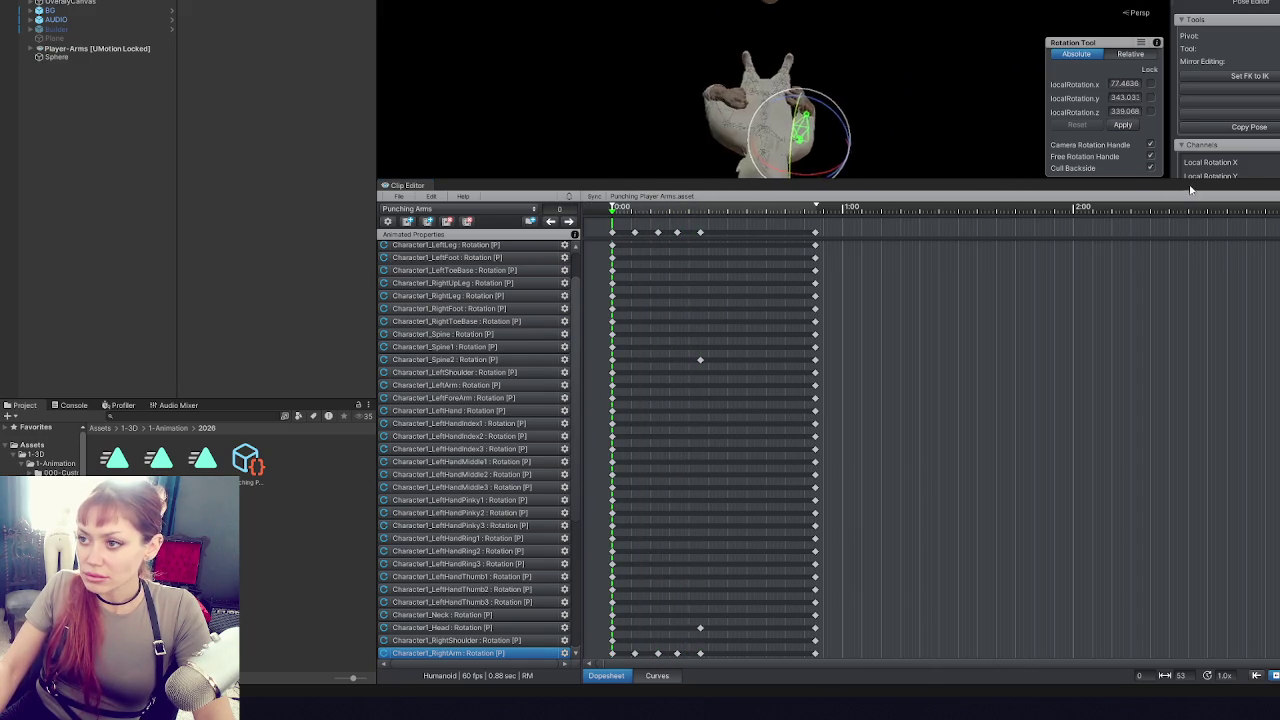
mouse_move(620, 219)
mouse_down()
mouse_move(697, 207)
mouse_move(613, 207)
mouse_move(712, 212)
mouse_move(624, 218)
mouse_up()
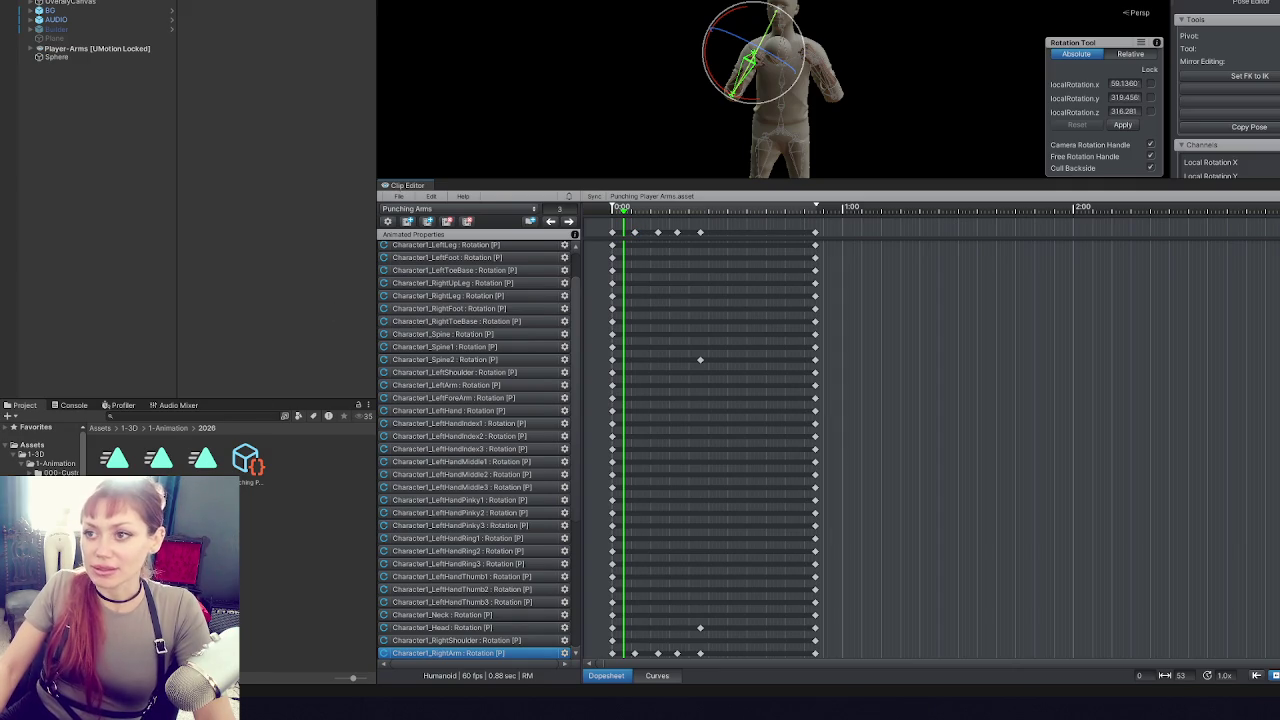
drag(580, 180, 541, 336)
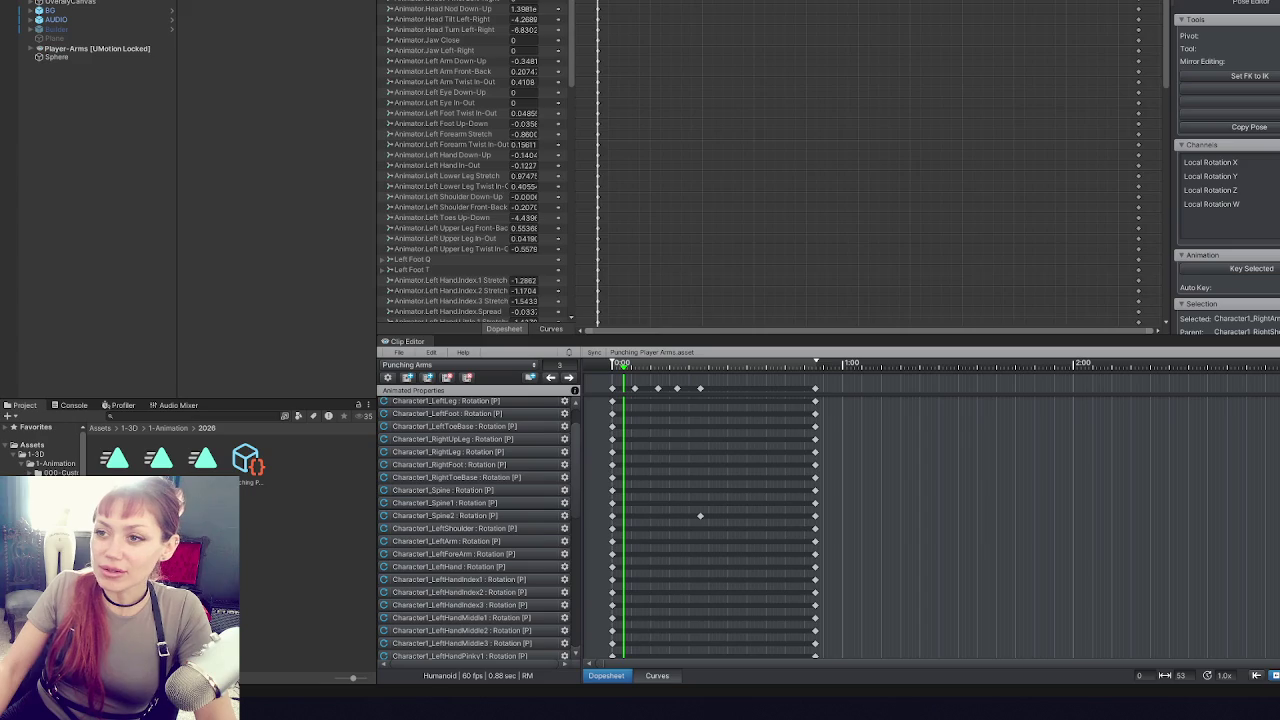
- Export all clips of the project and close the export log
click(777, 152)
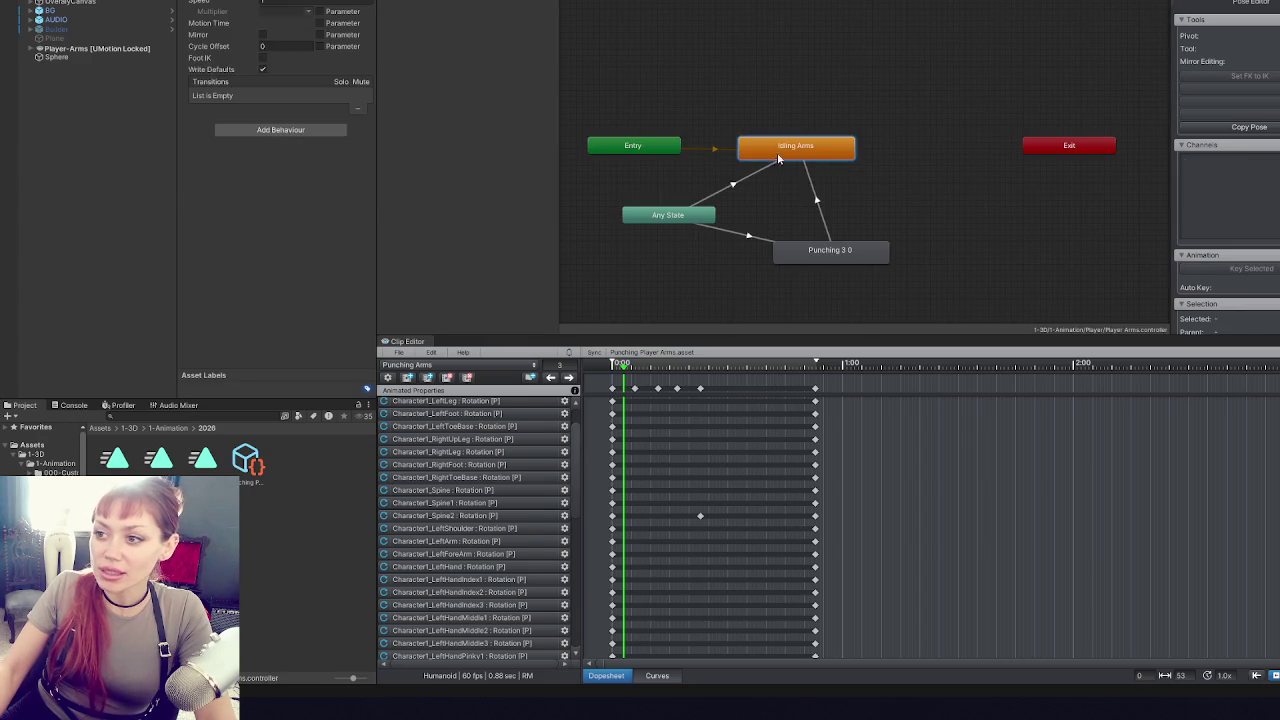
click(470, 365)
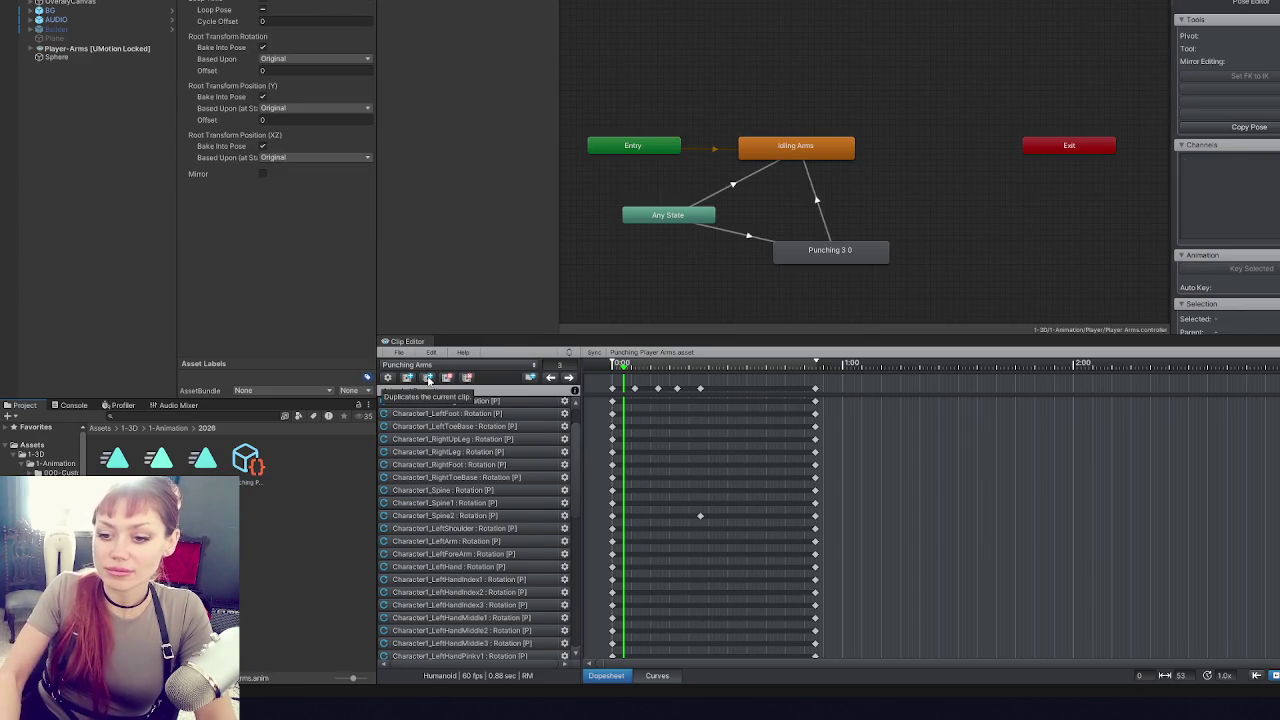
click(428, 378)
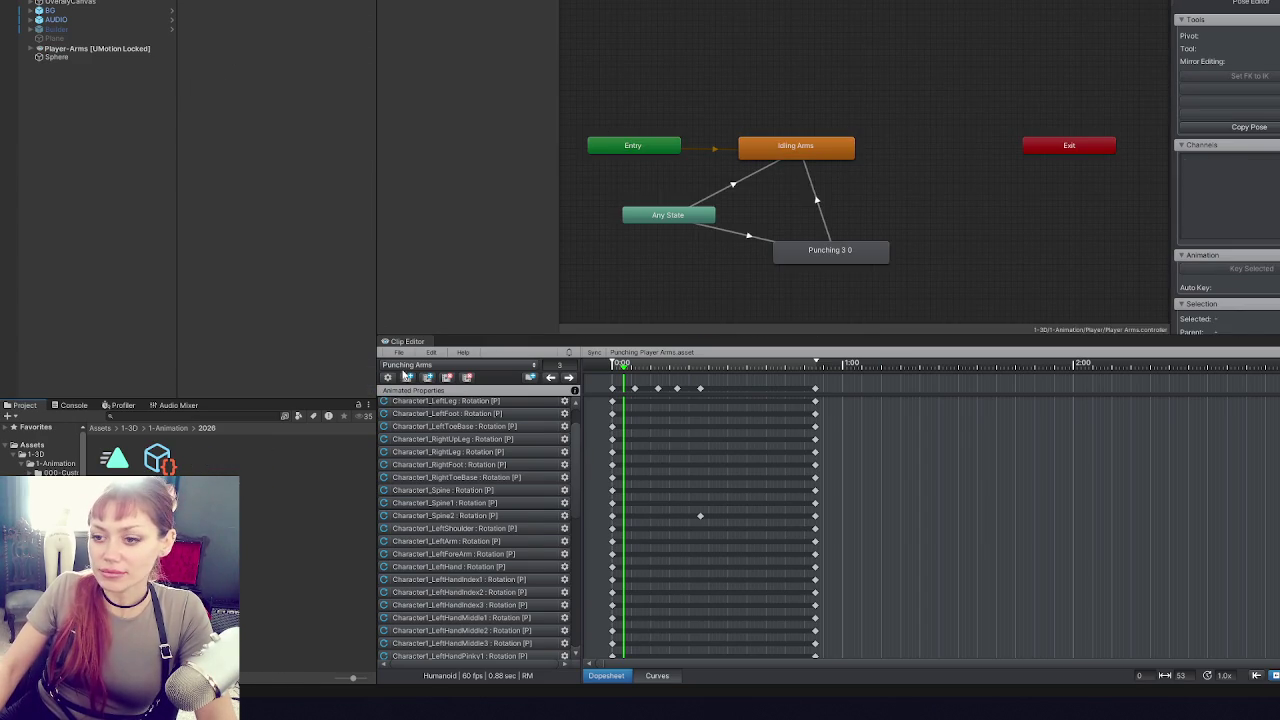
click(398, 352)
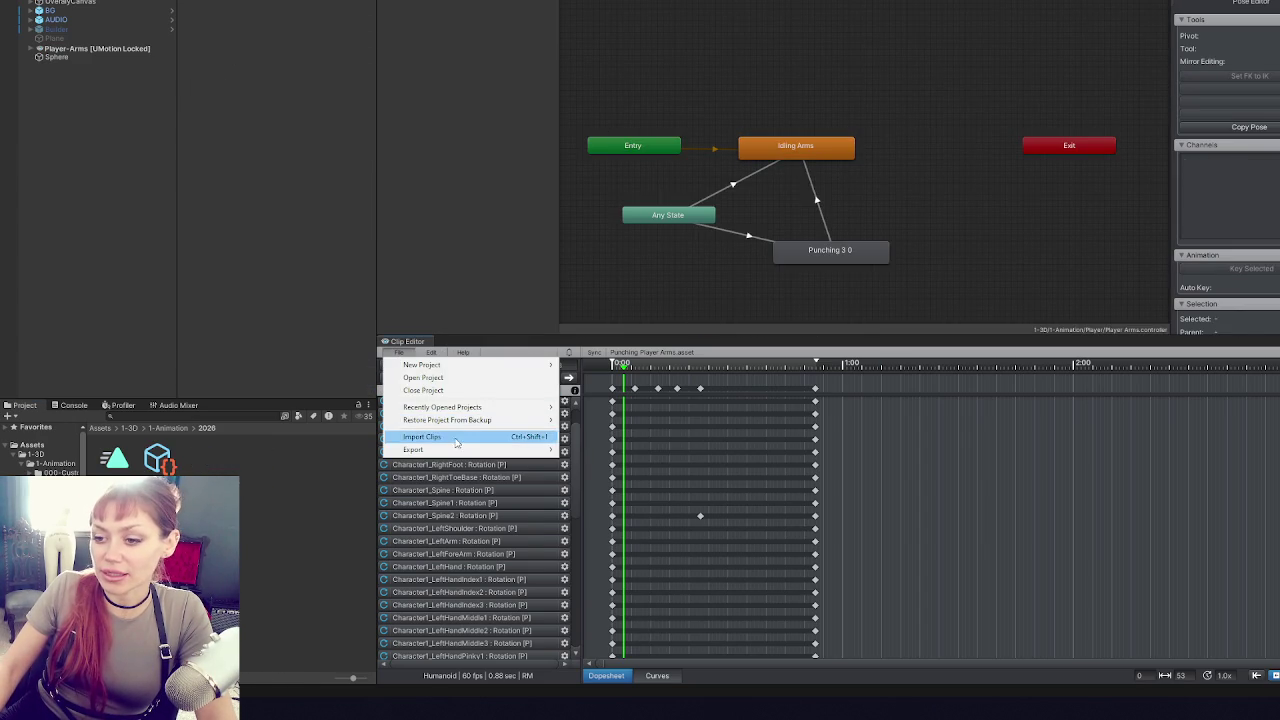
mouse_move(460, 452)
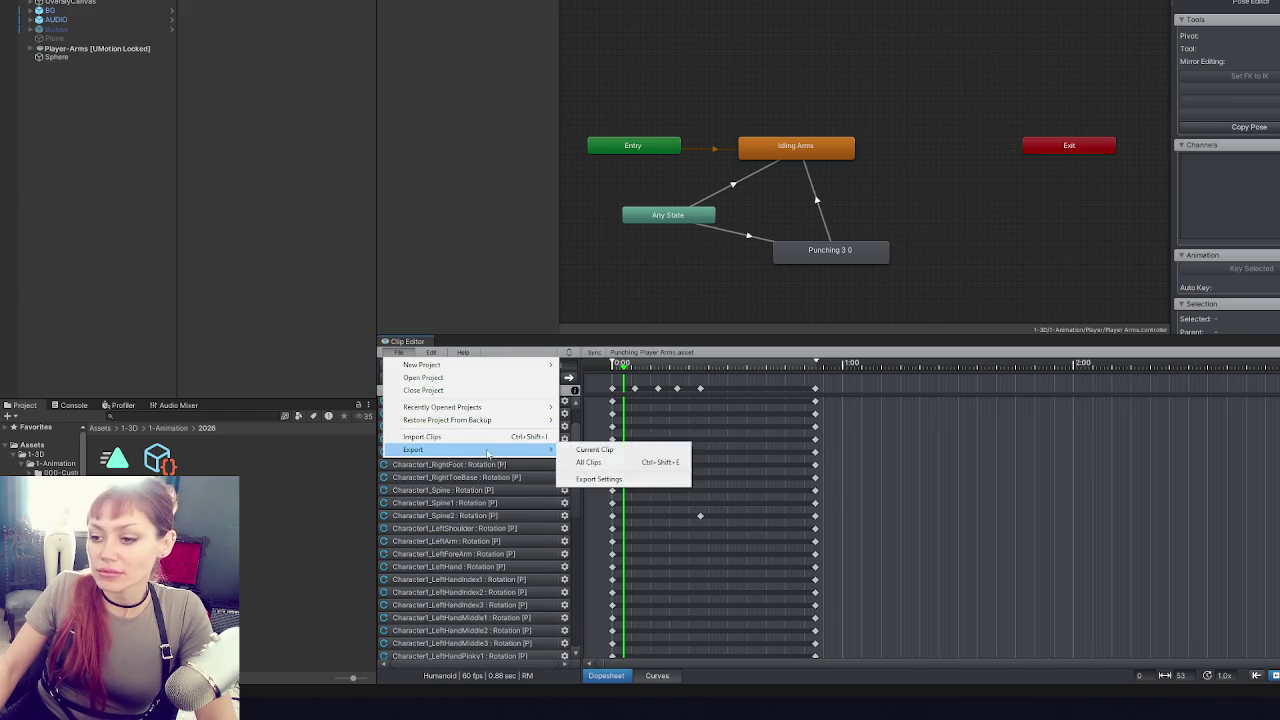
click(662, 463)
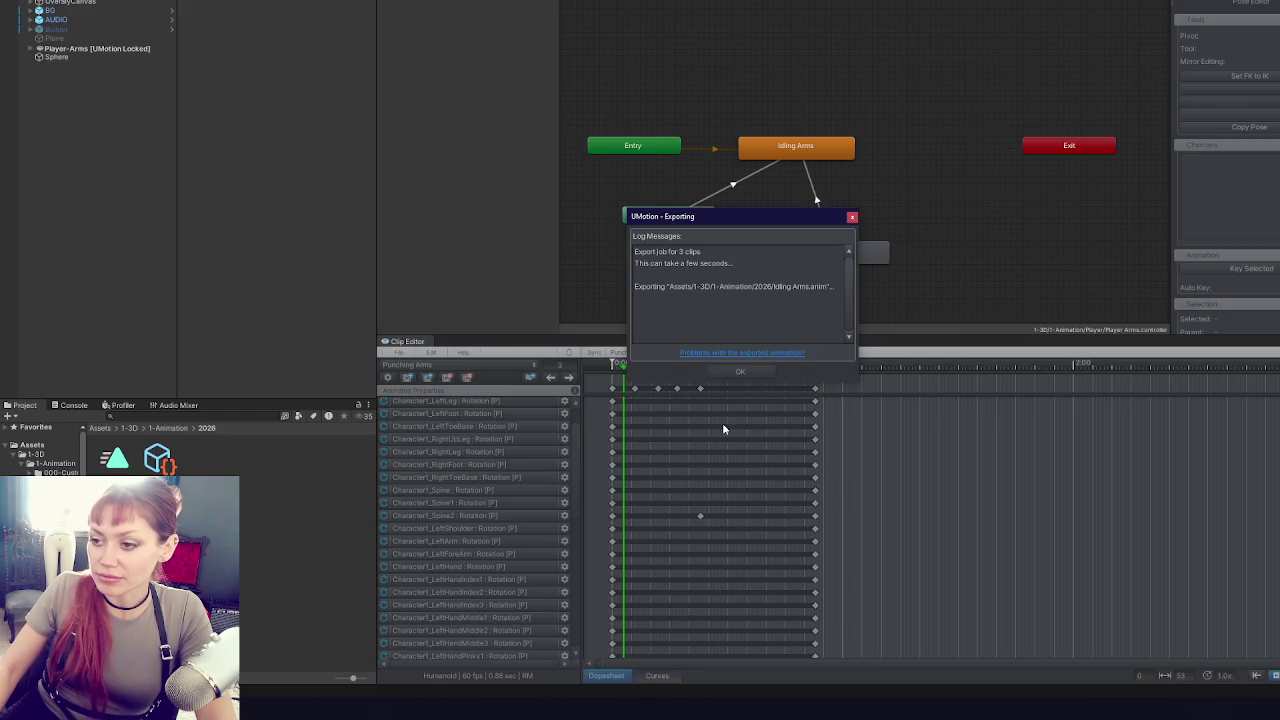
click(735, 373)
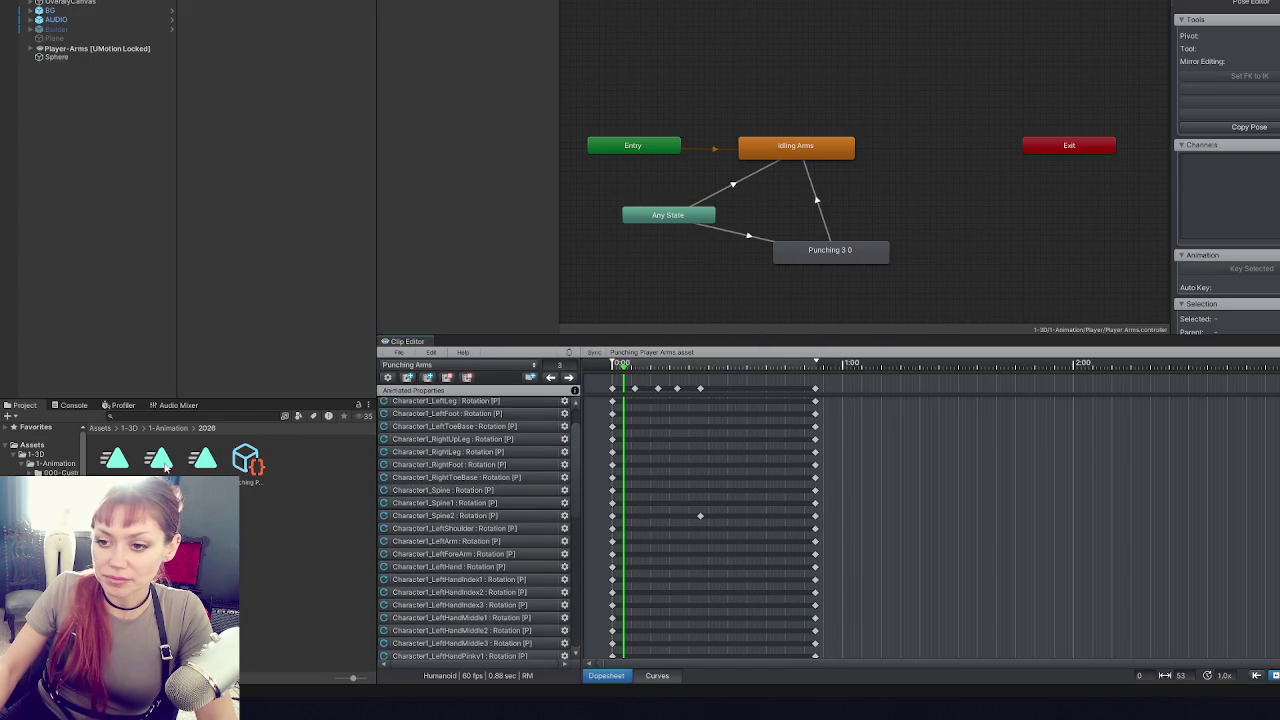
- Make the IdleFighting clip loop and recheck the Idling Arms and Punching 3 0 states
click(788, 149)
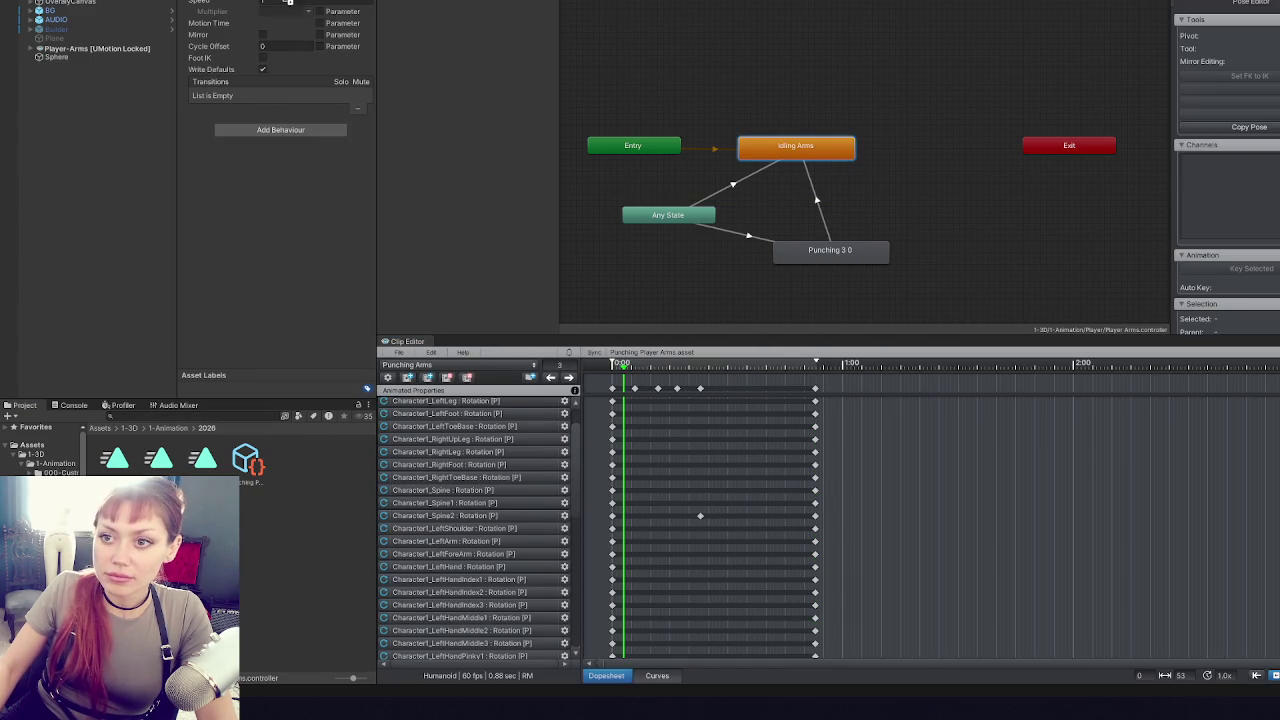
click(817, 262)
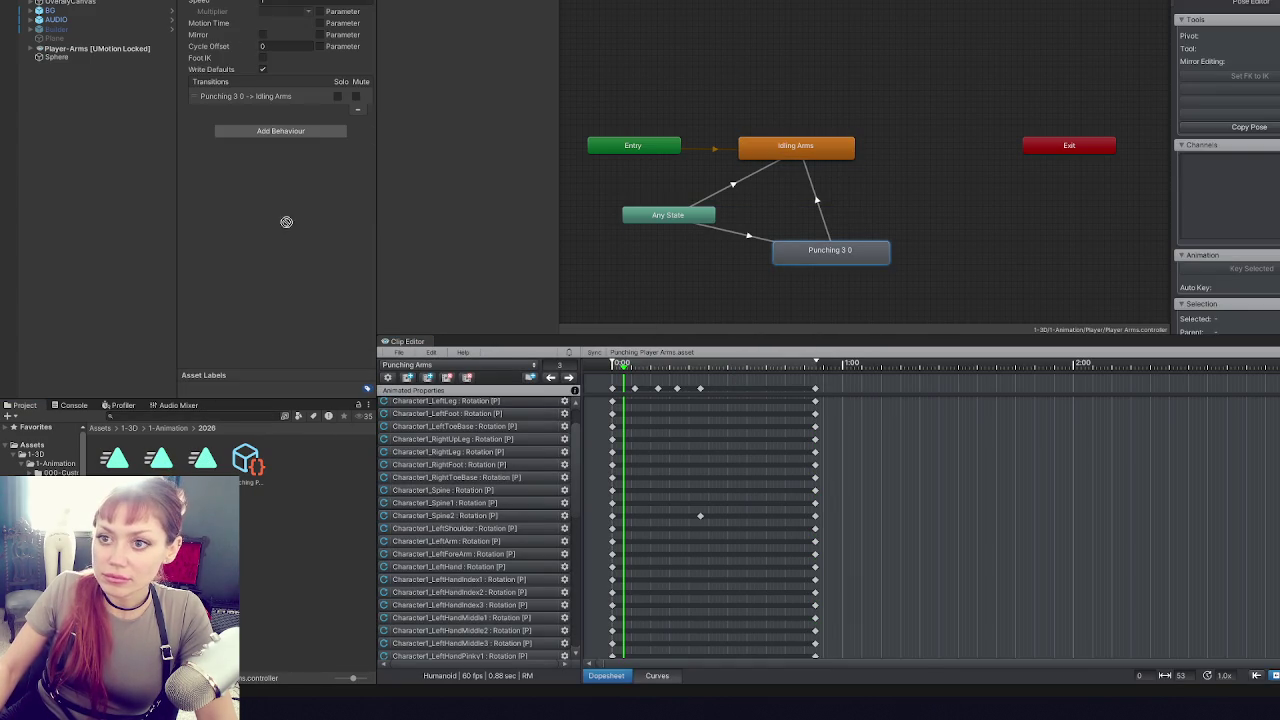
click(203, 465)
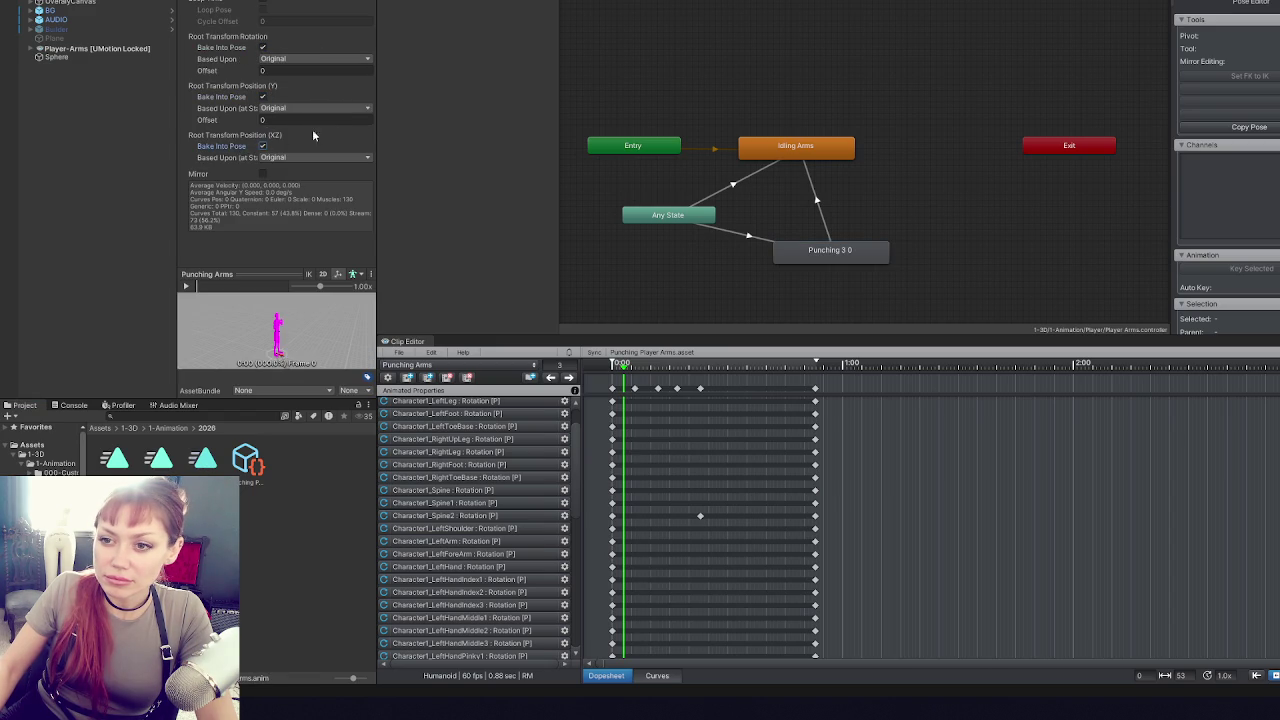
click(115, 458)
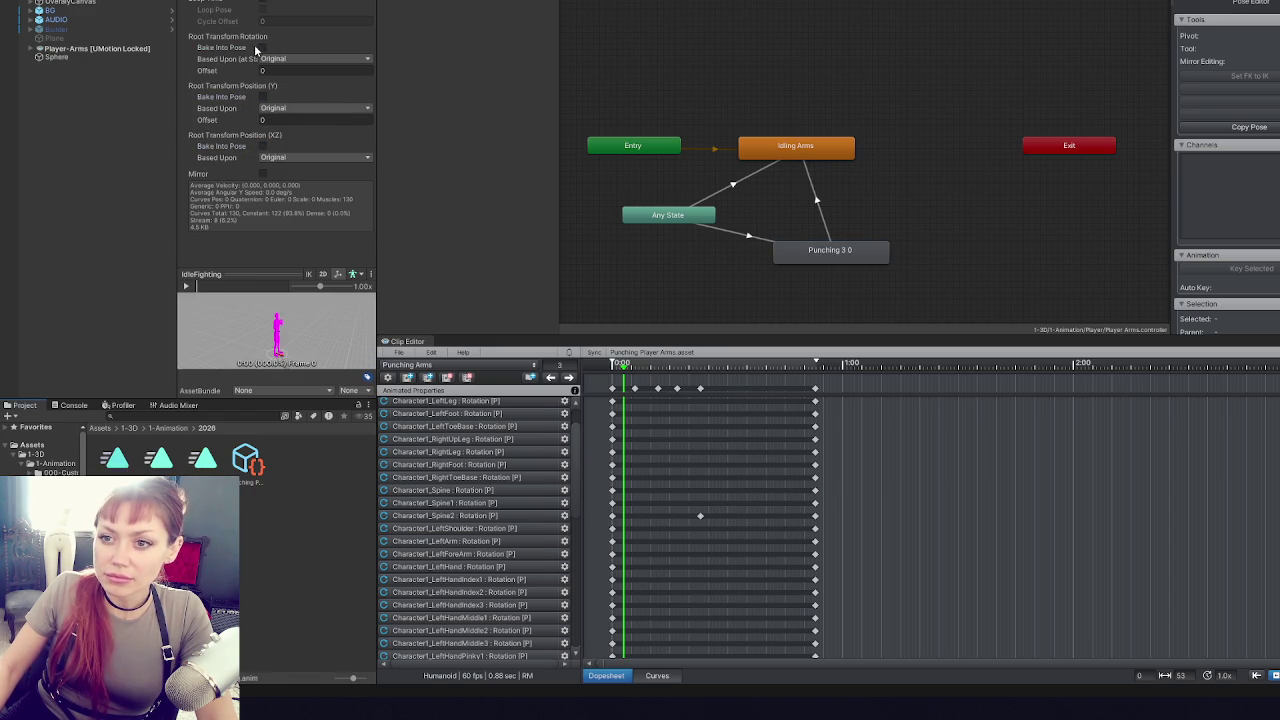
click(262, 10)
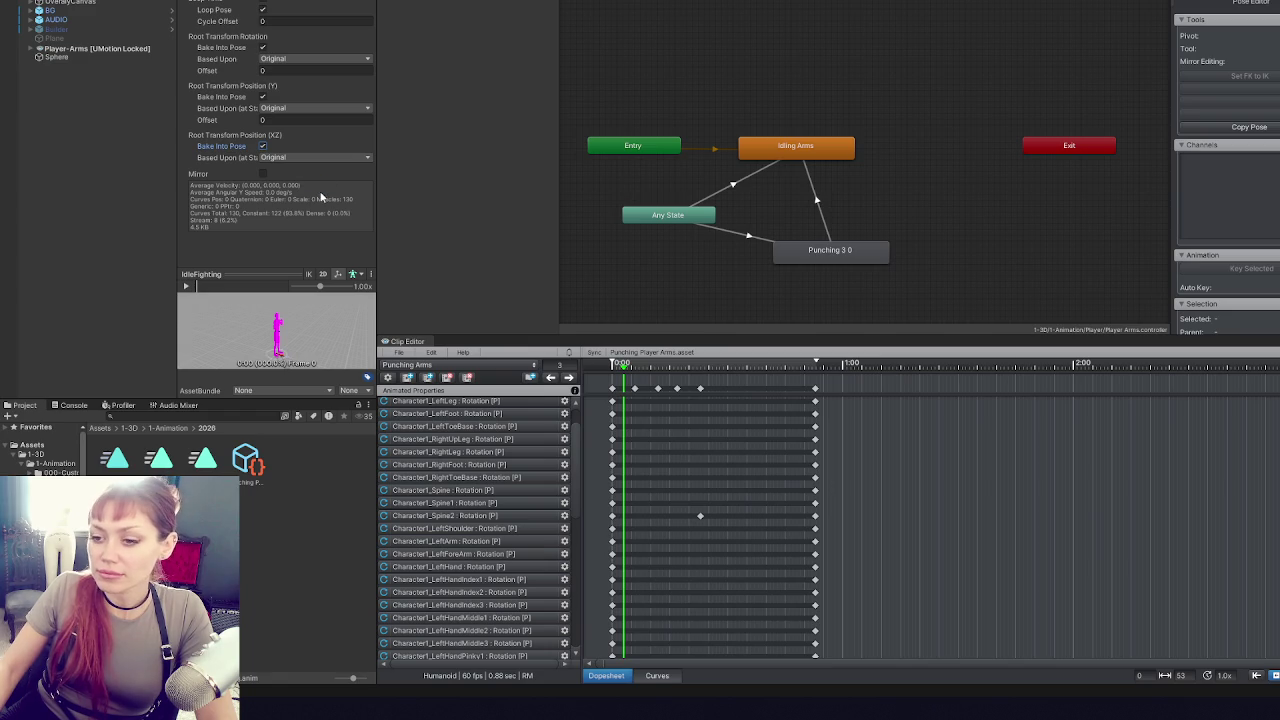
click(776, 147)
click(815, 204)
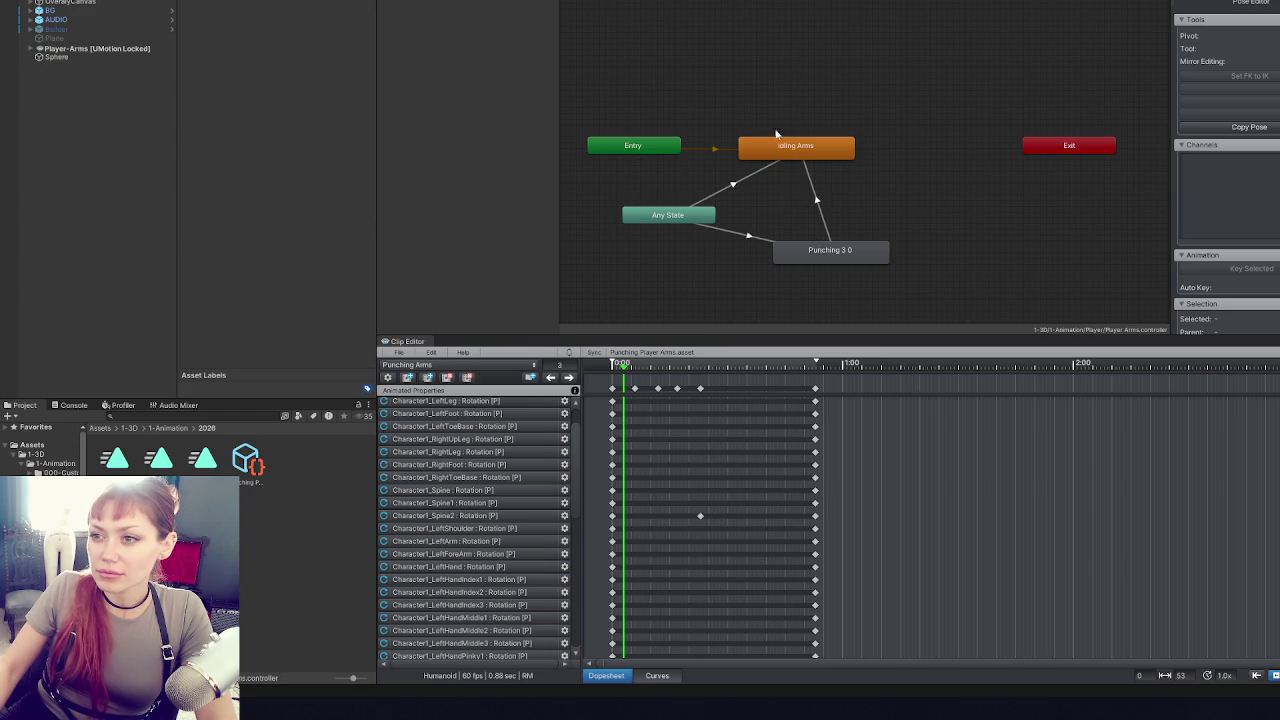
click(834, 250)
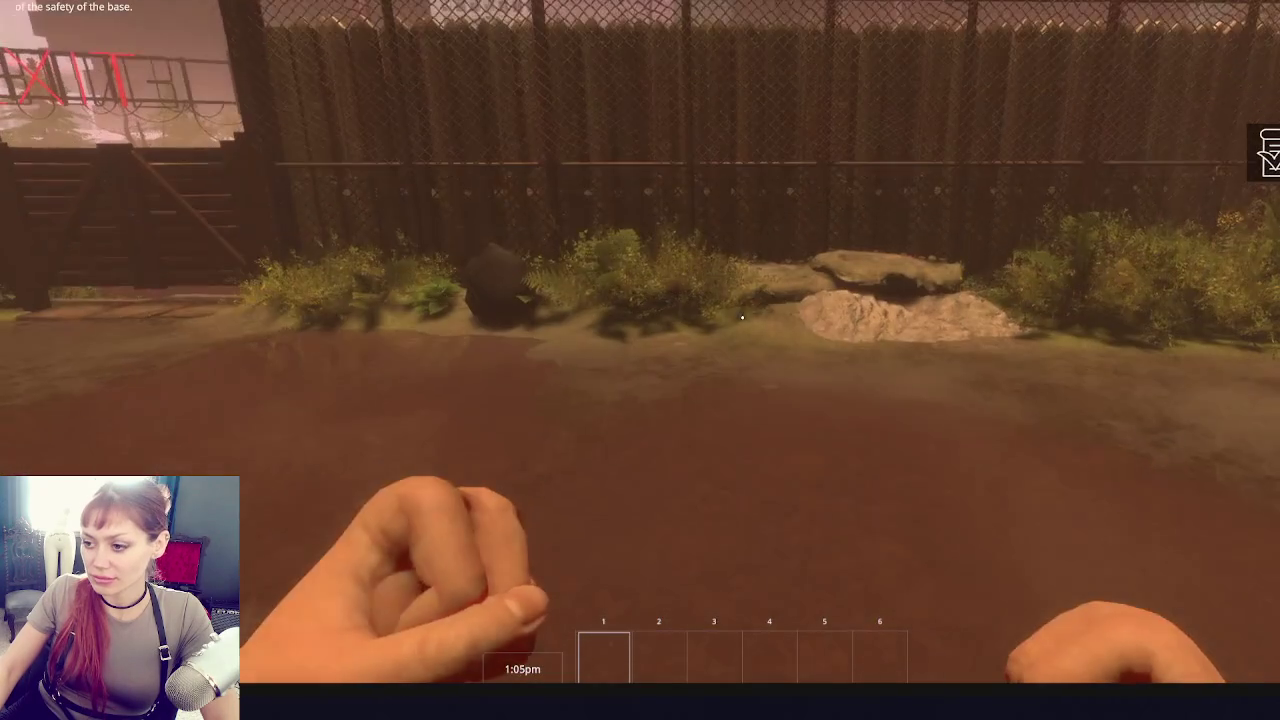
- Throw a dozen test punches in game to check timing, then pause and stop play mode
click(742, 318)
click(742, 318)
click(742, 318)
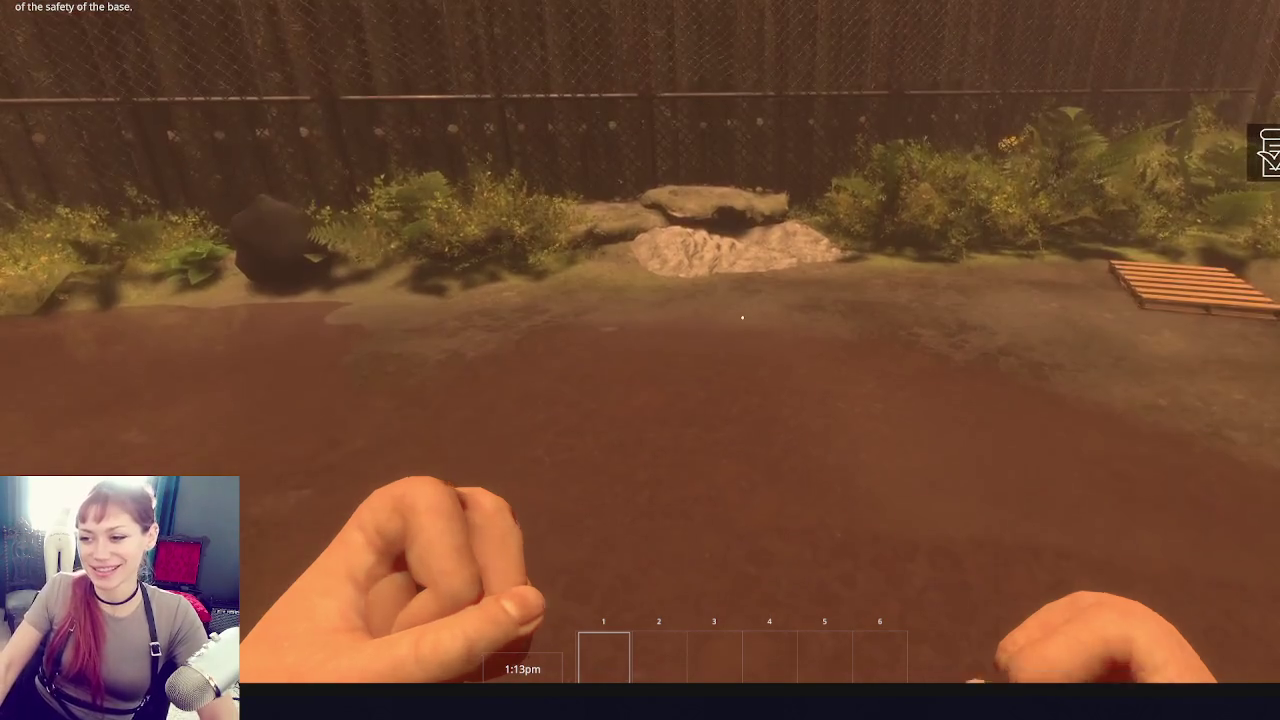
click(742, 318)
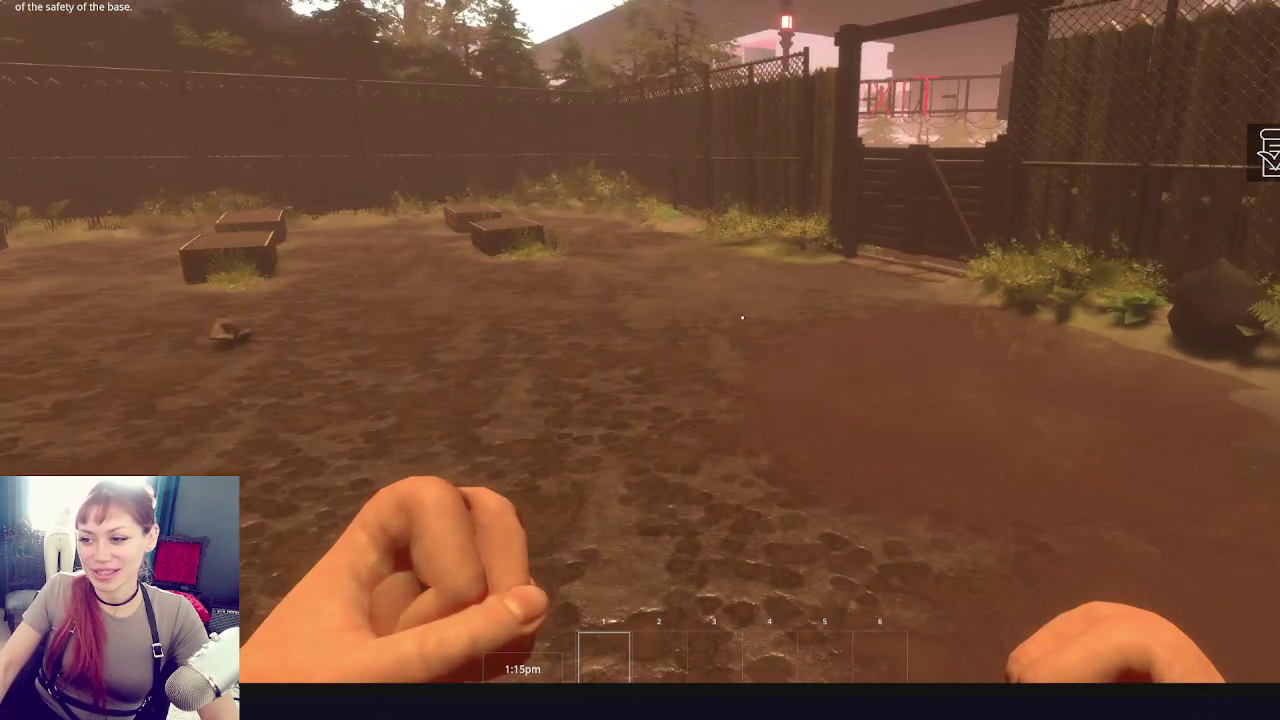
click(742, 318)
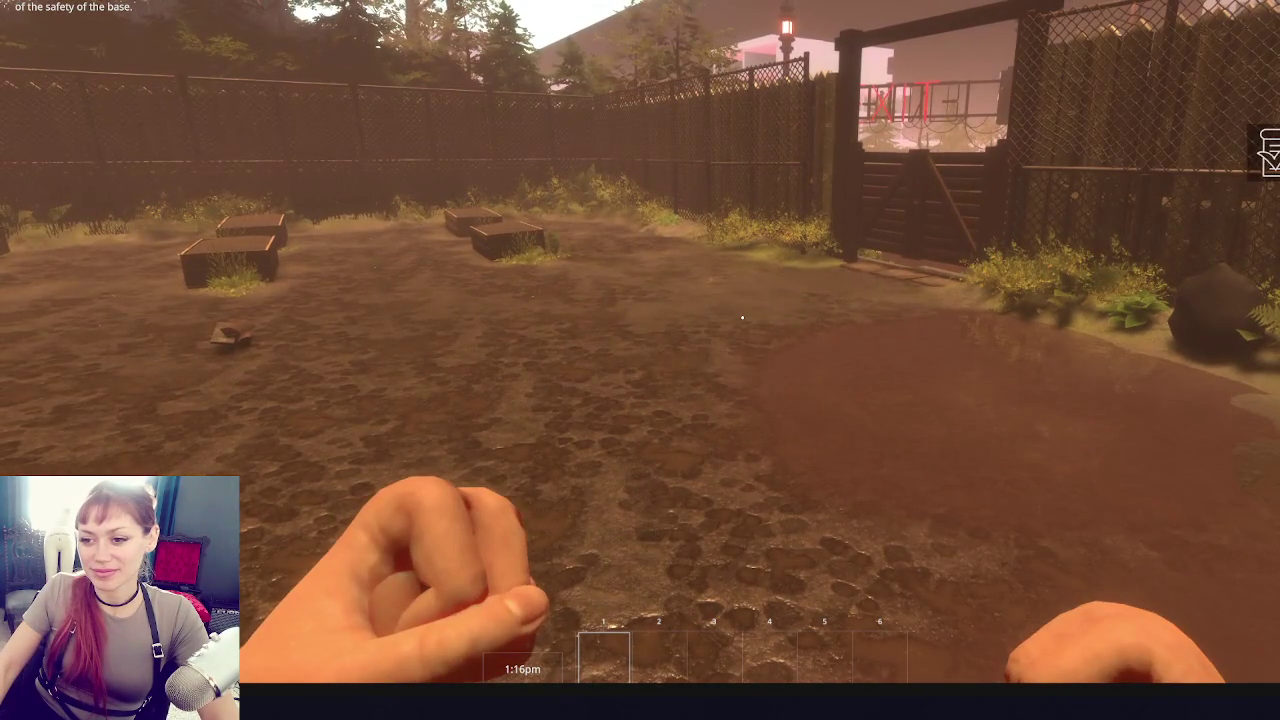
click(742, 318)
click(742, 318)
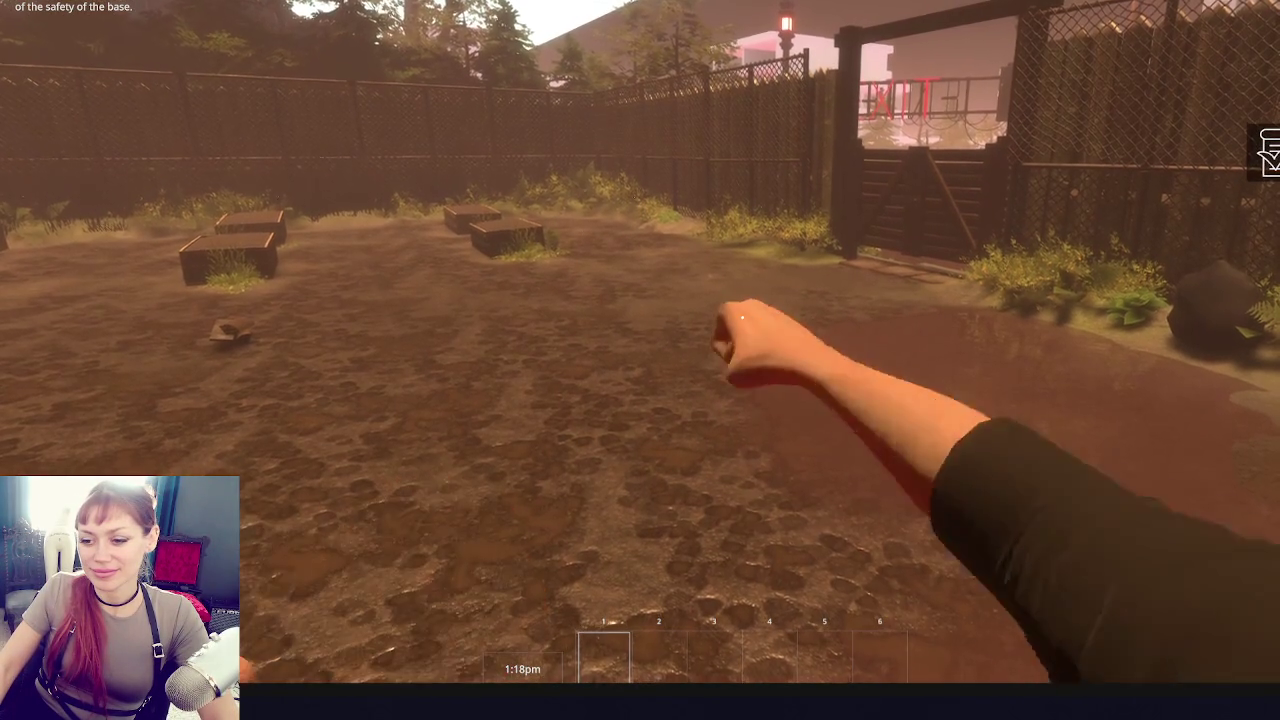
click(742, 318)
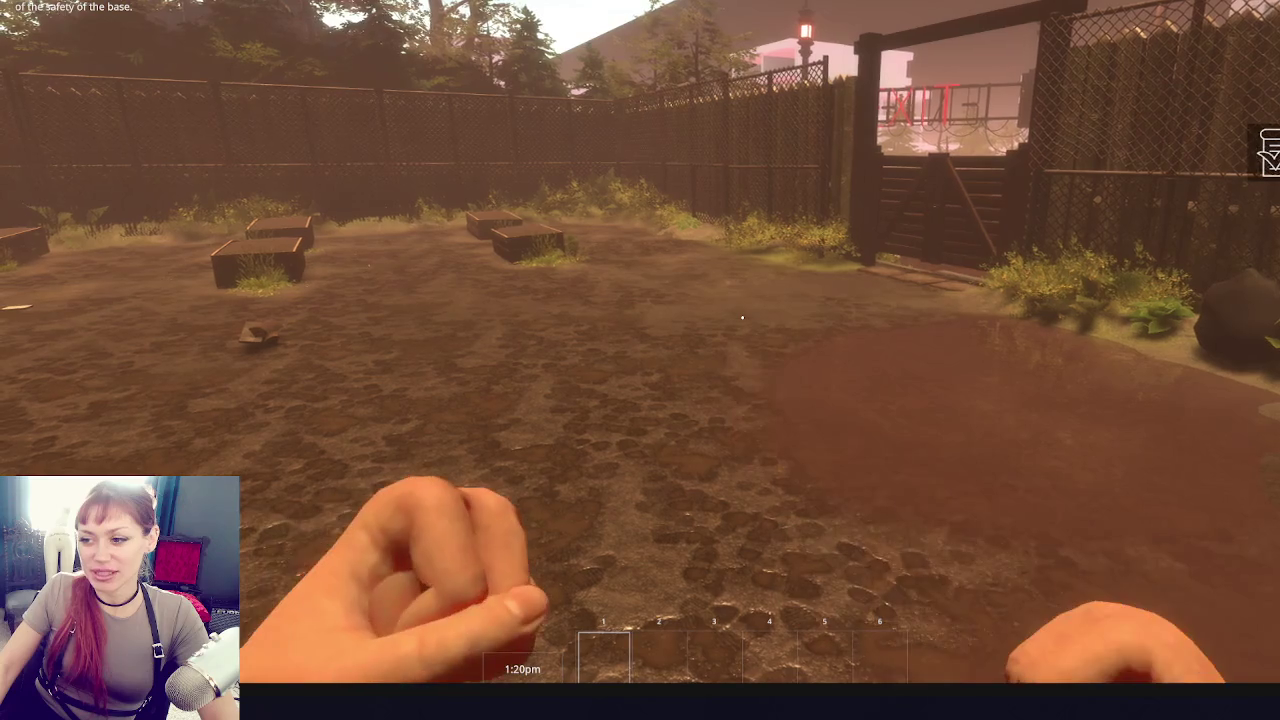
click(742, 318)
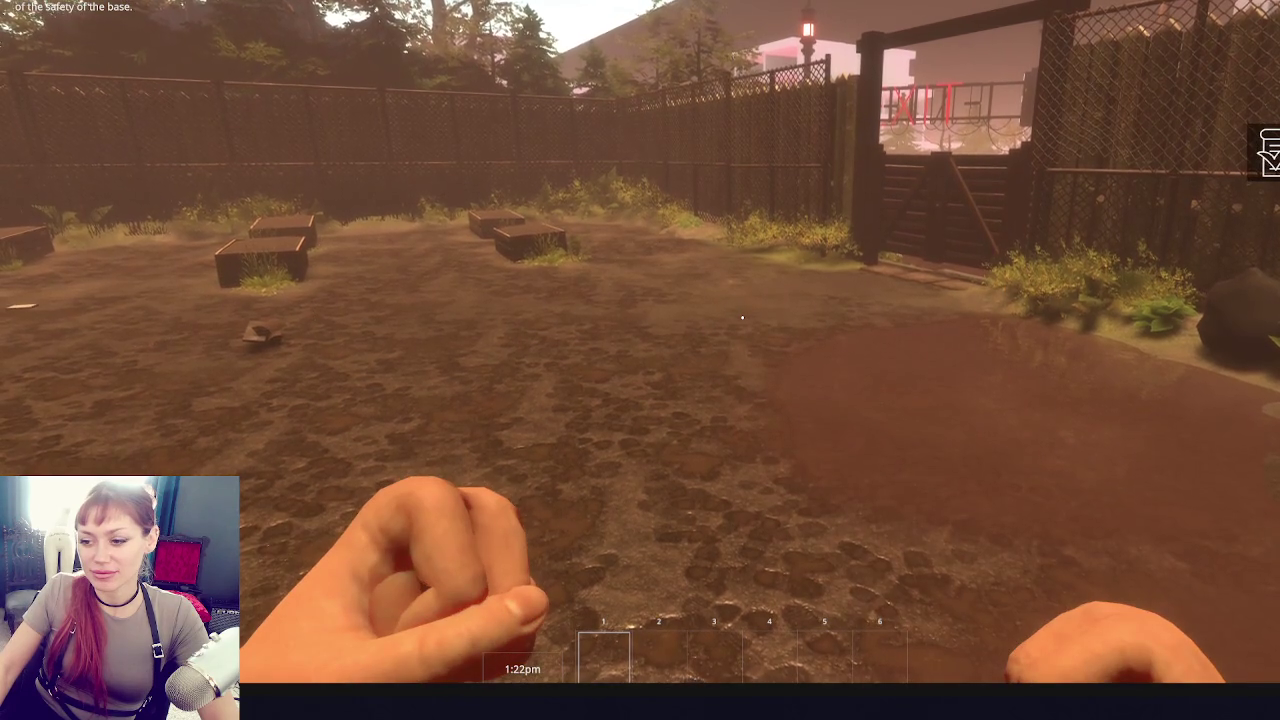
click(742, 318)
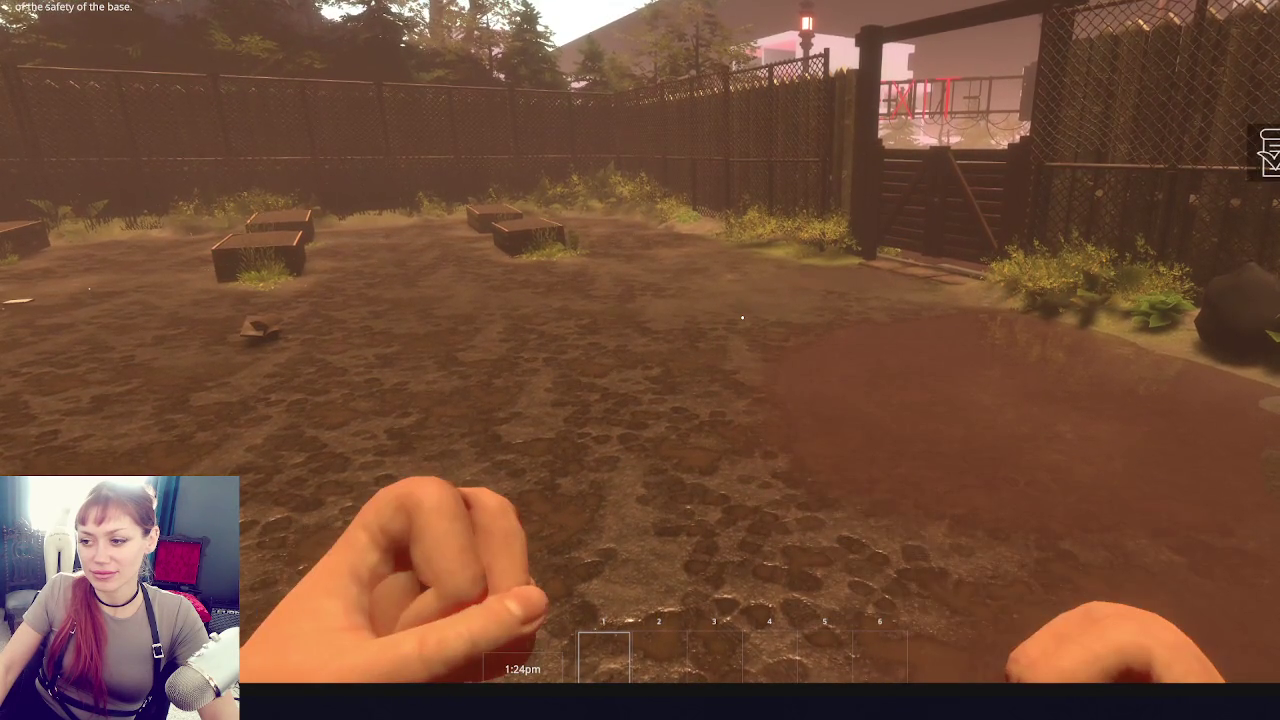
click(742, 318)
click(742, 318)
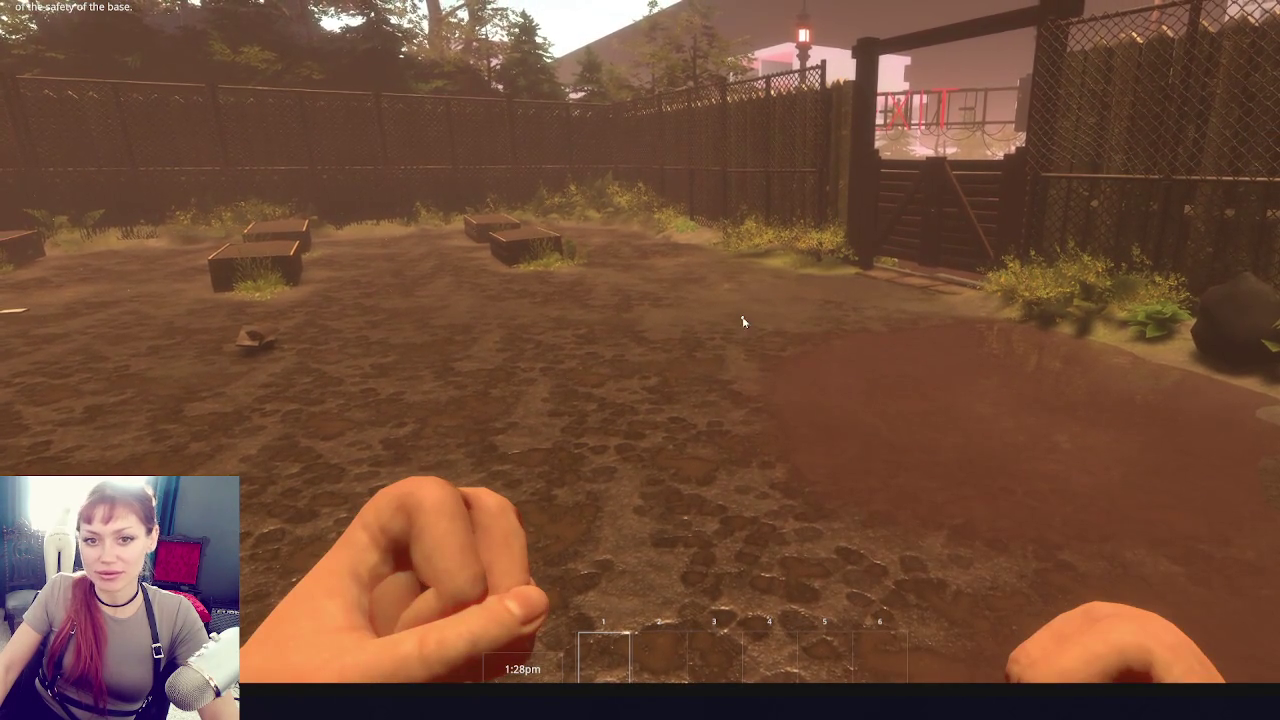
key(Escape)
key(ctrl+p)
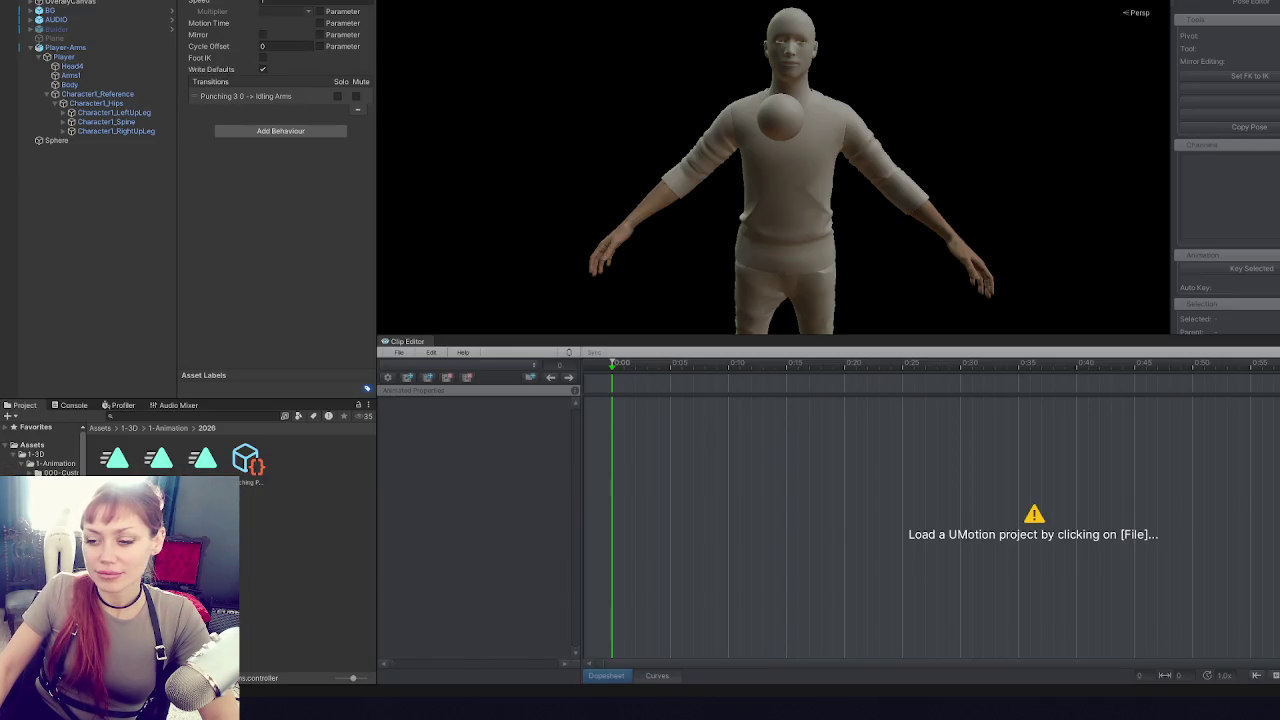
- Reload the Punching Player Arms project and orbit to view the character from above
click(399, 352)
mouse_move(423, 407)
click(618, 407)
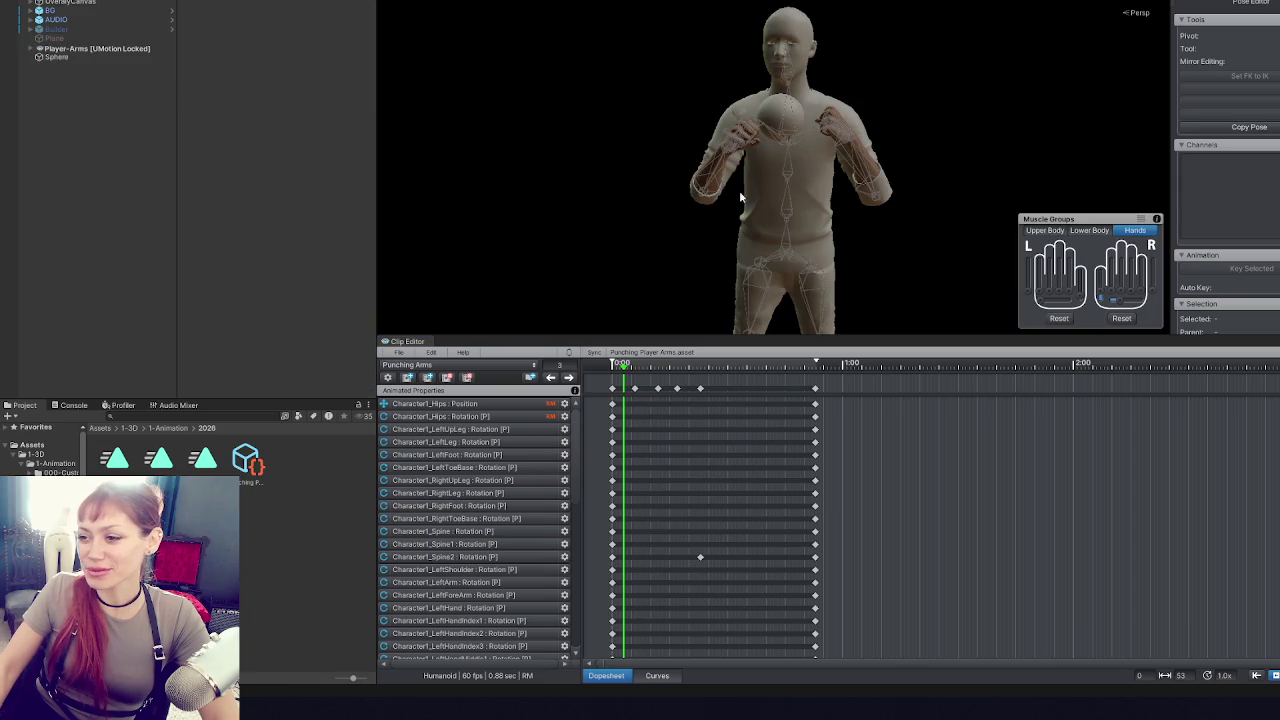
scroll(761, 236, up, 10)
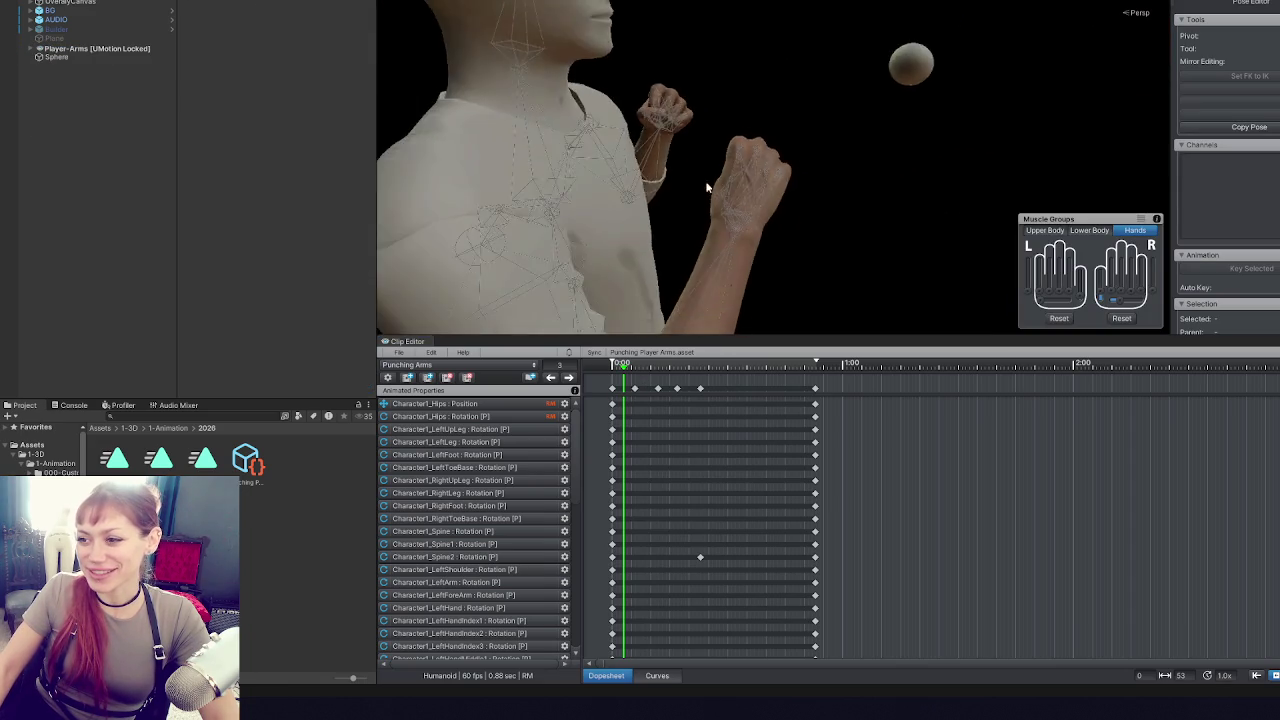
drag(706, 187, 652, 432)
- Drag the end keys inward to shorten the clip from 0.77 s to 0.65 s
click(700, 369)
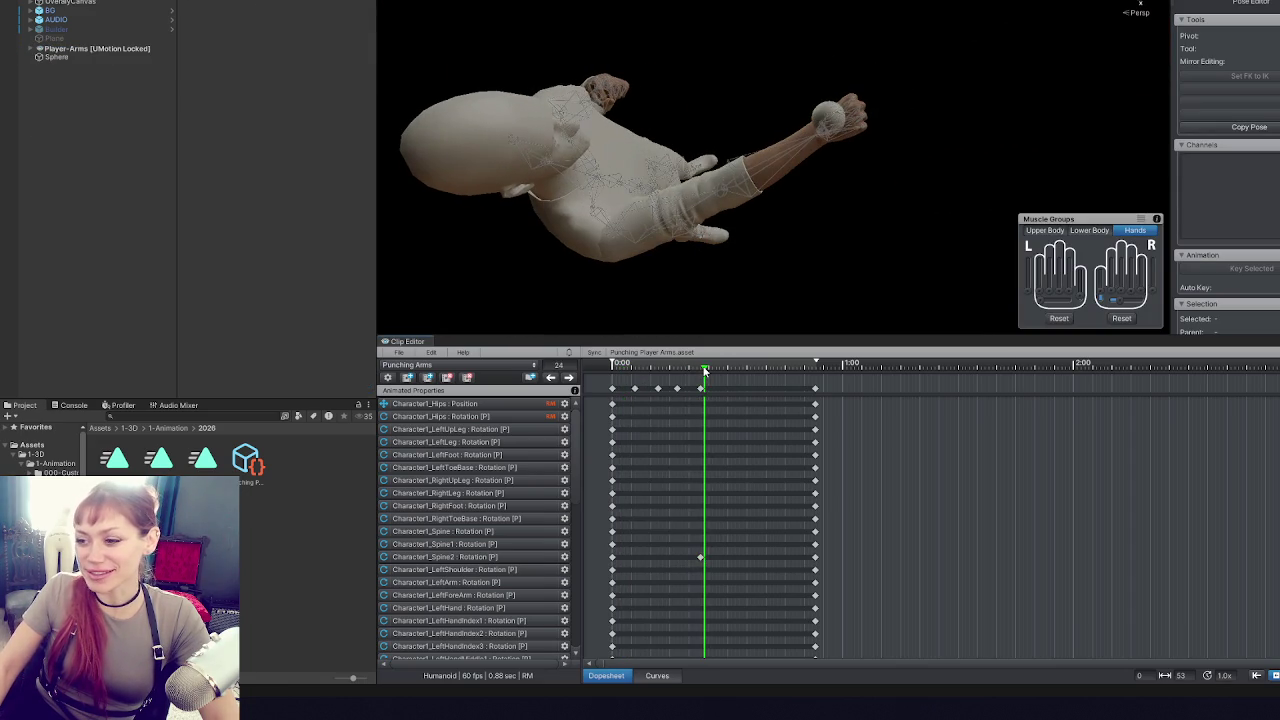
click(700, 388)
click(707, 365)
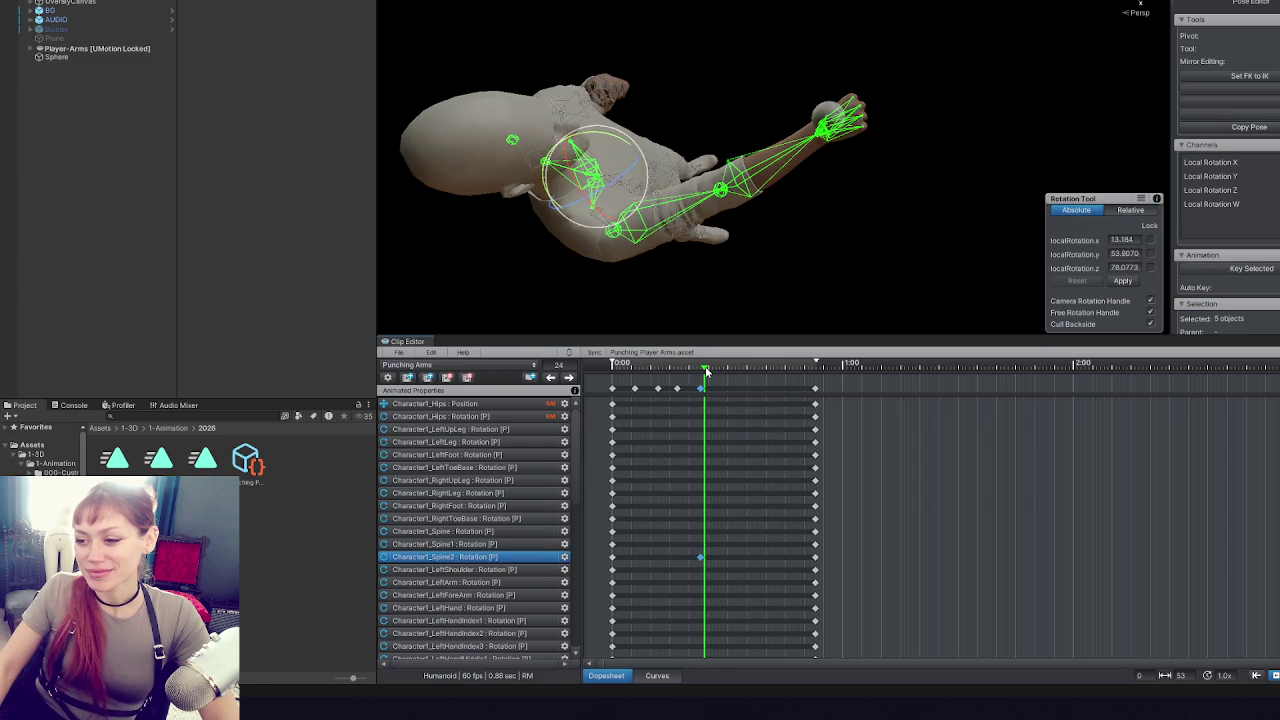
scroll(731, 382, up, 2)
scroll(731, 382, down, 2)
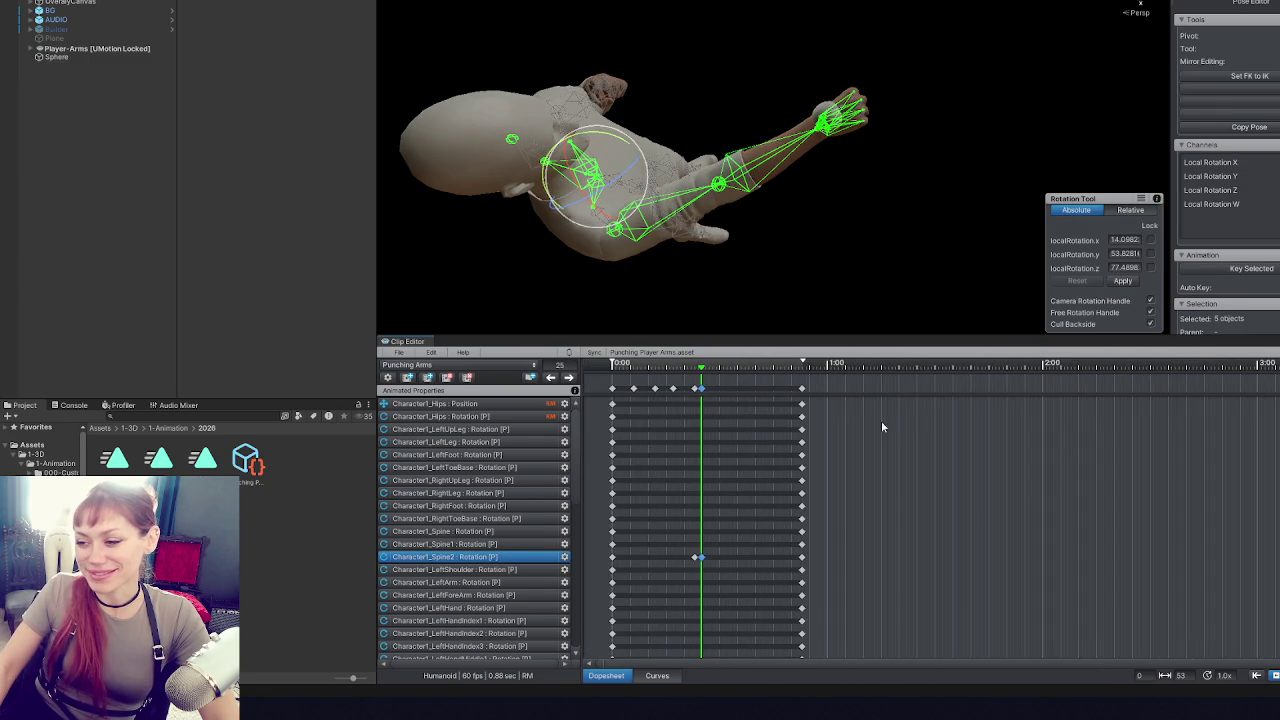
click(791, 389)
drag(793, 391, 779, 391)
click(705, 396)
key(ctrl+a)
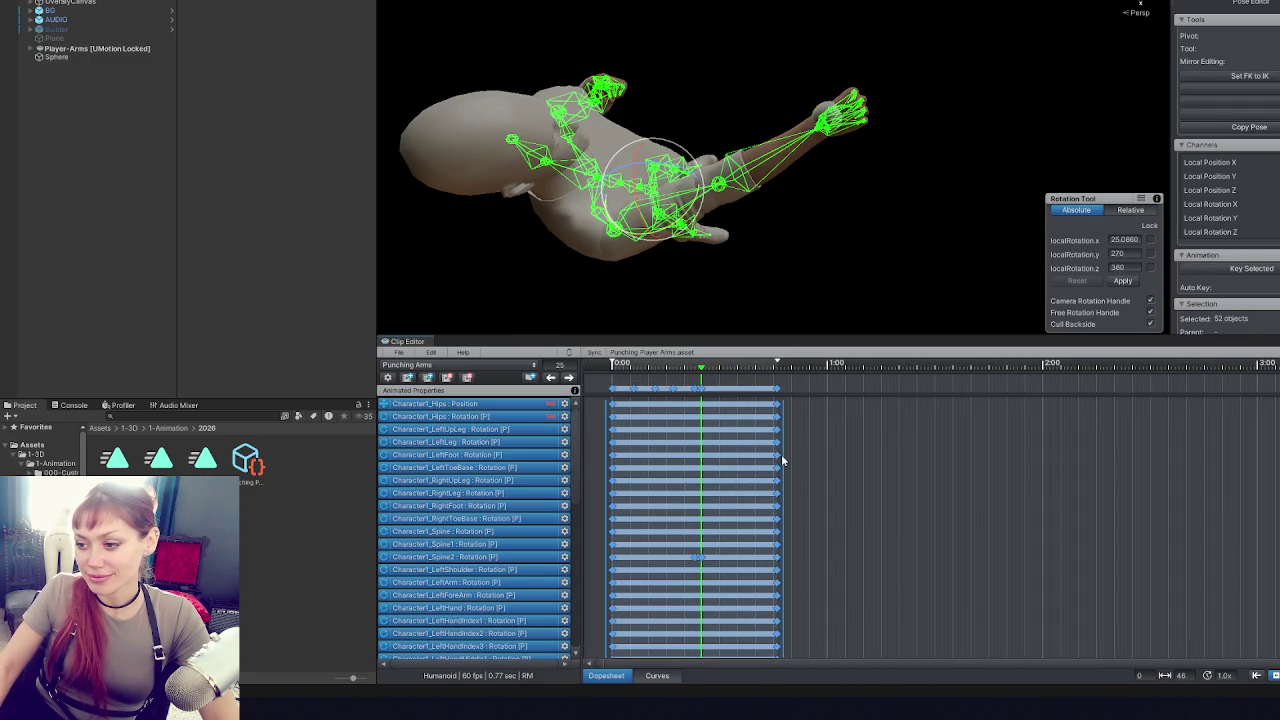
drag(783, 455, 761, 464)
- Check arm poses at frames 11, 26, 29 and 34 and move a punch key later
click(687, 389)
click(665, 389)
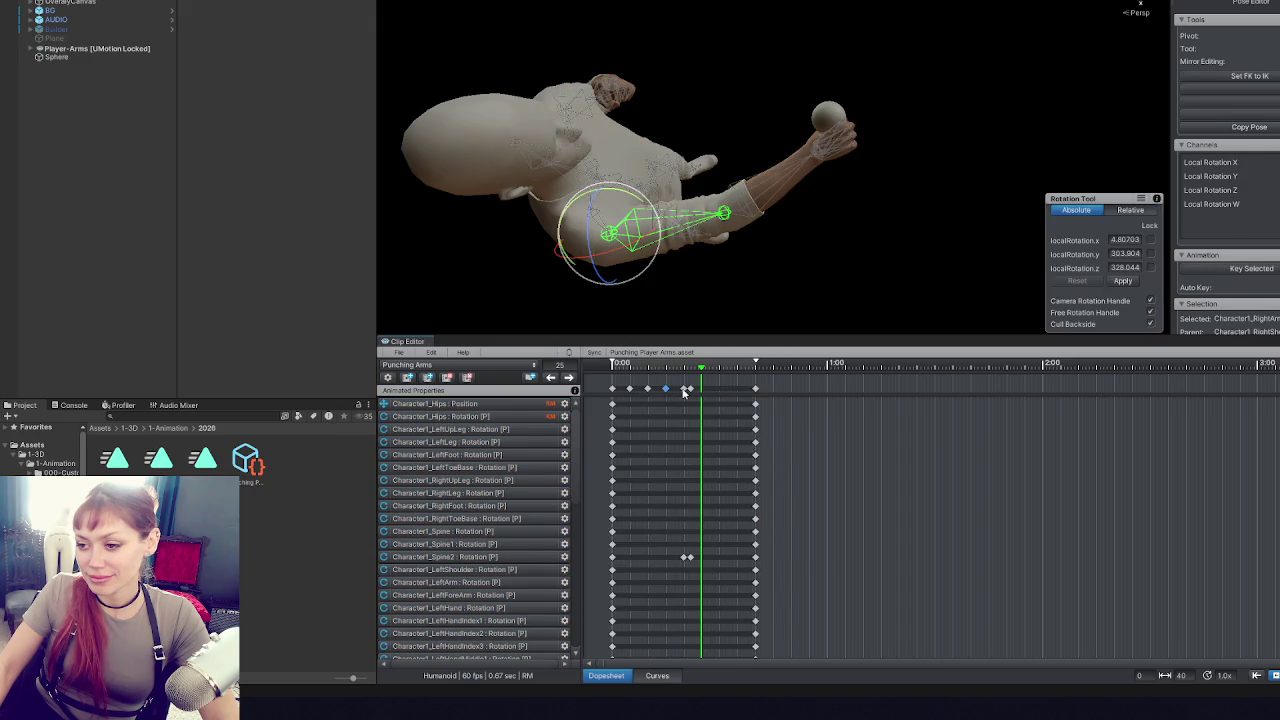
drag(701, 370, 705, 370)
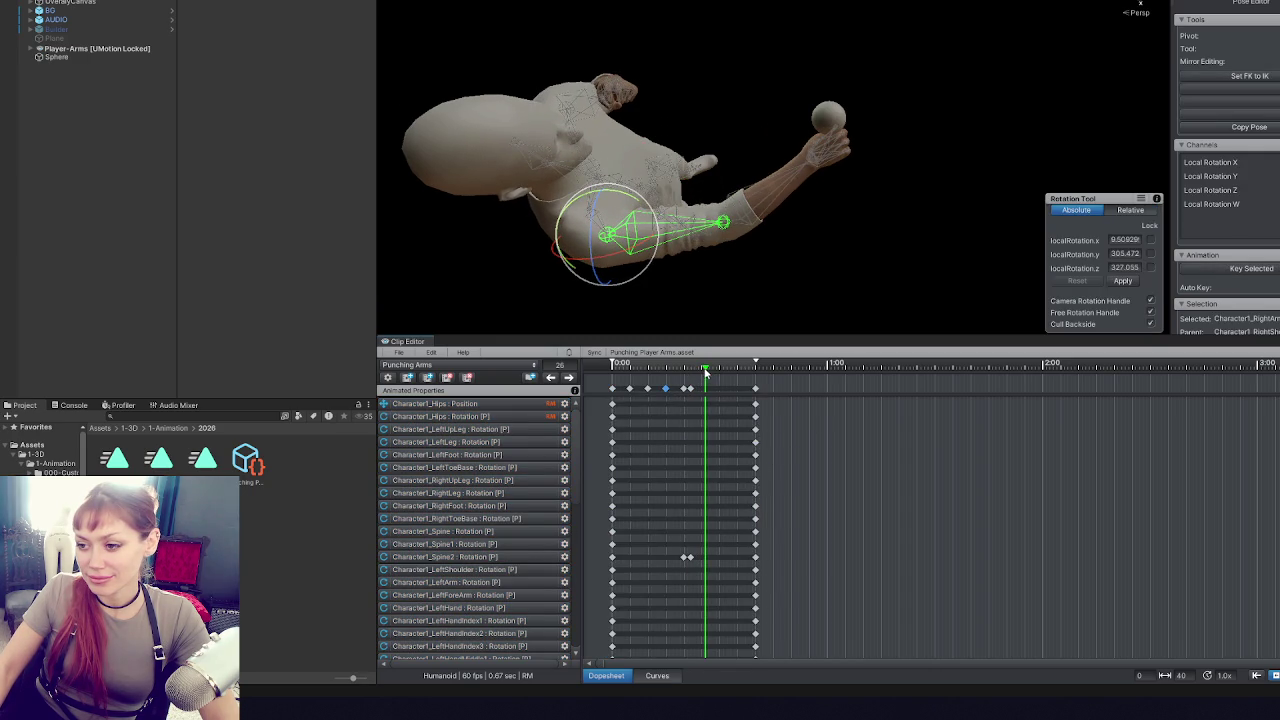
click(648, 388)
click(651, 370)
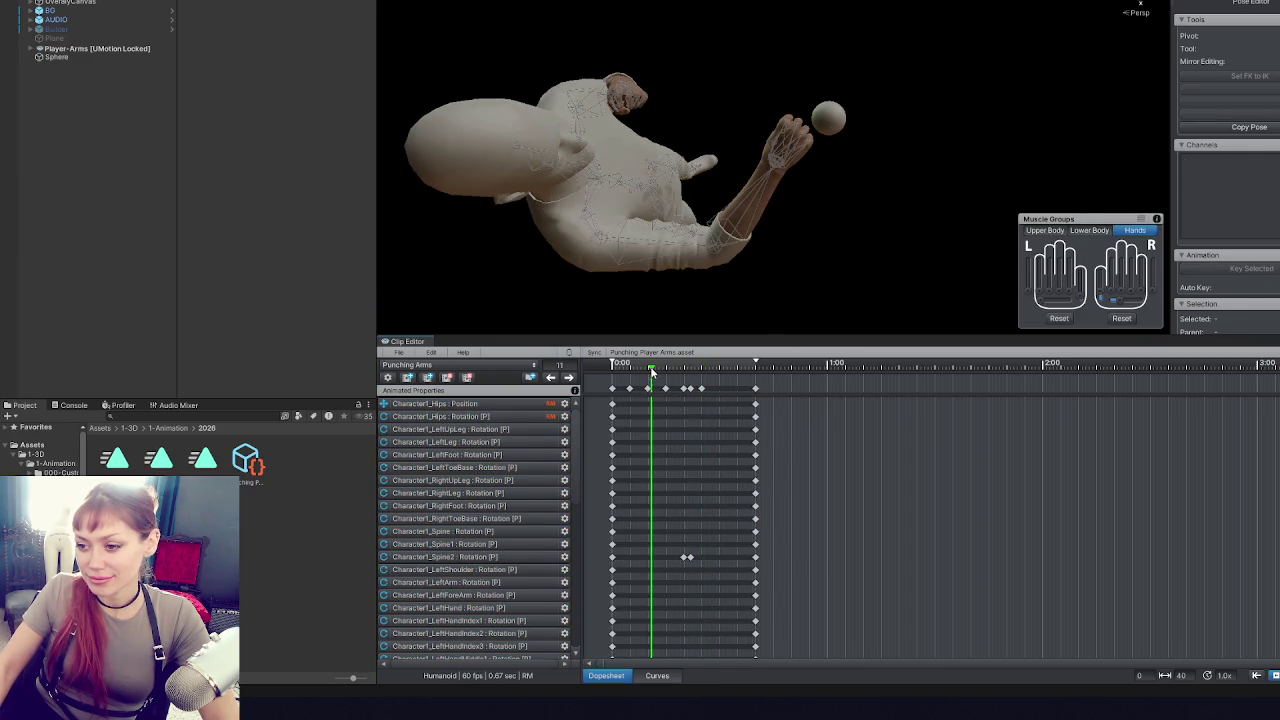
click(716, 370)
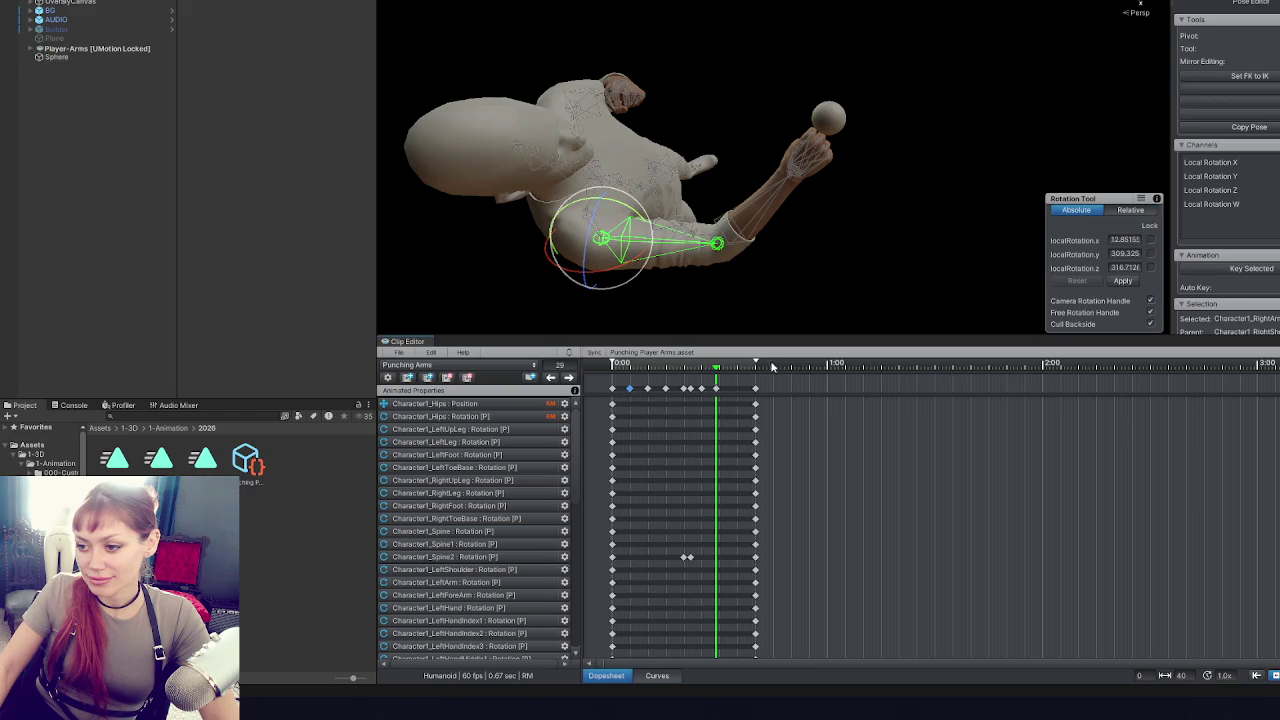
click(735, 370)
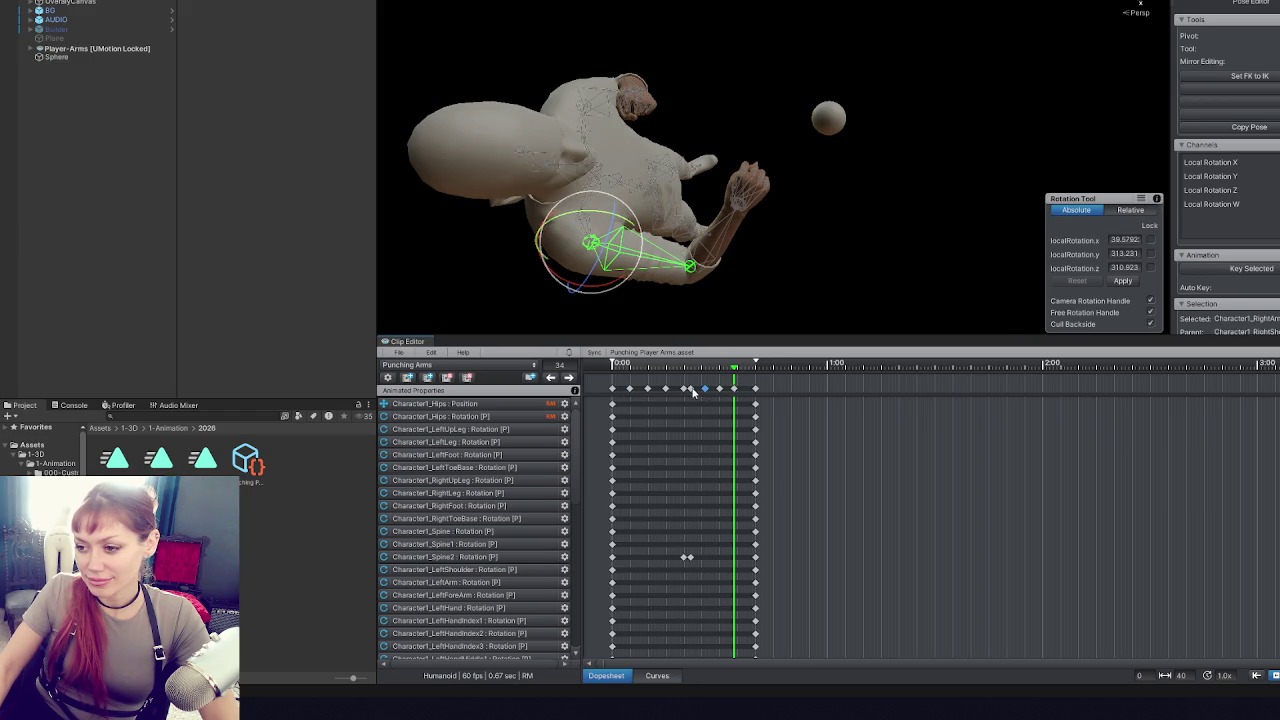
drag(705, 389, 721, 393)
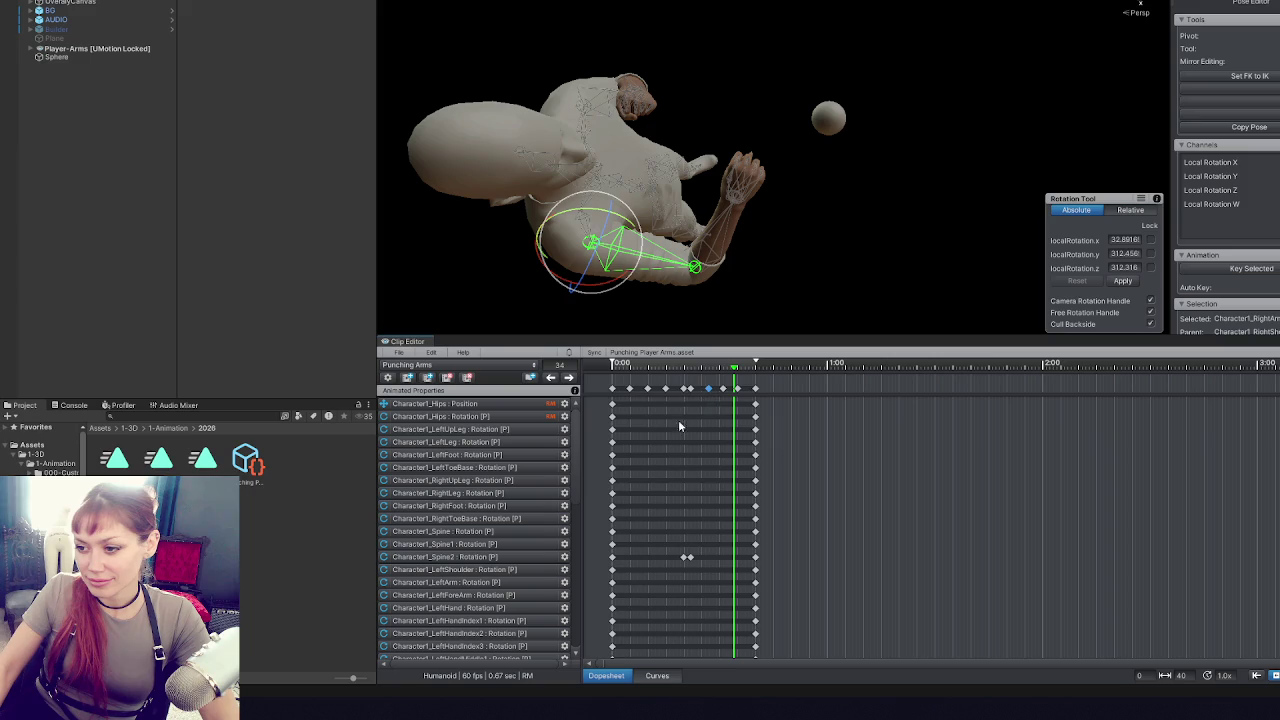
click(892, 508)
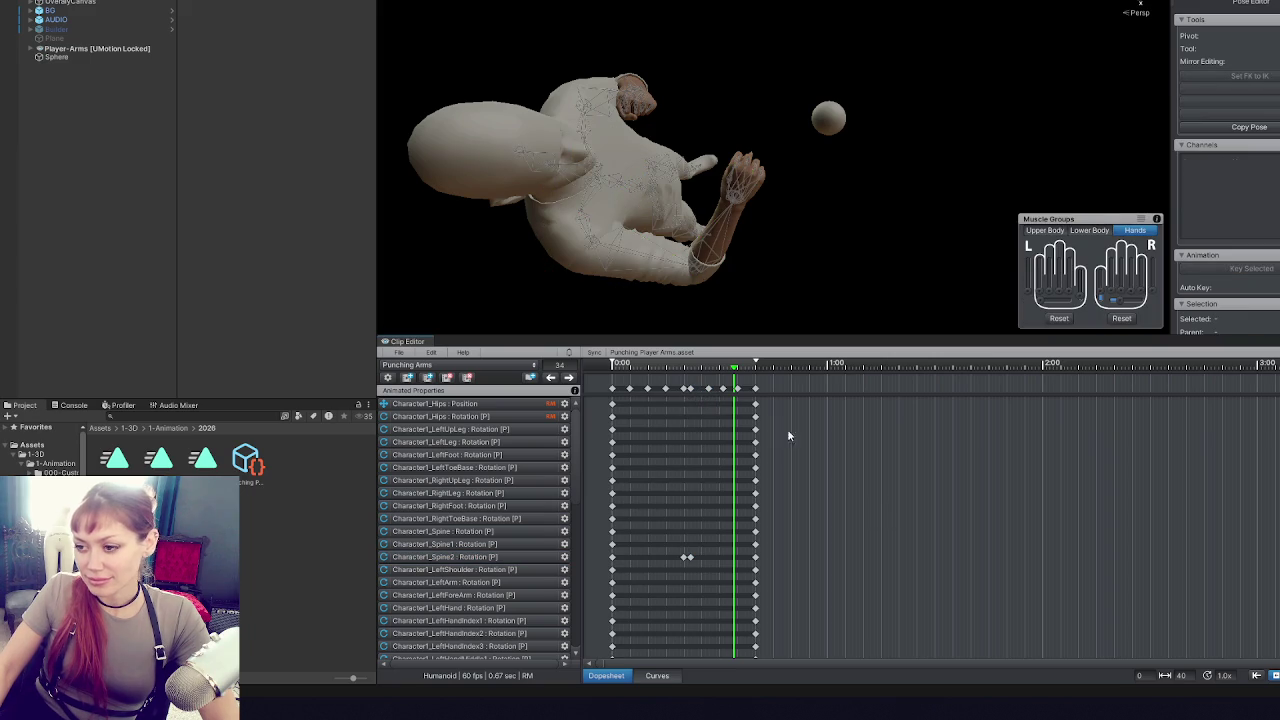
- Select every key and scale the whole clip from 40 to 37 frames
key(ctrl+a)
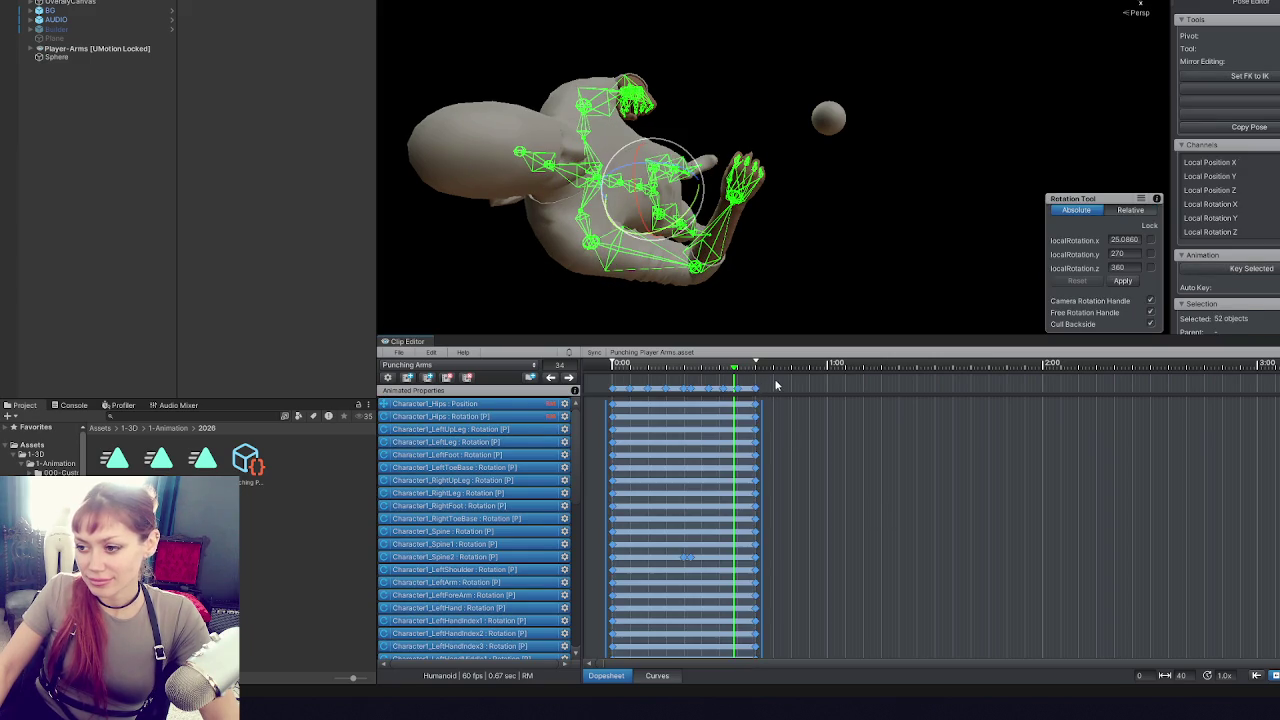
drag(761, 411, 751, 414)
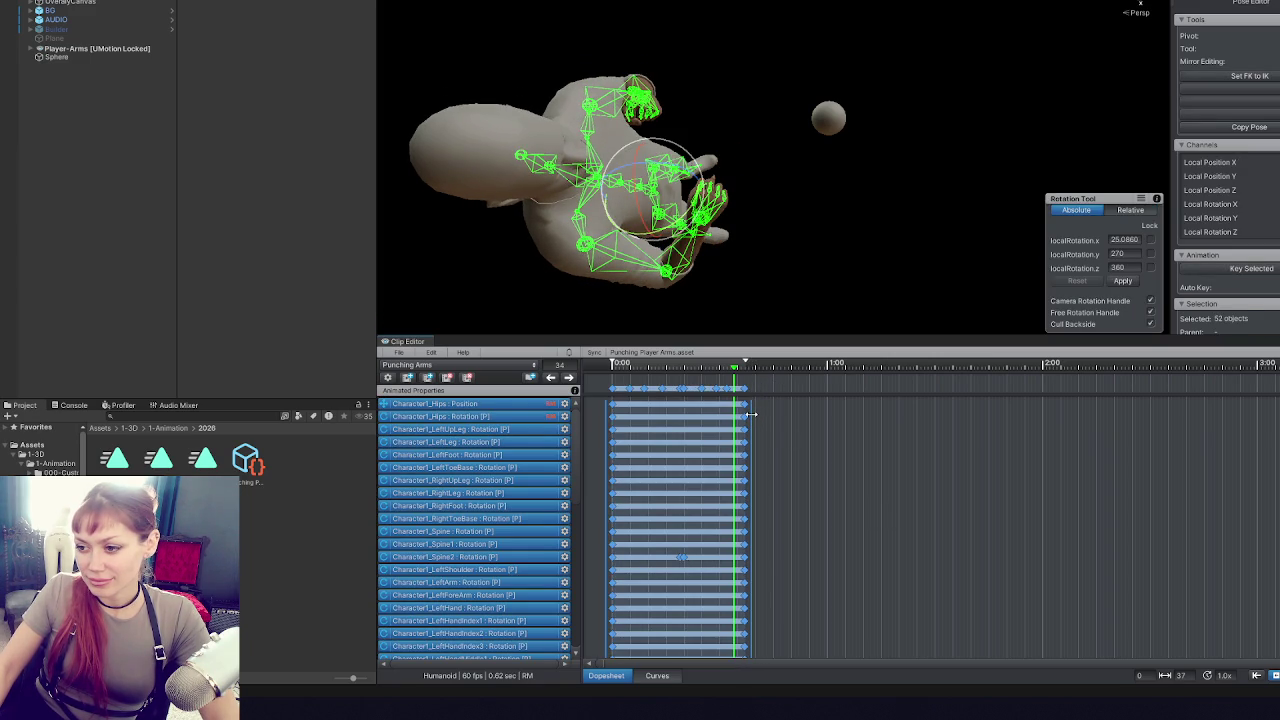
click(849, 467)
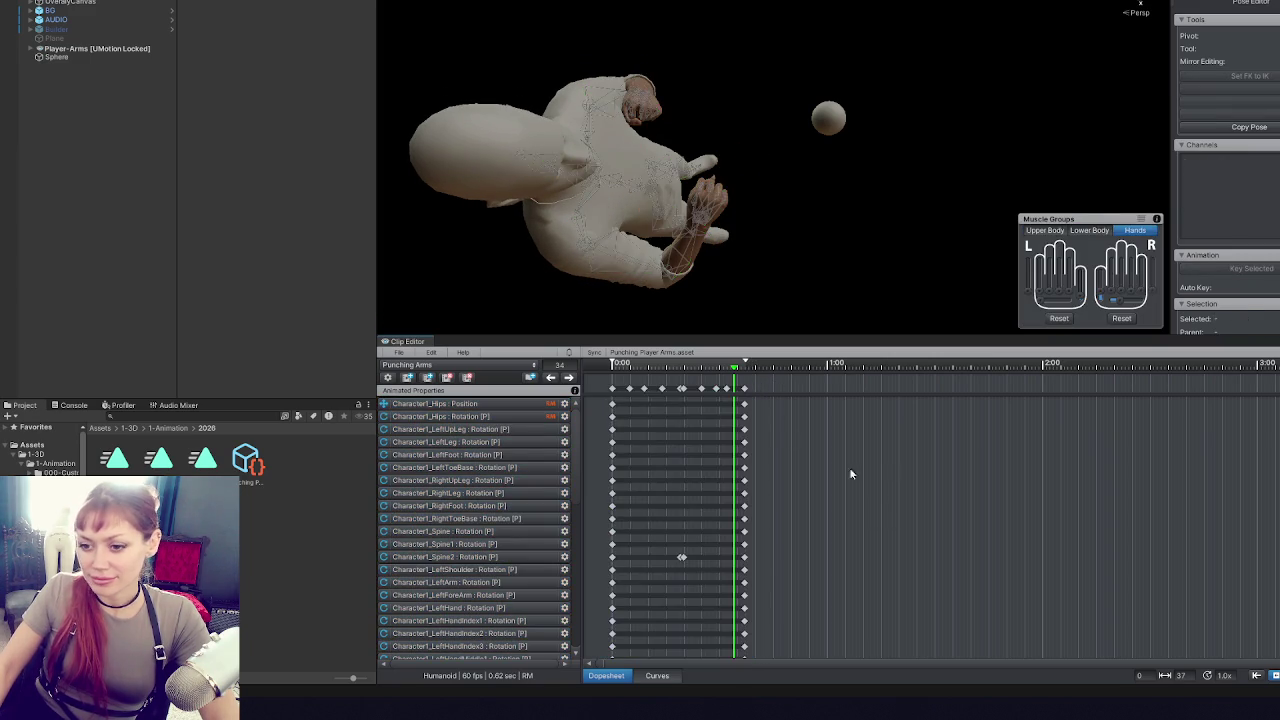
click(199, 462)
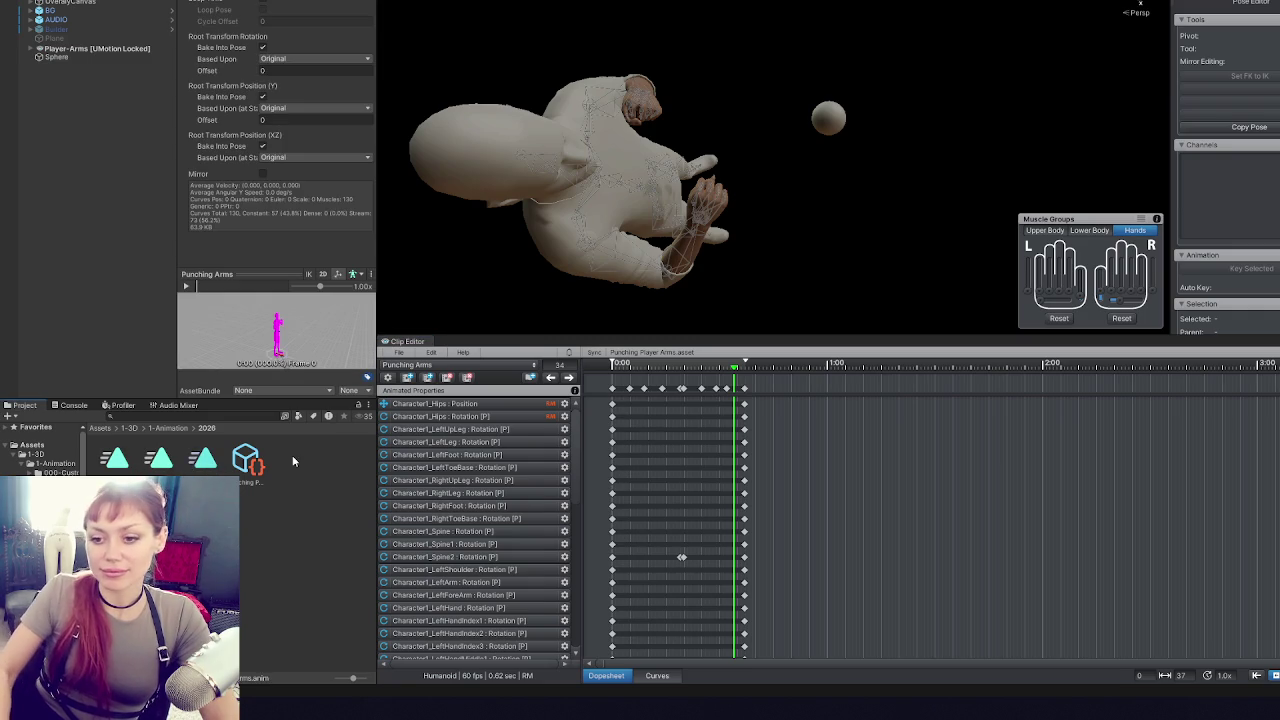
- Delete the old clip asset and export the current retimed clip
key(Delete)
click(400, 353)
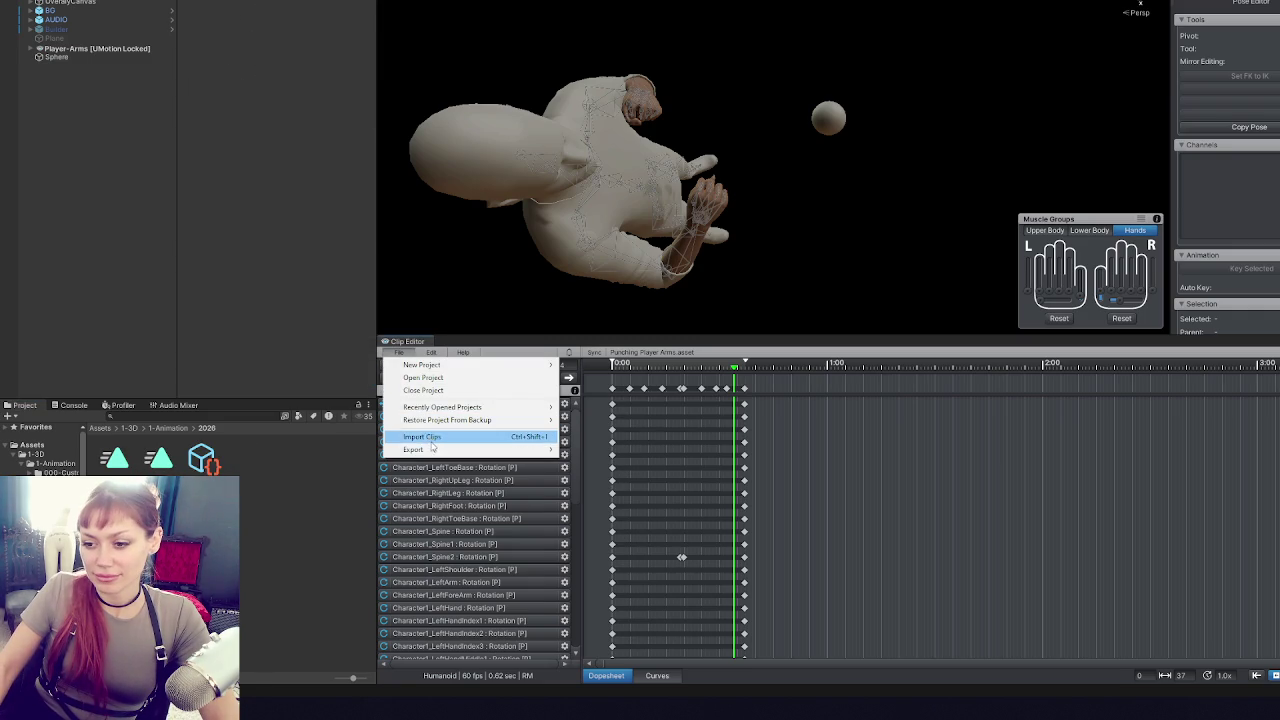
mouse_move(433, 451)
click(590, 450)
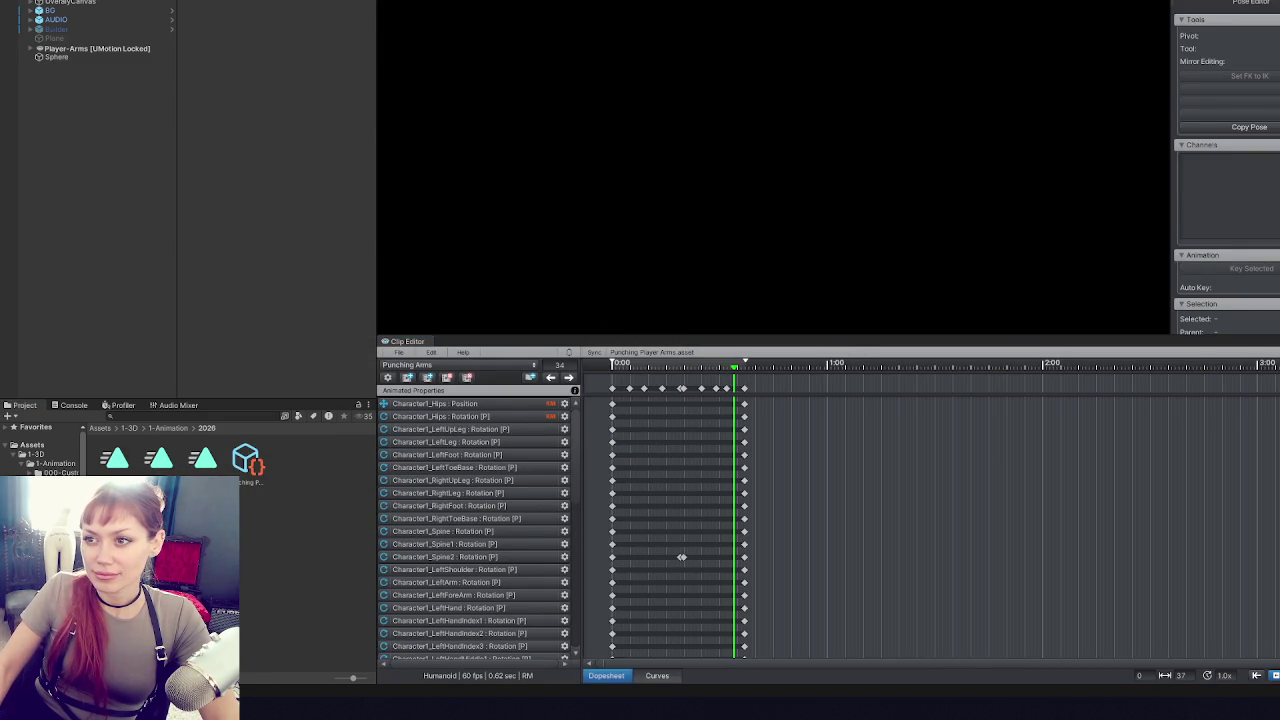
- Bake the Punching Arms clip's root rotation, Y and XZ position into pose, based on Original
click(784, 245)
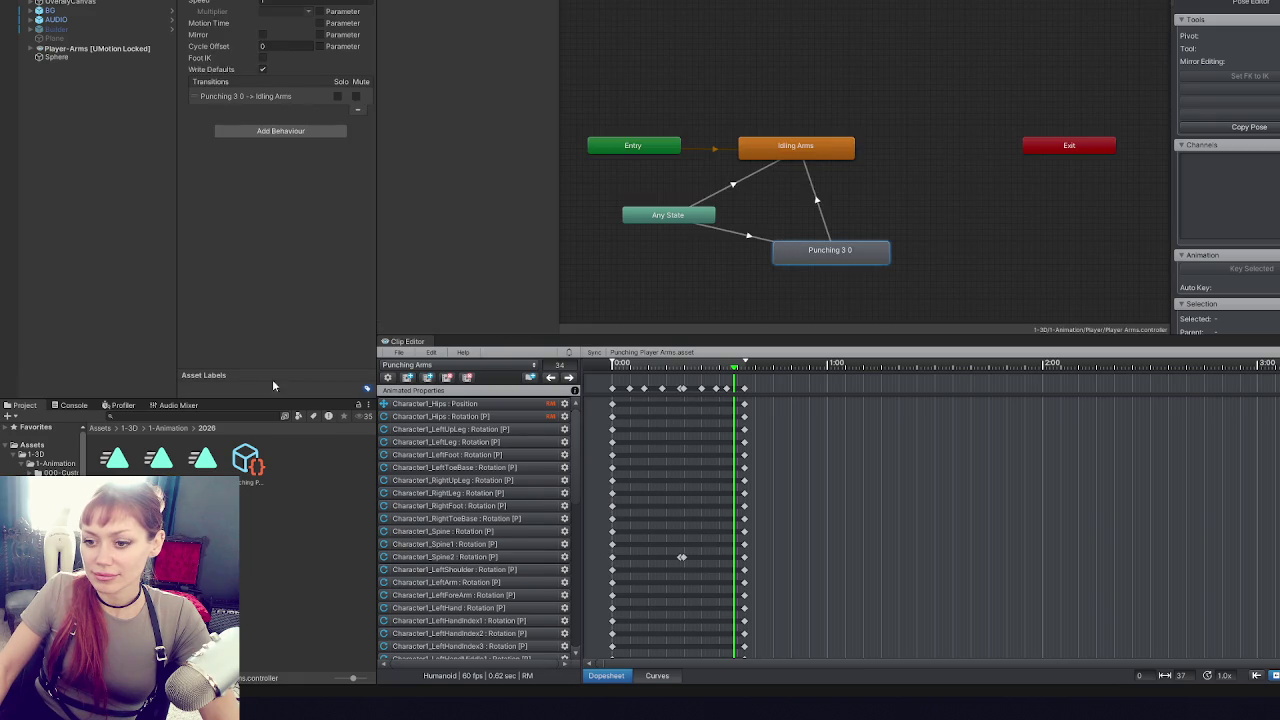
double_click(288, 42)
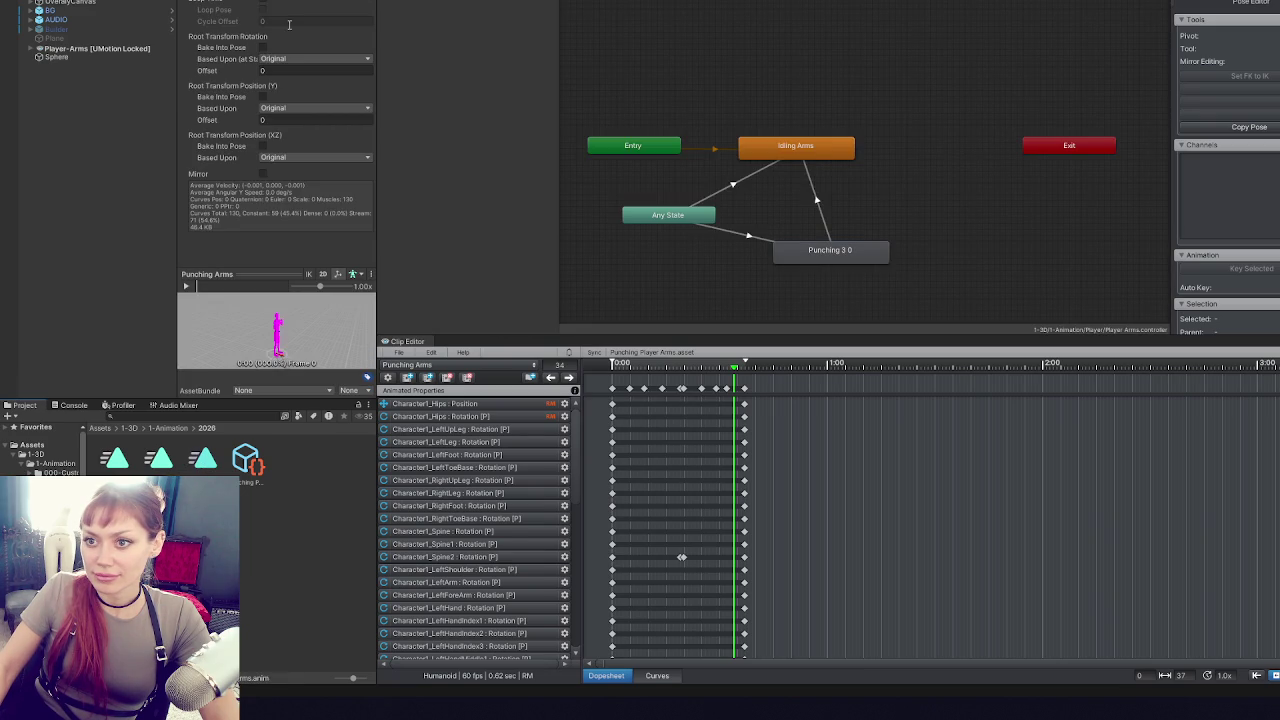
click(263, 47)
click(300, 108)
click(263, 96)
click(263, 146)
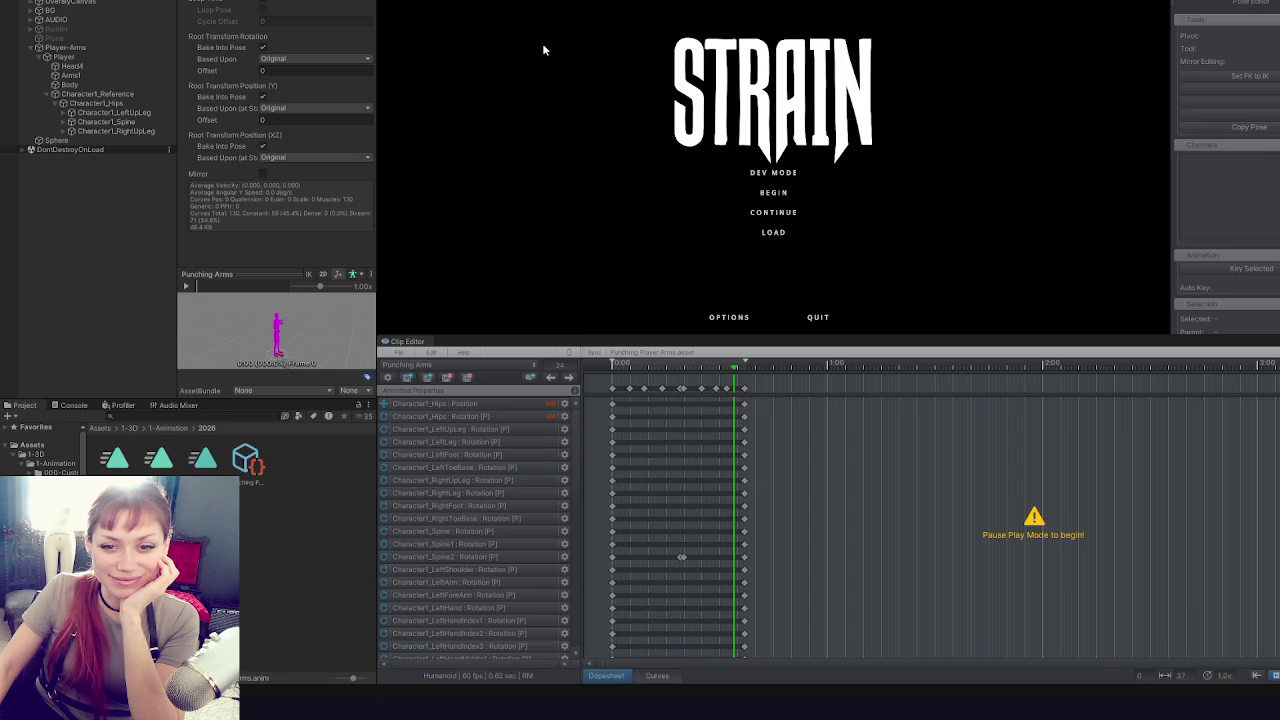
- Start the game, throw about a dozen first-person punches near the boxes, then pause
click(798, 175)
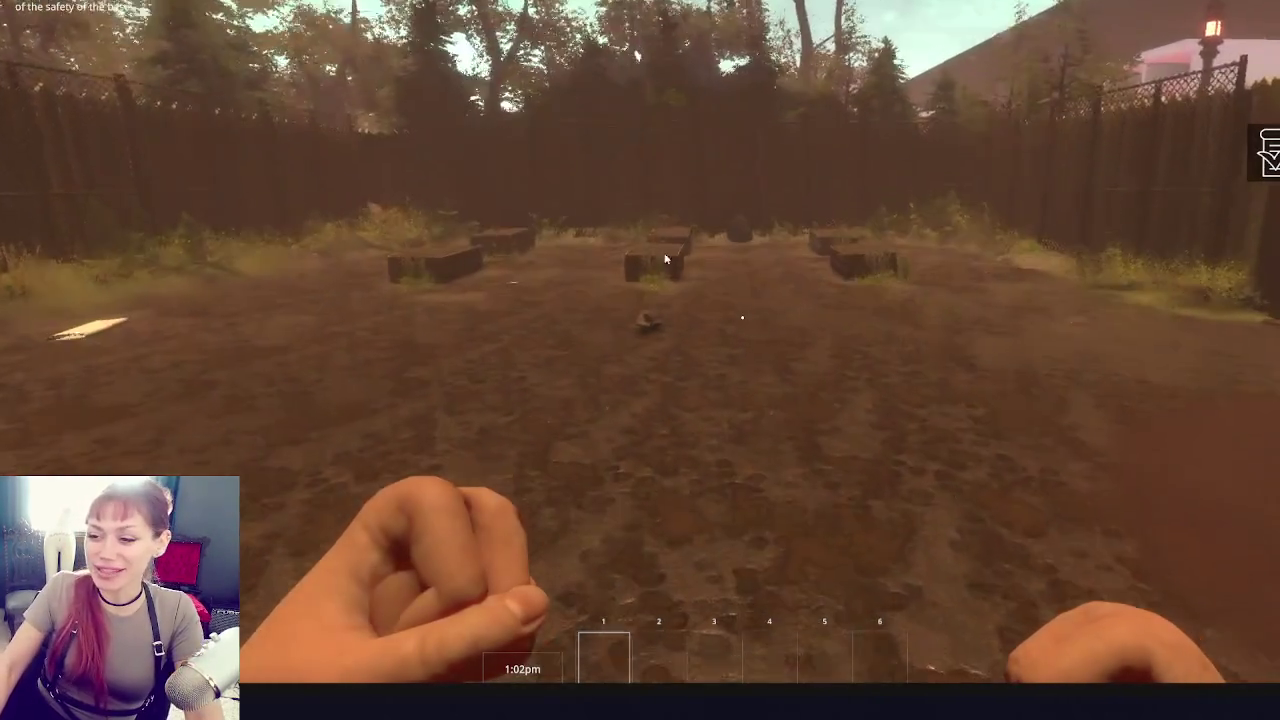
click(742, 318)
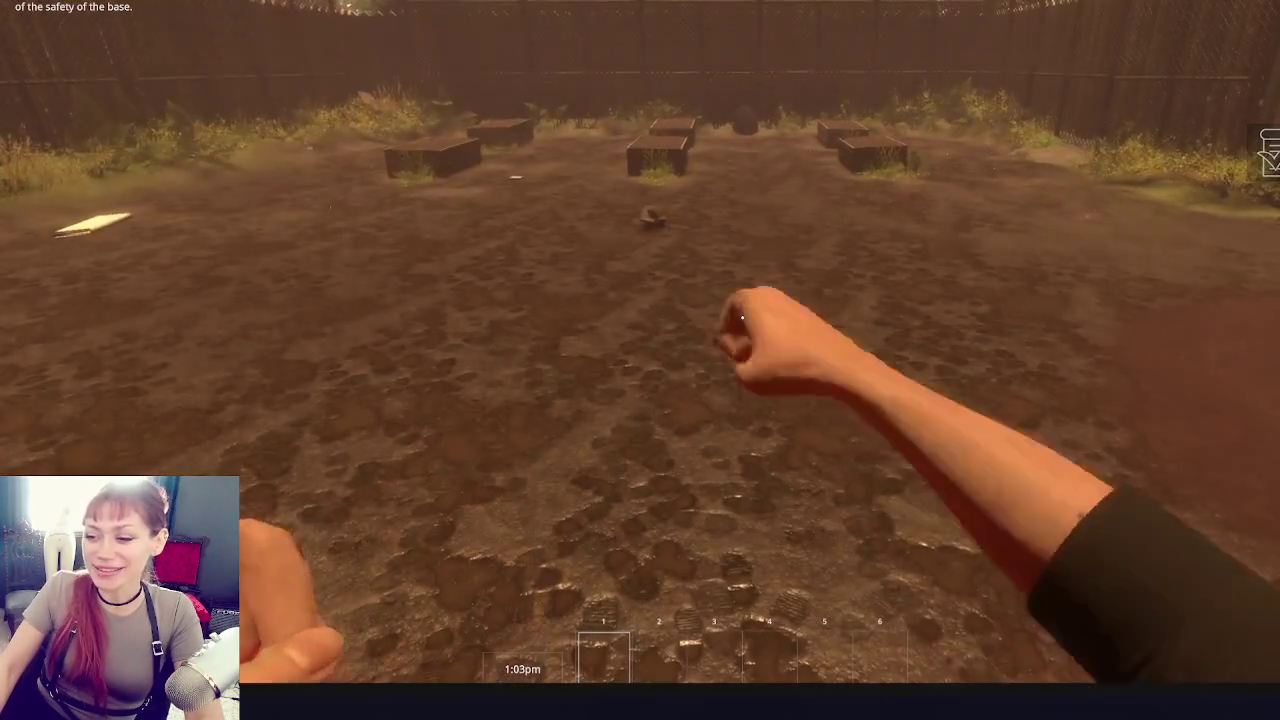
click(742, 318)
click(742, 318)
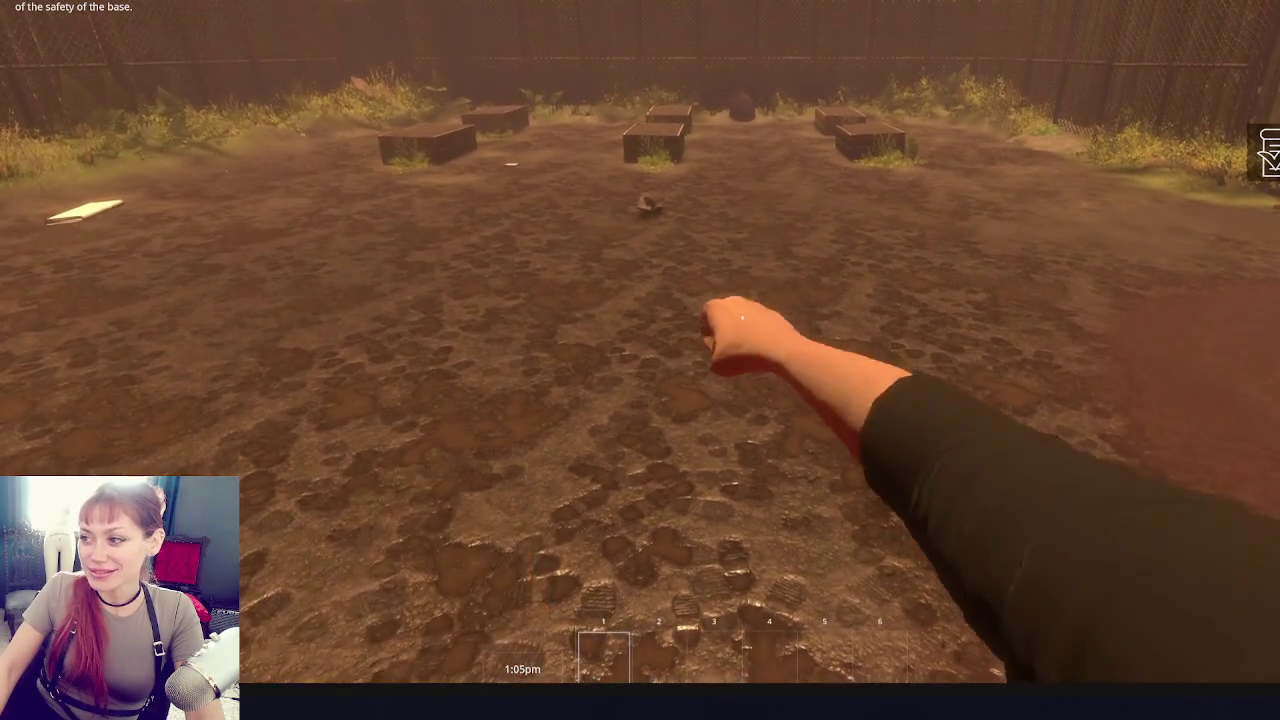
click(742, 318)
click(742, 318)
click(742, 318)
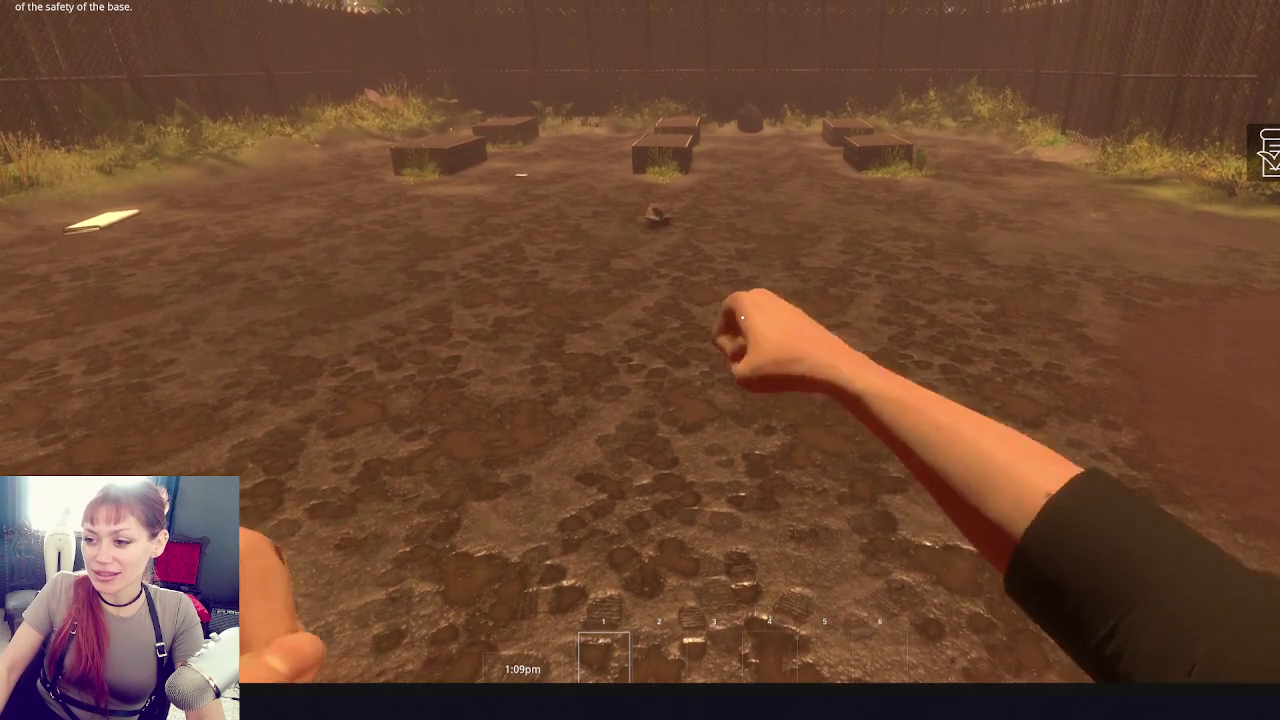
click(742, 318)
click(742, 318)
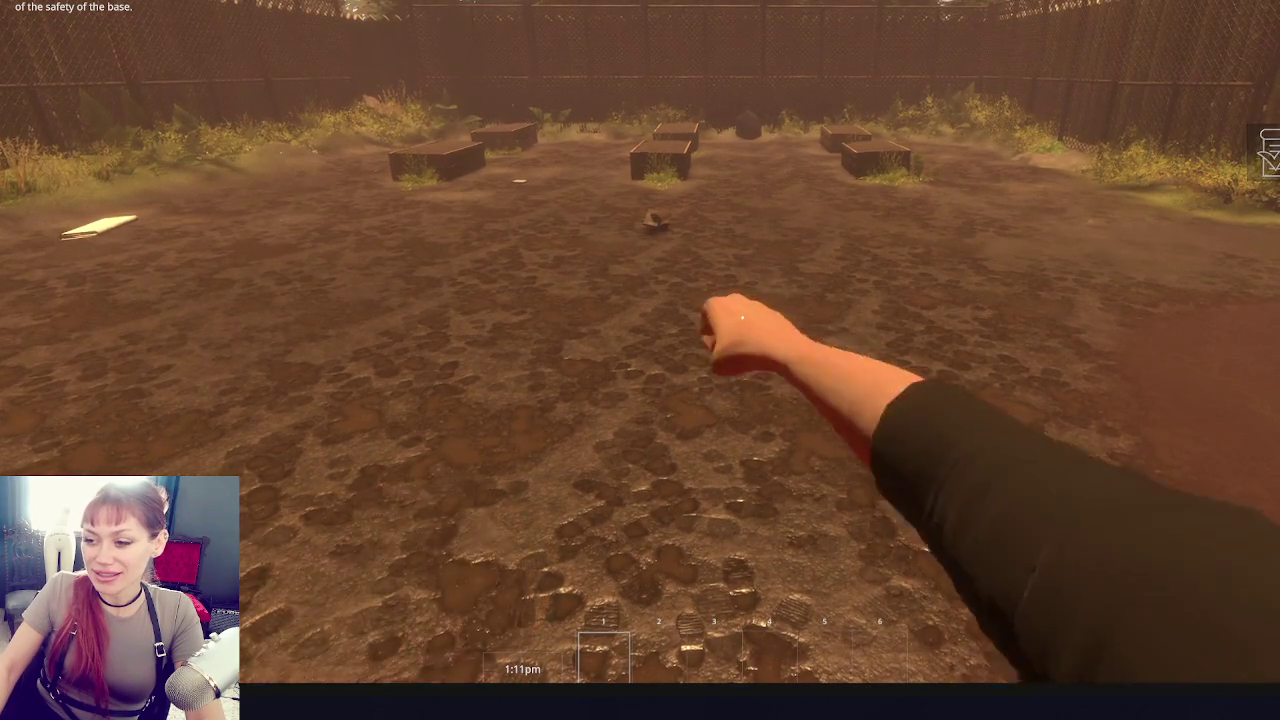
click(742, 318)
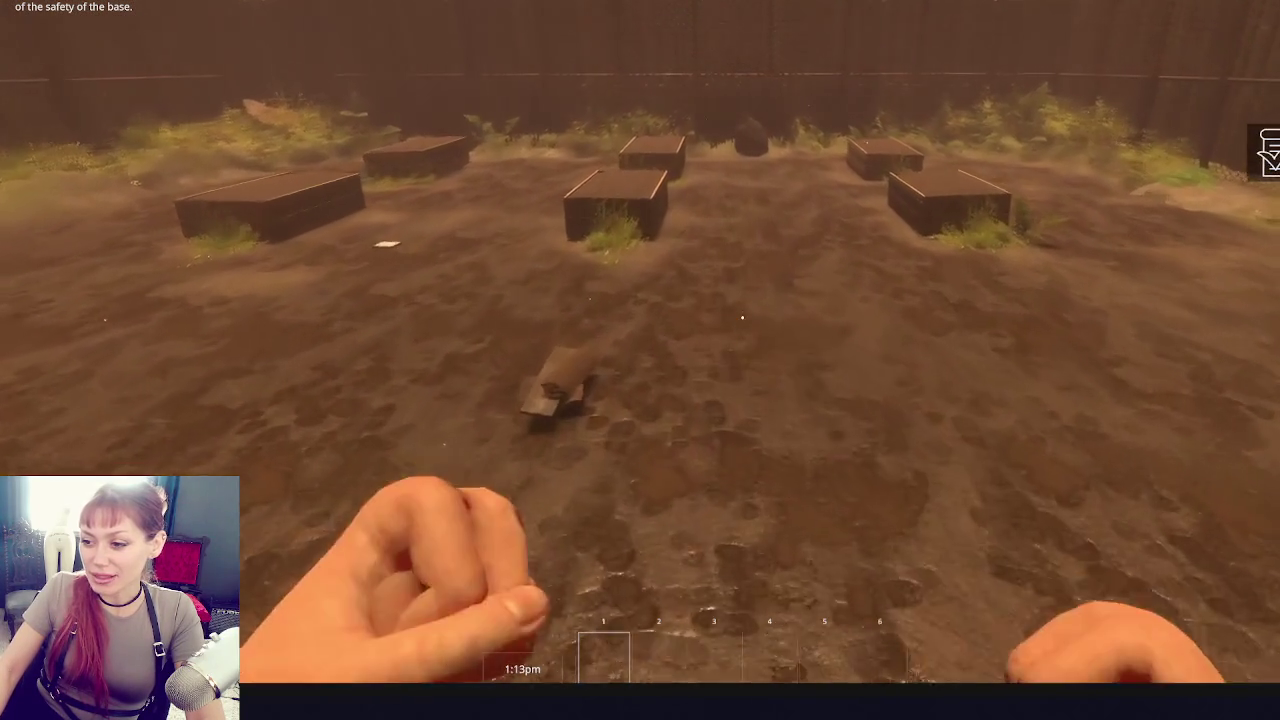
click(742, 318)
click(742, 318)
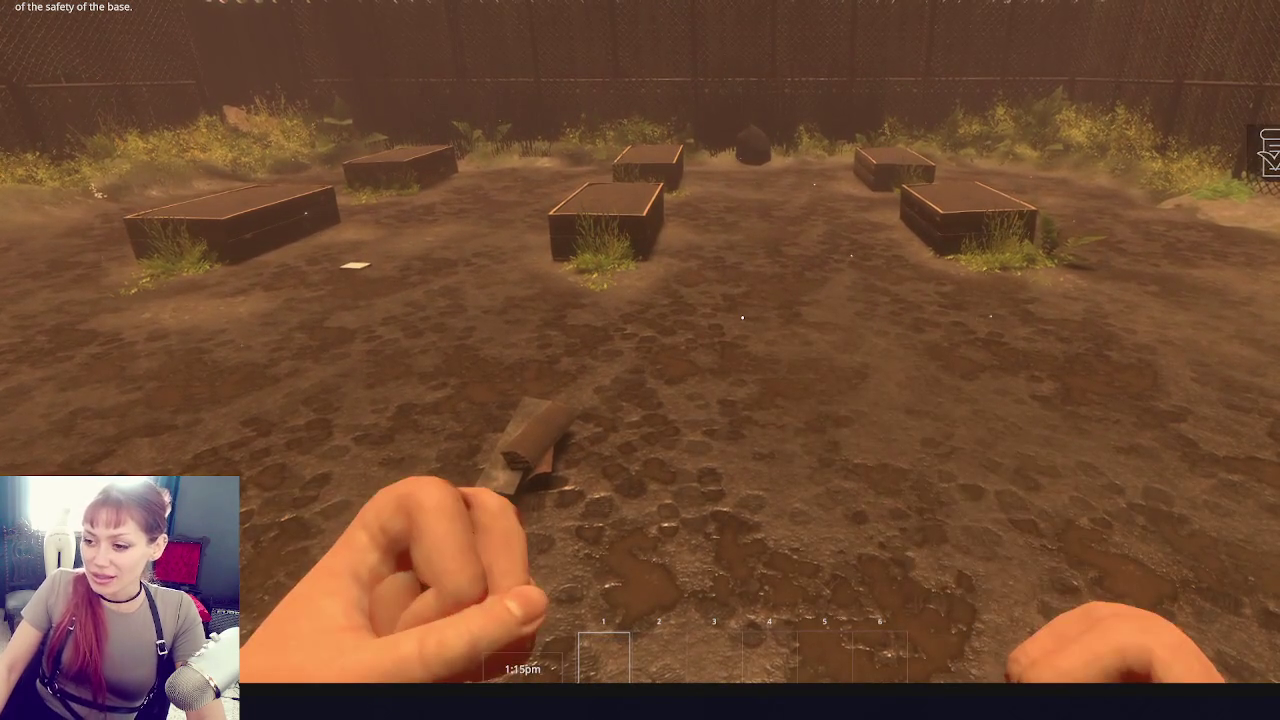
click(742, 318)
click(742, 318)
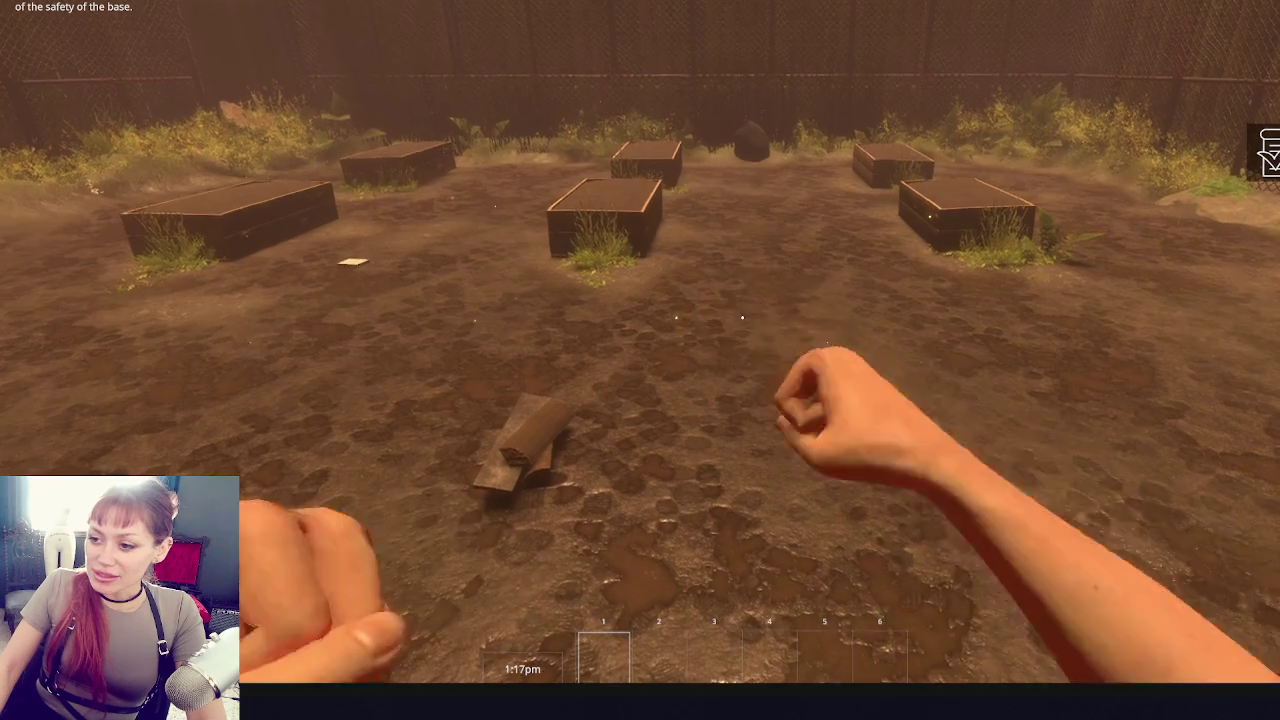
key(Escape)
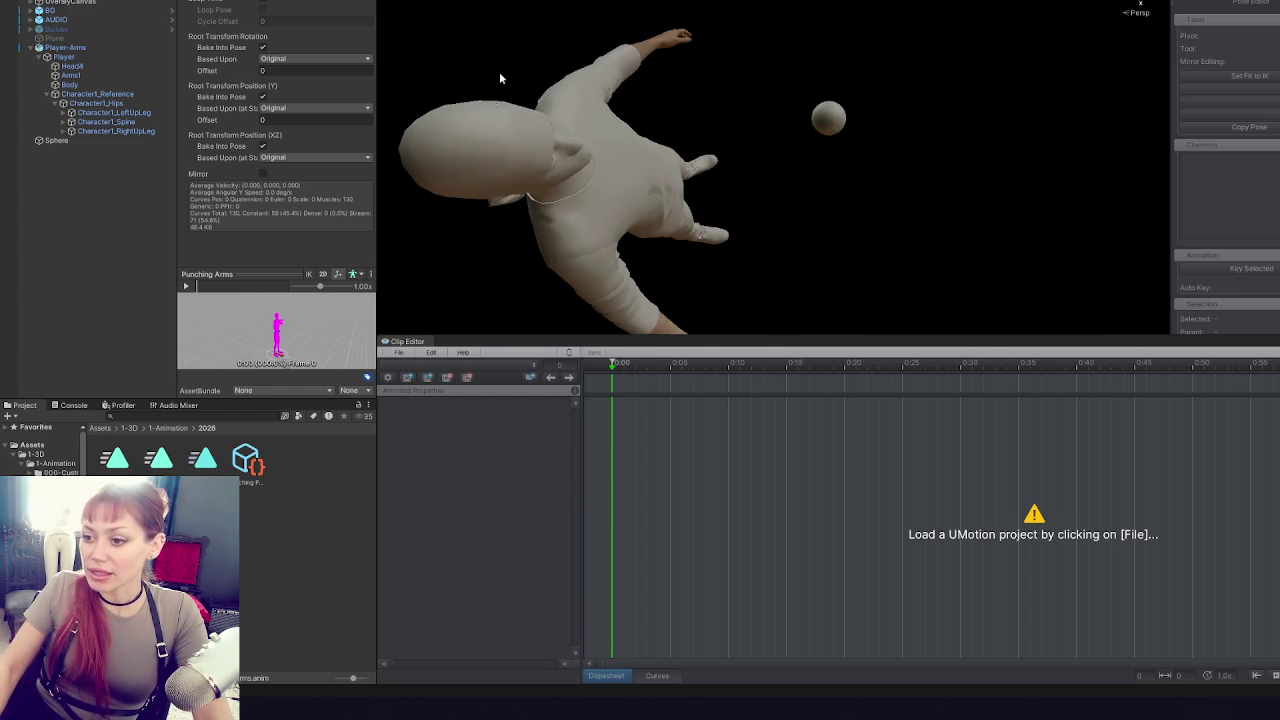
- Select Player-Arms while orbiting the Scene view around the character, then open the Clip Editor's File menu
drag(533, 105, 620, 195)
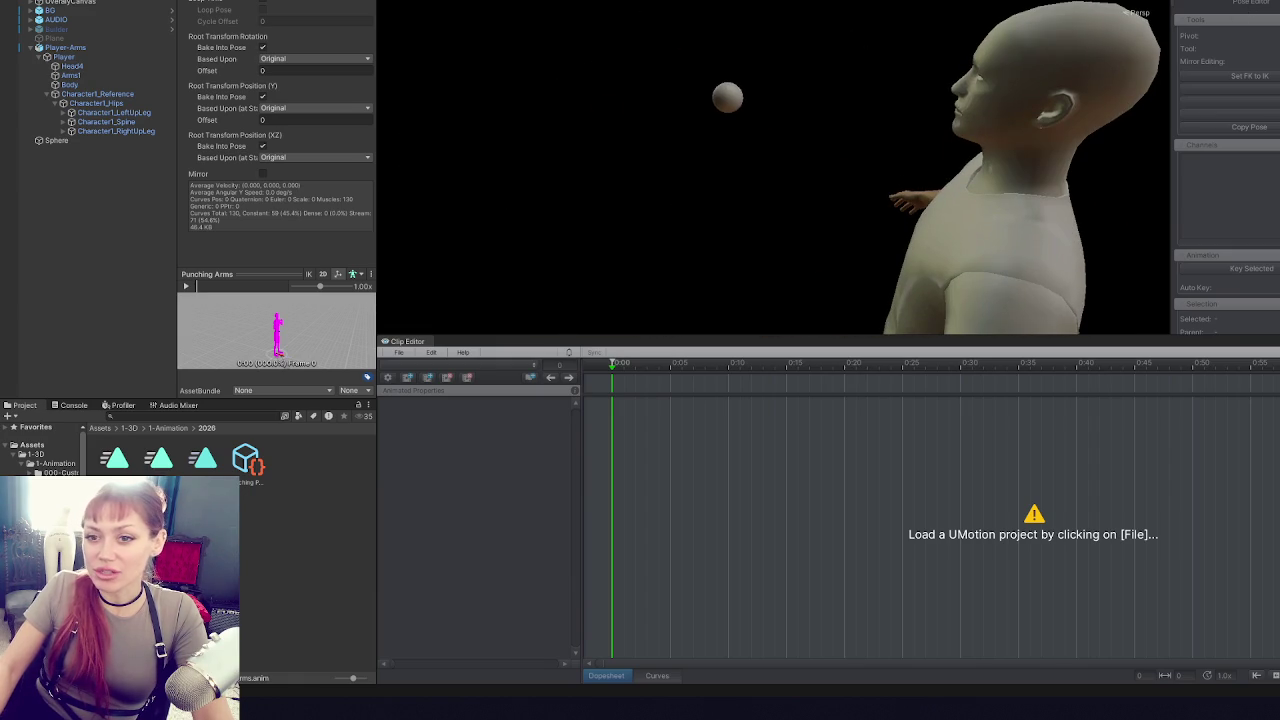
click(121, 48)
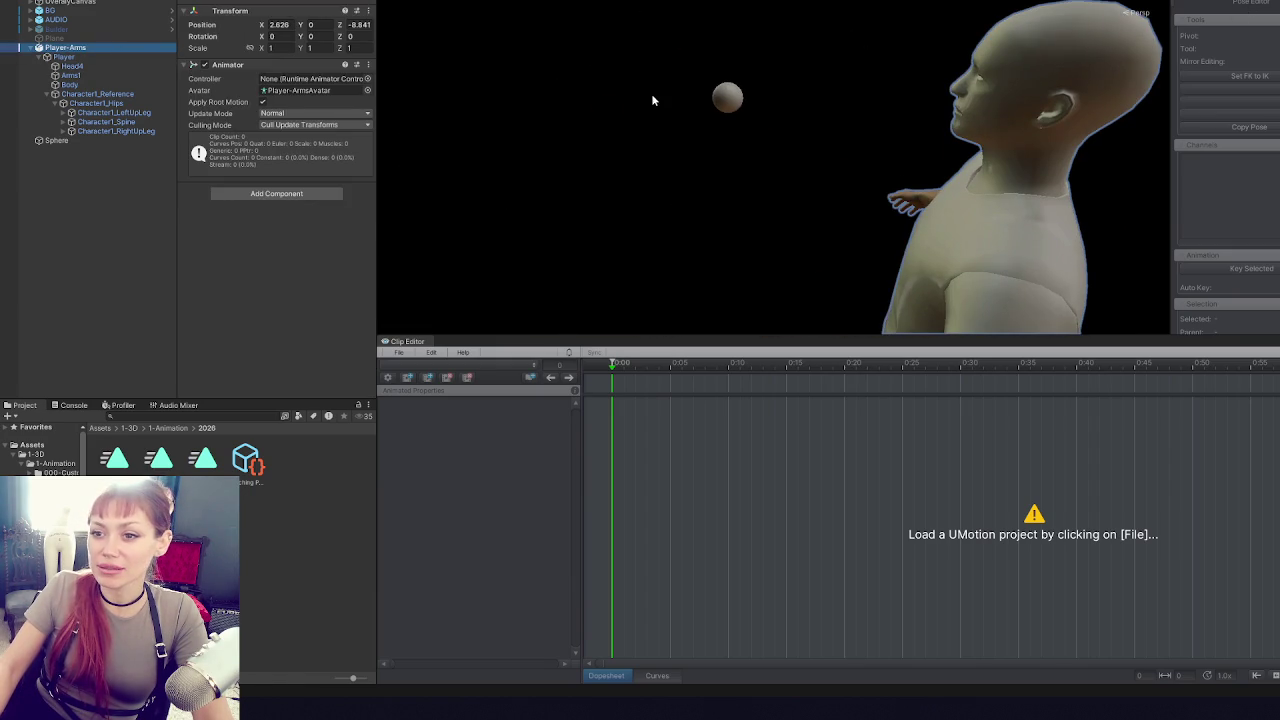
mouse_move(646, 106)
mouse_down()
mouse_move(766, 126)
mouse_move(723, 114)
mouse_move(758, 108)
mouse_up()
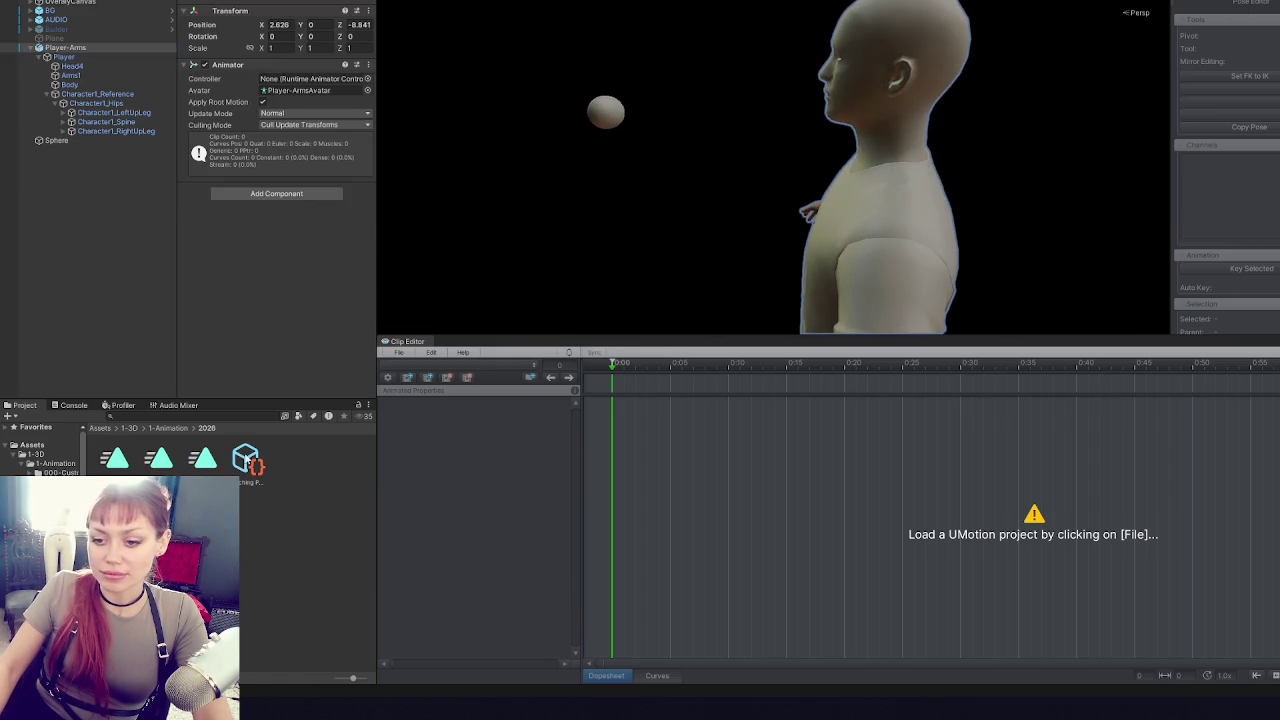
click(399, 353)
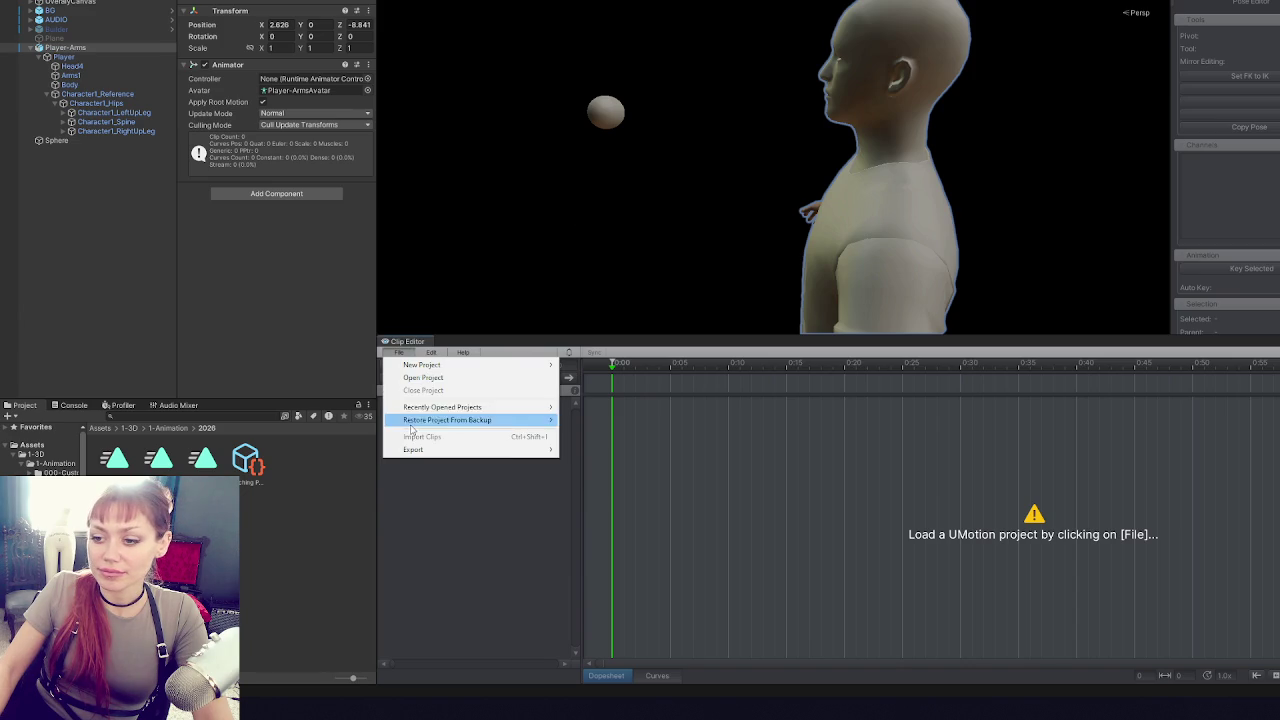
- Reopen the Punching Player Arms project and move the punch's final keys one frame earlier
mouse_move(470, 406)
click(620, 408)
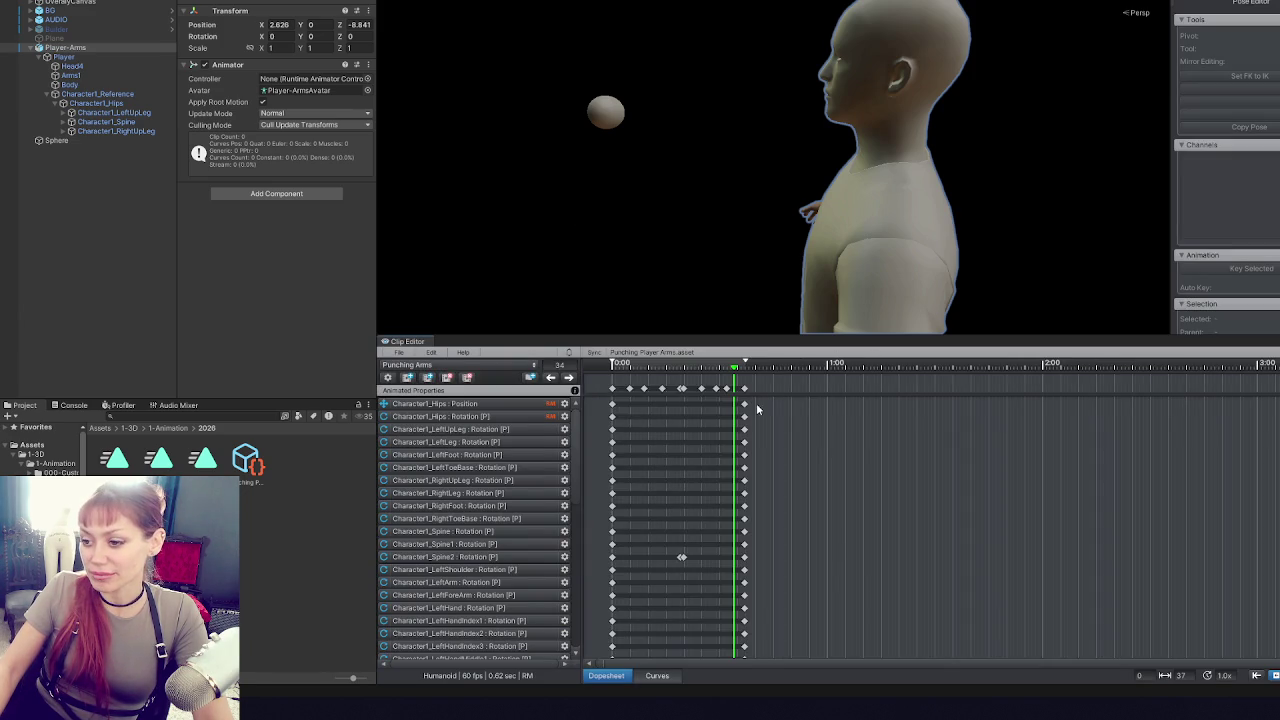
click(695, 393)
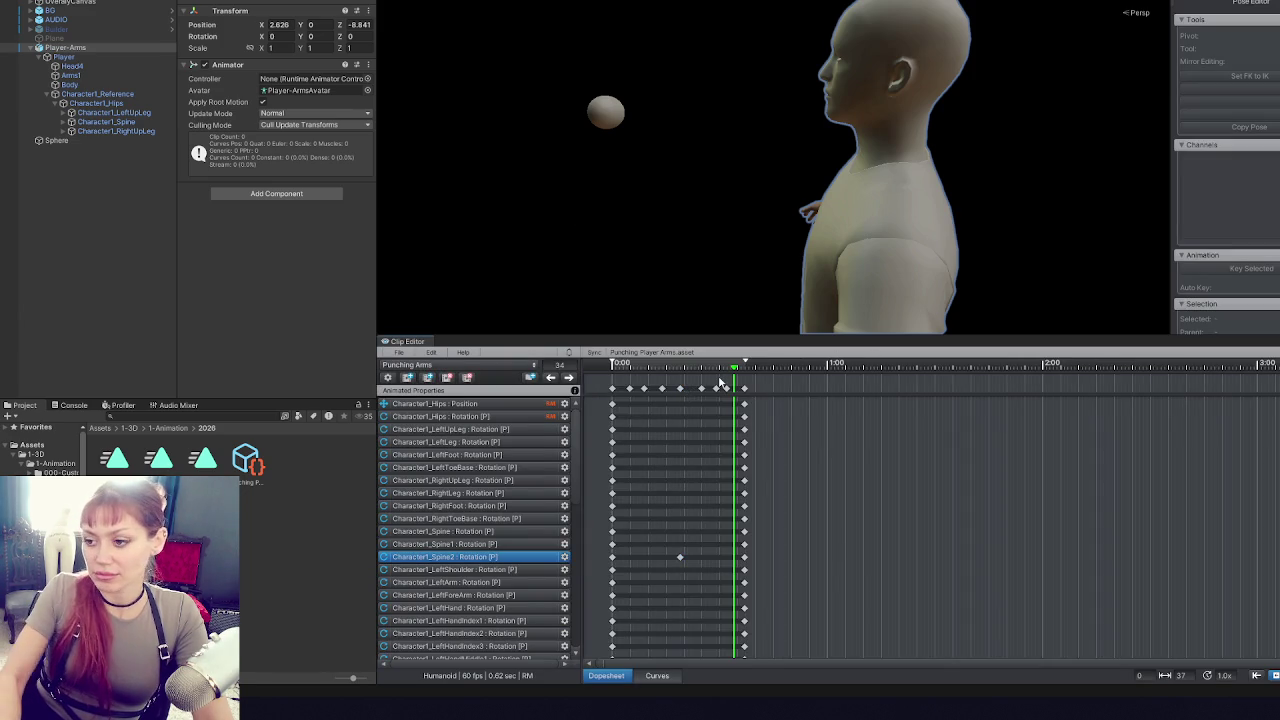
mouse_move(699, 376)
mouse_down()
mouse_move(745, 401)
mouse_move(735, 395)
mouse_up()
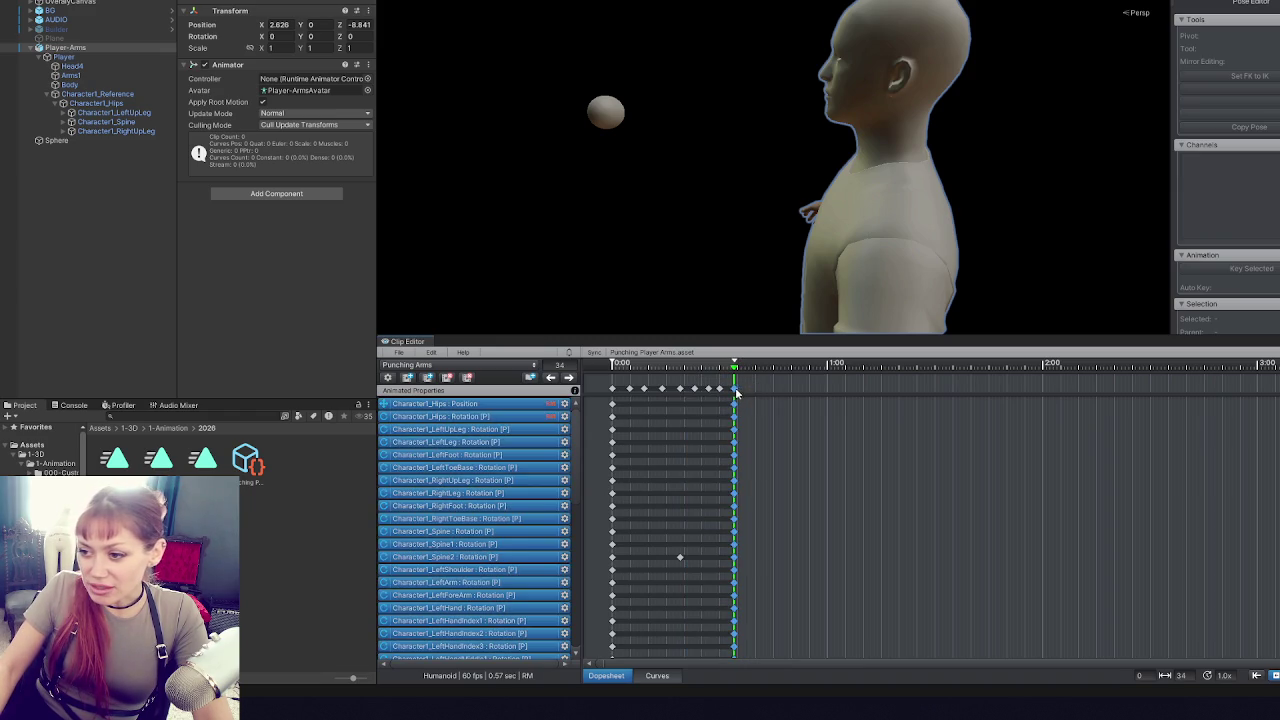
click(797, 428)
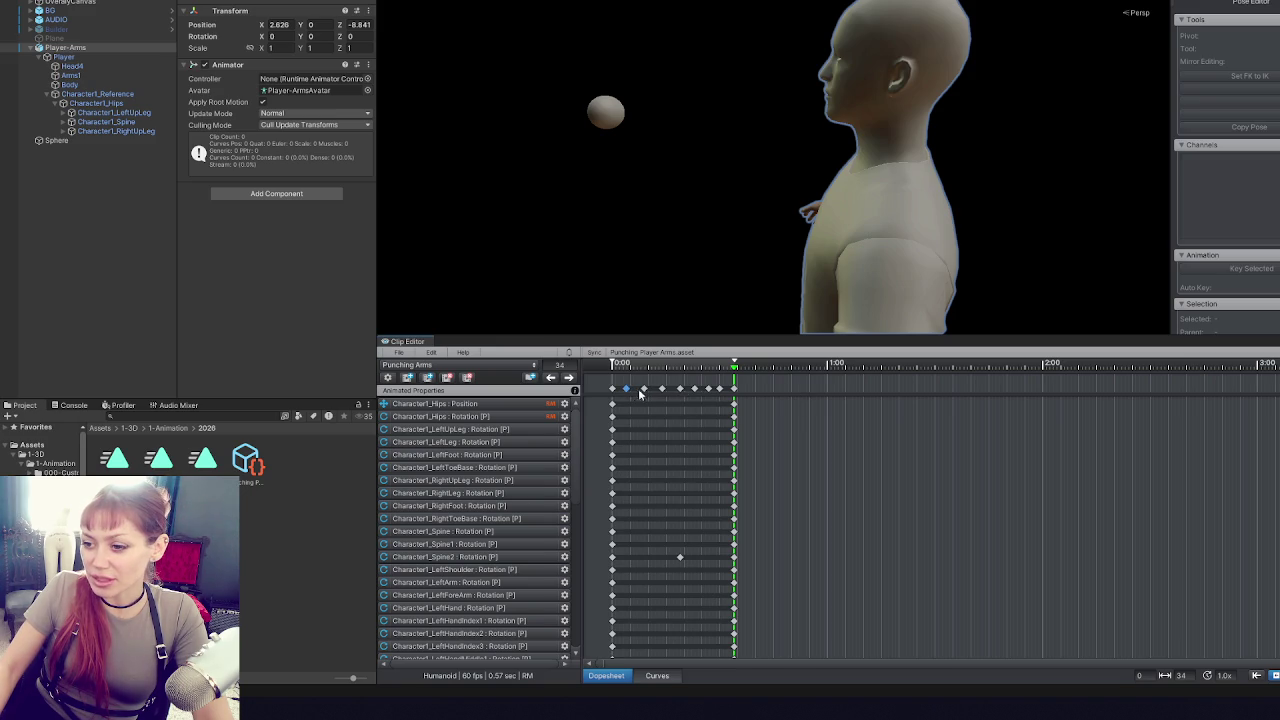
- Shift the middle Spine2 and summary keyframes slightly earlier in the Dopesheet
drag(681, 389, 673, 394)
click(693, 390)
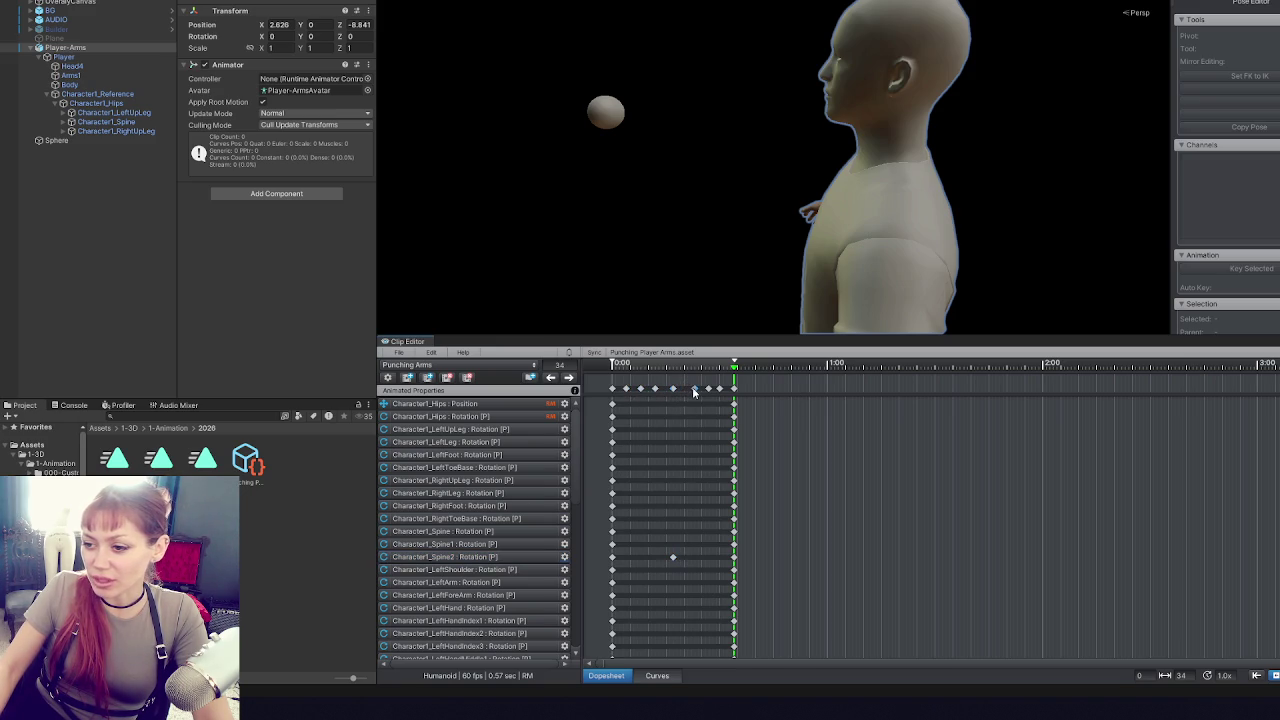
click(706, 388)
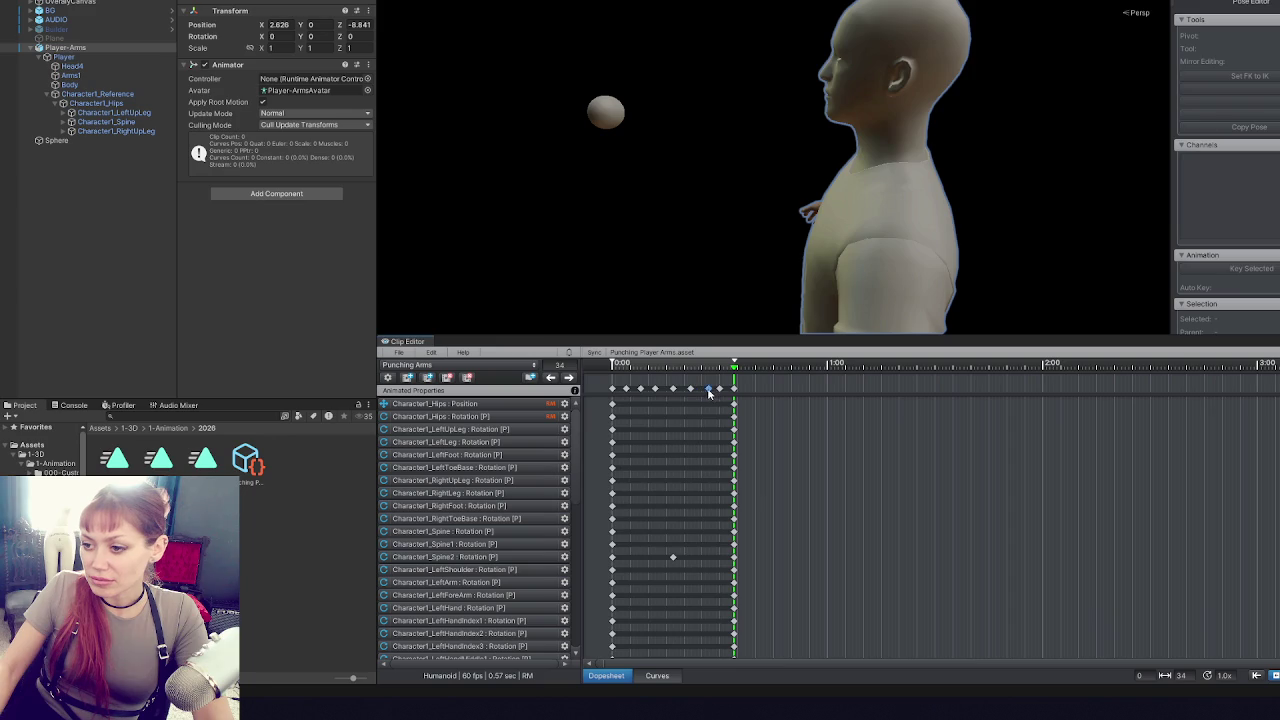
drag(673, 557, 669, 557)
click(689, 389)
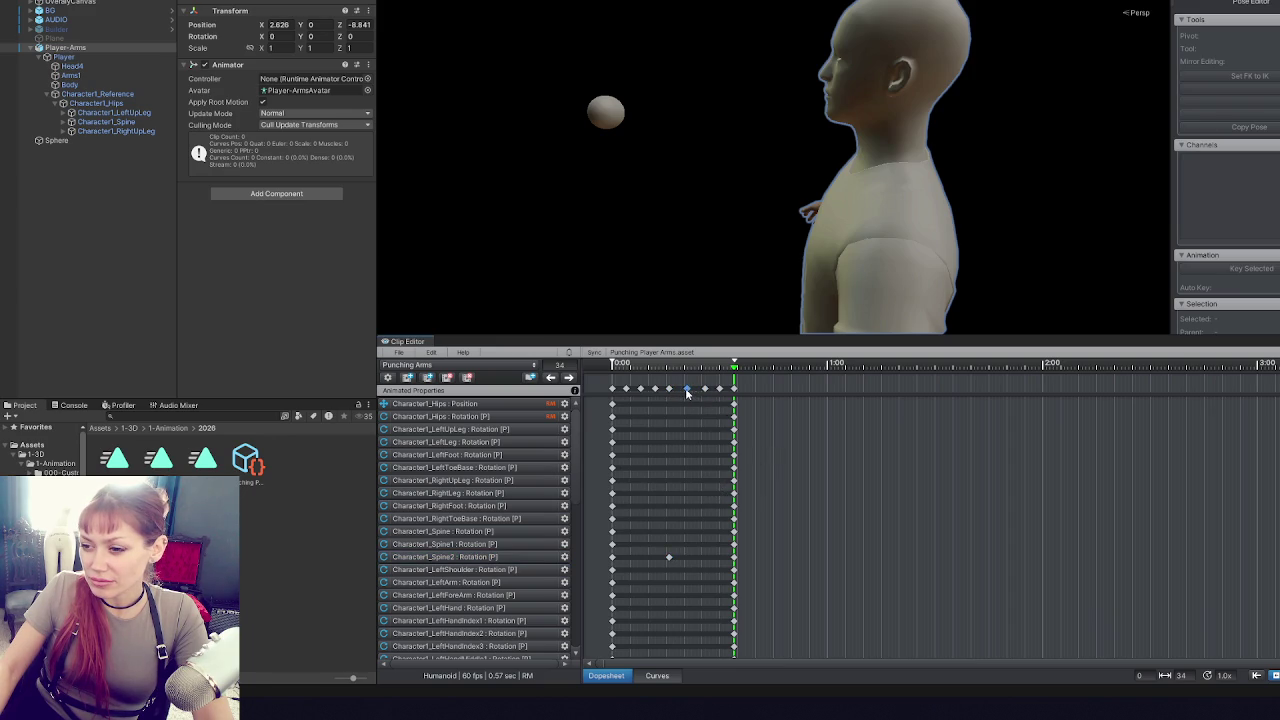
click(229, 459)
- Delete the old Punching Arms.anim asset and attempt exporting the current clip
key(Delete)
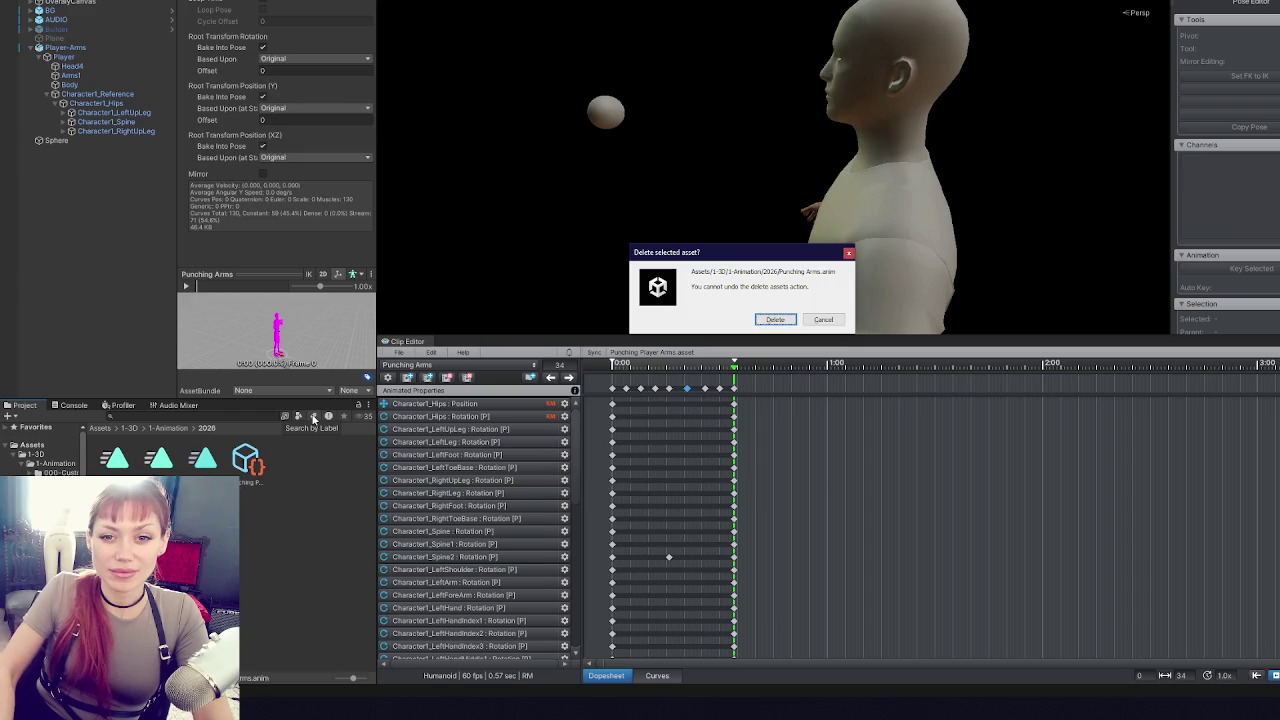
key(Return)
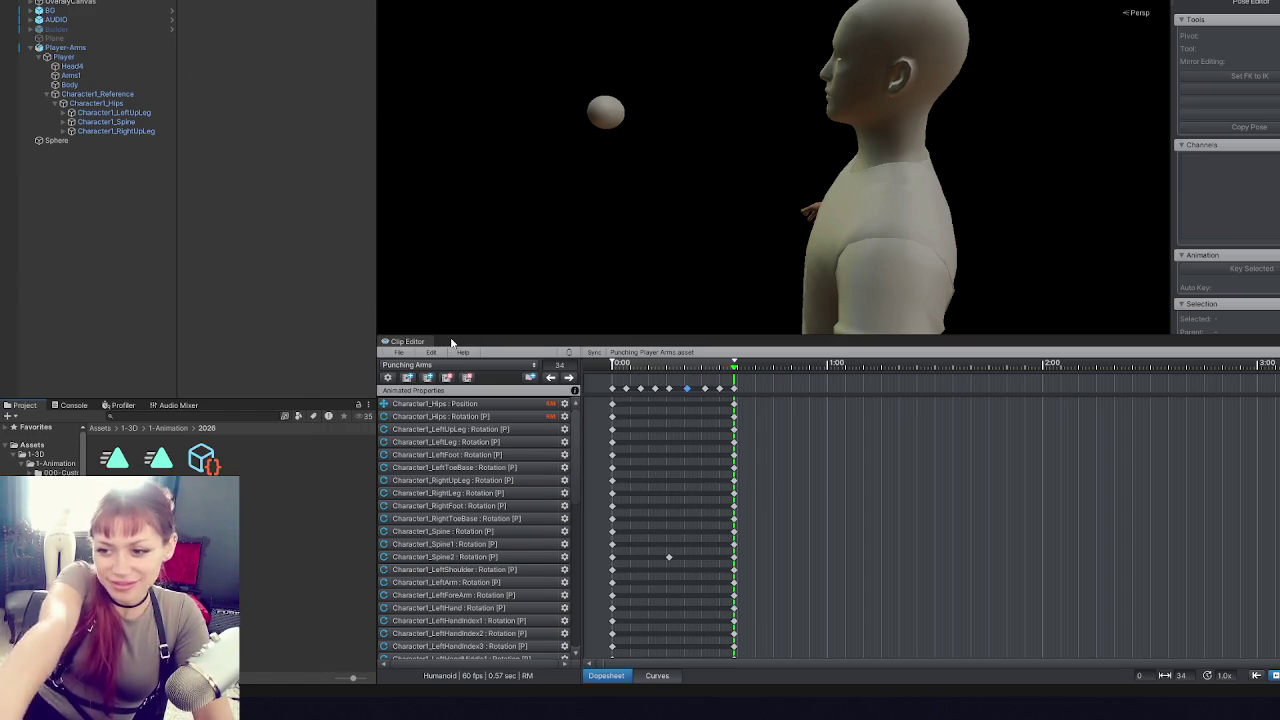
click(398, 353)
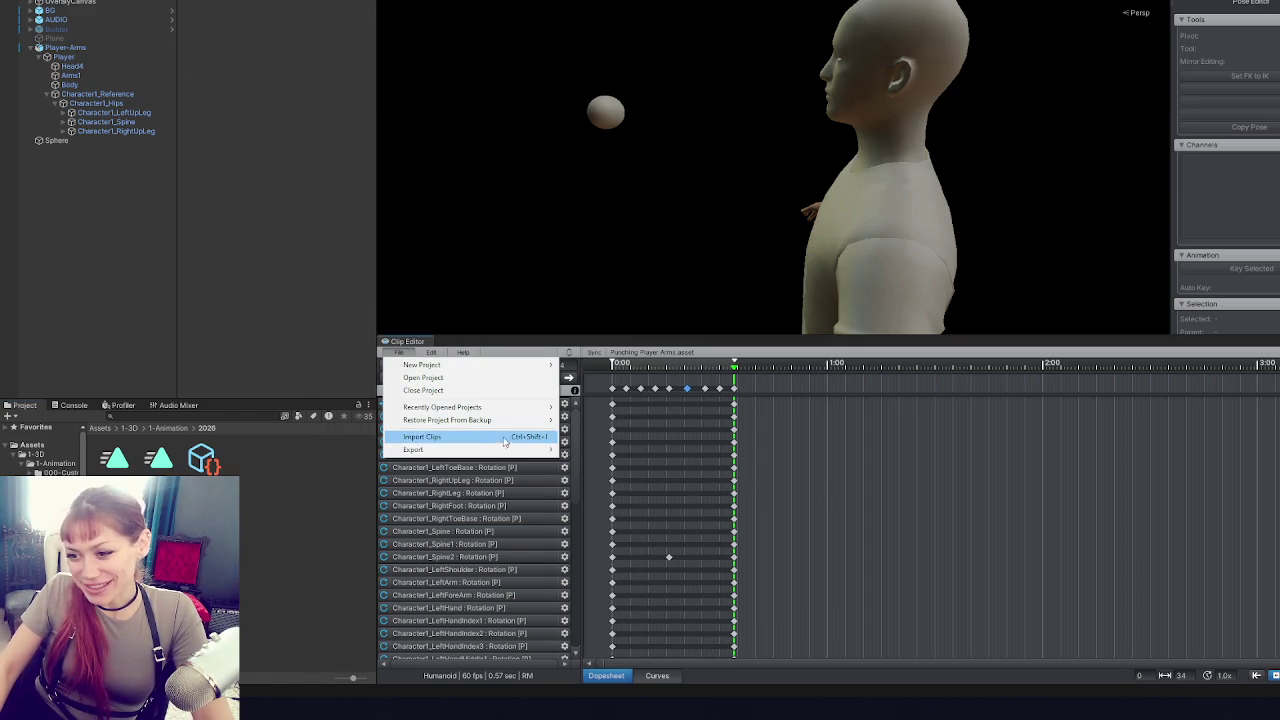
mouse_move(492, 453)
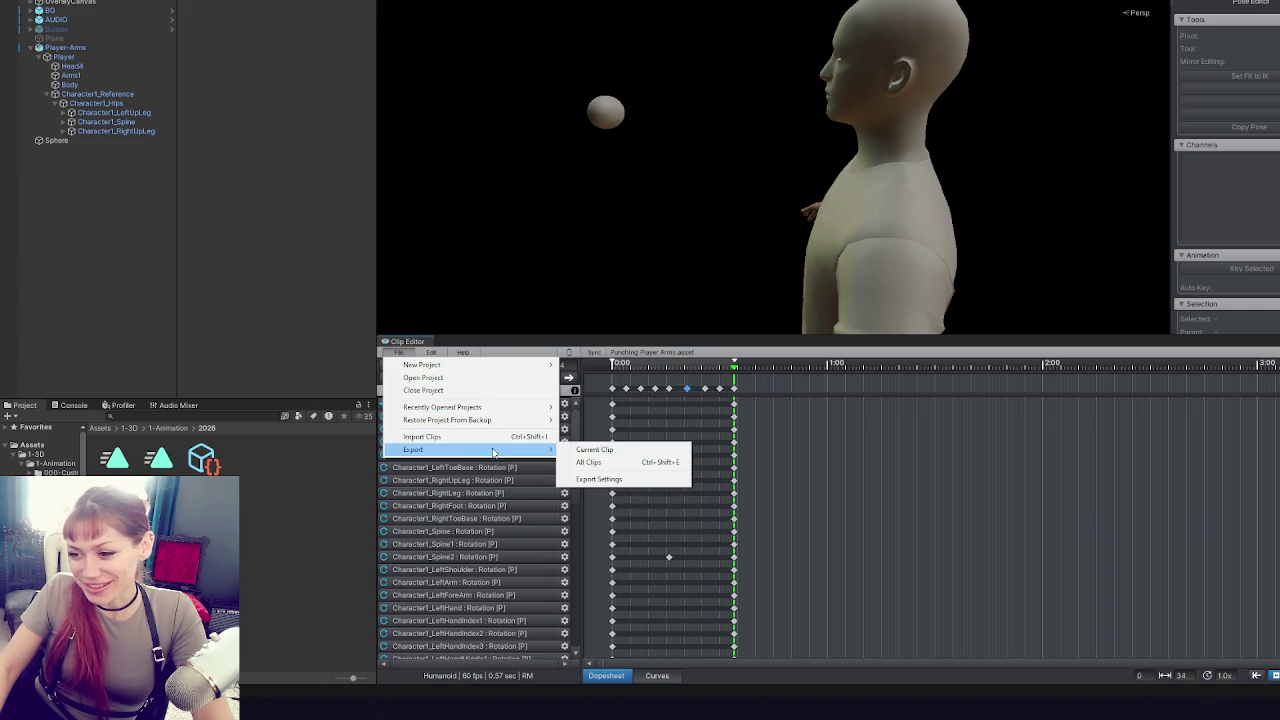
click(625, 455)
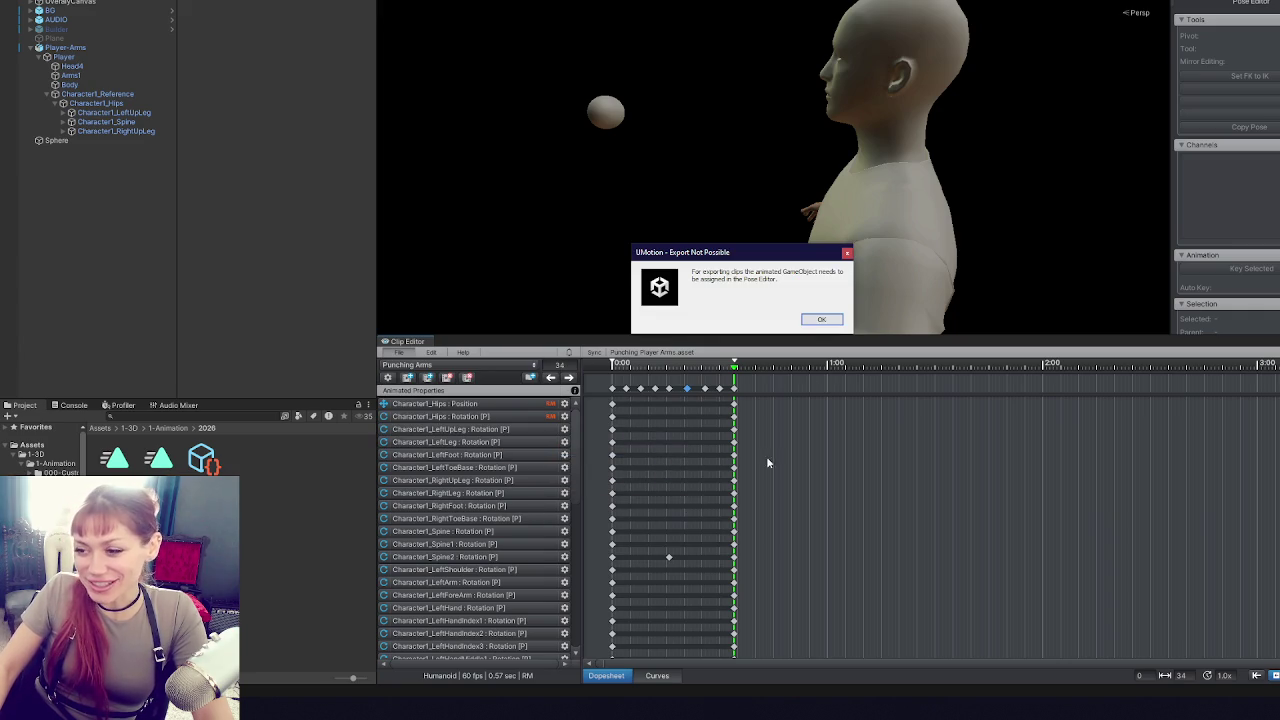
click(818, 320)
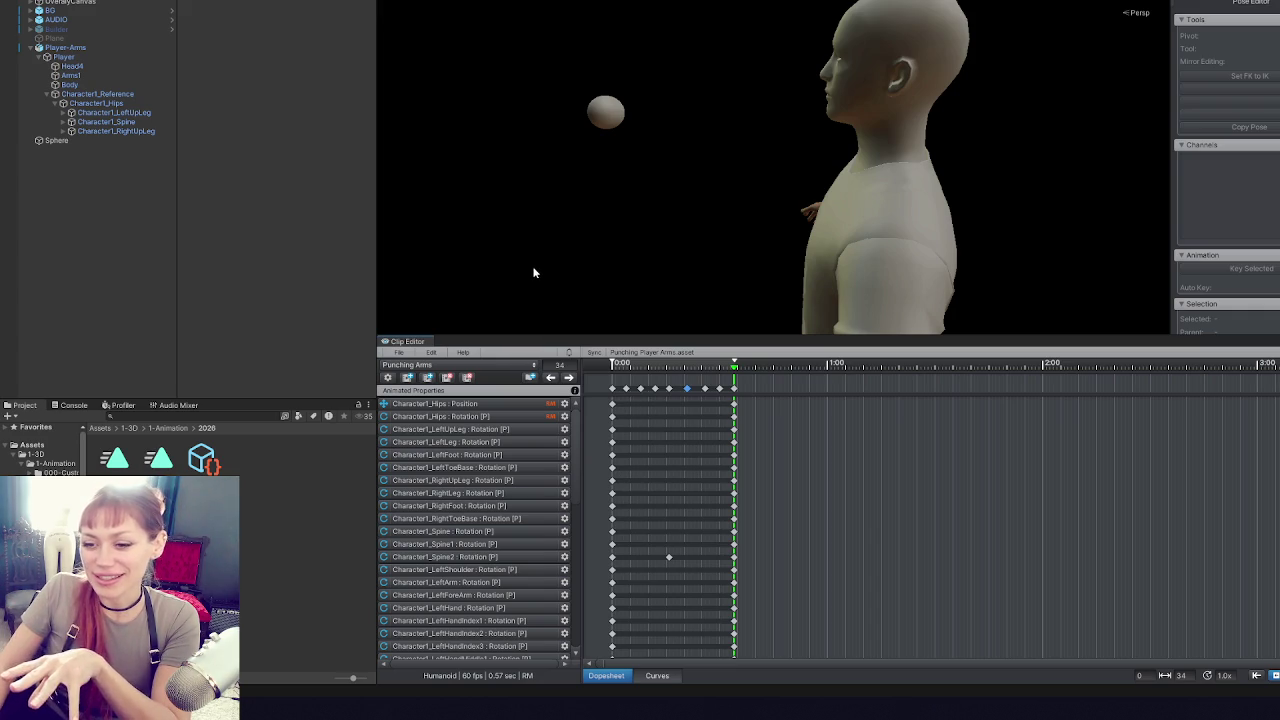
- Retry exporting the current clip twice, dismissing each export-not-possible warning
click(400, 354)
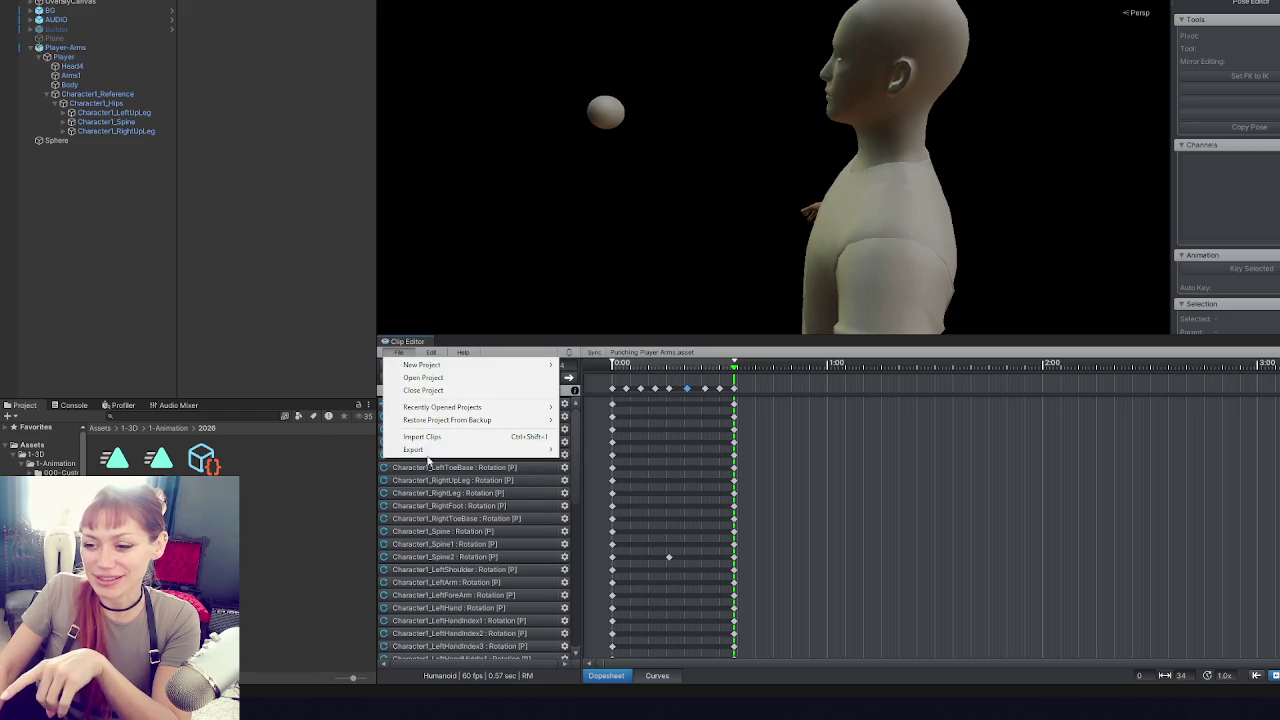
mouse_move(420, 449)
click(630, 456)
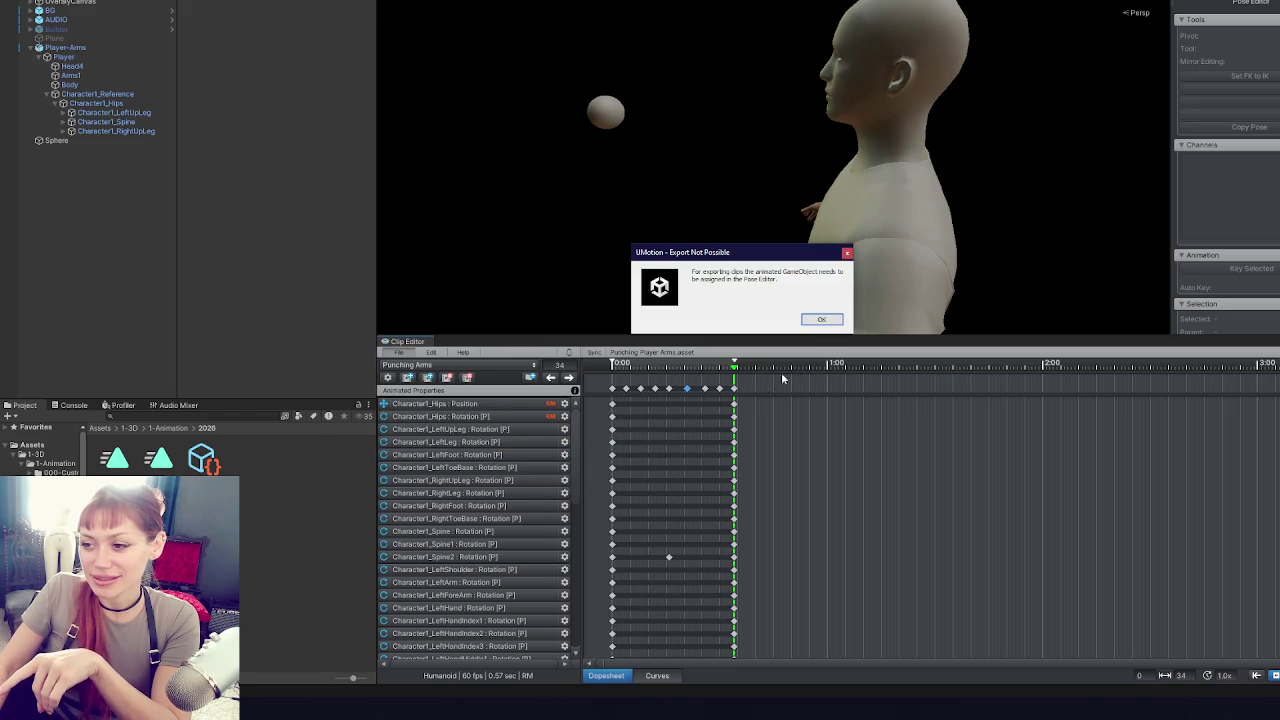
click(821, 319)
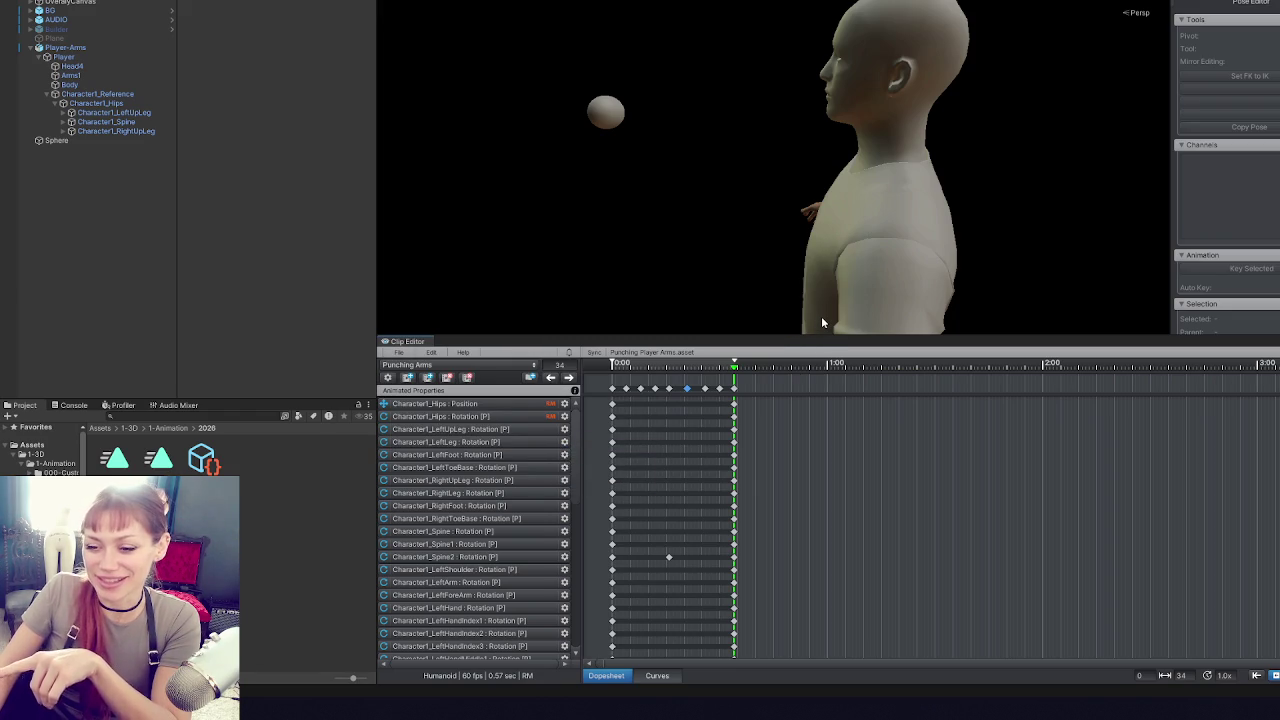
click(402, 357)
mouse_move(420, 449)
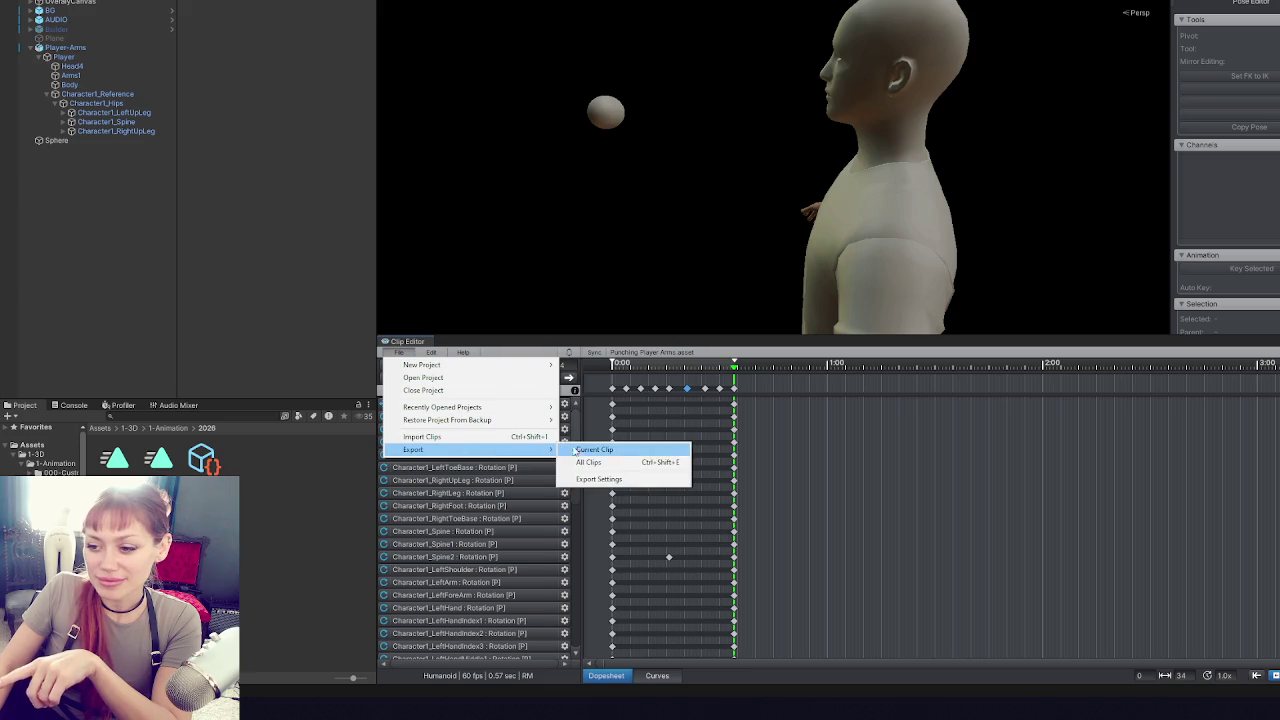
click(583, 463)
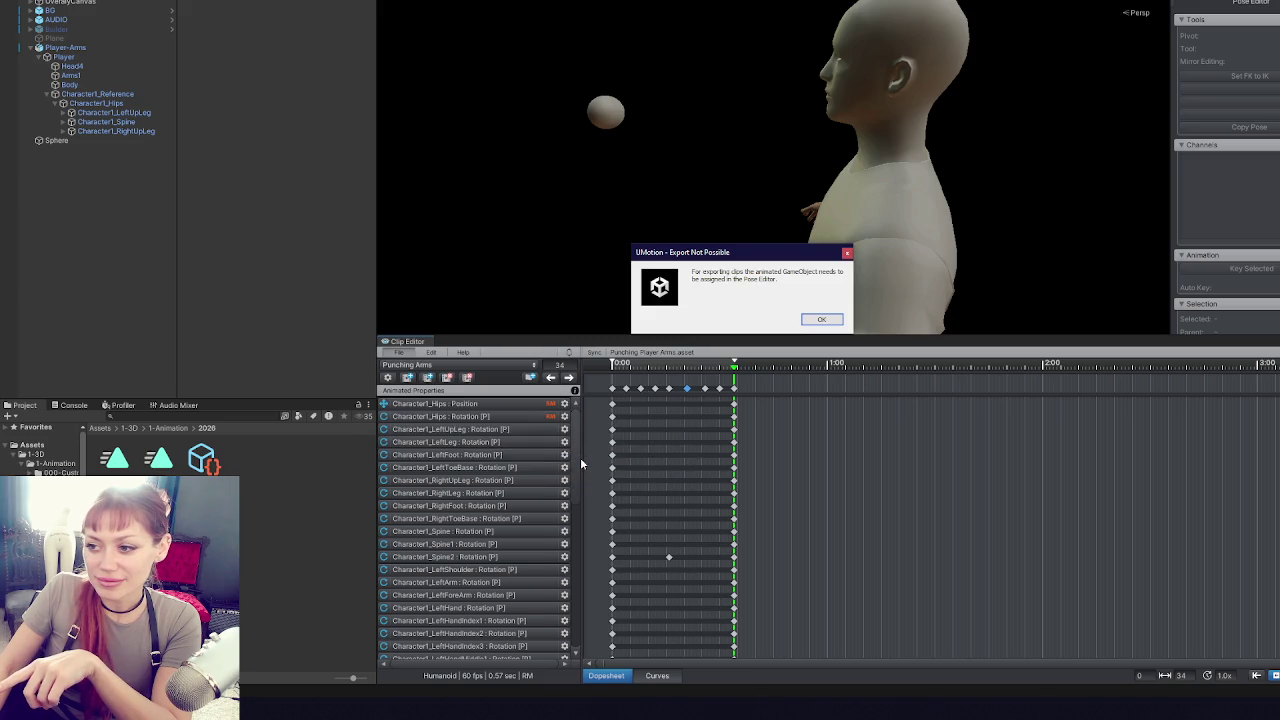
click(834, 323)
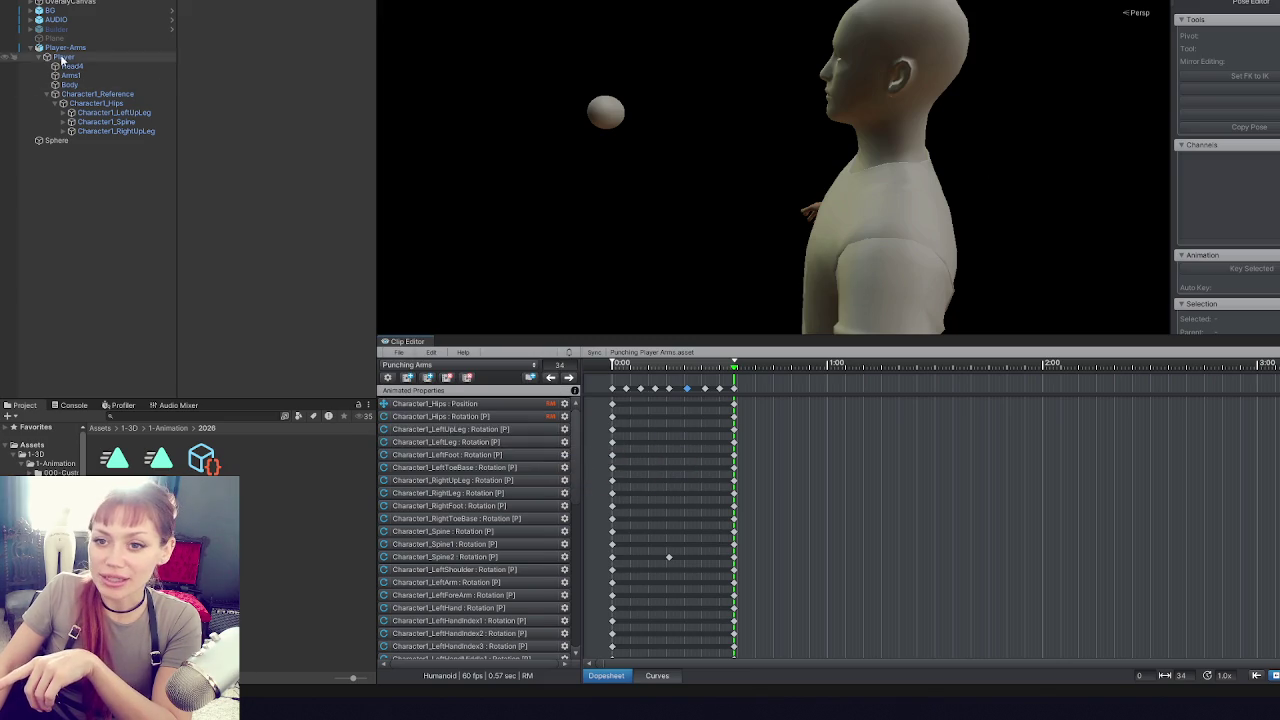
- Export the current clip to the Punching Arms animation file and close the export log
click(400, 353)
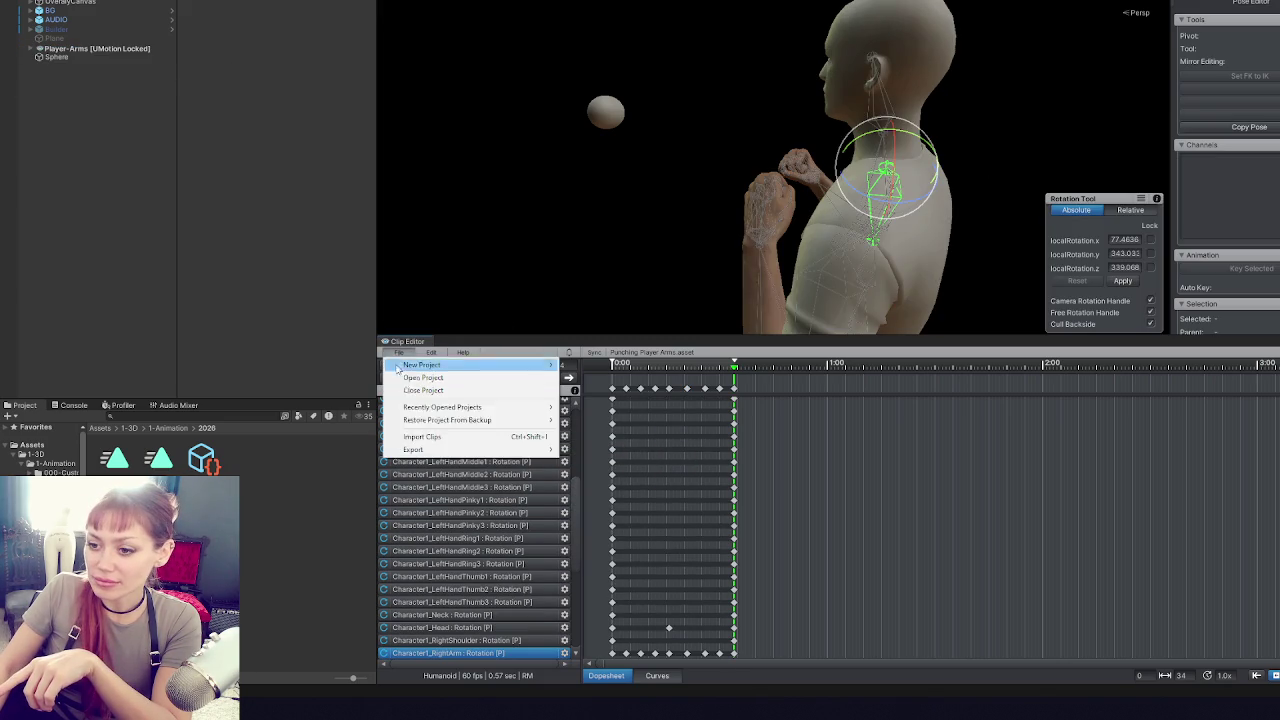
mouse_move(438, 451)
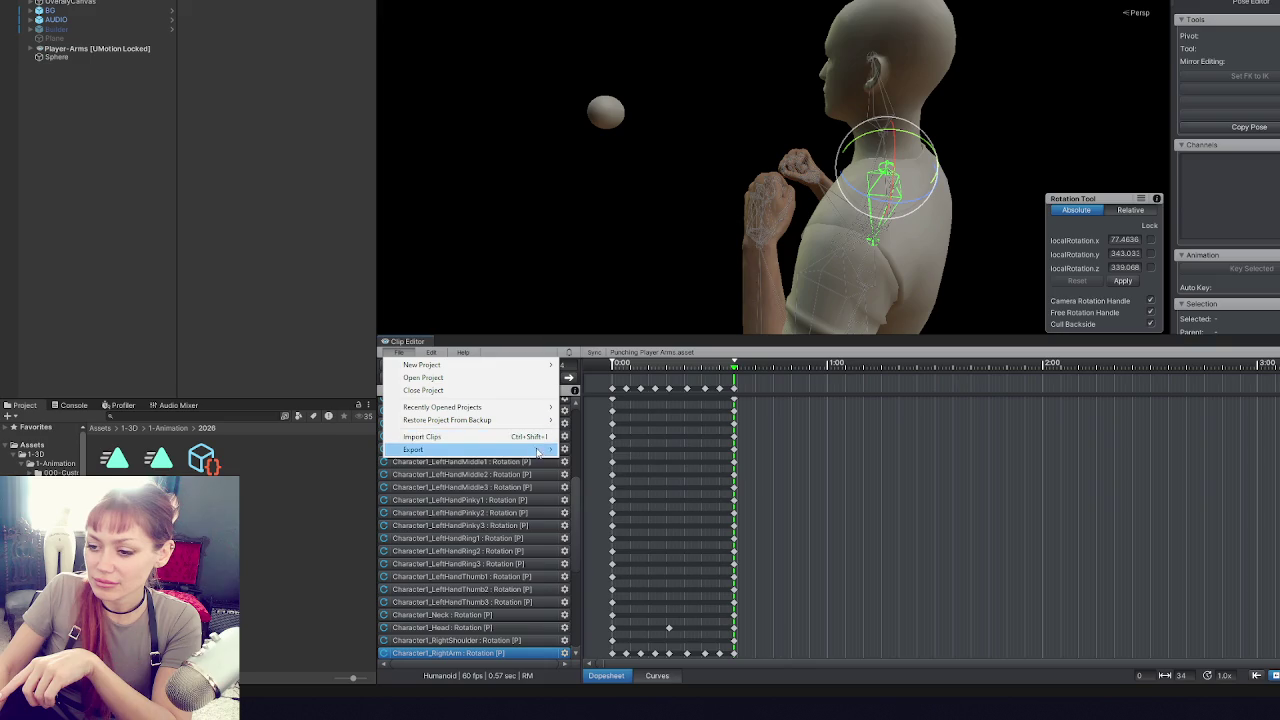
click(598, 449)
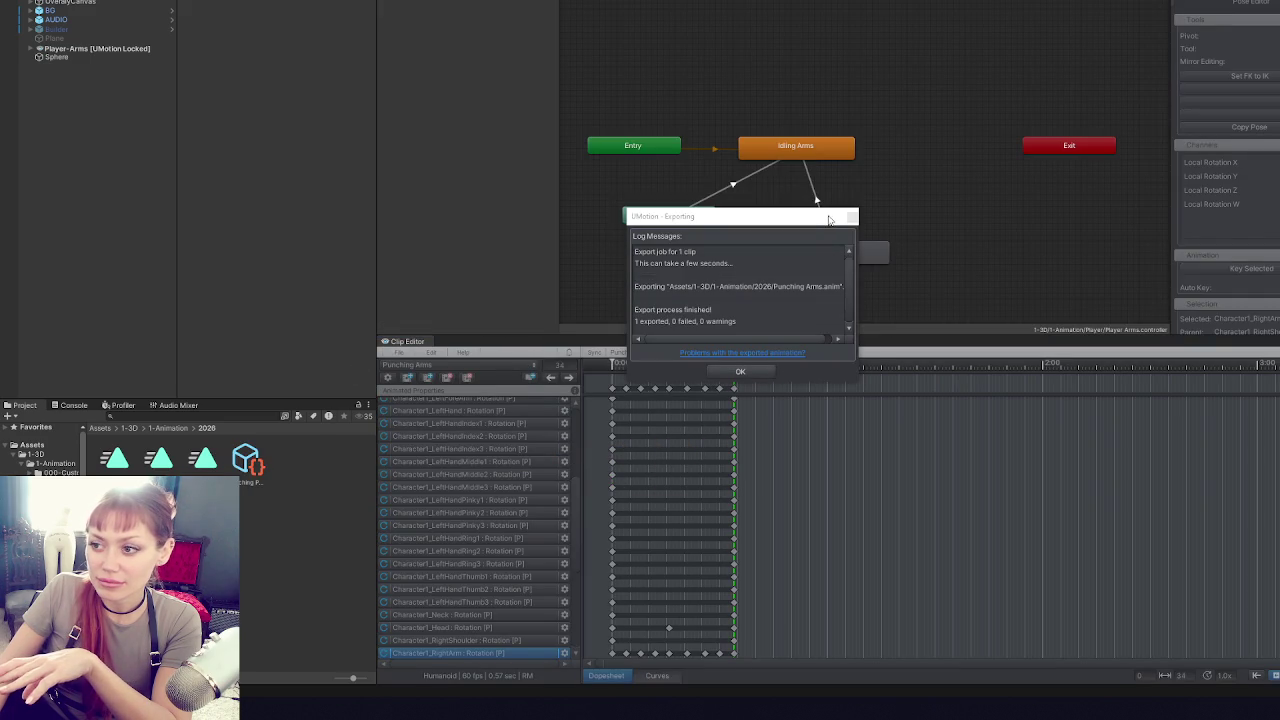
key(Return)
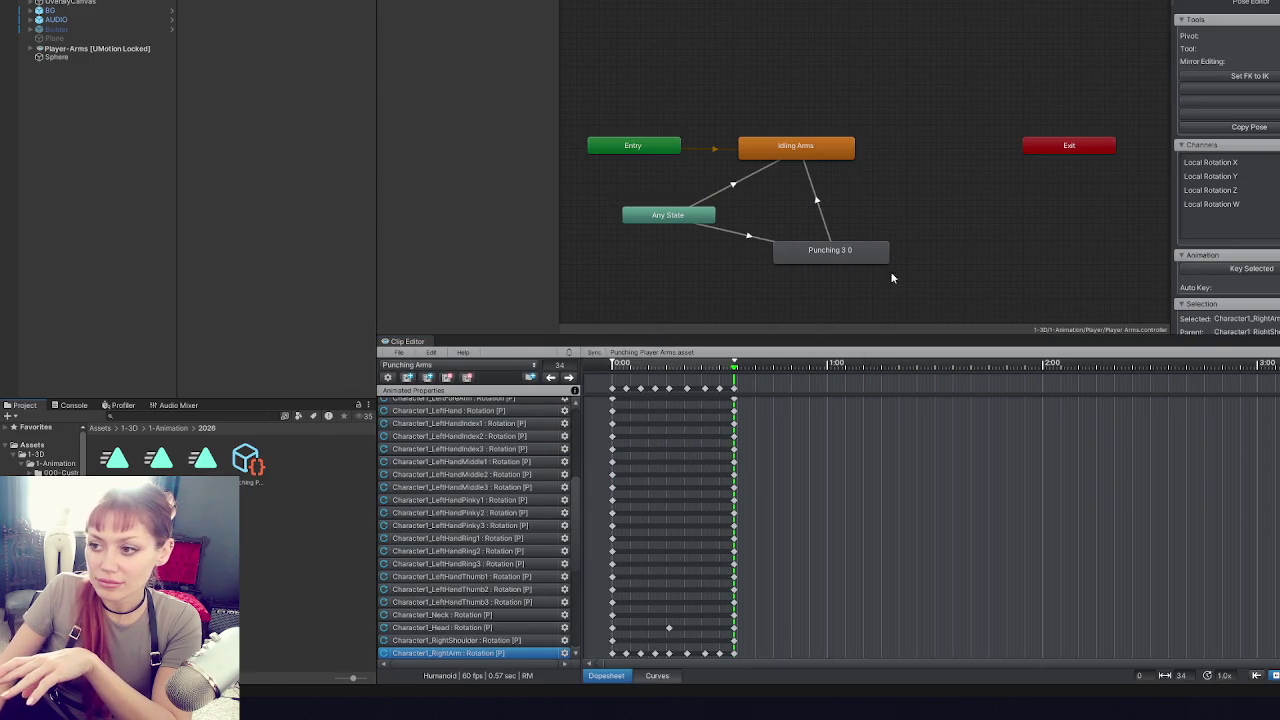
- Enable Bake Into Pose for root rotation, Y position and XZ position on the Punching Arms clip
click(880, 257)
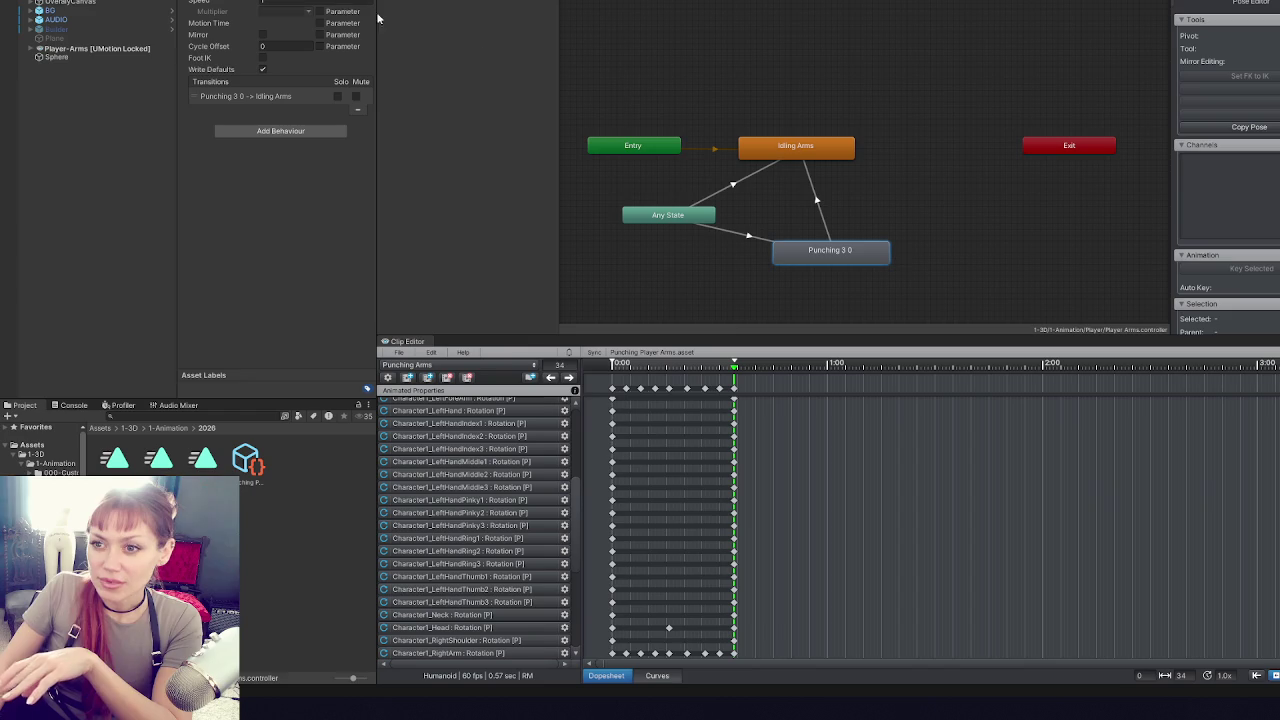
click(224, 463)
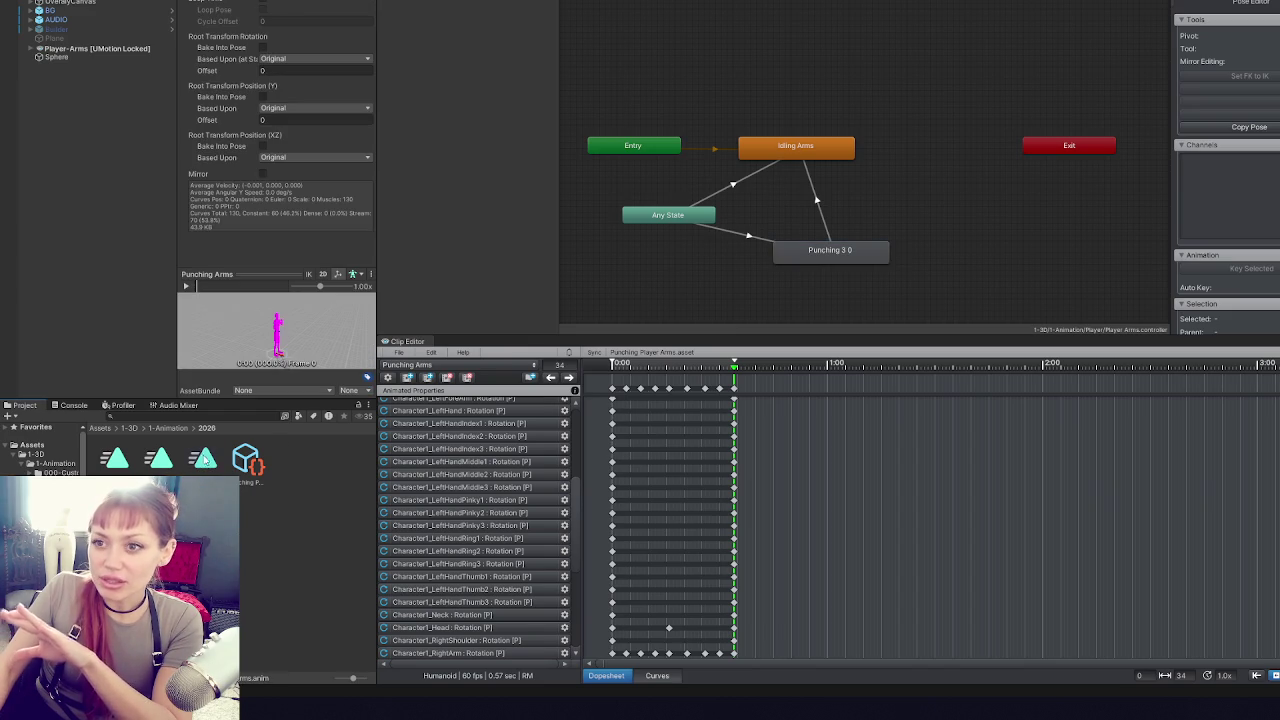
click(262, 47)
click(262, 96)
click(262, 145)
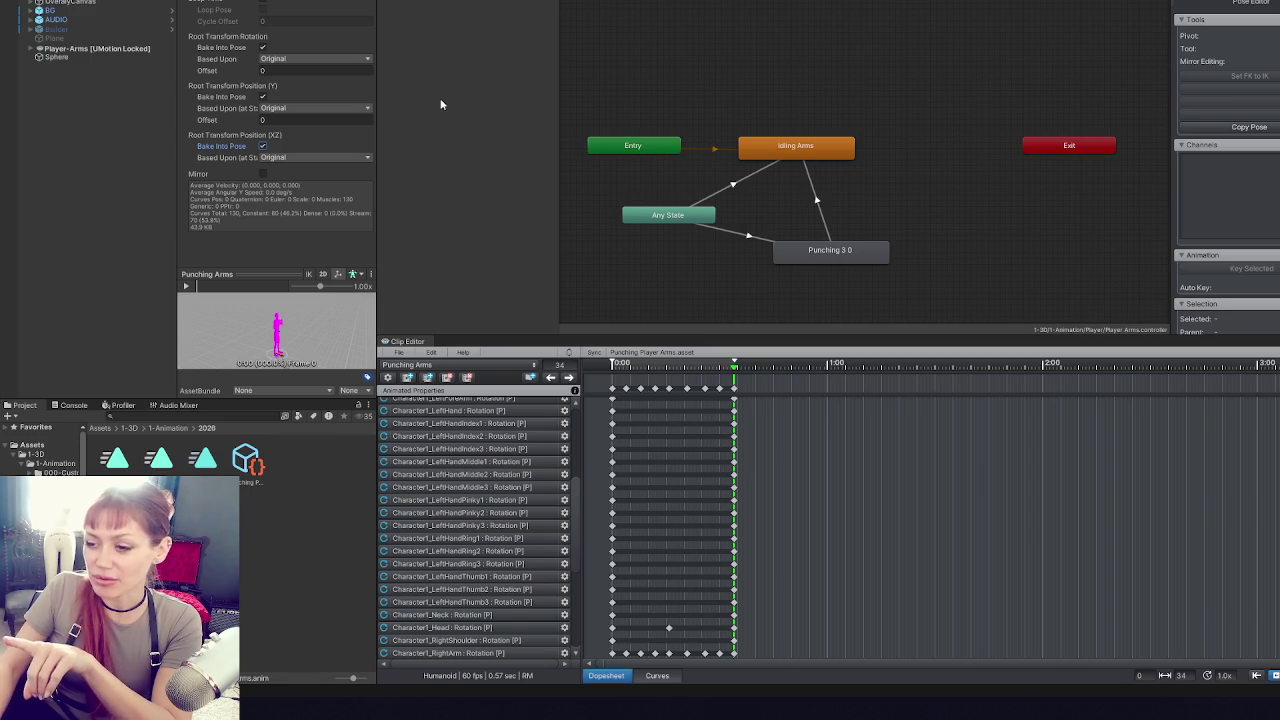
- Collapse the 1-Animation and 1-3D folders and resize the clip editor and inspector panels
click(28, 463)
click(17, 455)
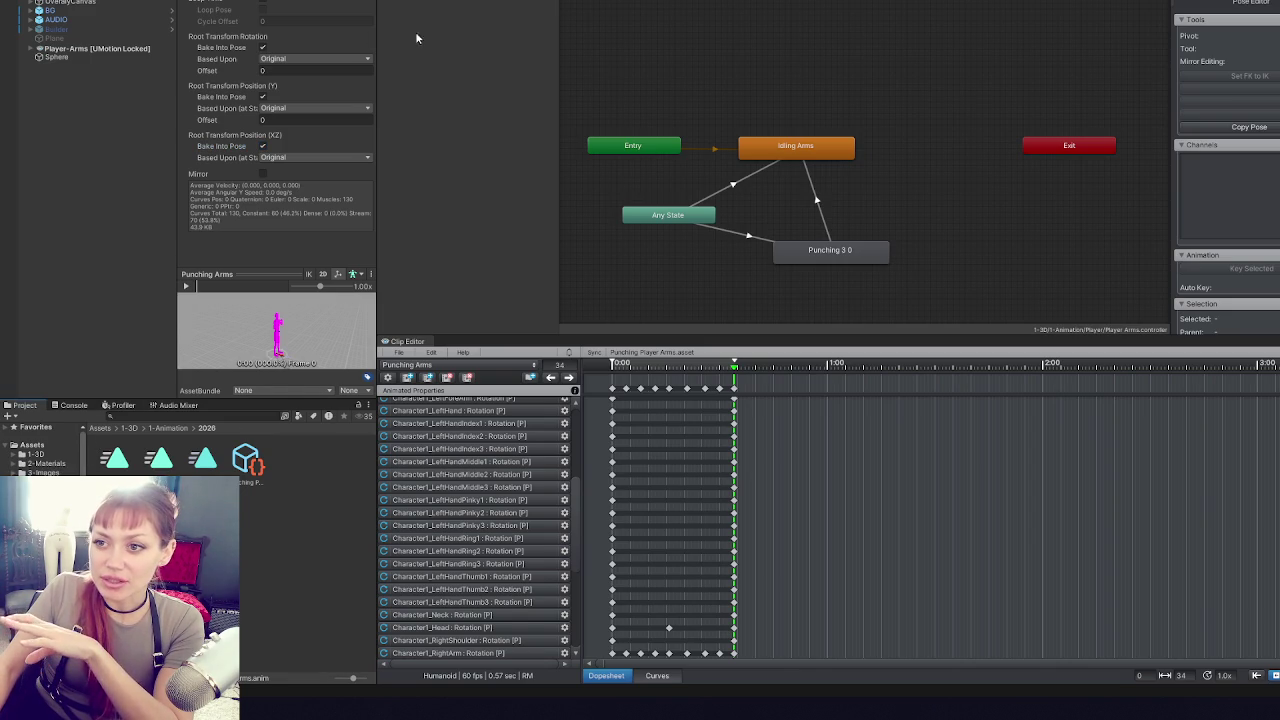
mouse_move(607, 333)
mouse_down()
mouse_move(614, 407)
mouse_move(683, 316)
mouse_up()
drag(376, 243, 266, 250)
drag(349, 316, 358, 377)
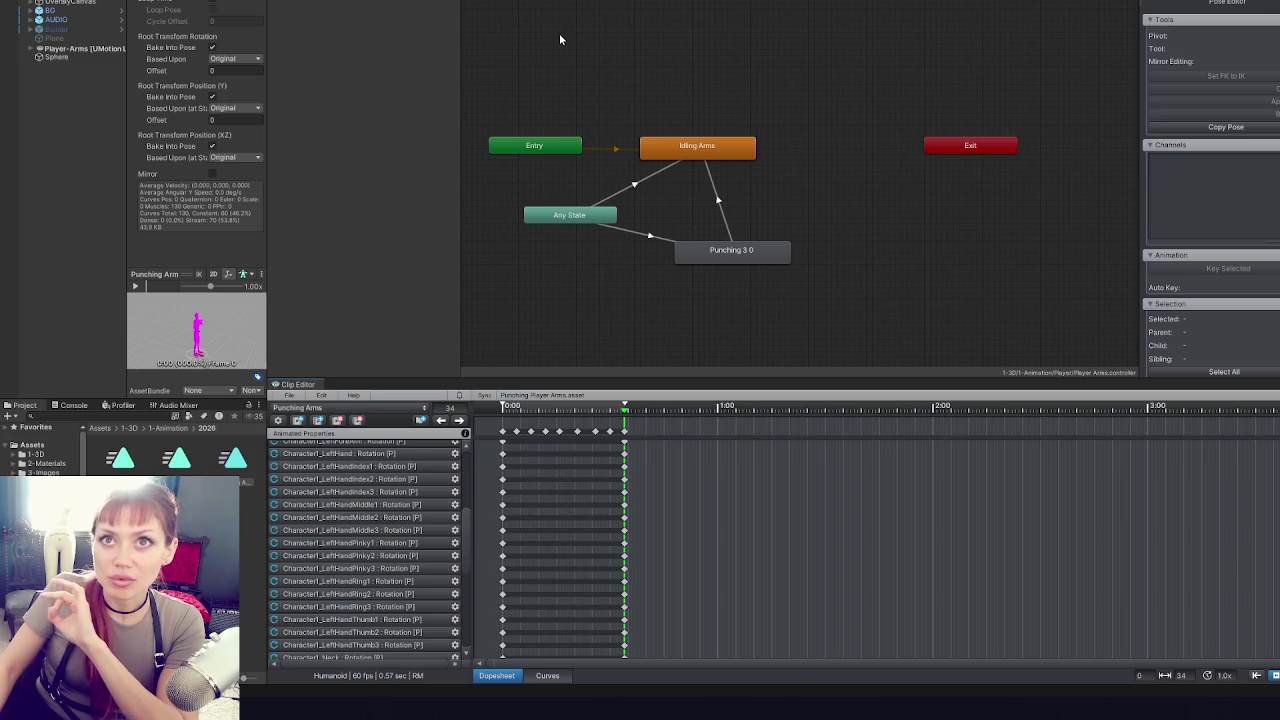
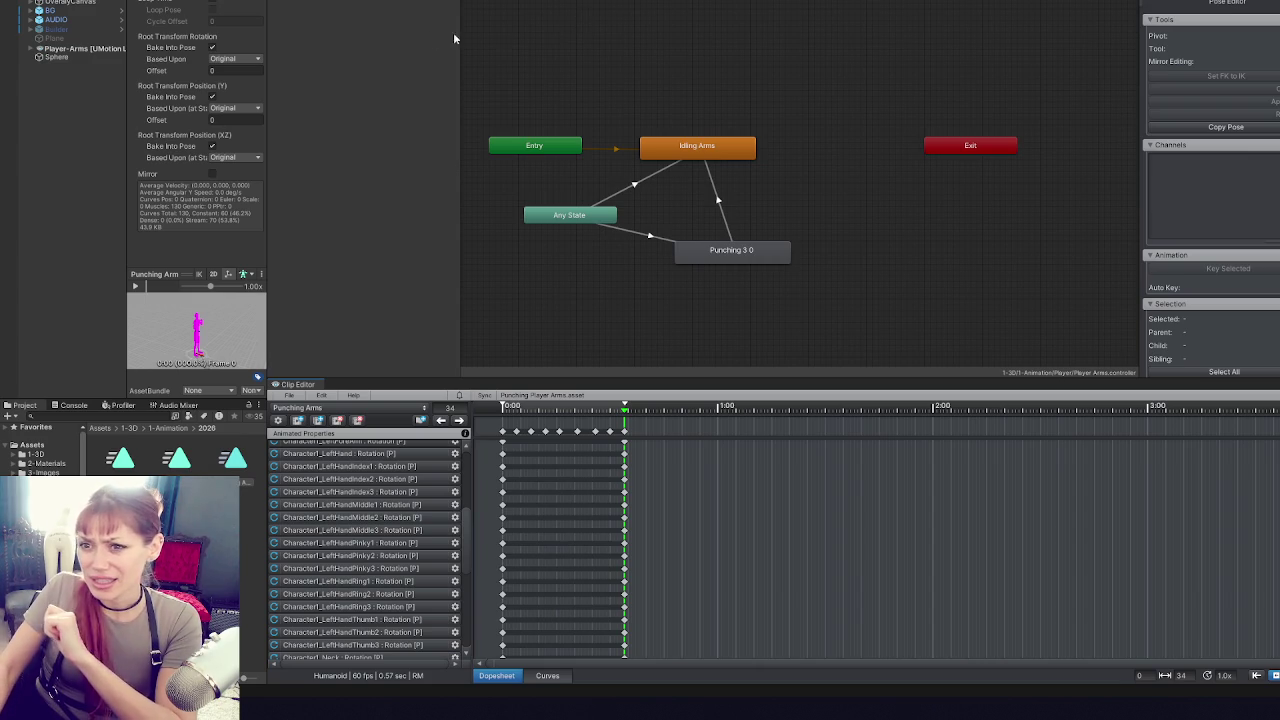
- Drag the splitter down to shrink the Clip Editor and give the animator graph more room
drag(372, 380, 381, 425)
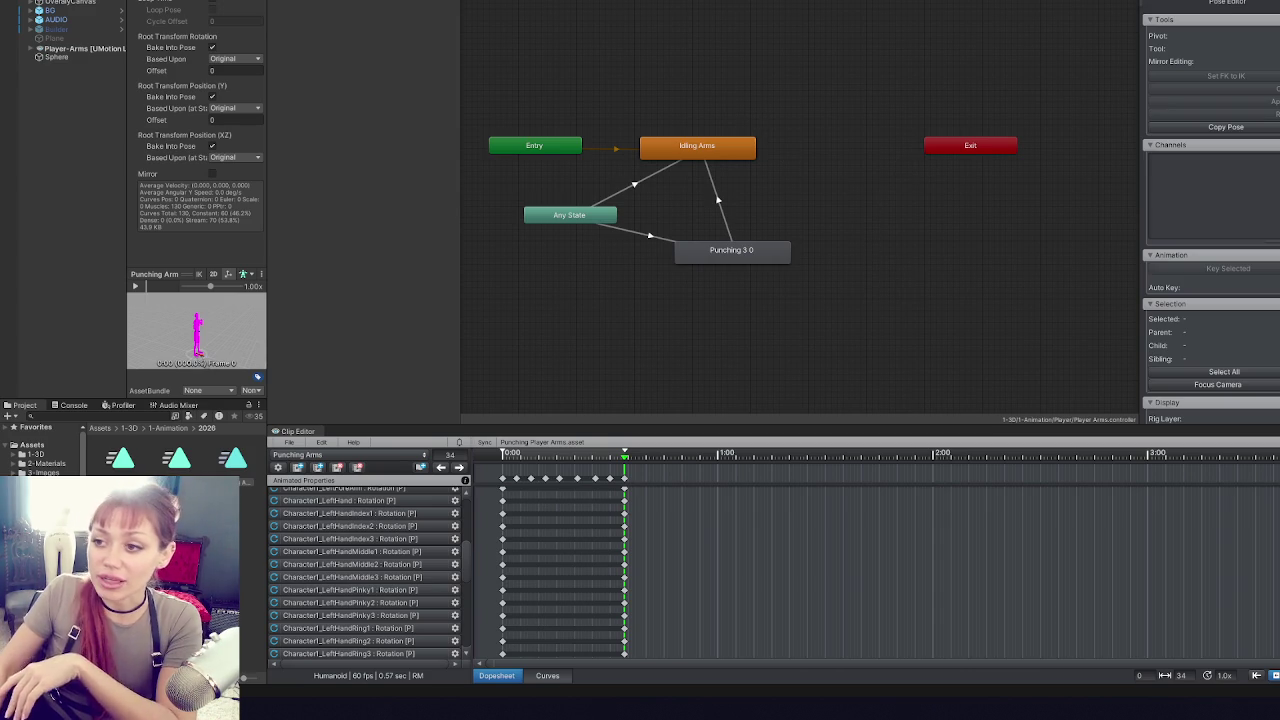
drag(634, 428, 636, 440)
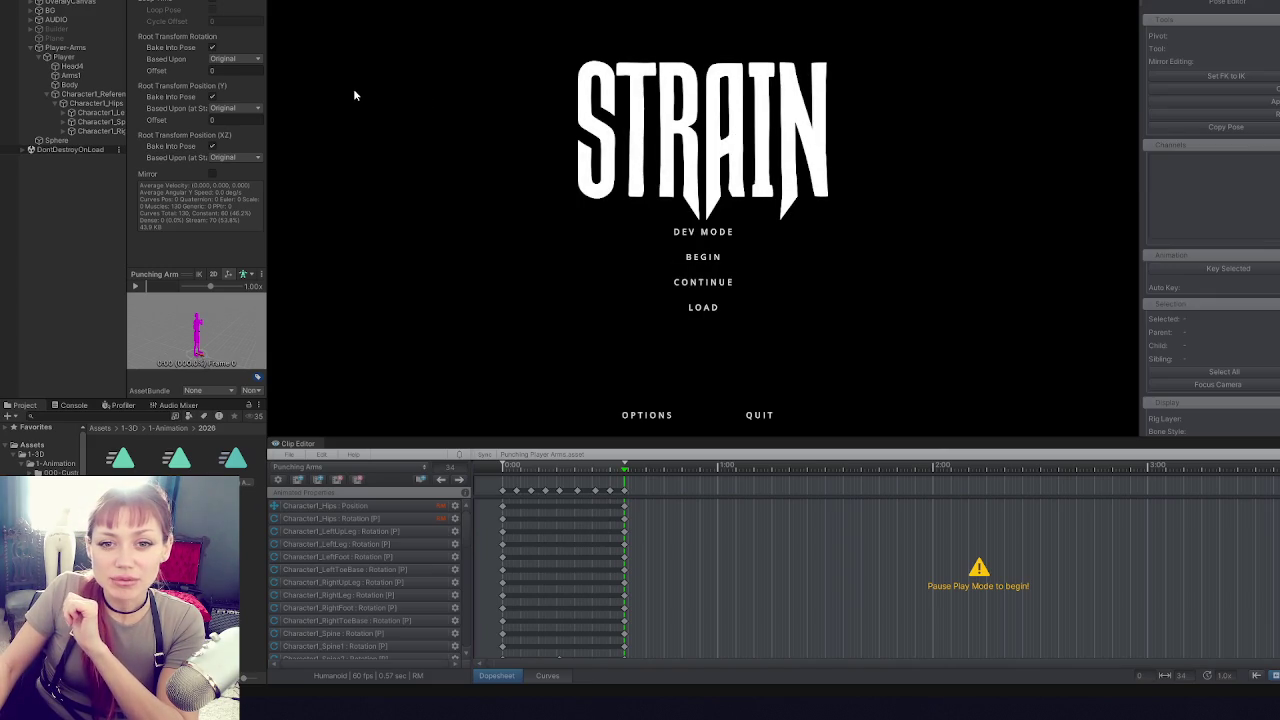
- Start the game in Dev Mode and resume play past the pause menu
click(703, 231)
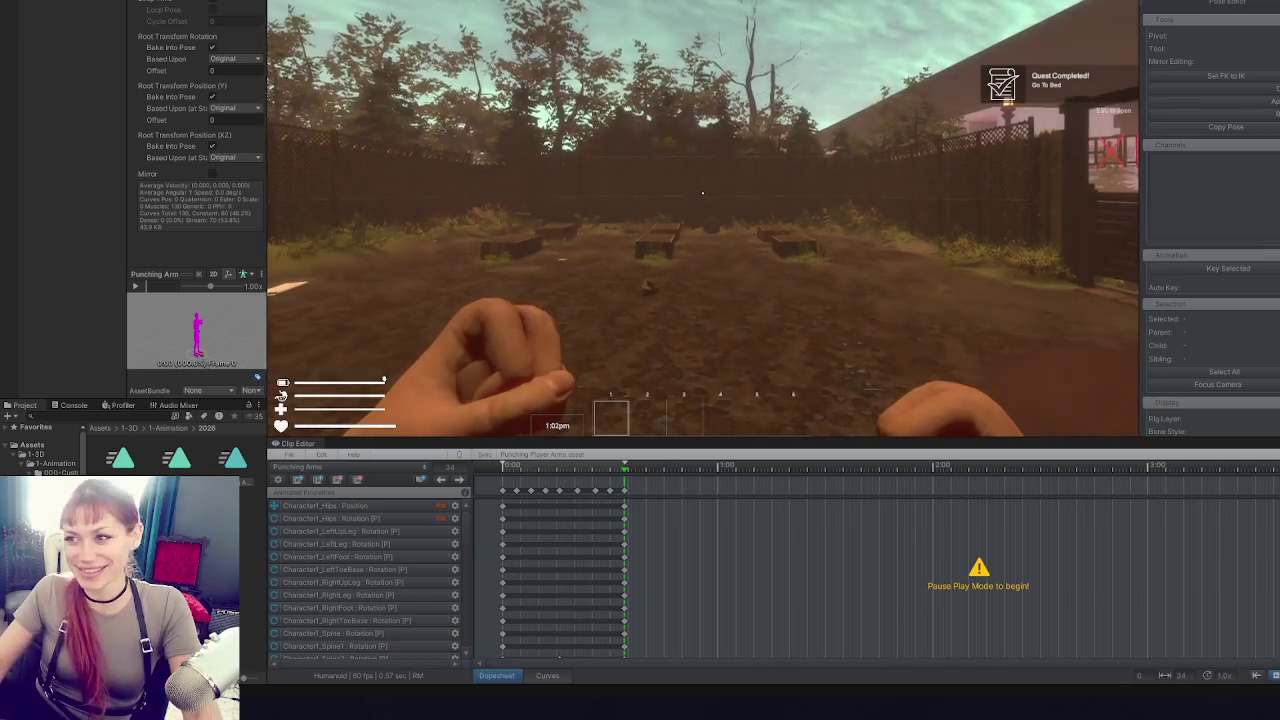
key(Escape)
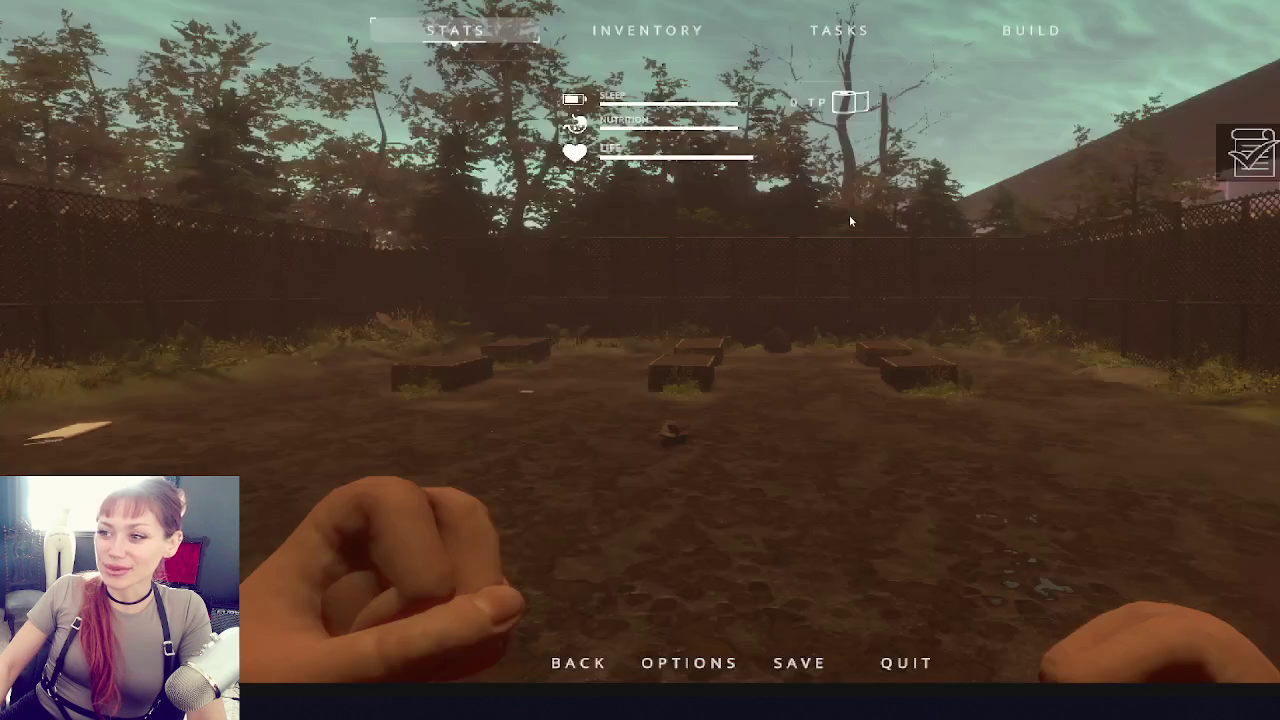
key(Escape)
- Throw six test punches to check the arm animation, then pause the game
click(742, 318)
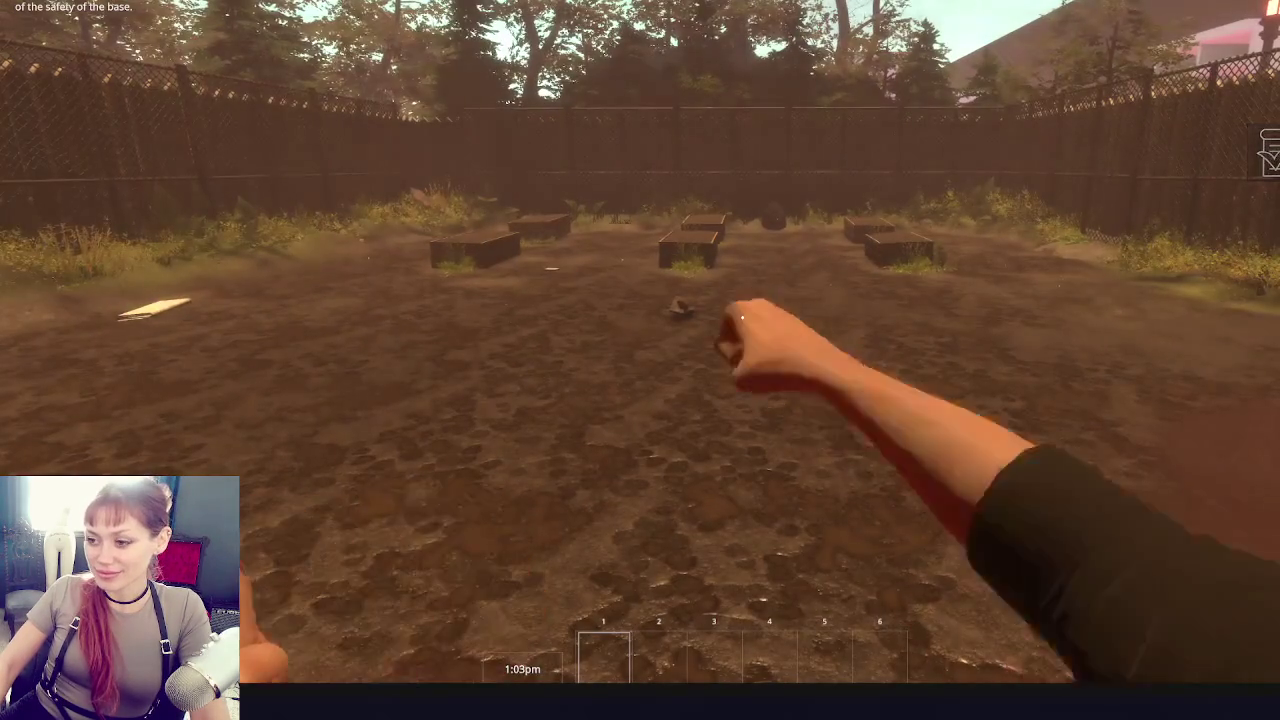
click(742, 318)
click(742, 318)
click(742, 318)
click(742, 318)
click(742, 318)
key(Escape)
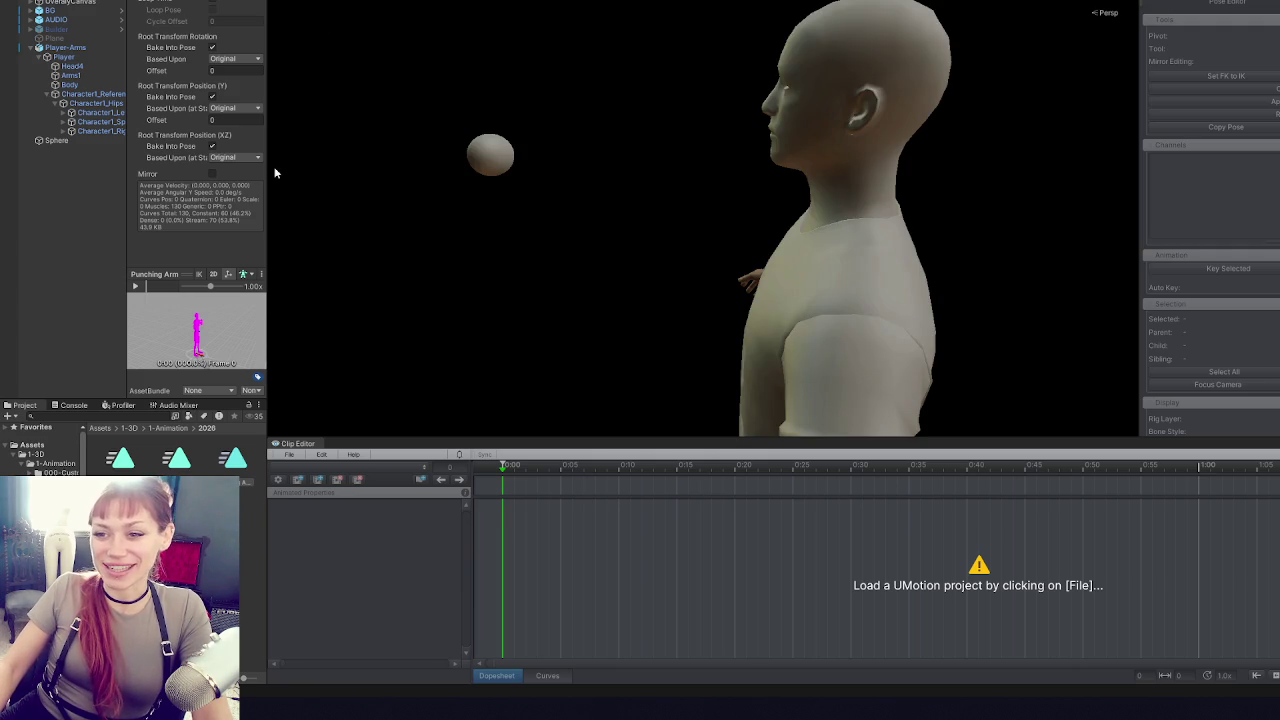
- Widen the Inspector and reopen the recent Punching Arms project in UMotion
drag(266, 174, 402, 174)
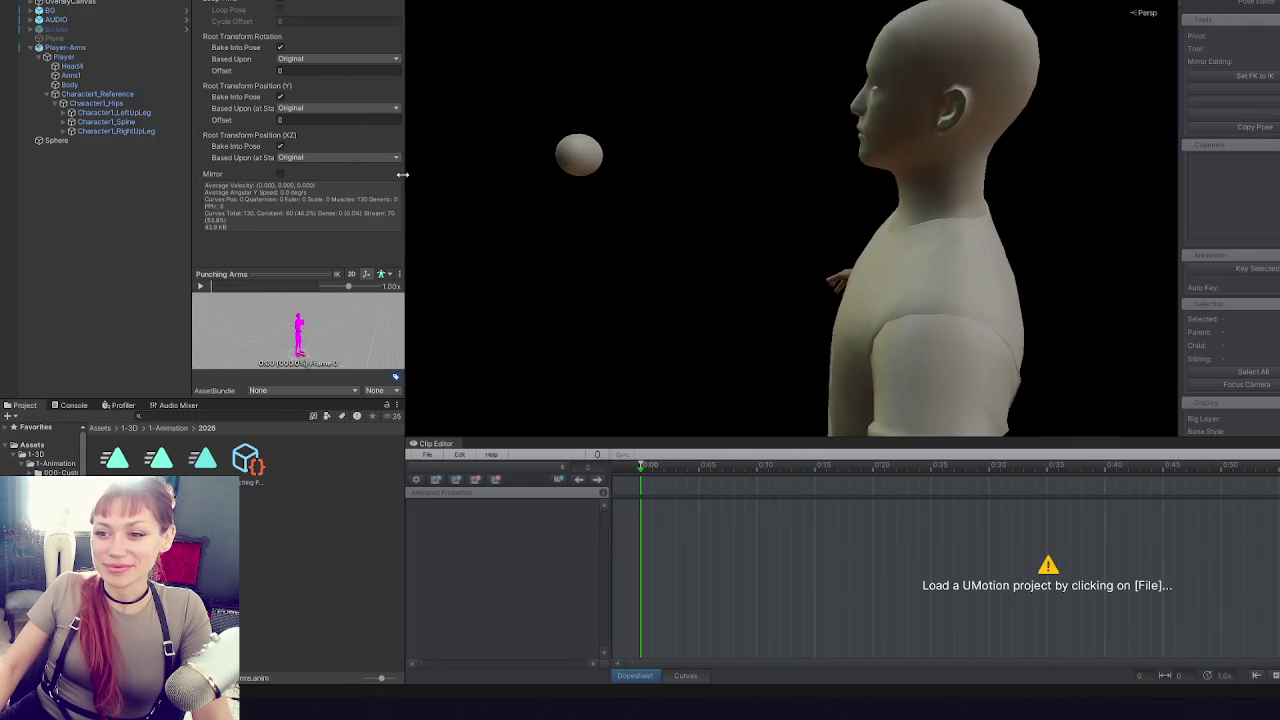
click(460, 458)
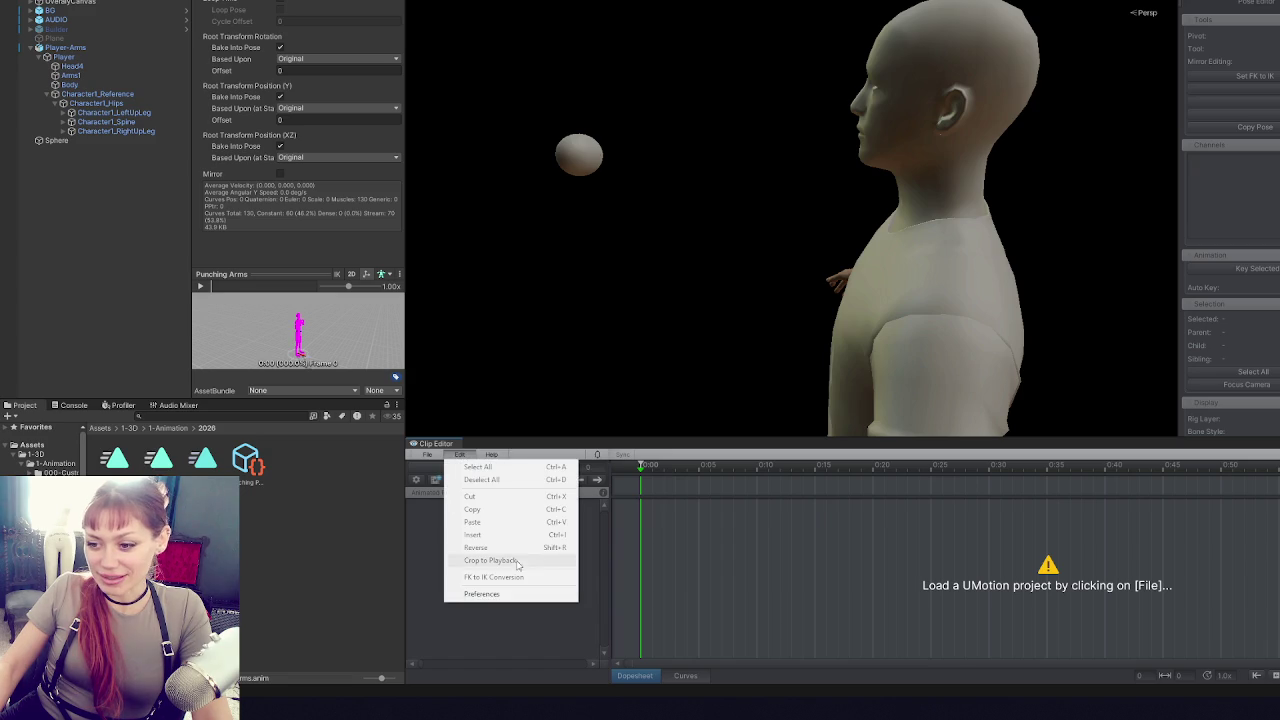
click(426, 456)
mouse_move(500, 509)
click(650, 508)
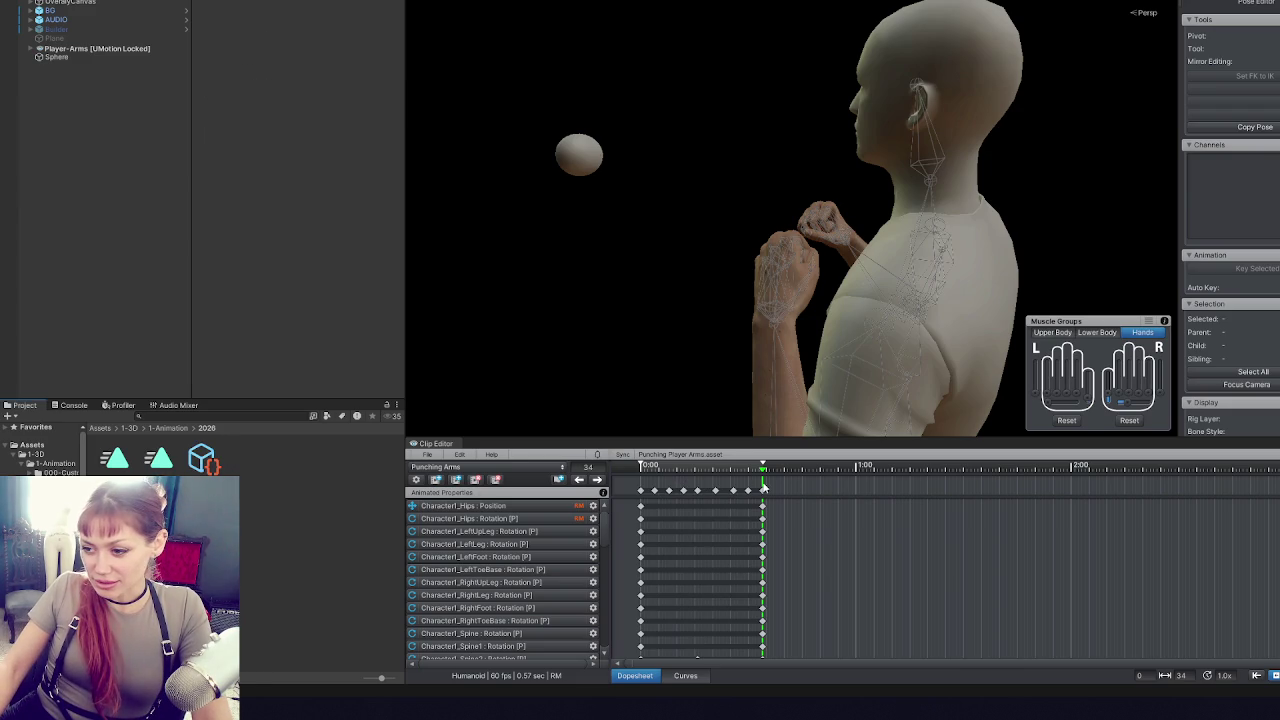
- Scale all keyframes down to 26 frames and export the current clip
key(ctrl+a)
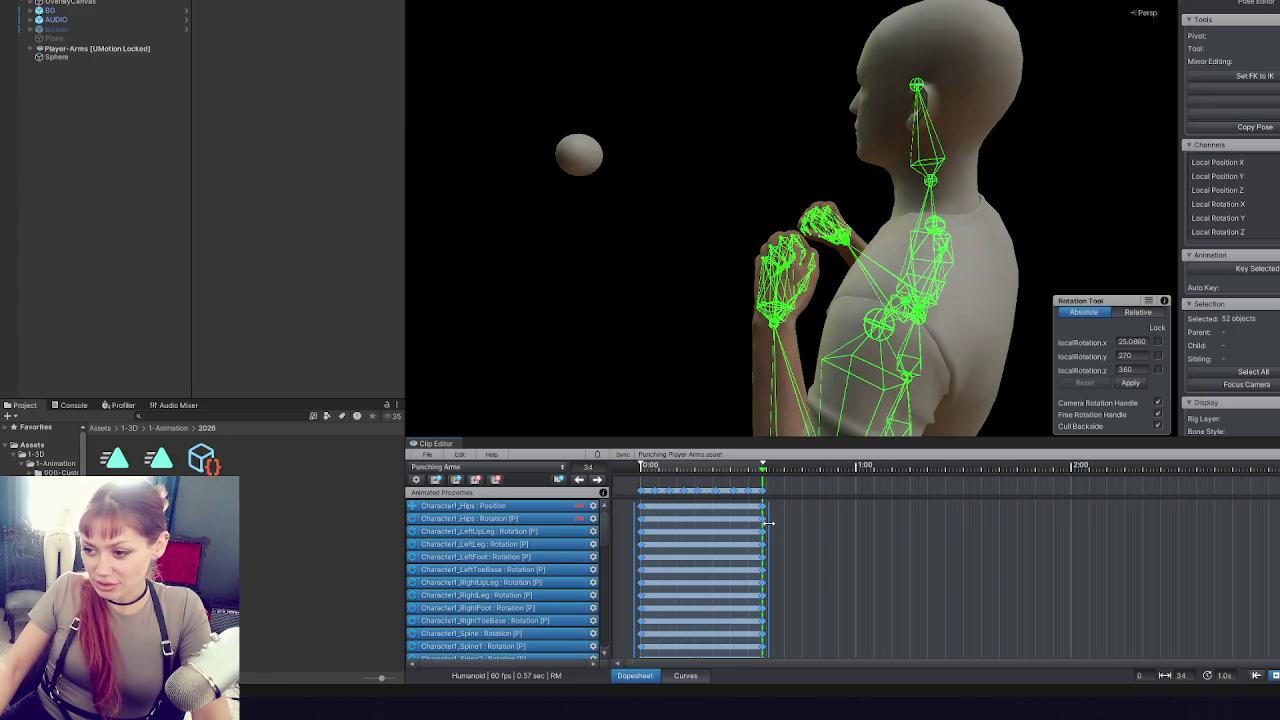
drag(768, 522, 741, 532)
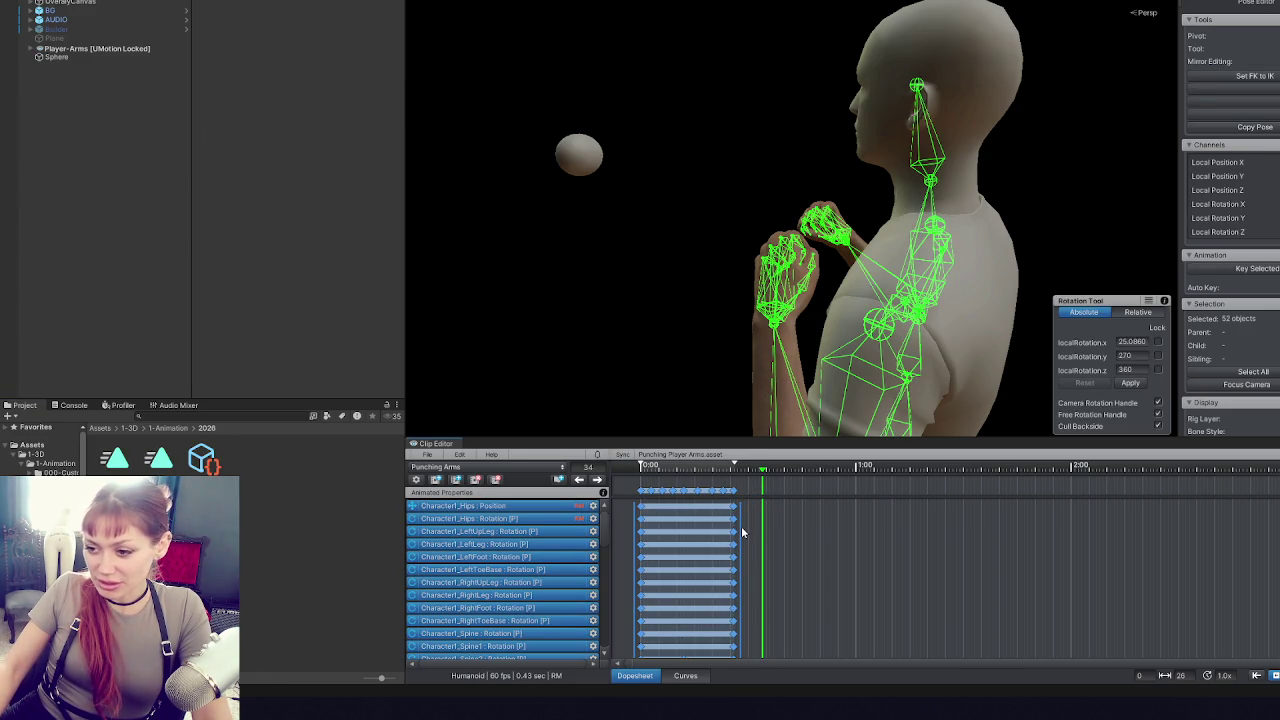
click(427, 454)
mouse_move(465, 552)
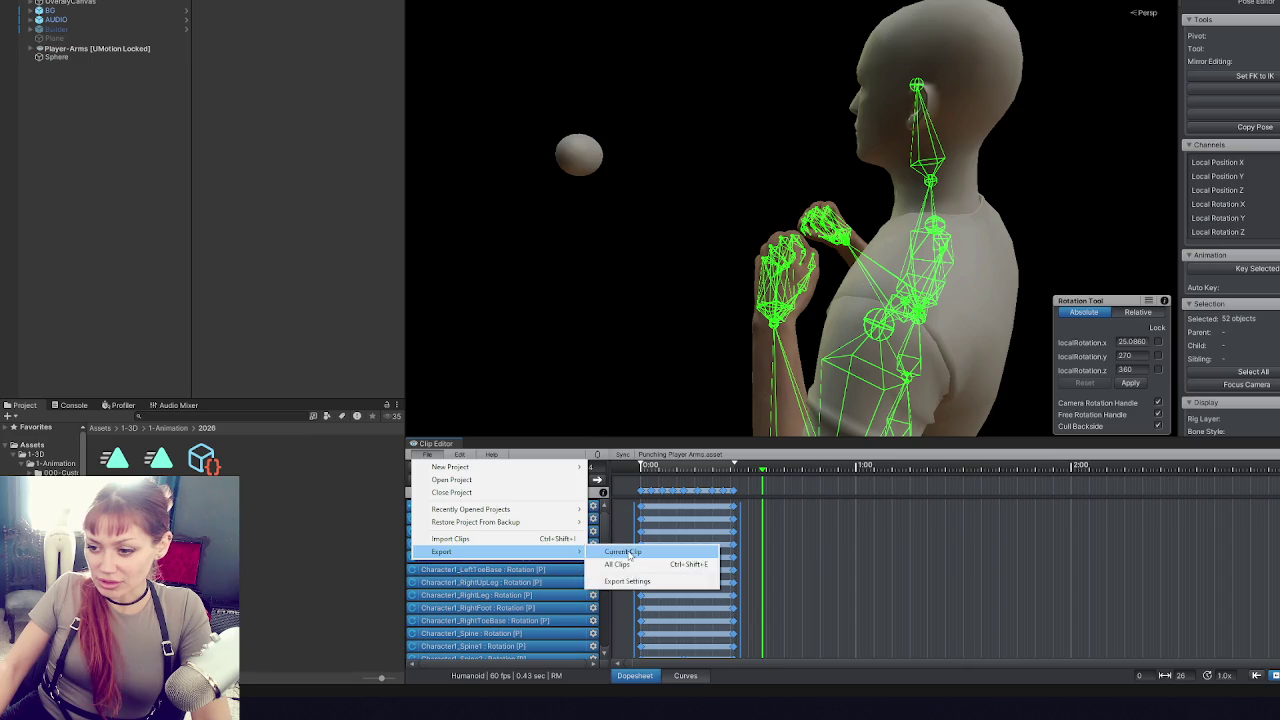
click(624, 552)
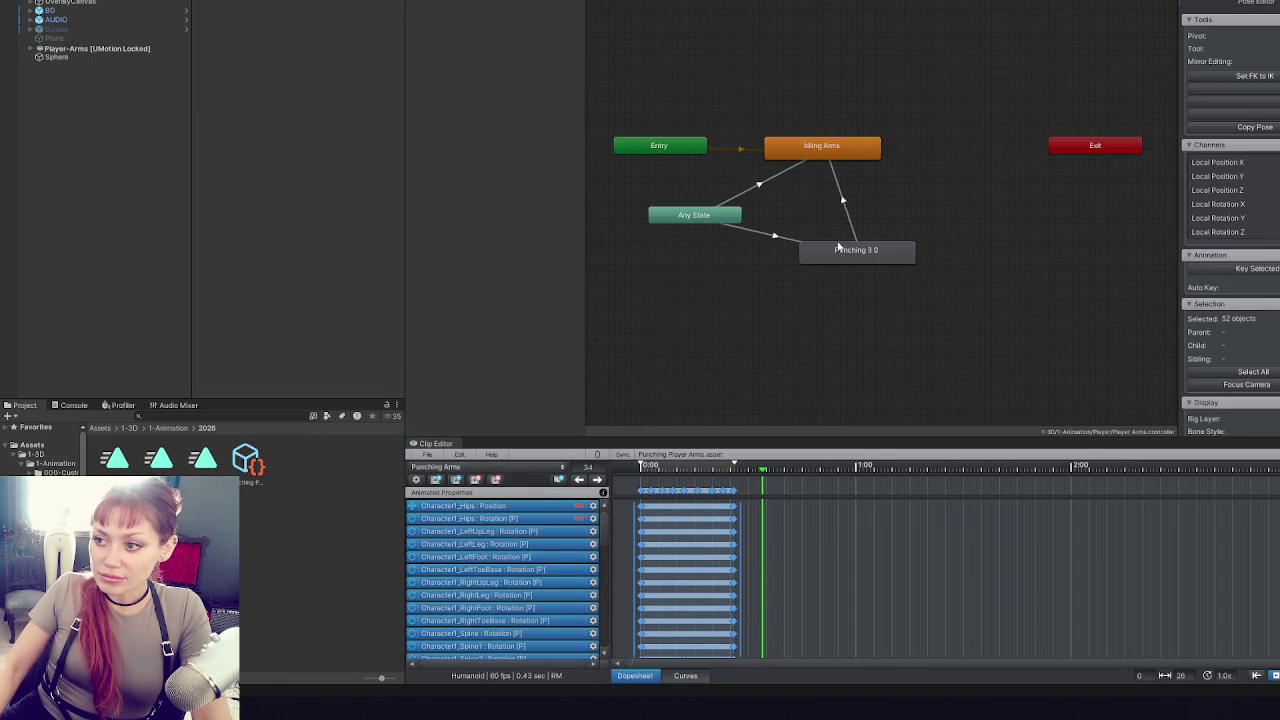
- Bake root rotation and XZ position into pose for the Punching 3 0 clip, then check IdleFighting's import settings
click(840, 248)
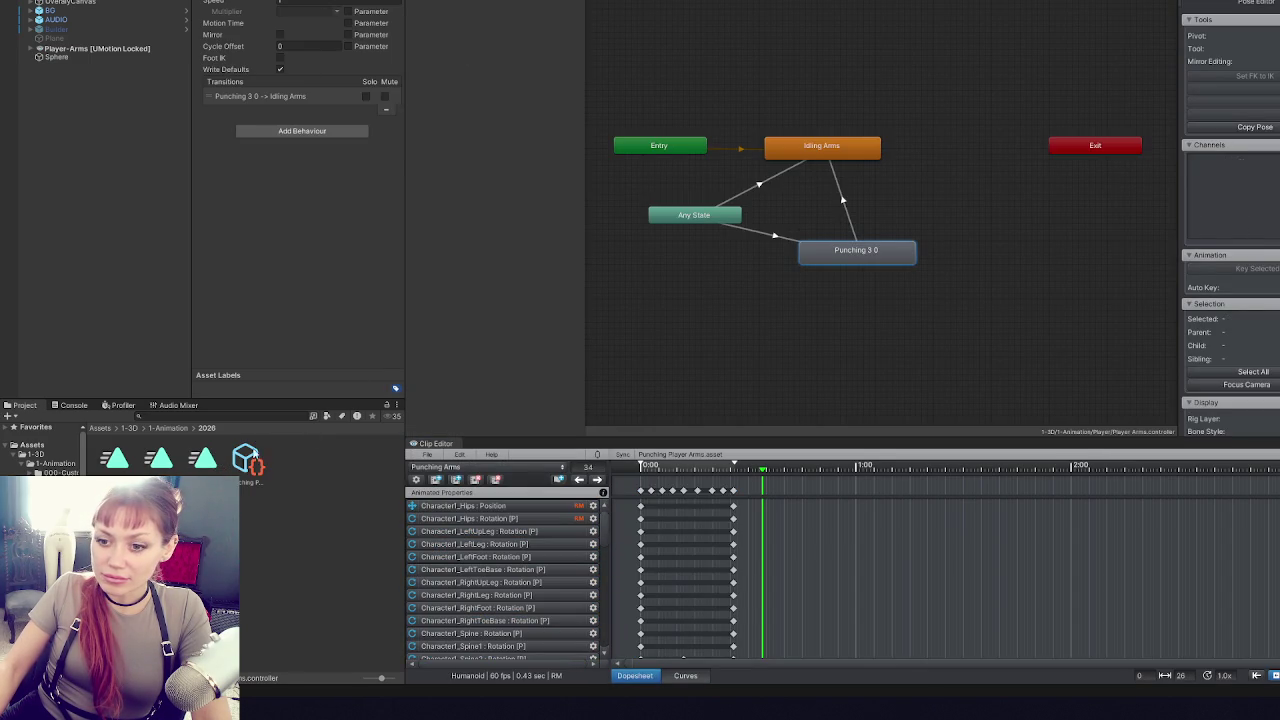
click(255, 453)
click(280, 57)
click(281, 97)
click(281, 146)
click(281, 47)
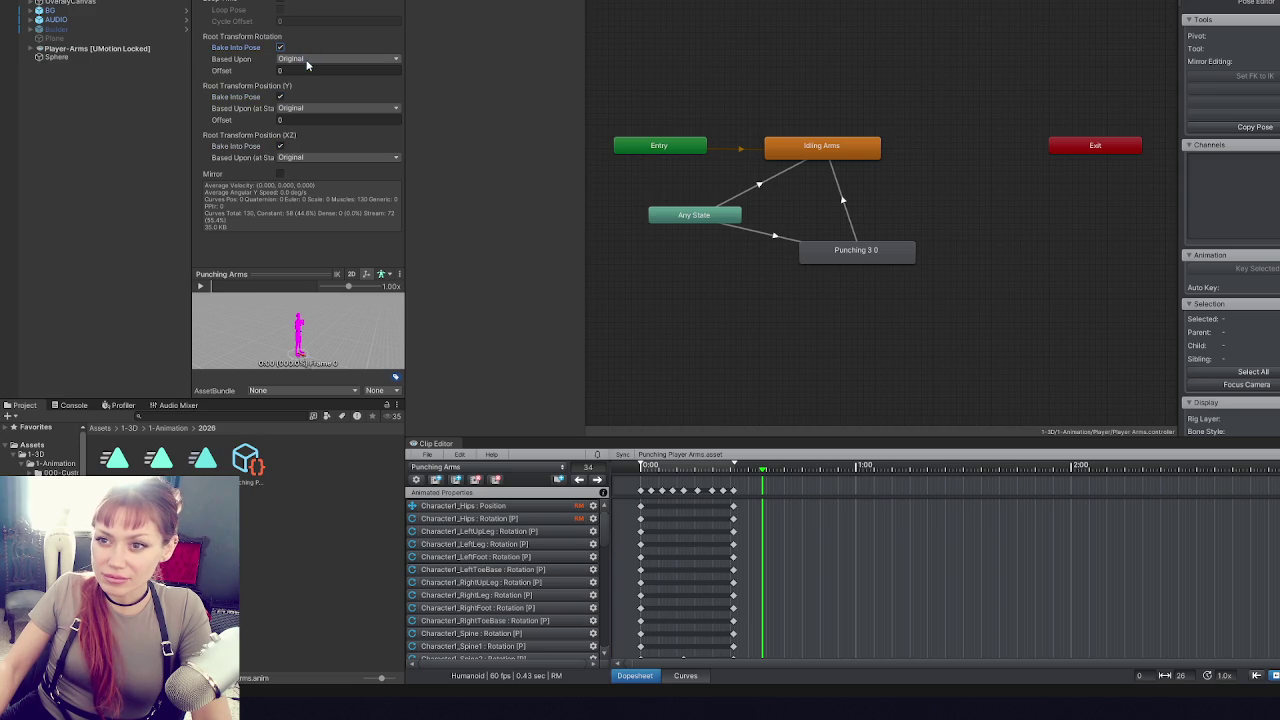
click(782, 152)
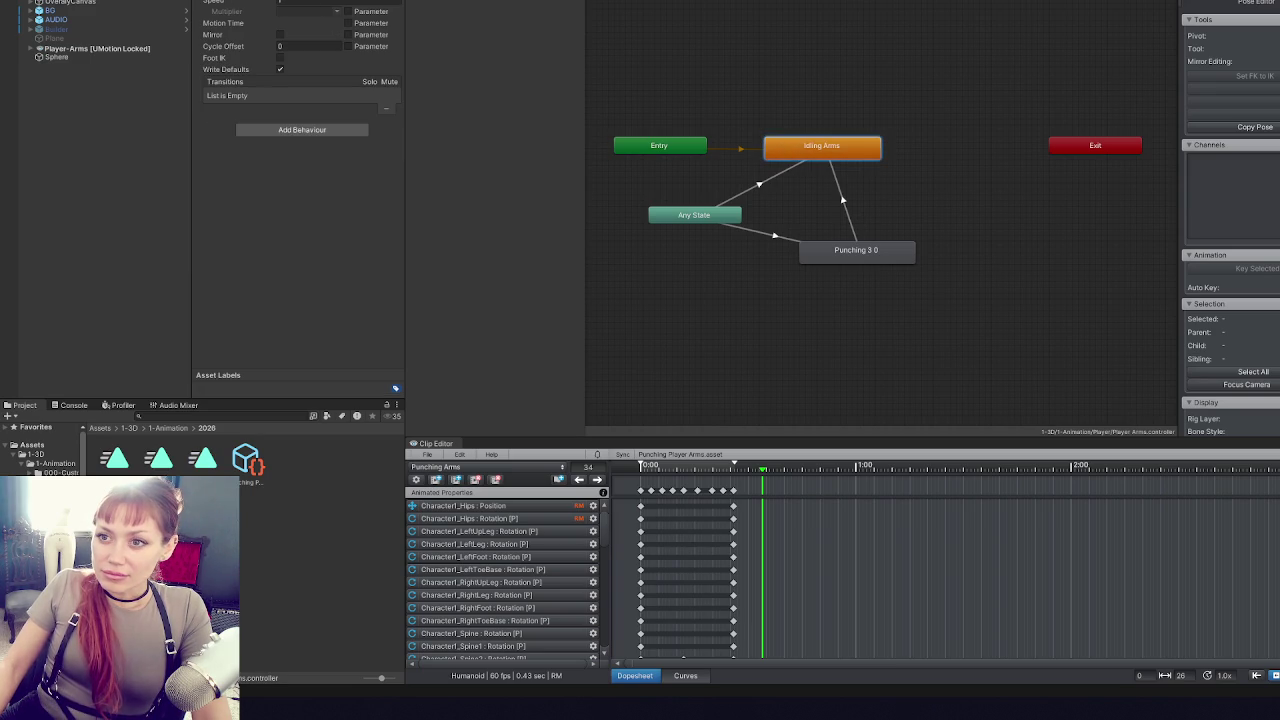
click(115, 458)
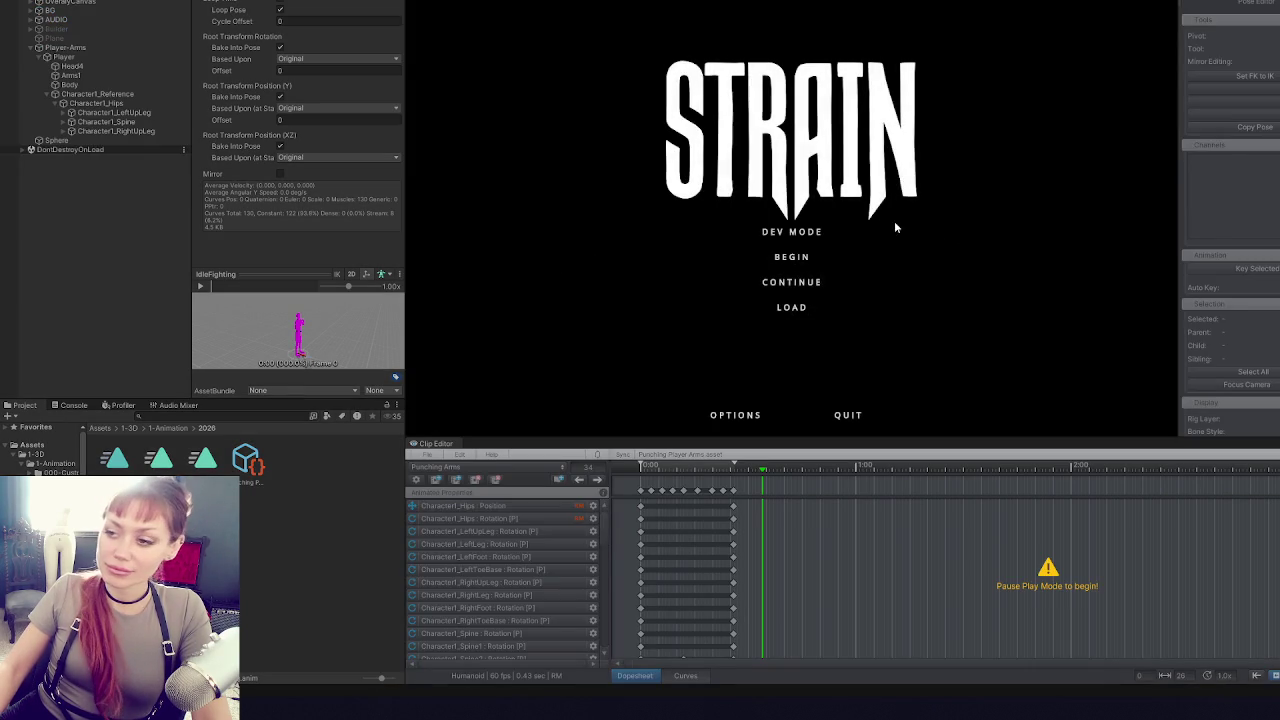
- Enter Dev Mode, throw several punches to test the shortened animation, then pause
click(760, 231)
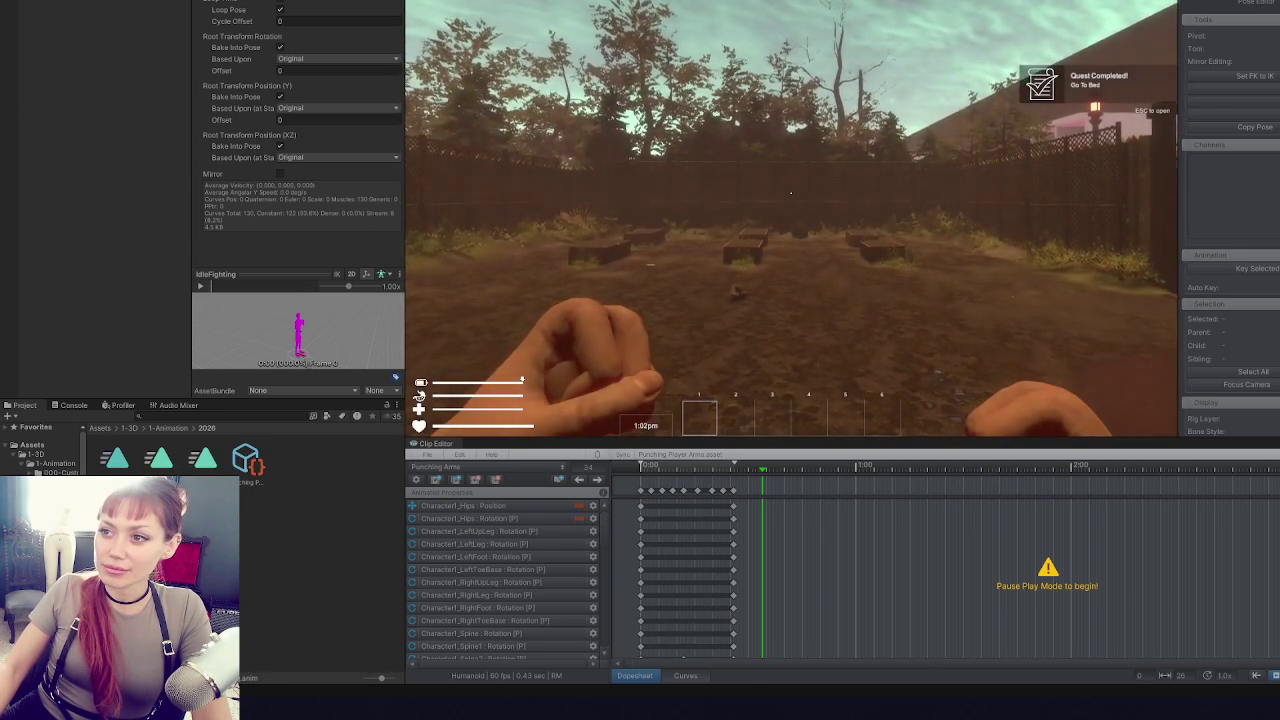
key(shift+space)
click(804, 340)
click(804, 340)
click(742, 318)
click(742, 318)
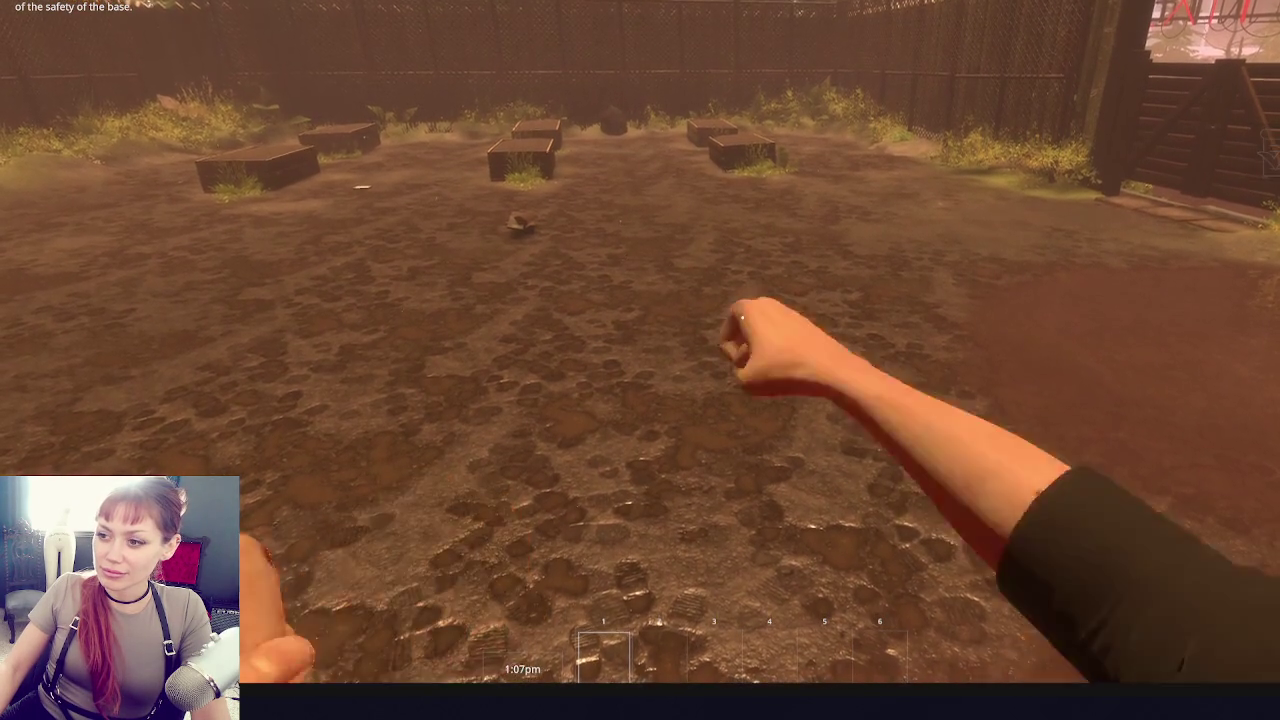
key(Escape)
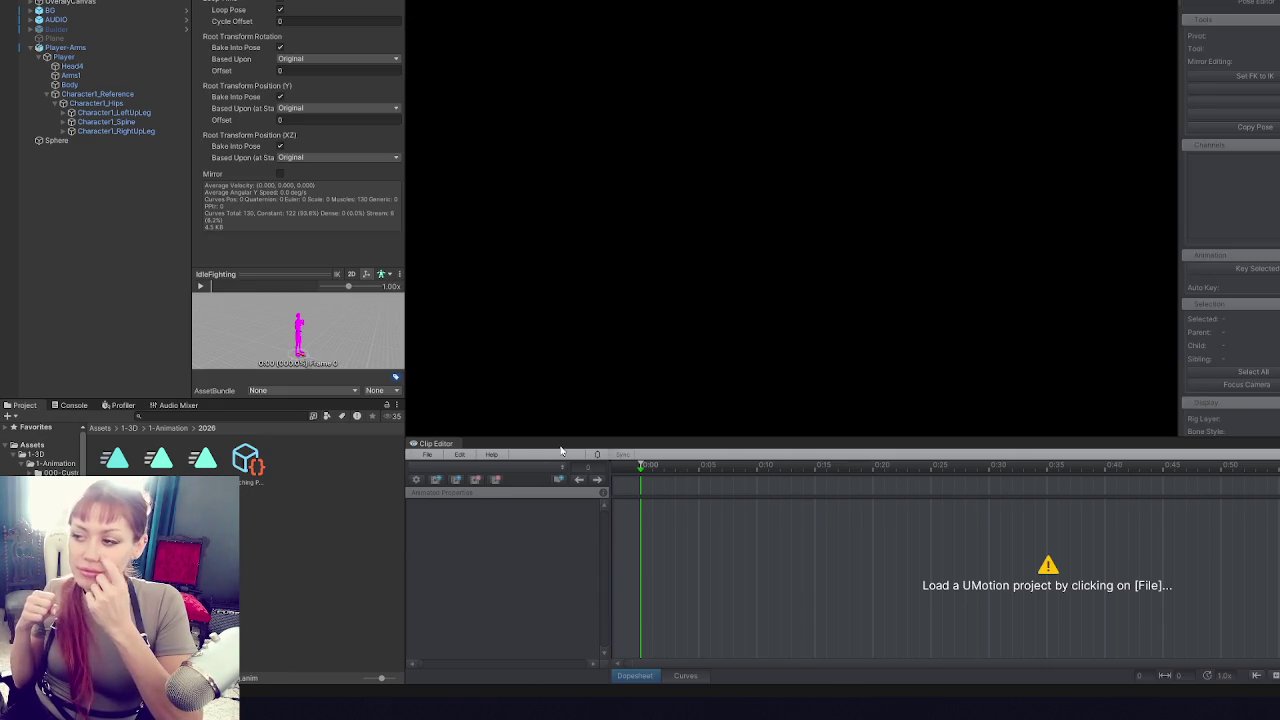
- Reload the Punching Arms project from UMotion's recently opened projects
click(427, 454)
click(291, 516)
click(100, 31)
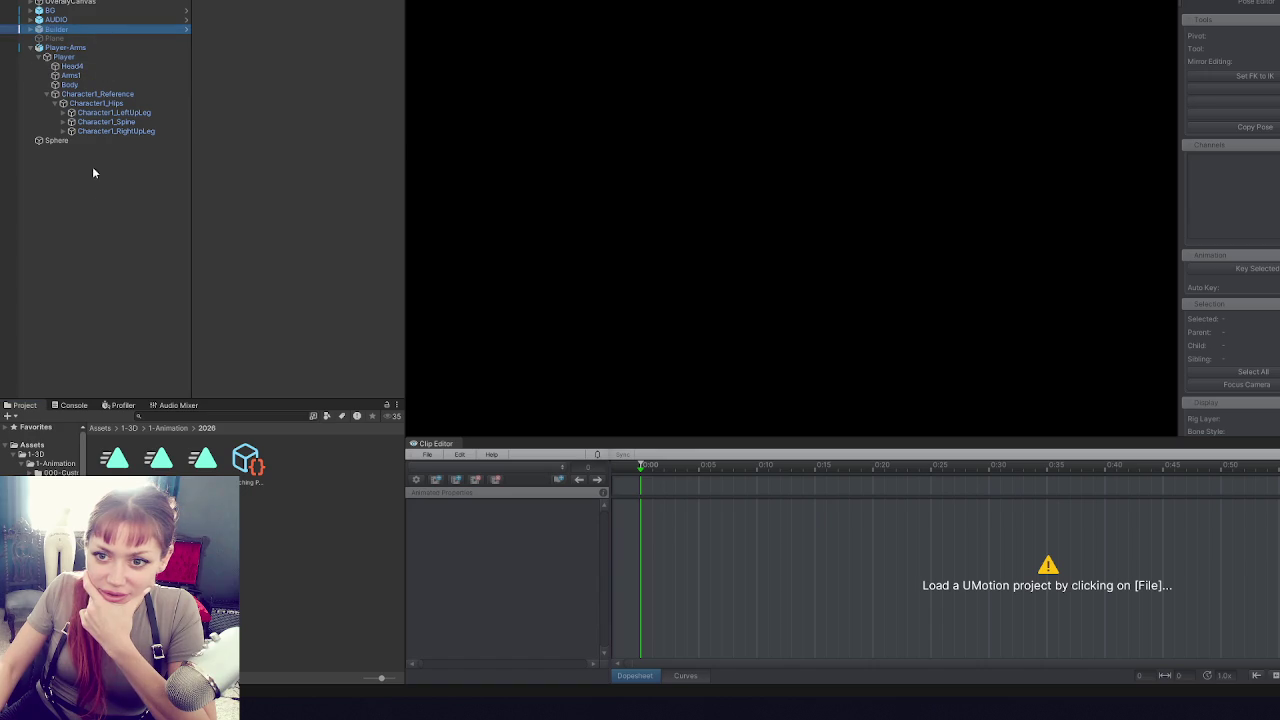
click(427, 454)
mouse_move(500, 508)
click(650, 508)
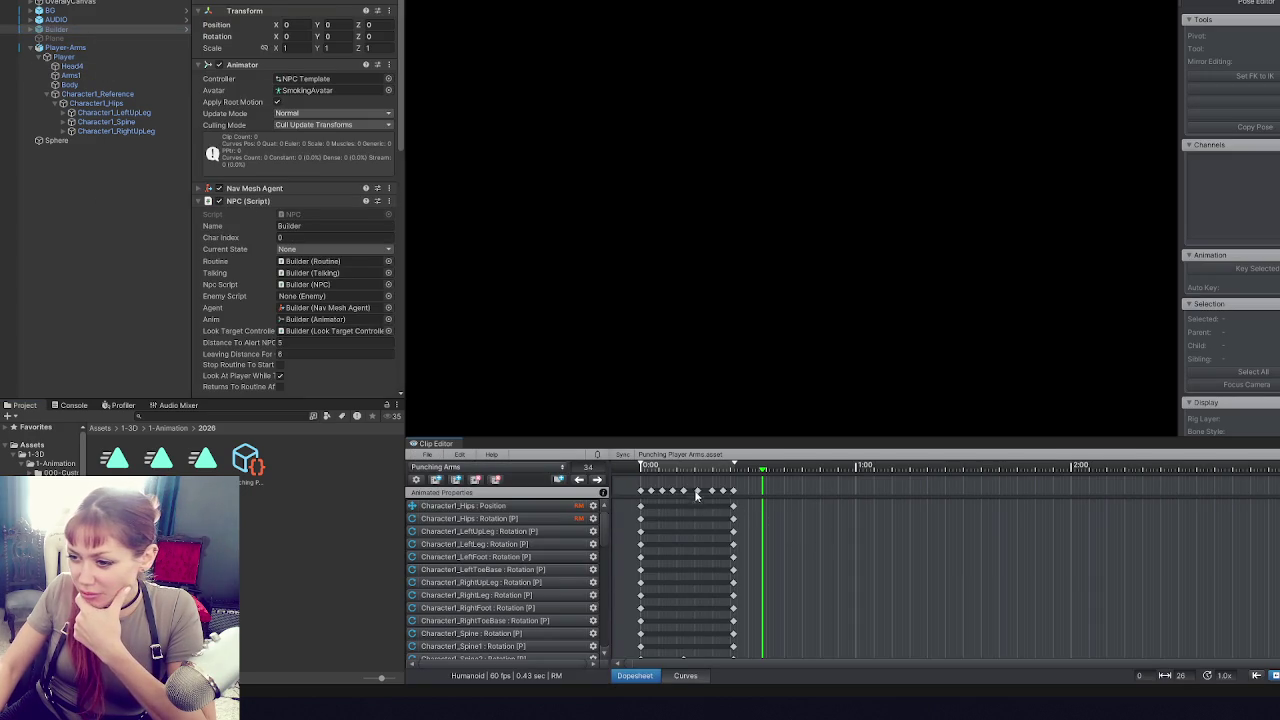
- Move the later keys to retime the clip to 0.40 s, then delete Punching Arms.anim
mouse_move(745, 484)
mouse_down()
mouse_move(694, 500)
mouse_move(720, 497)
mouse_up()
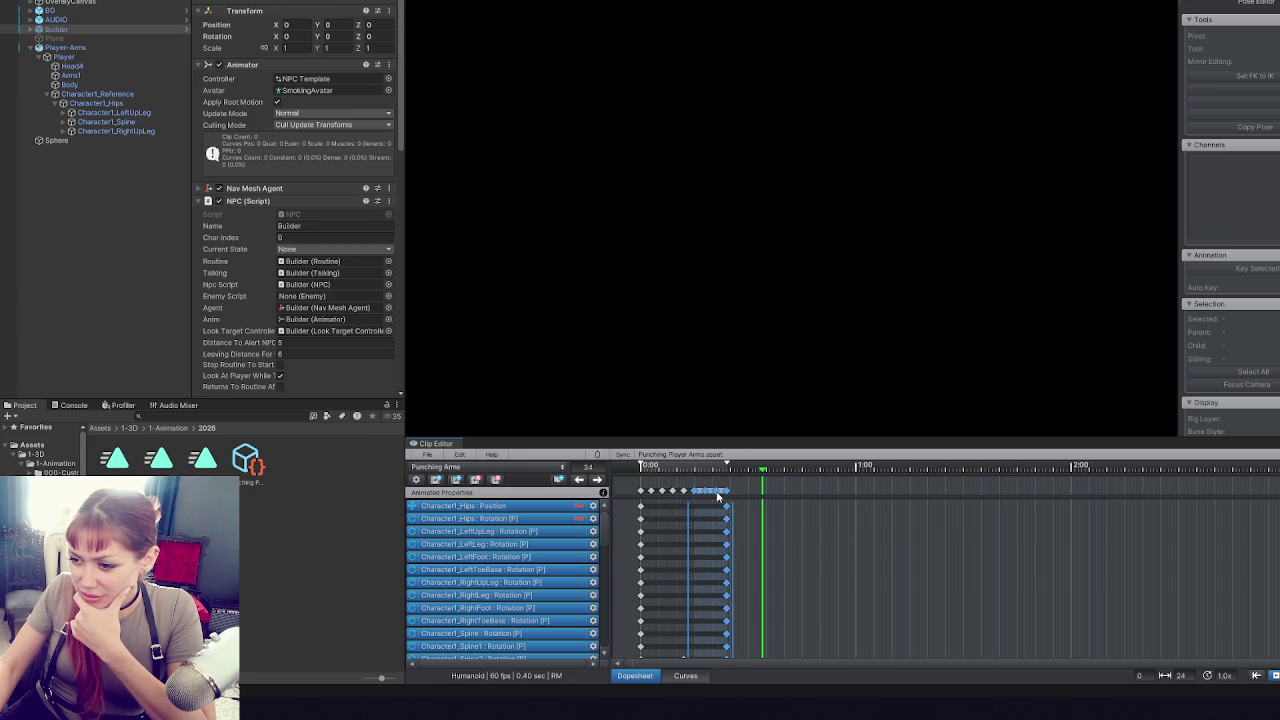
click(744, 577)
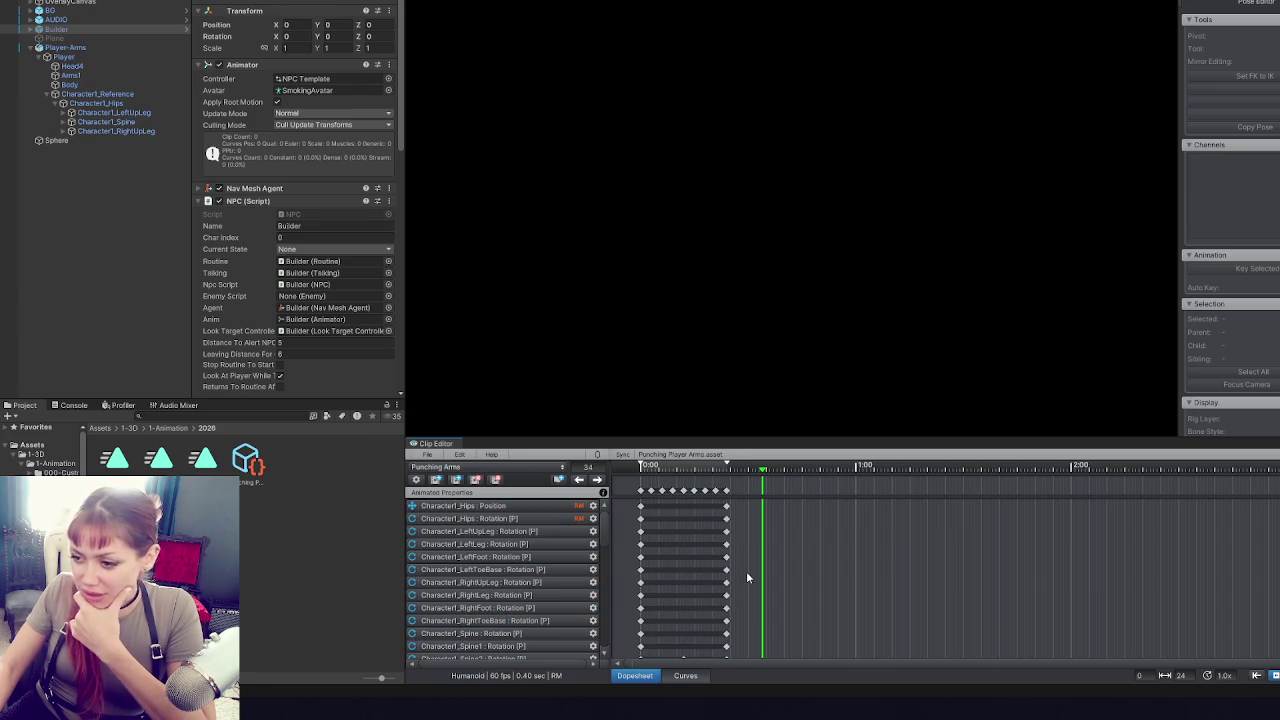
click(210, 462)
key(Delete)
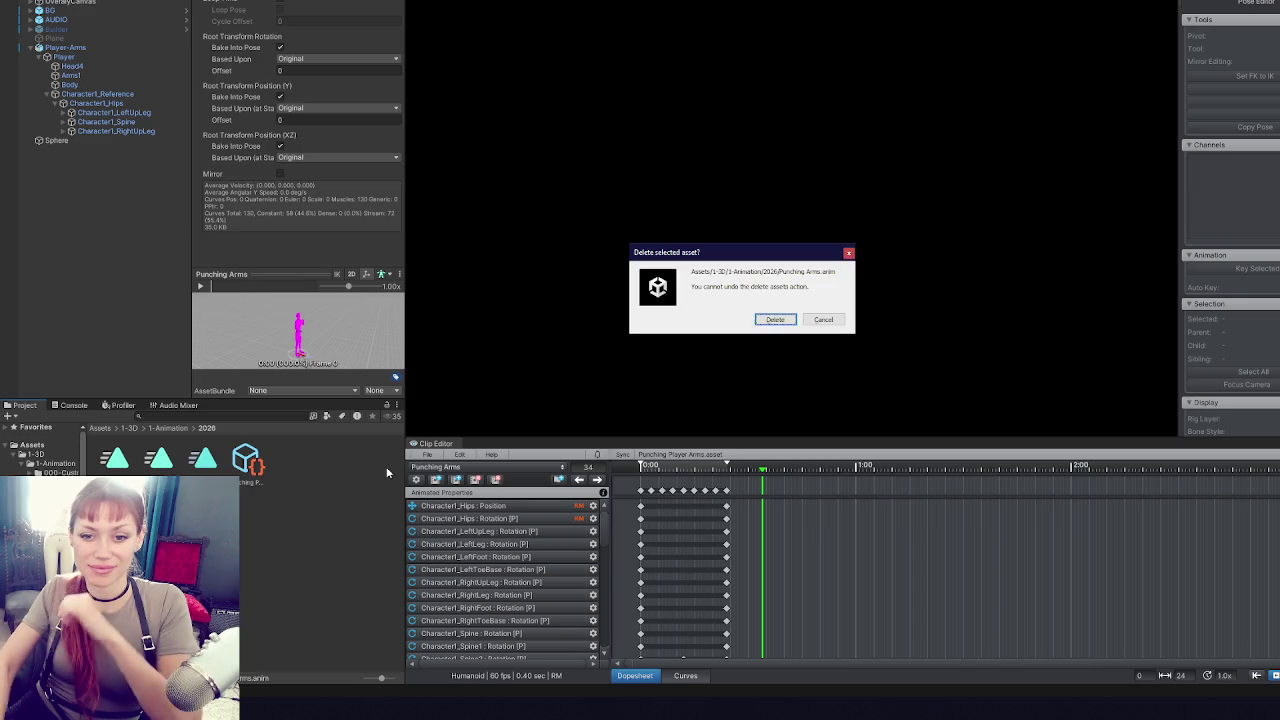
- Confirm deleting Punching Arms.anim, play-test the game, and pause it with Esc
key(Return)
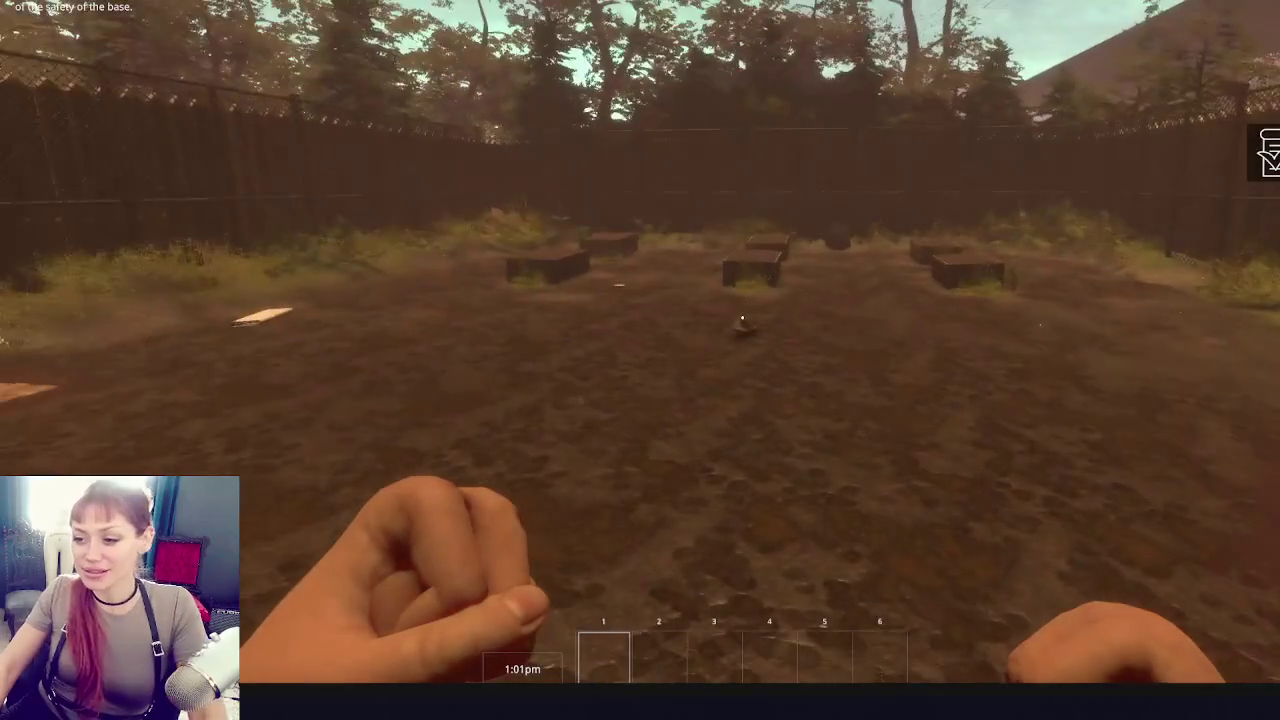
key(Escape)
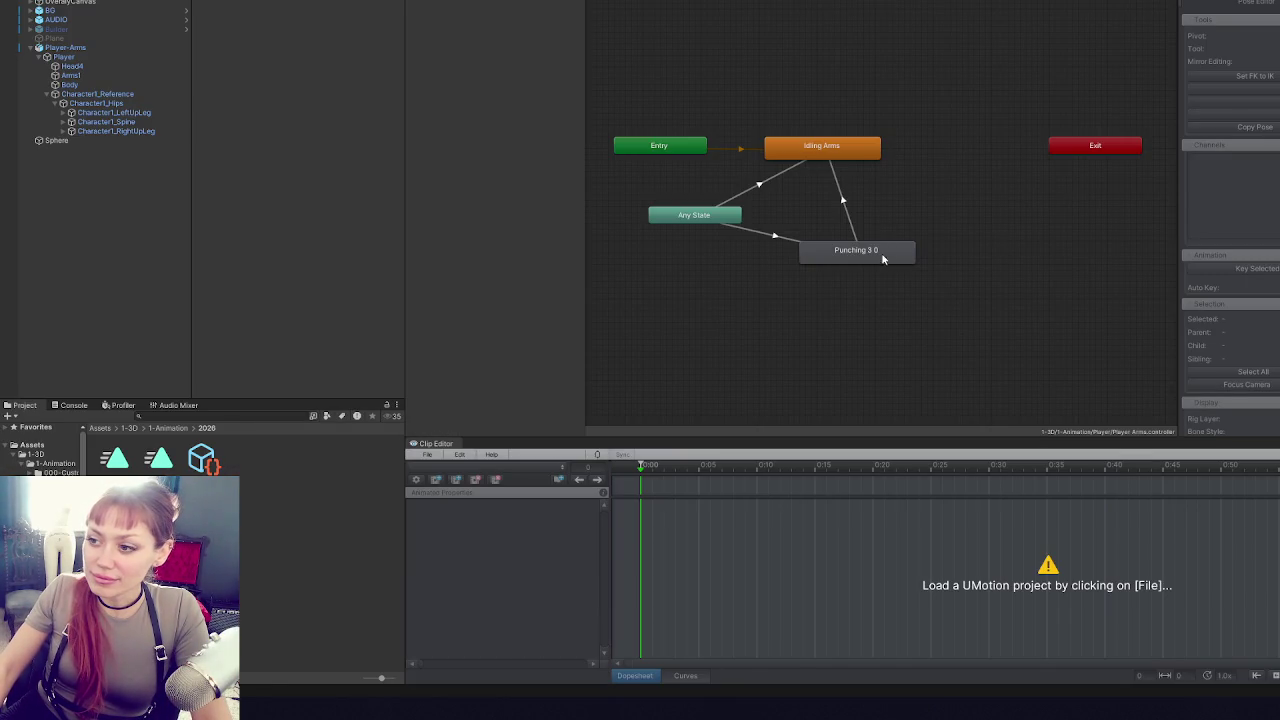
- Reload the Punching Player Arms project in UMotion and export all its clips
click(882, 251)
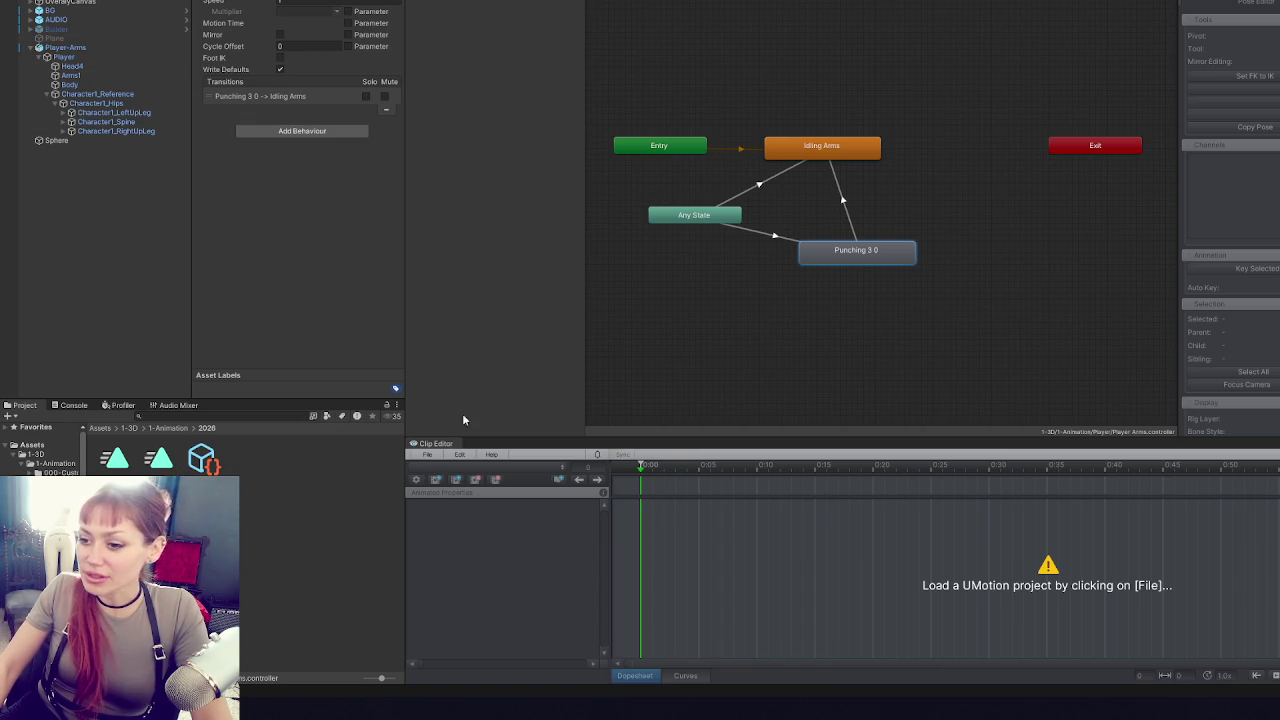
click(416, 462)
mouse_move(495, 507)
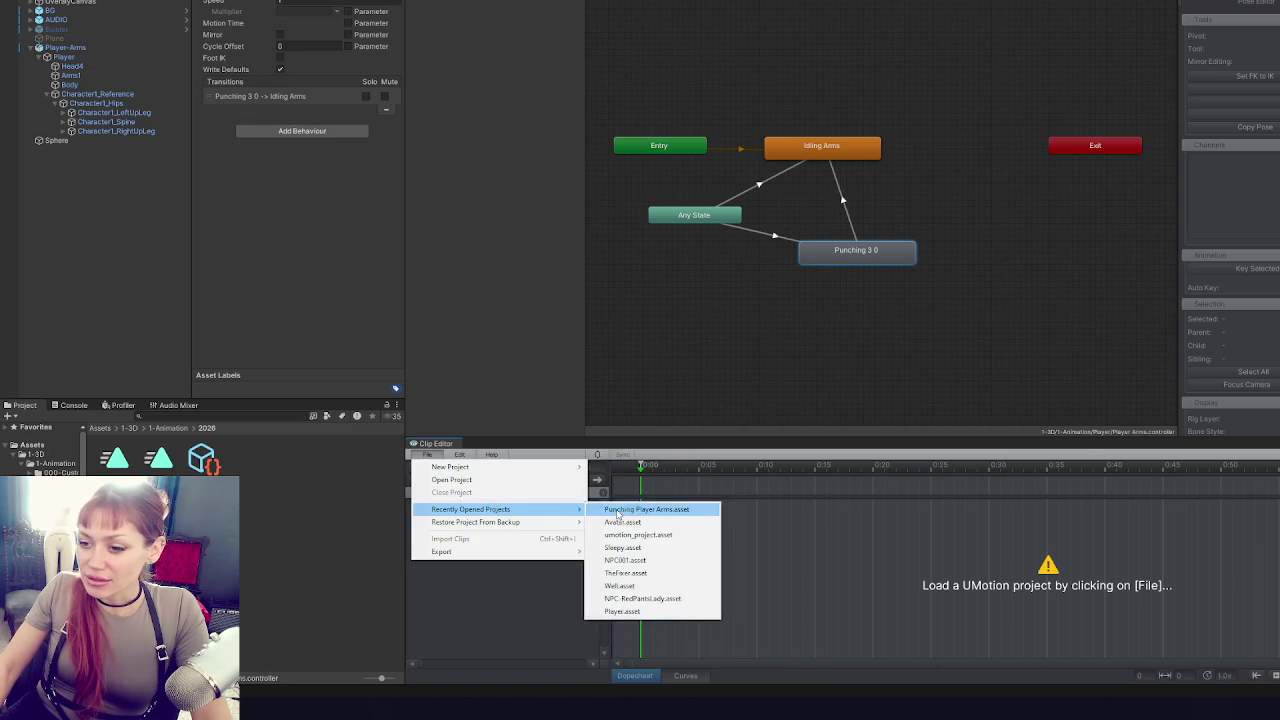
click(620, 514)
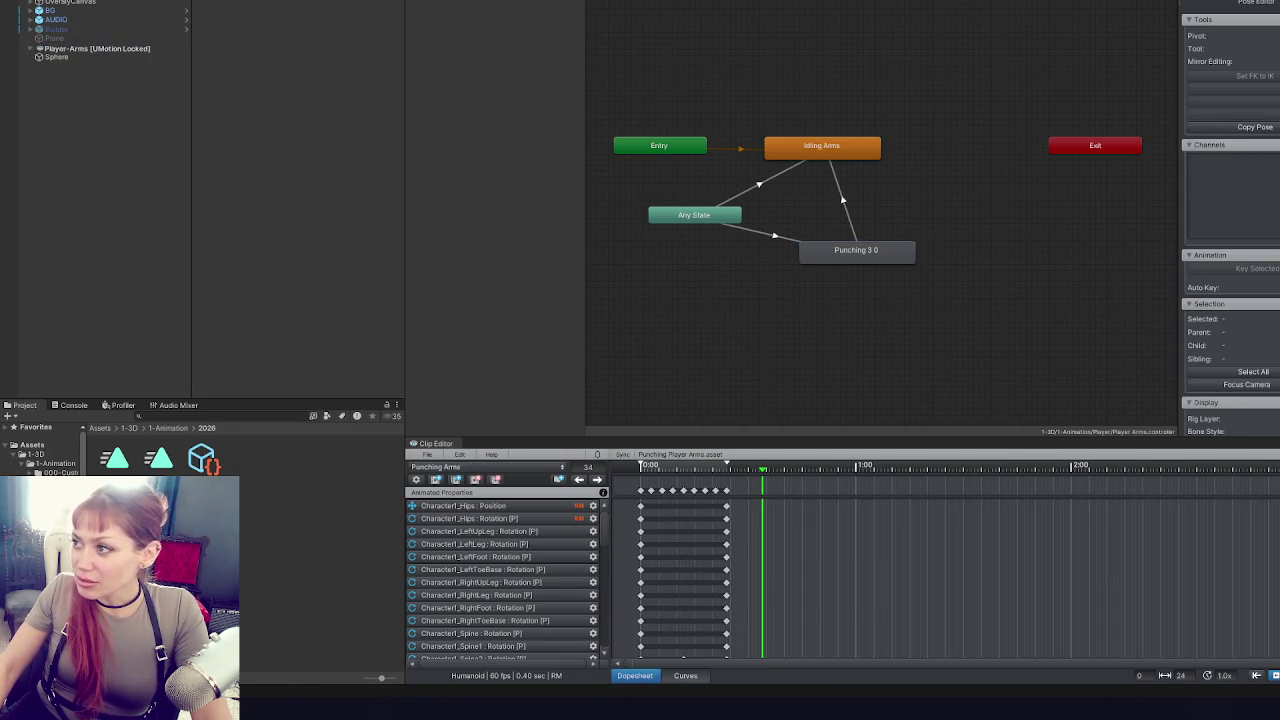
click(428, 455)
mouse_move(540, 551)
click(634, 566)
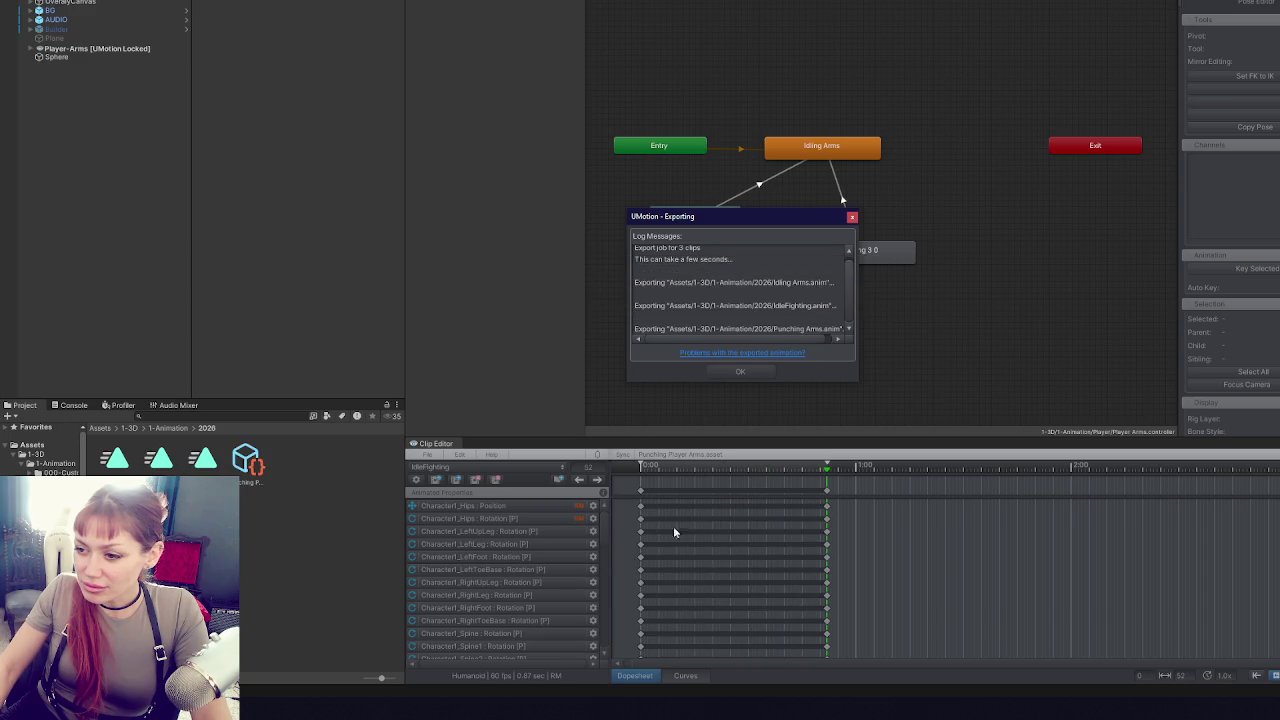
click(752, 372)
- Bake root rotation and root position into pose for the Punching 3 0 clip
click(871, 252)
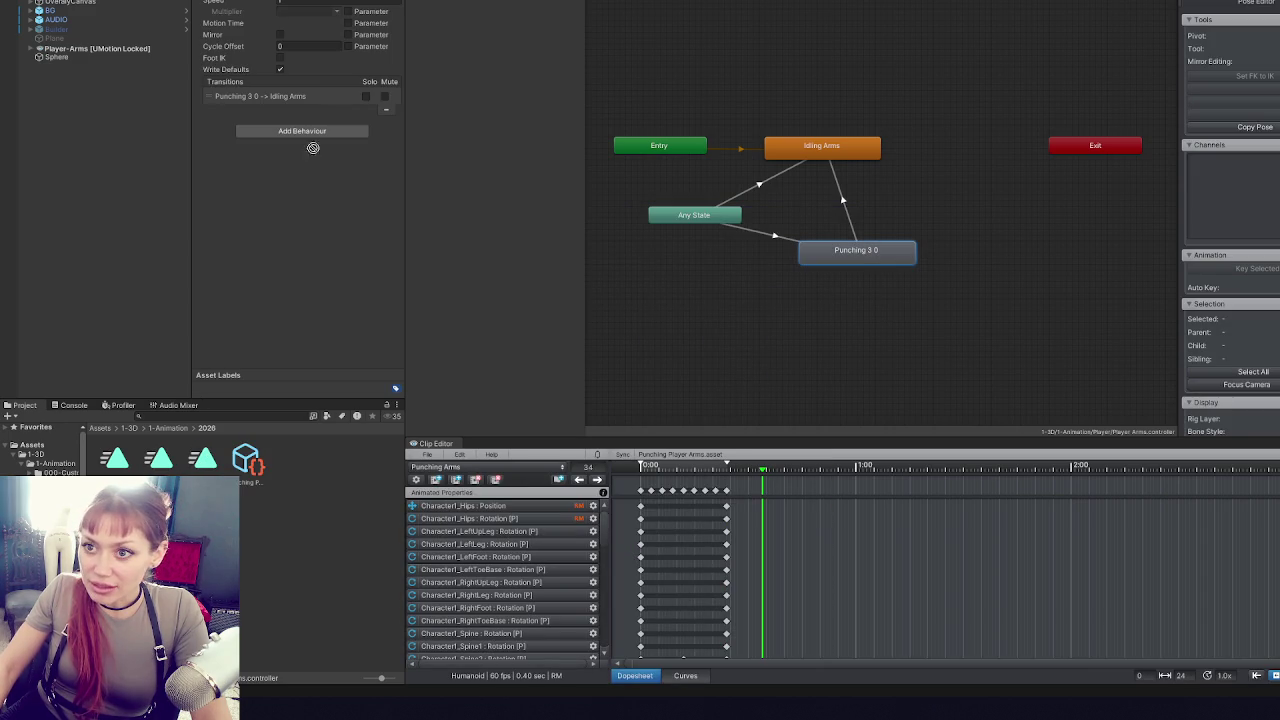
click(204, 460)
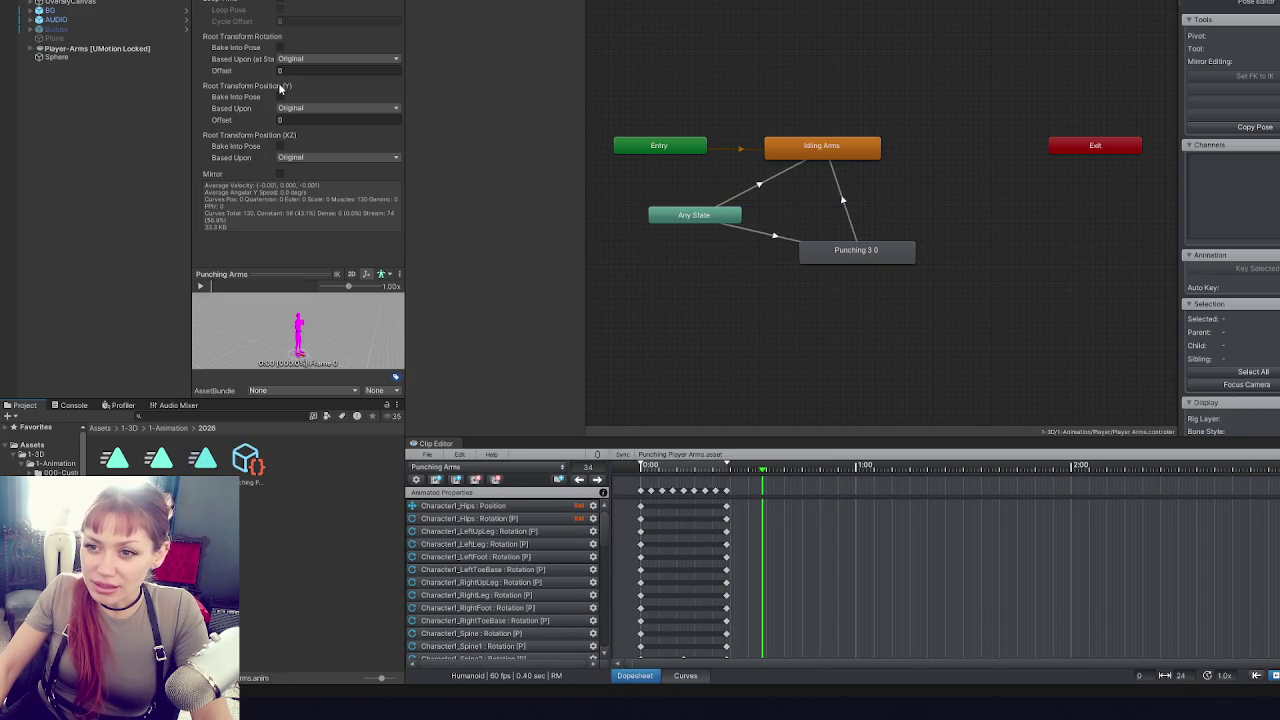
click(280, 47)
click(280, 146)
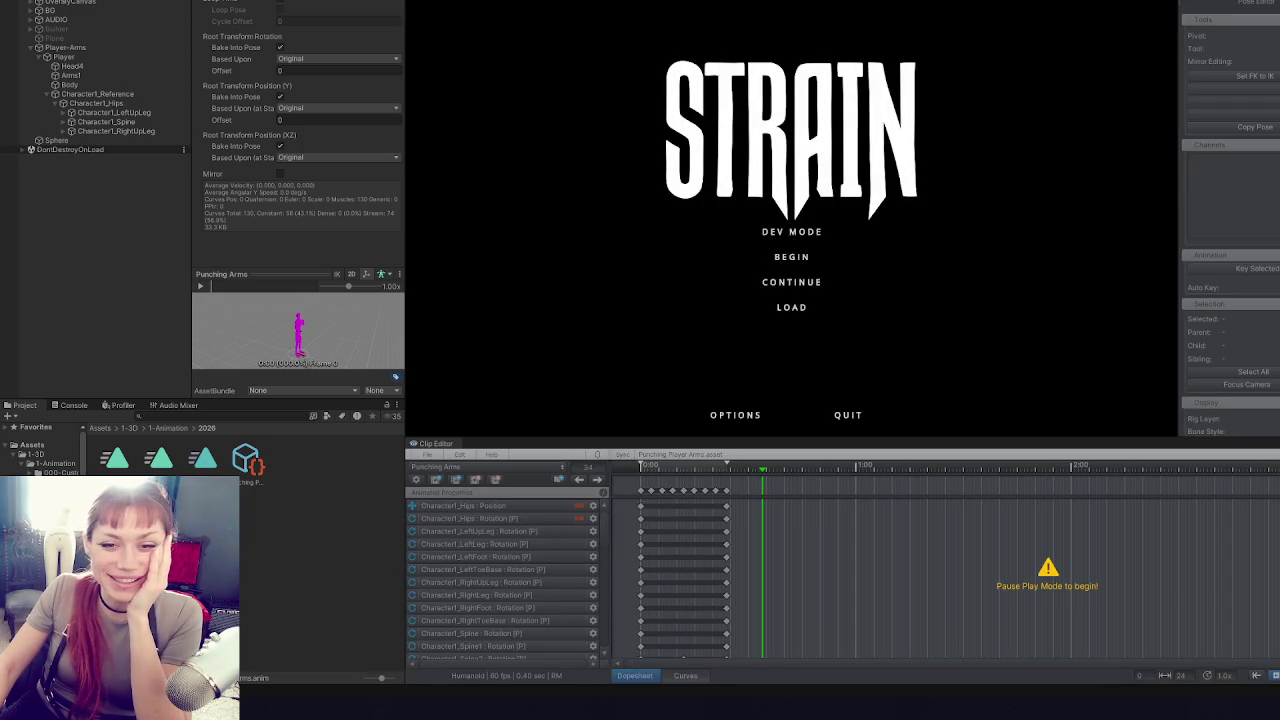
- Enter Dev Mode and throw a series of left and right punches toward the crosshair
click(818, 236)
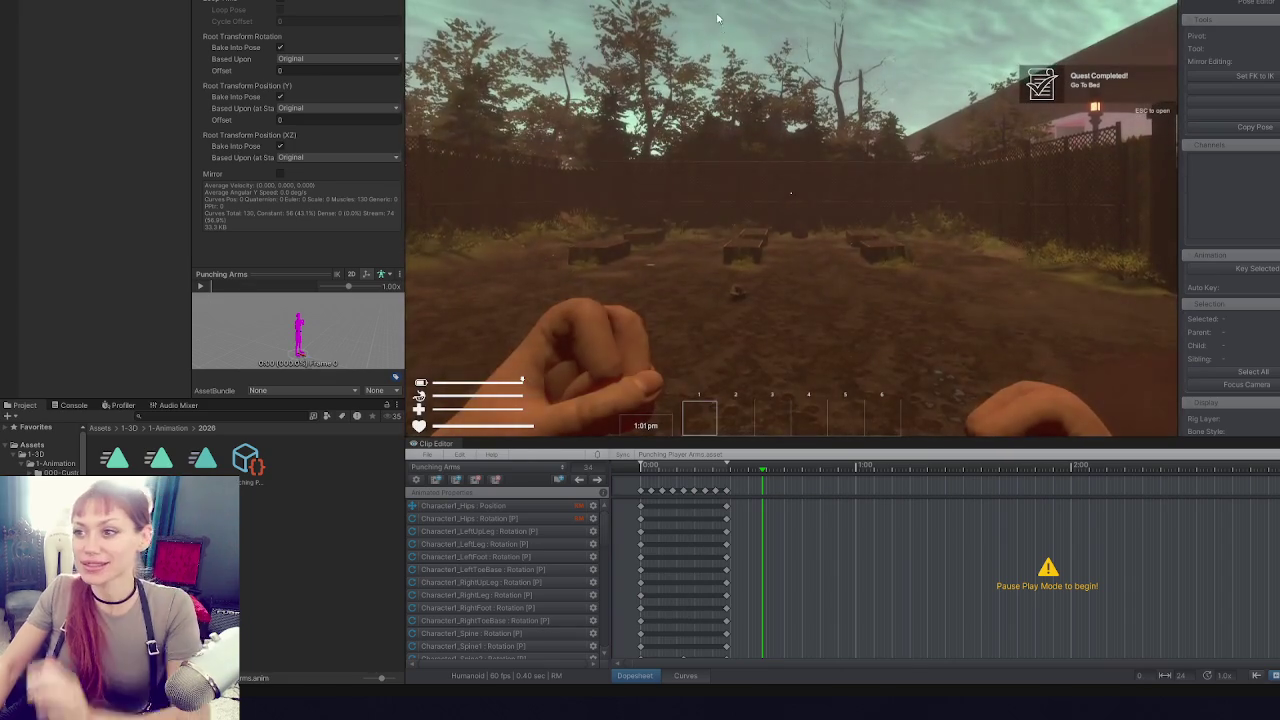
click(790, 193)
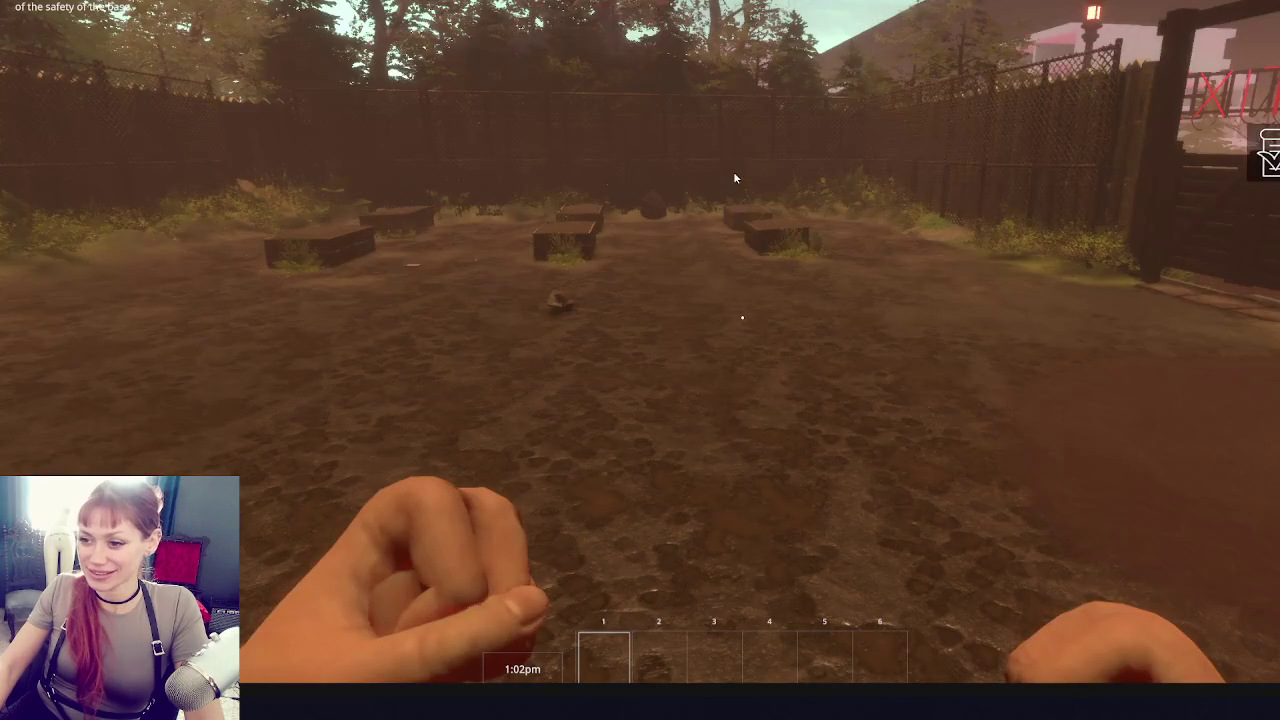
click(742, 318)
click(742, 318)
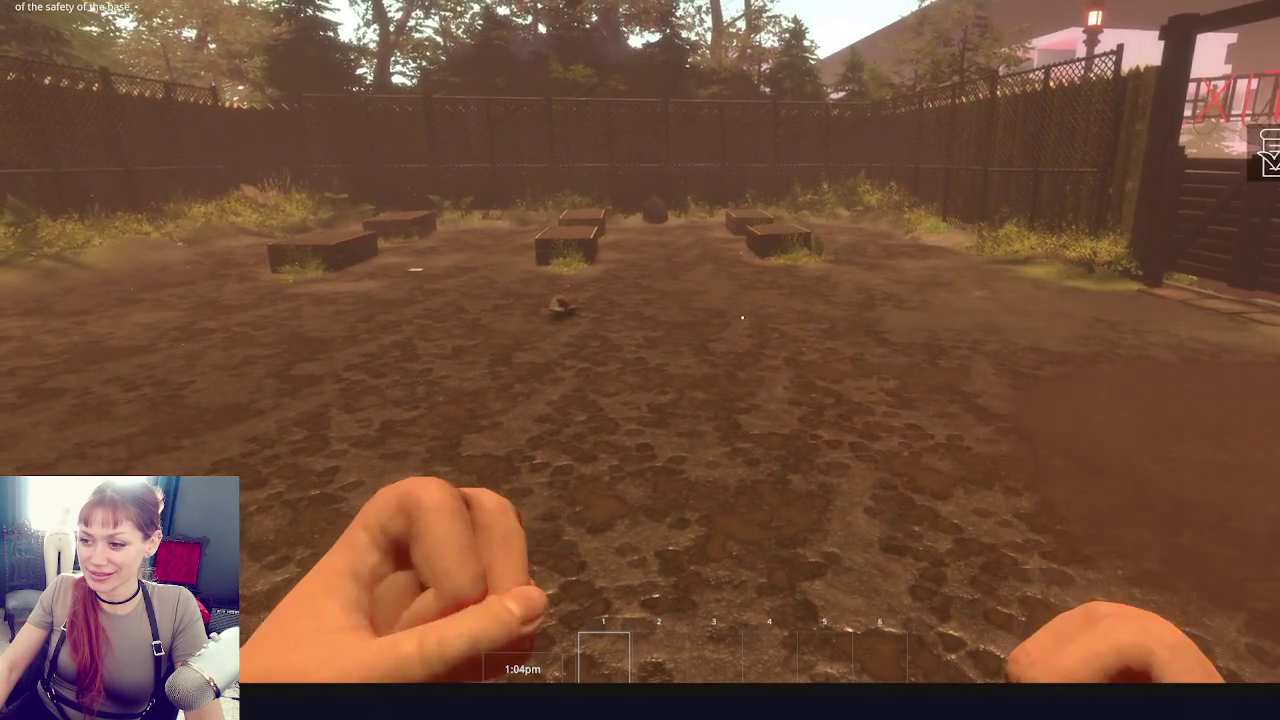
click(742, 318)
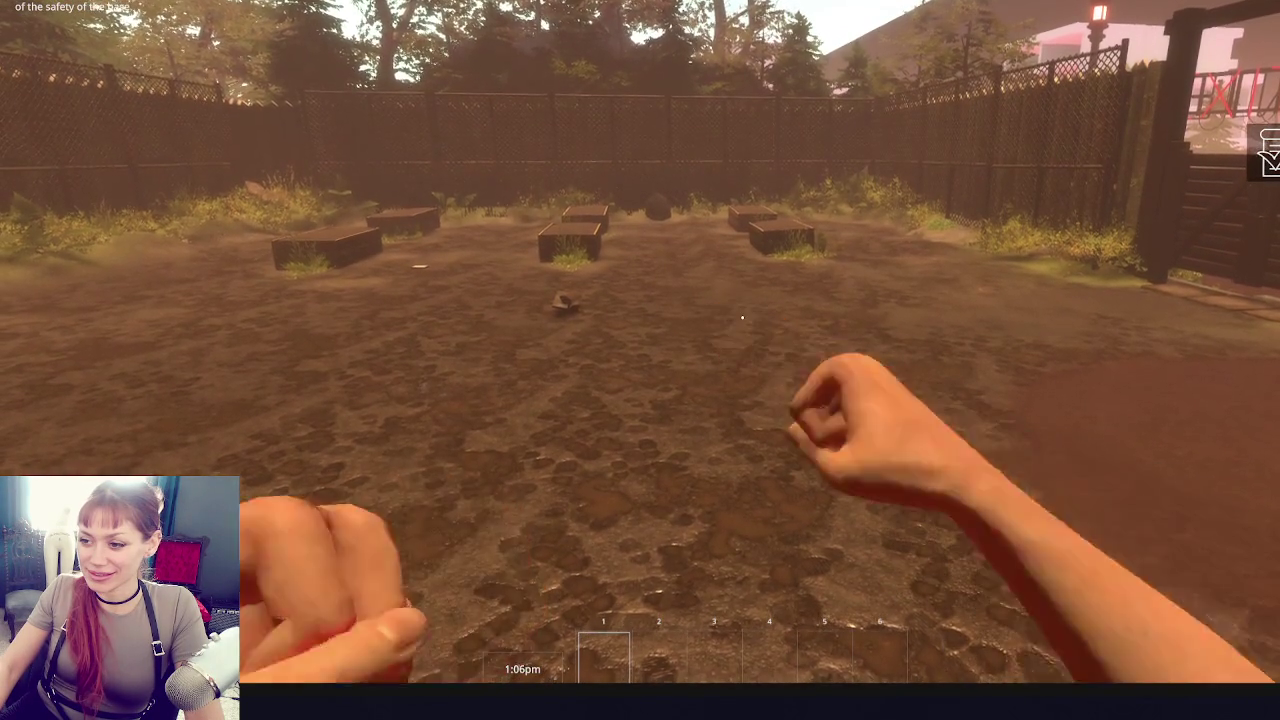
click(742, 318)
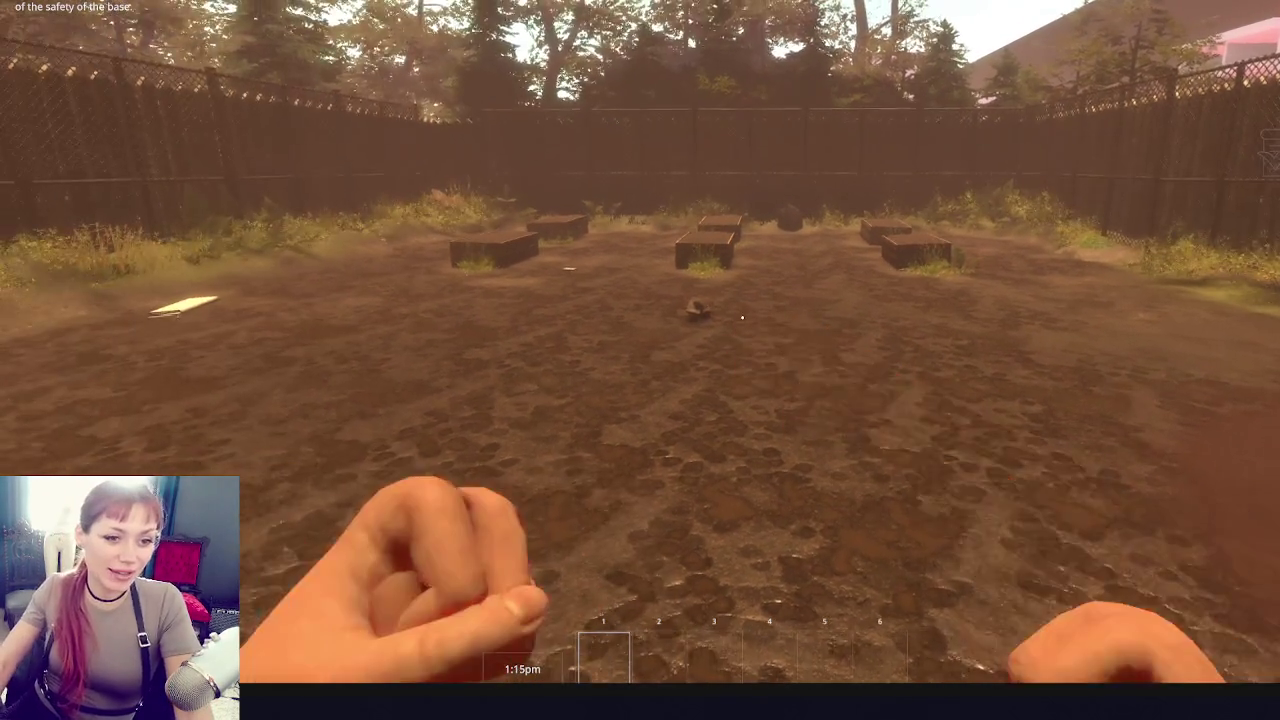
click(742, 318)
click(742, 318)
click(742, 318)
click(742, 318)
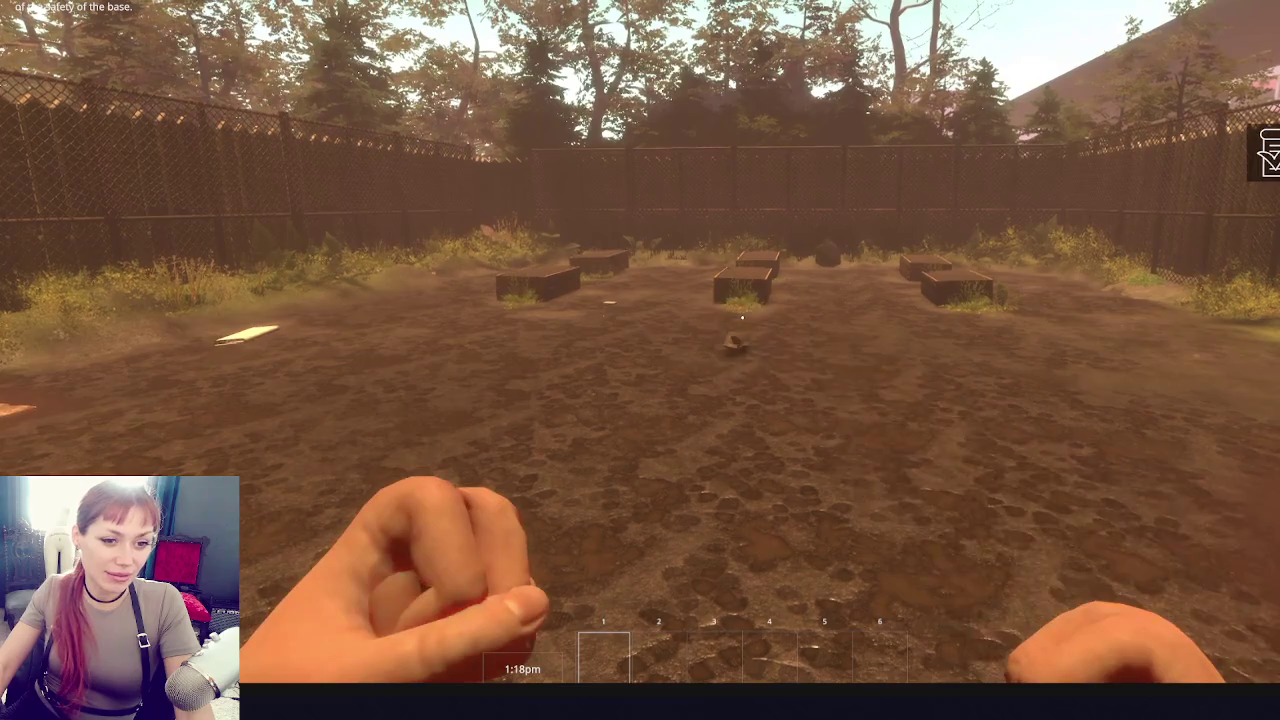
click(742, 318)
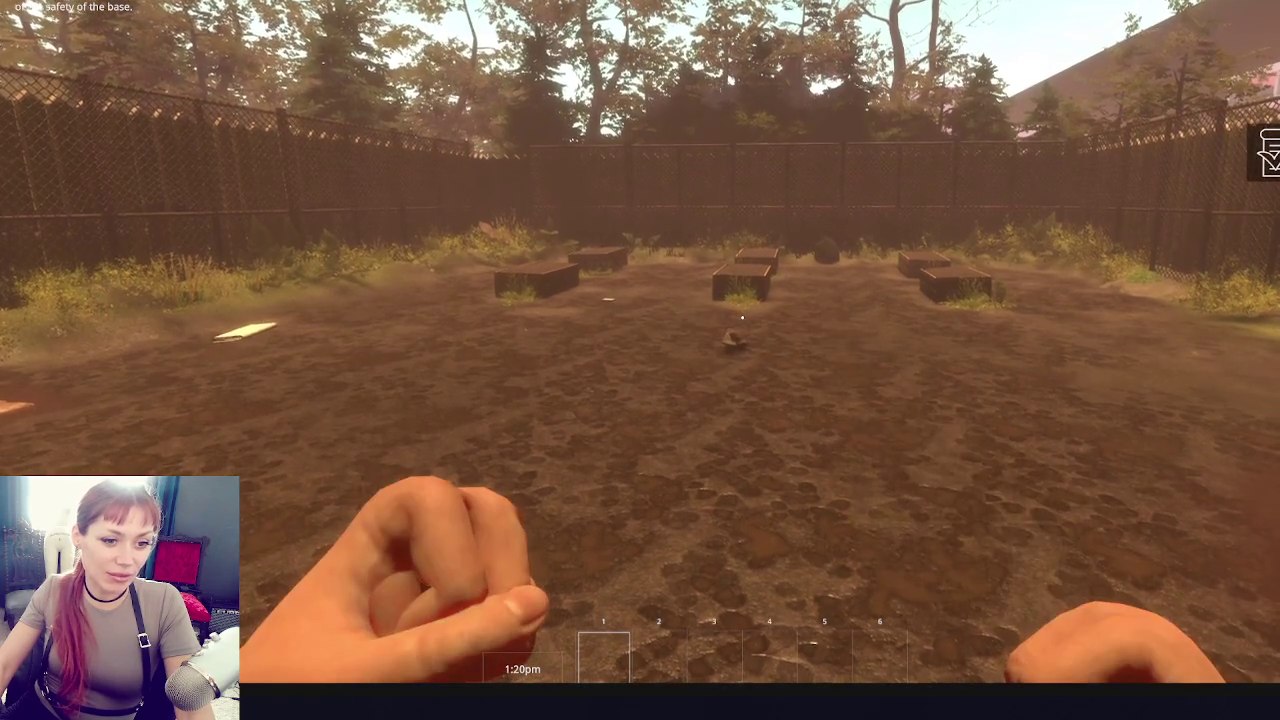
click(742, 318)
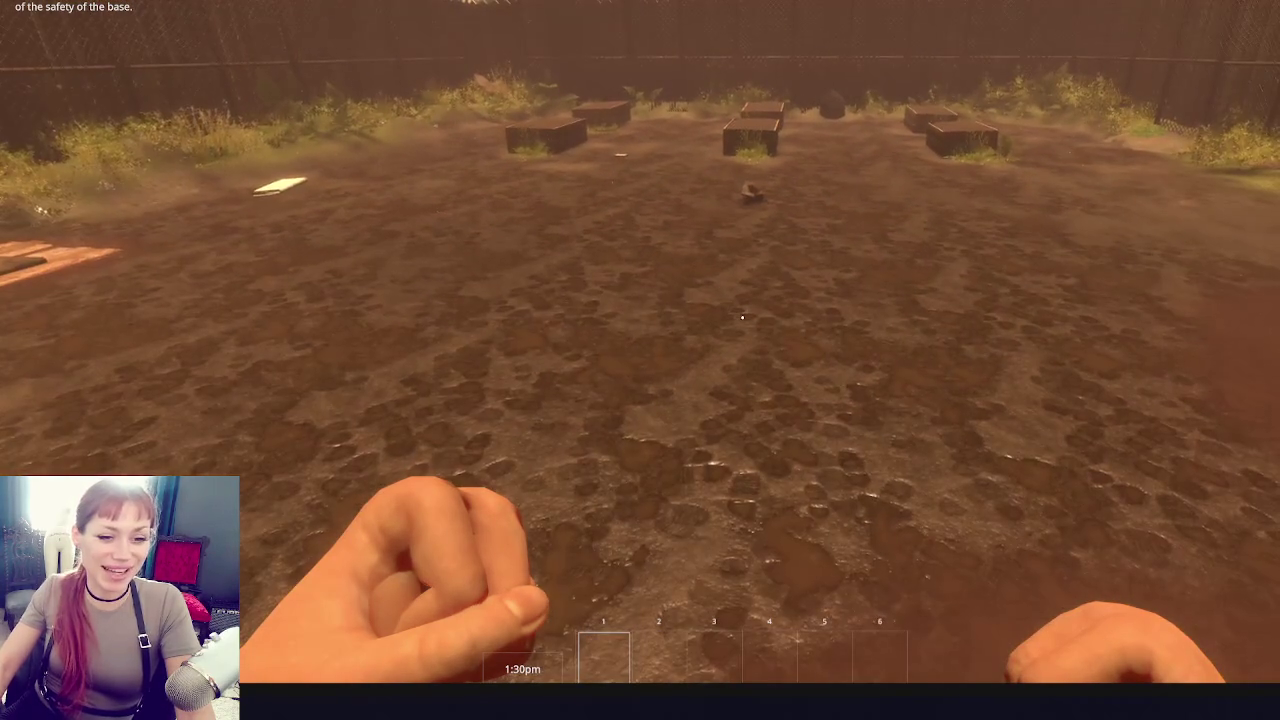
- Walk the player forward and back around the yard, approaching and backing away from the crates
key(w)
key(w)
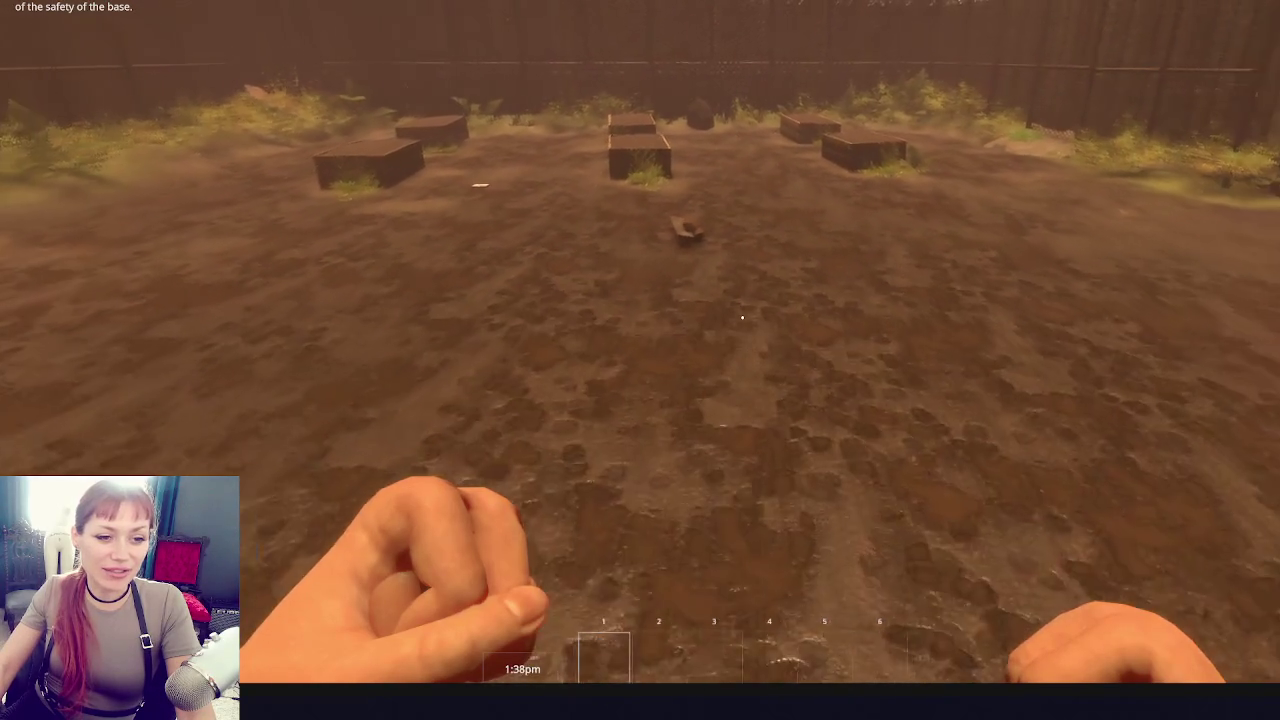
key(w)
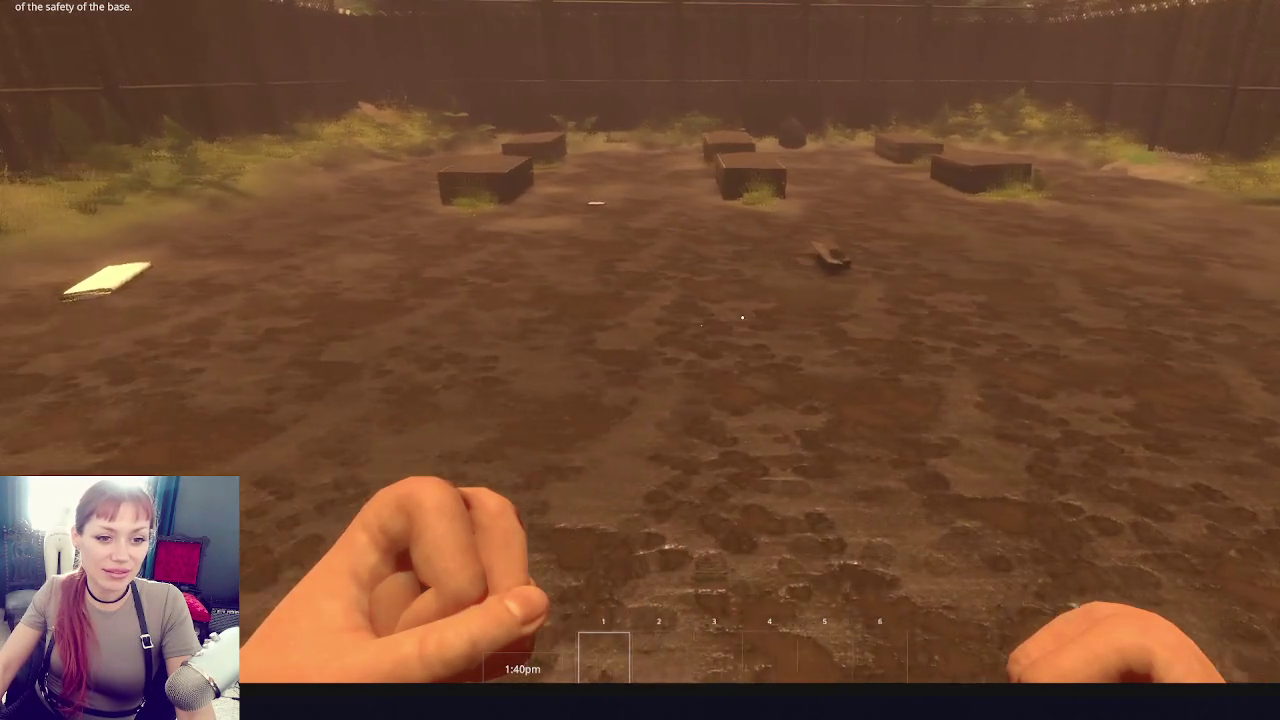
key(w)
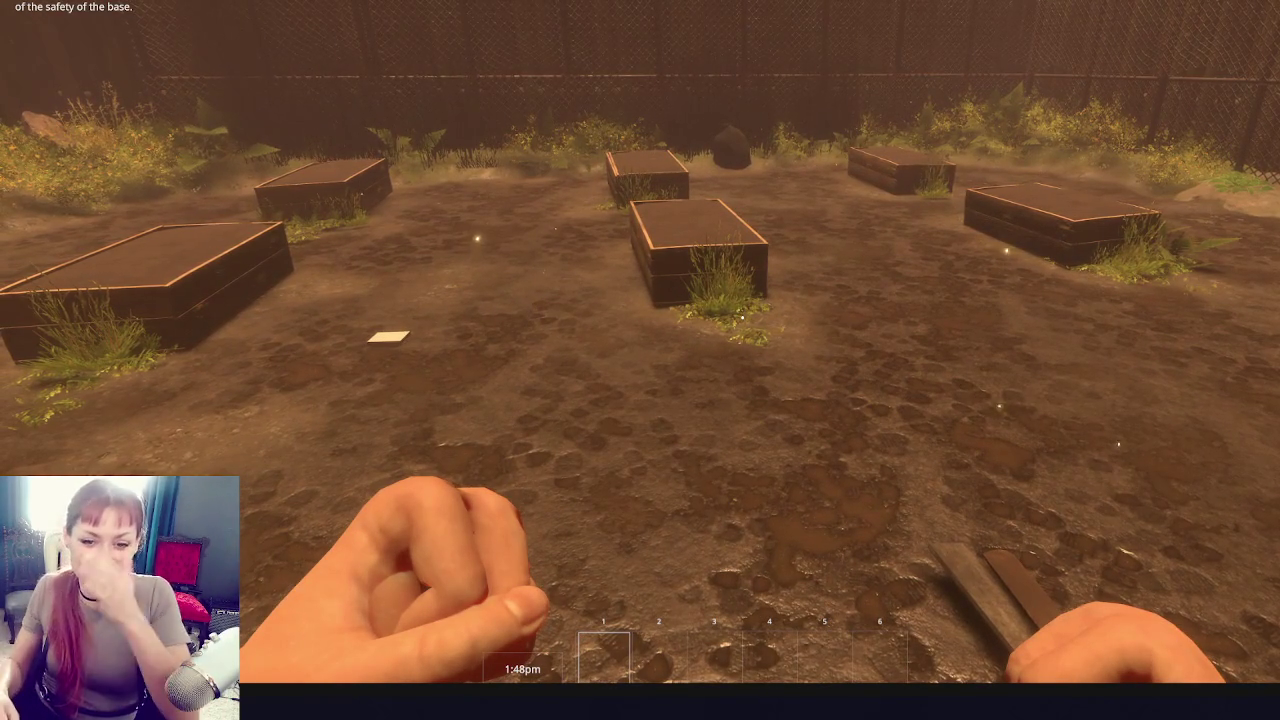
key(s)
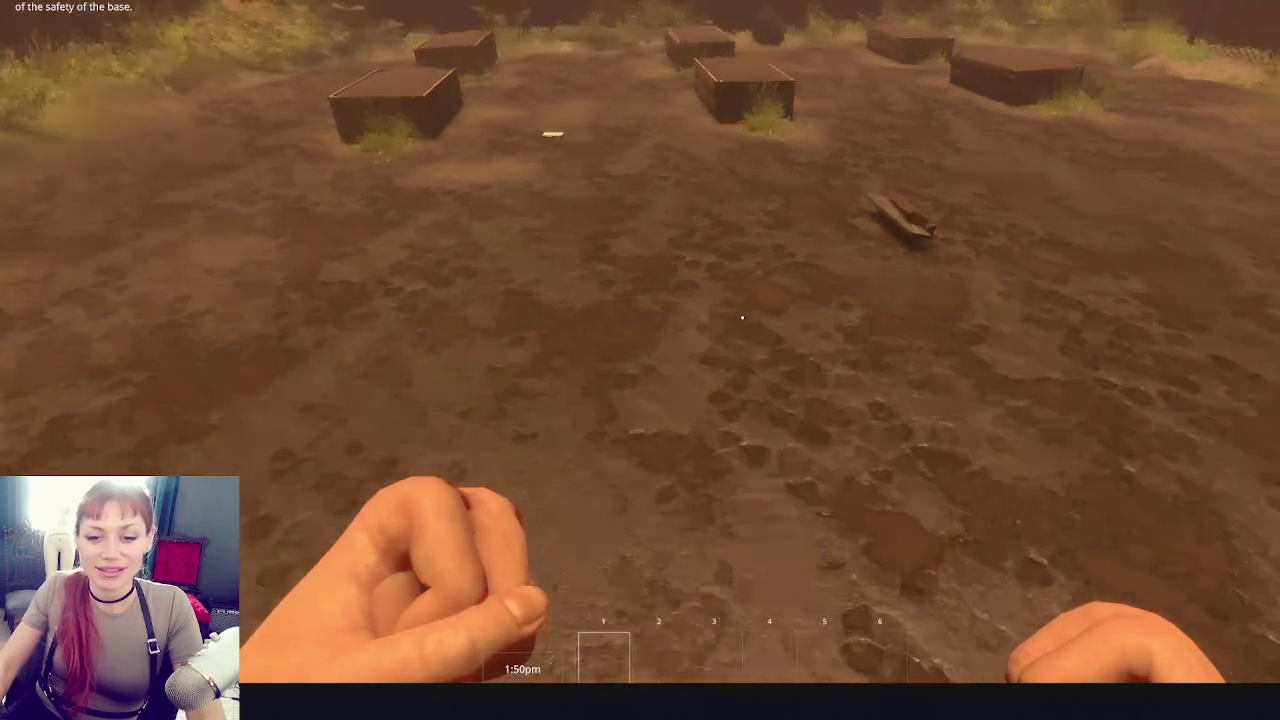
key(s)
key(w)
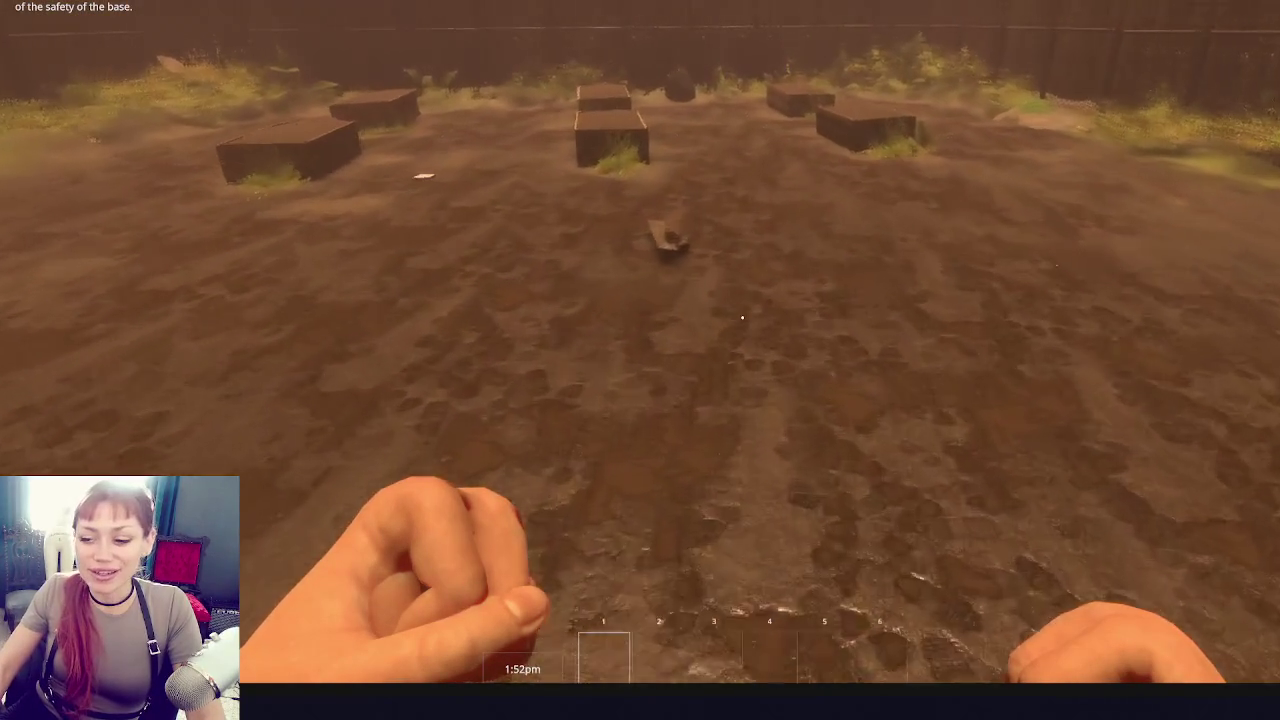
key(w)
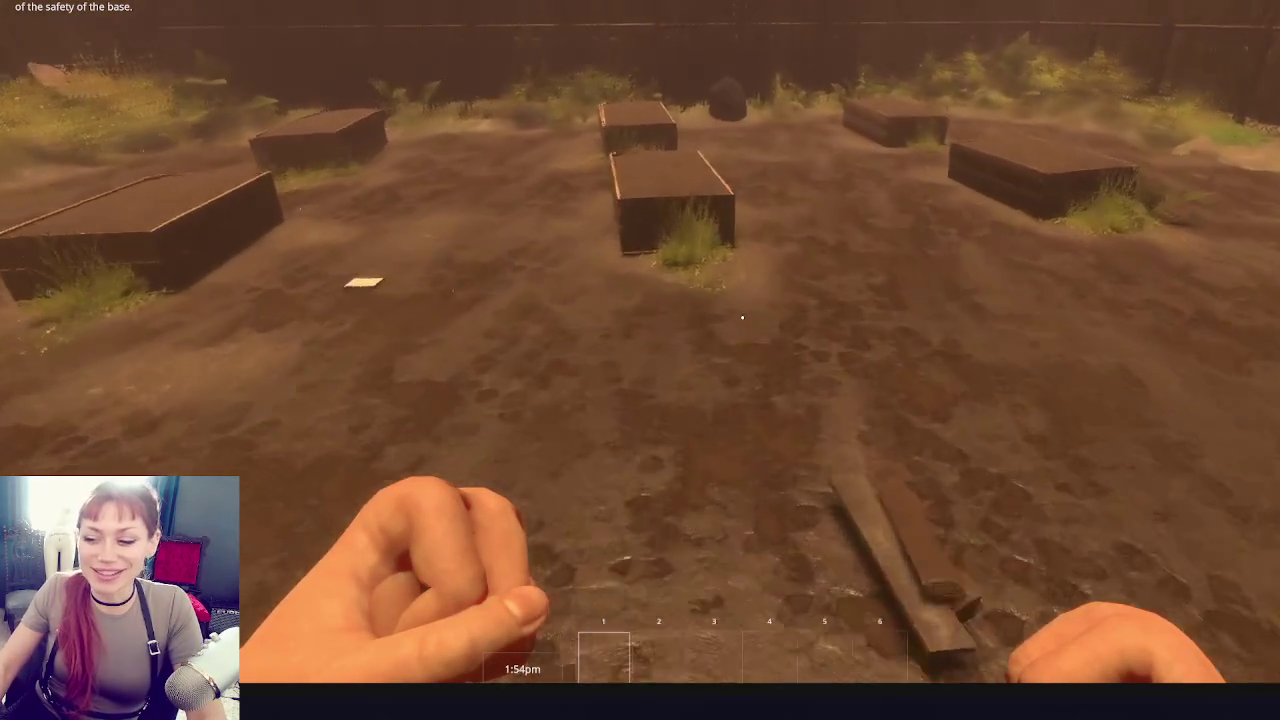
key(s)
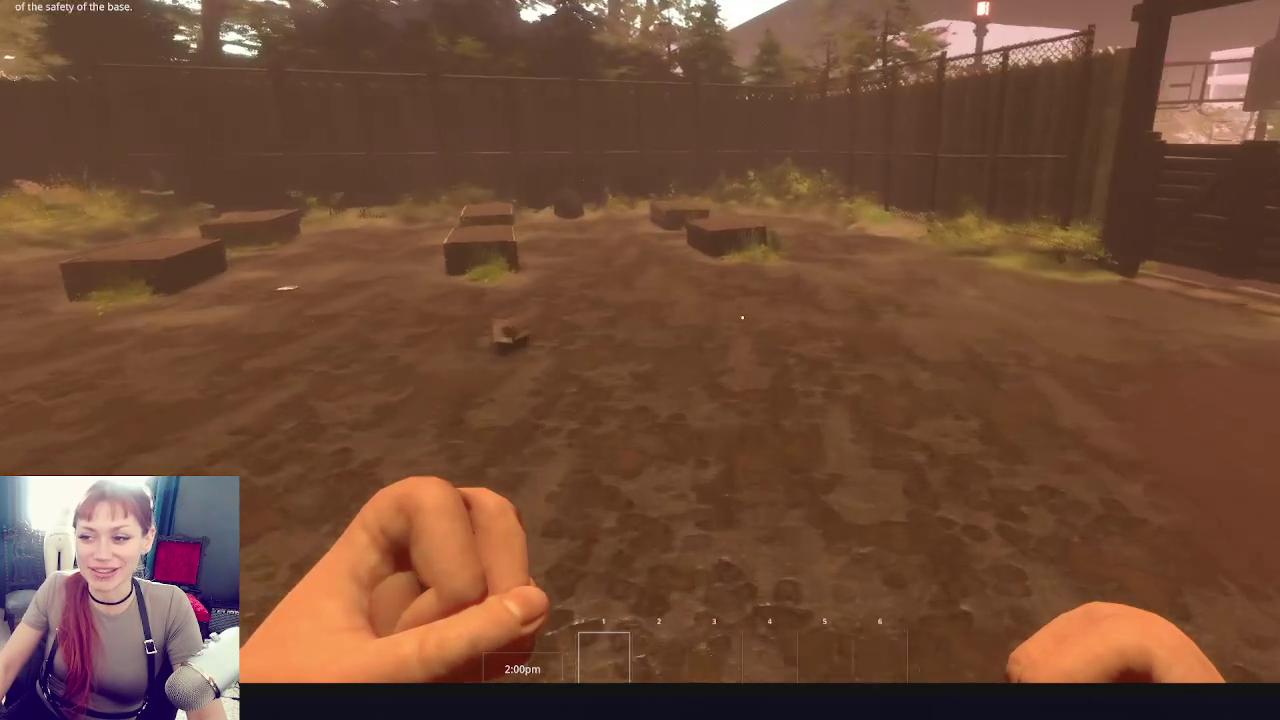
key(w)
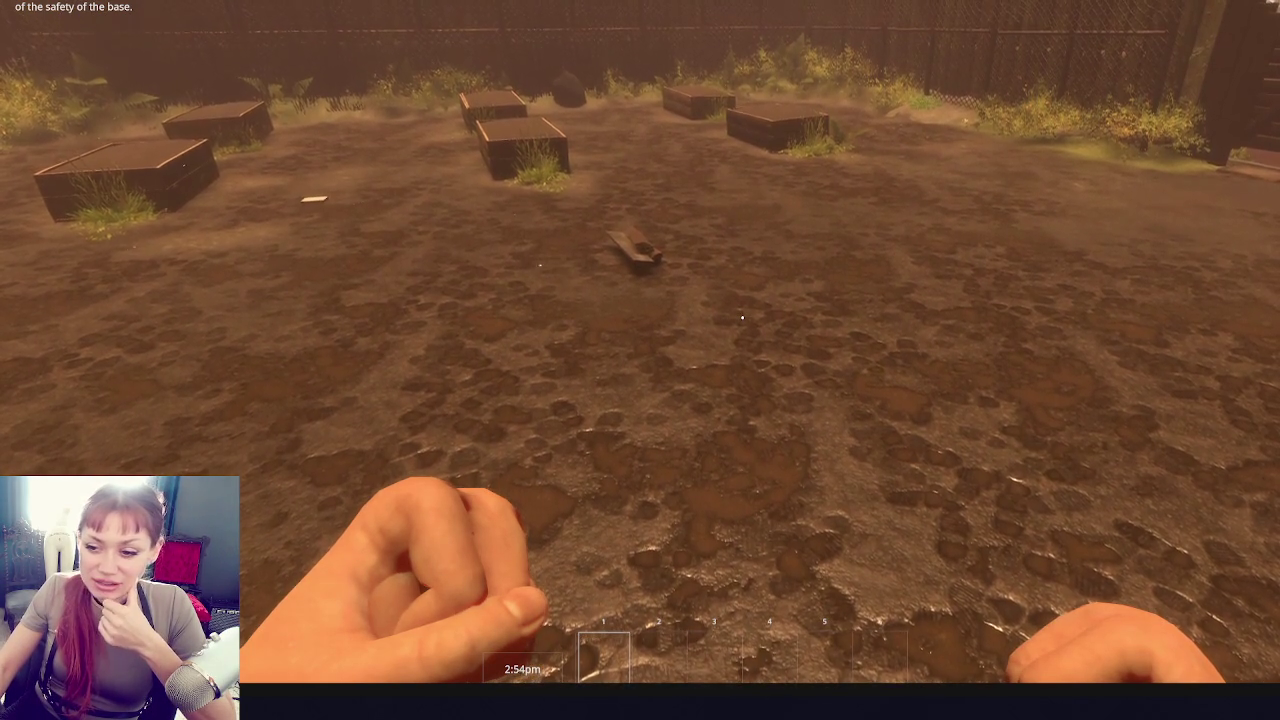
- Walk forward past the crates and fallen board, then open the in-game pause menu
key(w)
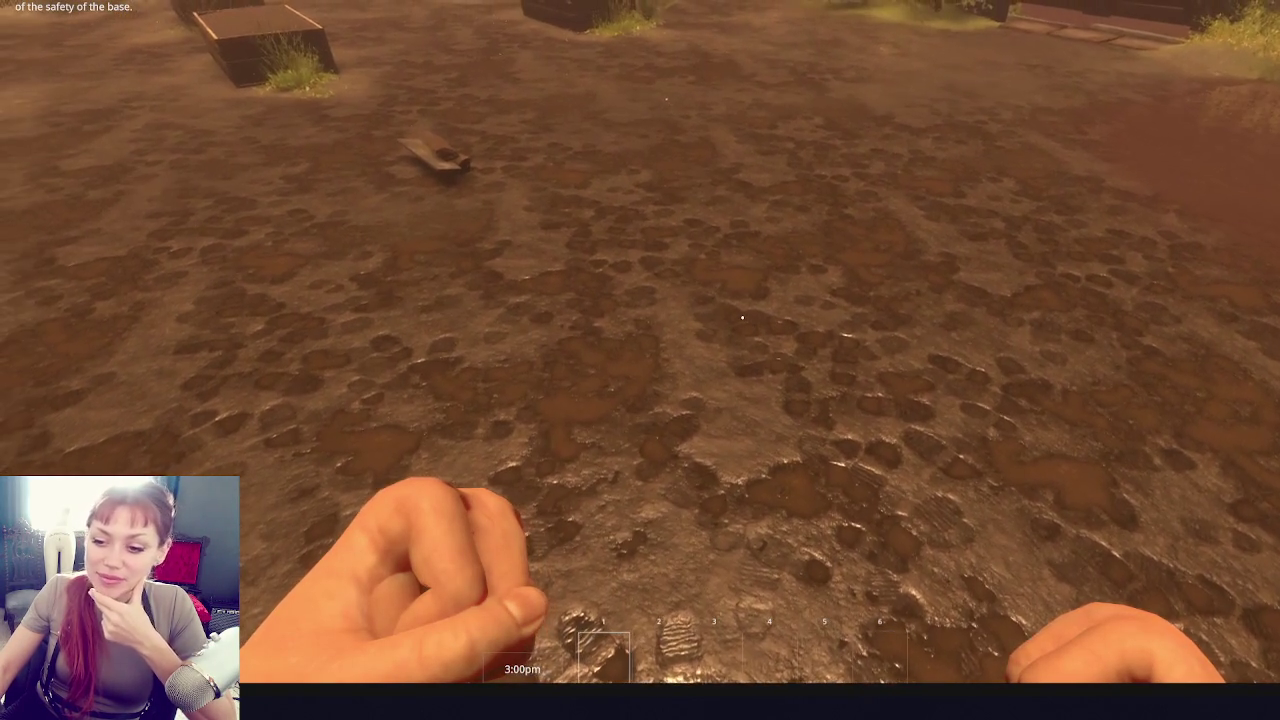
key(w)
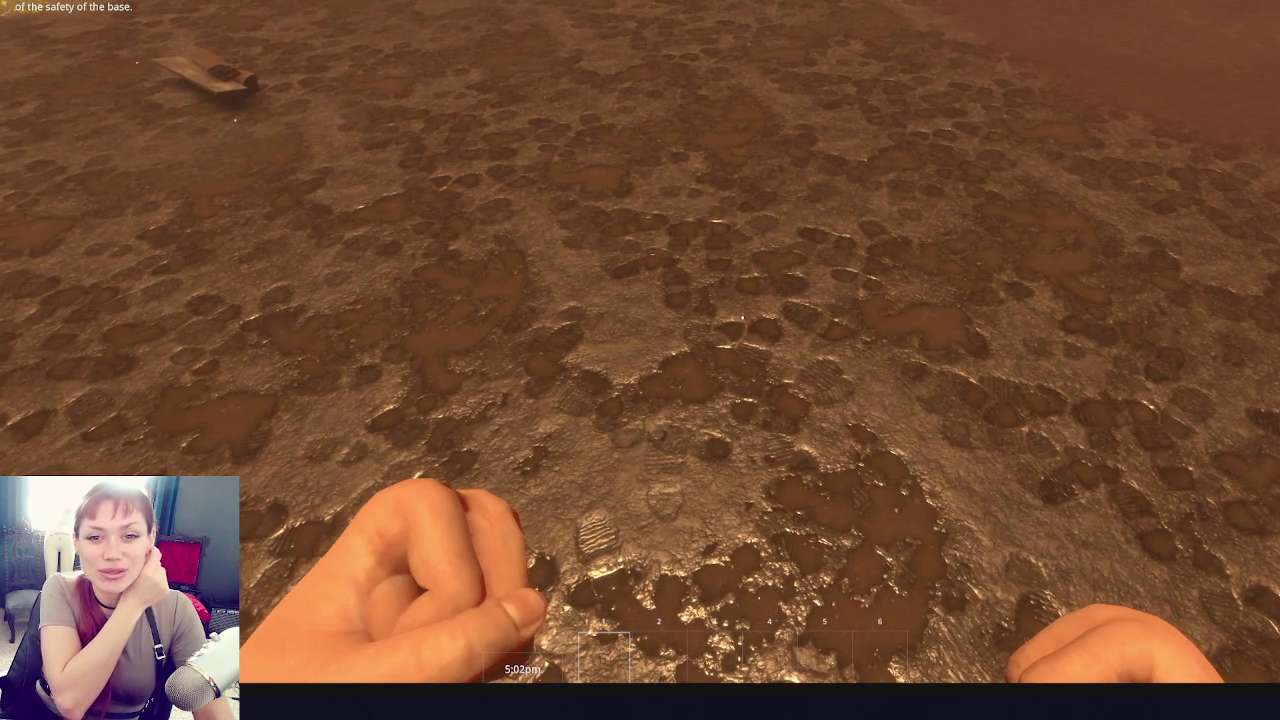
key(Escape)
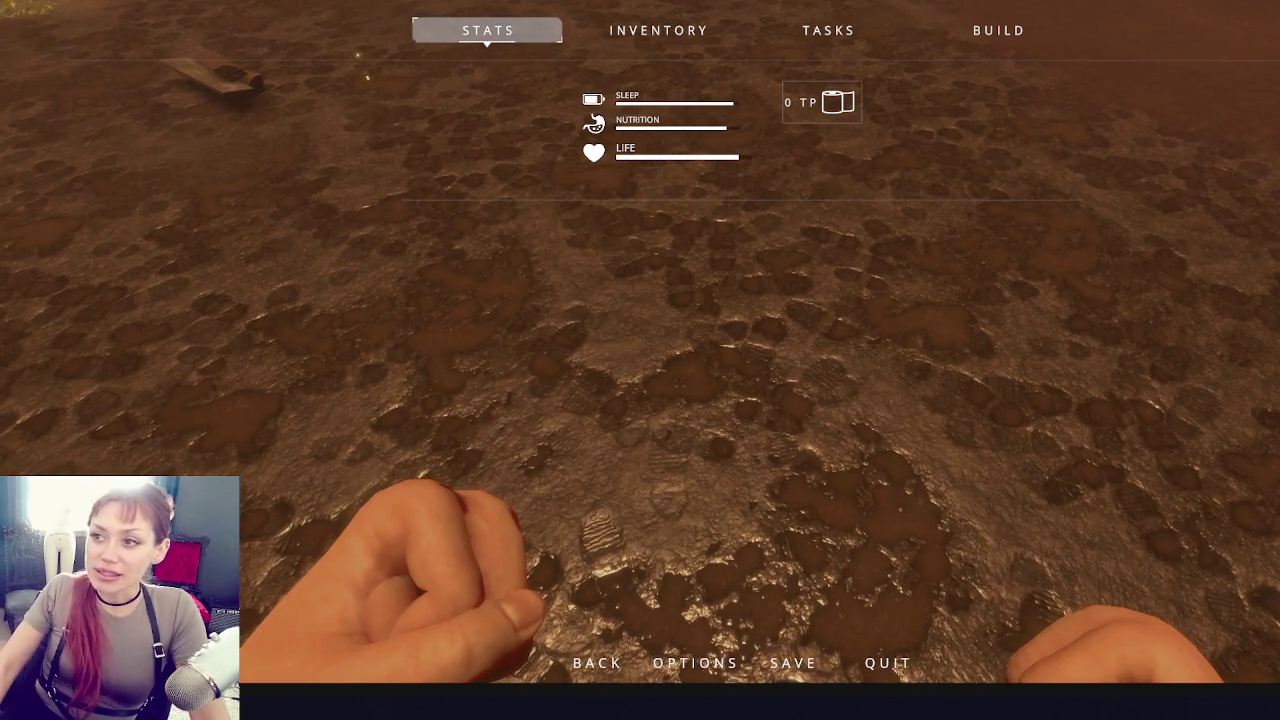
- Stop Play Mode with Ctrl+P to return to the editor
key(ctrl+p)
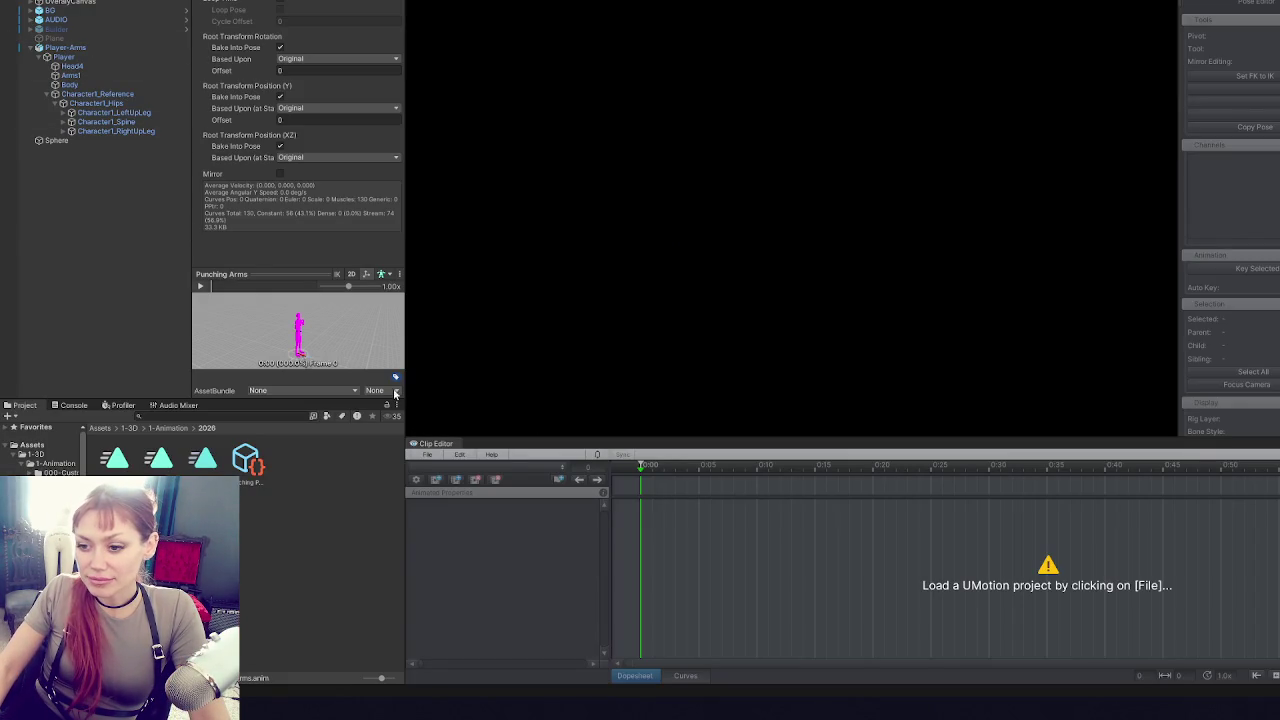
- Reopen the recent Punching Player Arms project in UMotion's Clip Editor
click(427, 455)
mouse_move(470, 509)
click(660, 507)
- Enlarge the clip editor, zoom the dopesheet and jump to the frame-12 punch key
mouse_move(729, 438)
mouse_down()
mouse_move(763, 184)
mouse_move(772, 326)
mouse_up()
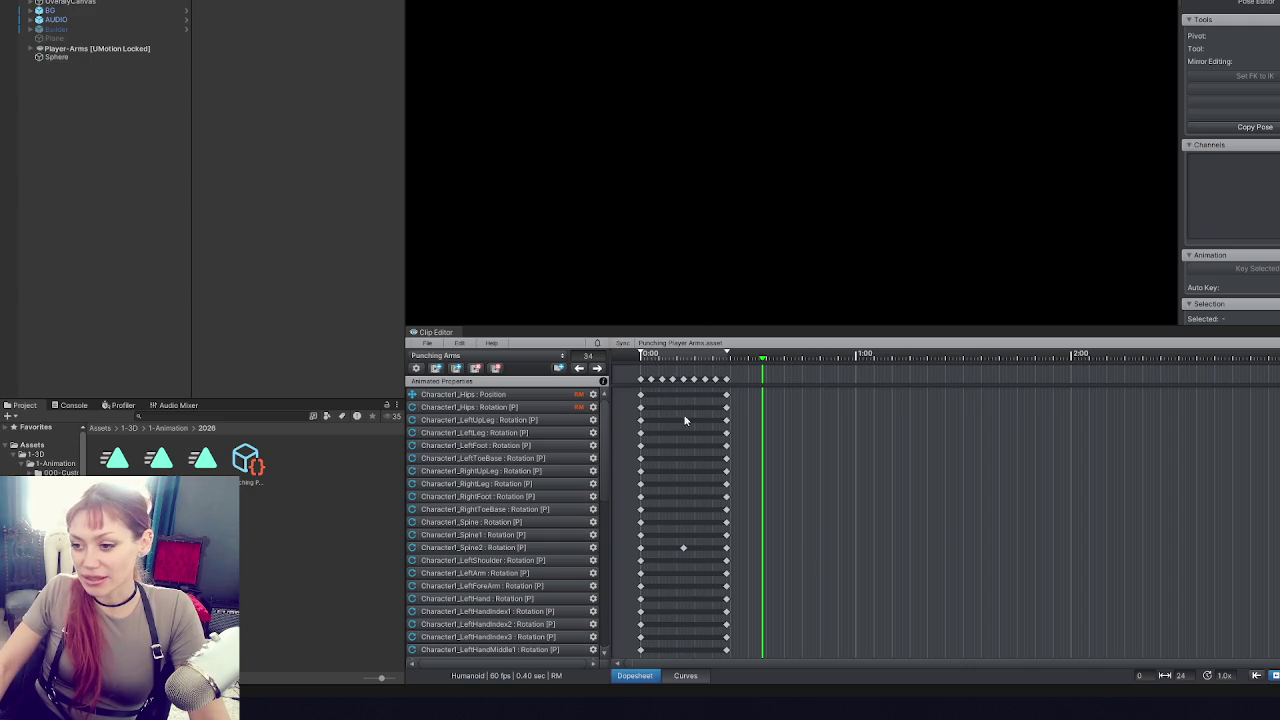
mouse_move(405, 301)
mouse_down()
mouse_move(191, 301)
mouse_move(211, 301)
mouse_up()
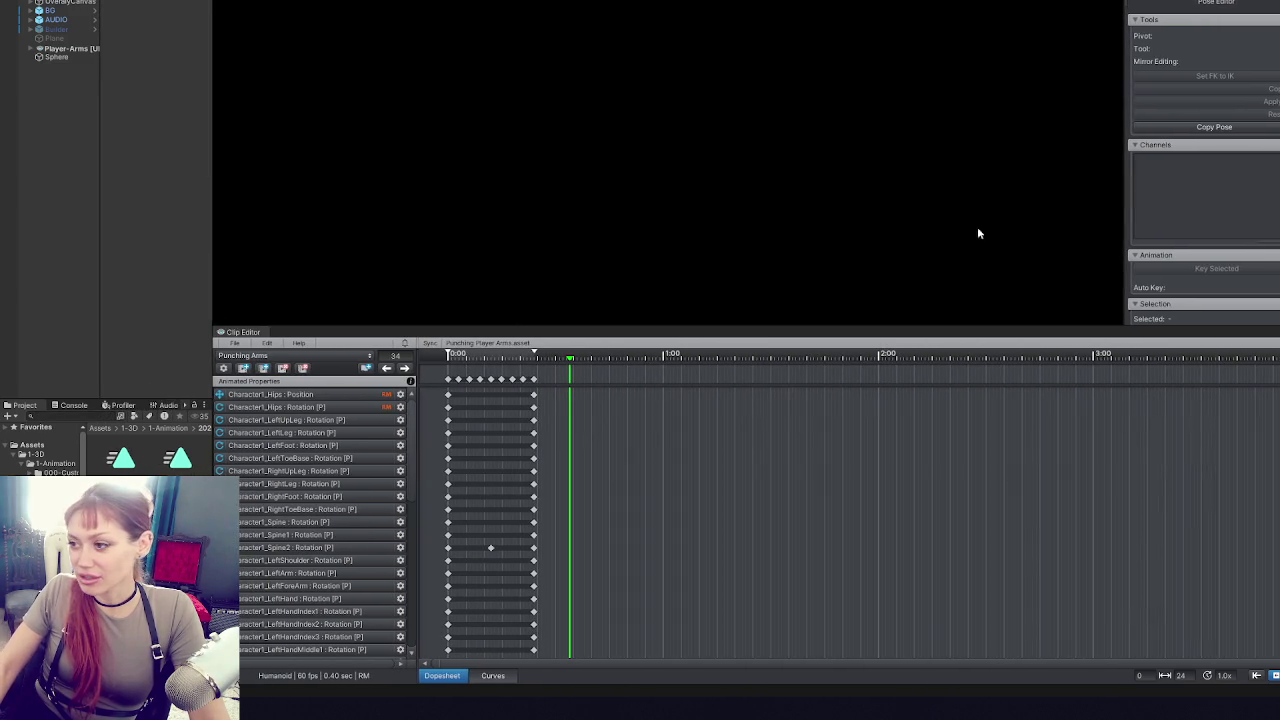
scroll(1230, 205, down, 3)
scroll(1204, 200, down, 1)
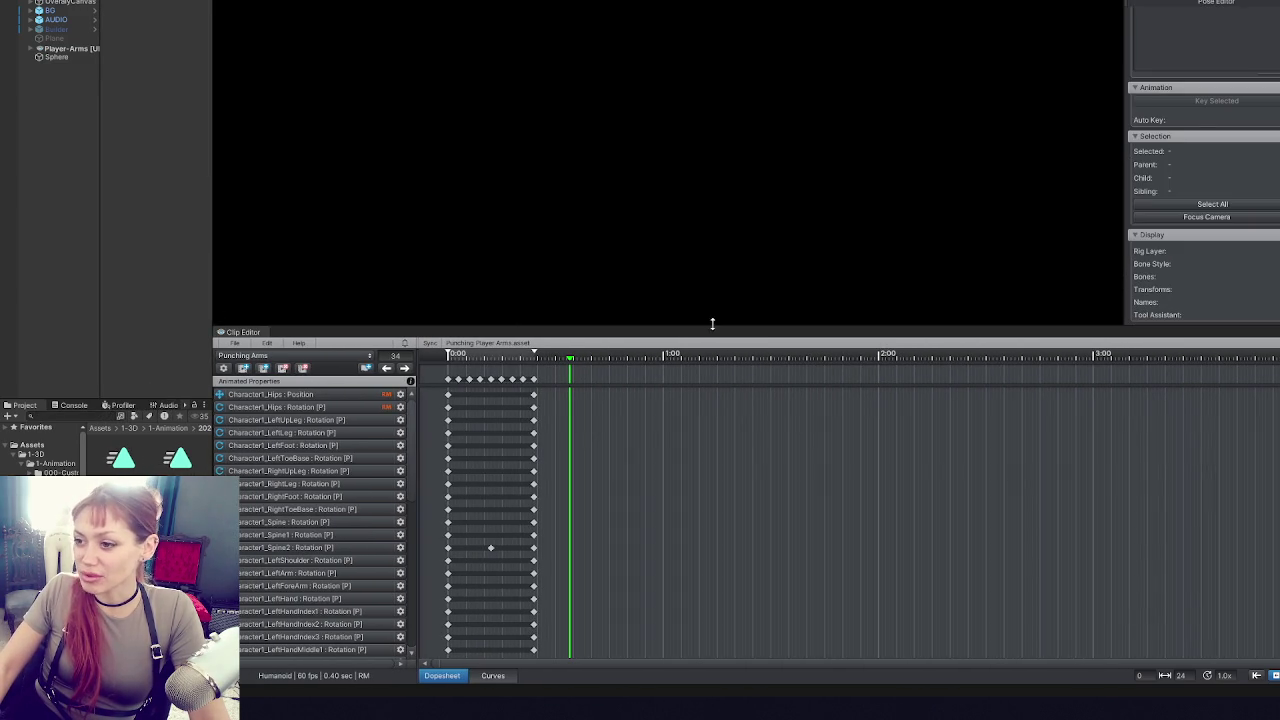
mouse_move(757, 325)
mouse_down()
mouse_move(809, 222)
mouse_move(700, 290)
mouse_up()
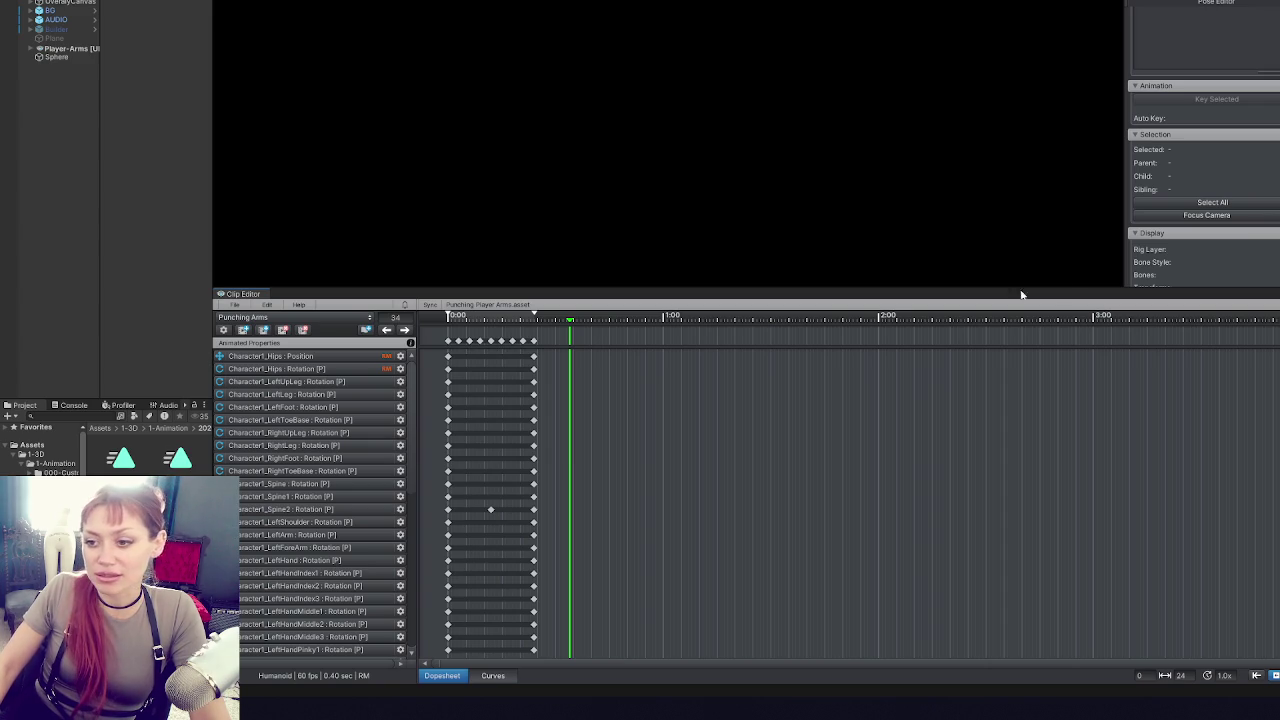
scroll(466, 371, up, 5)
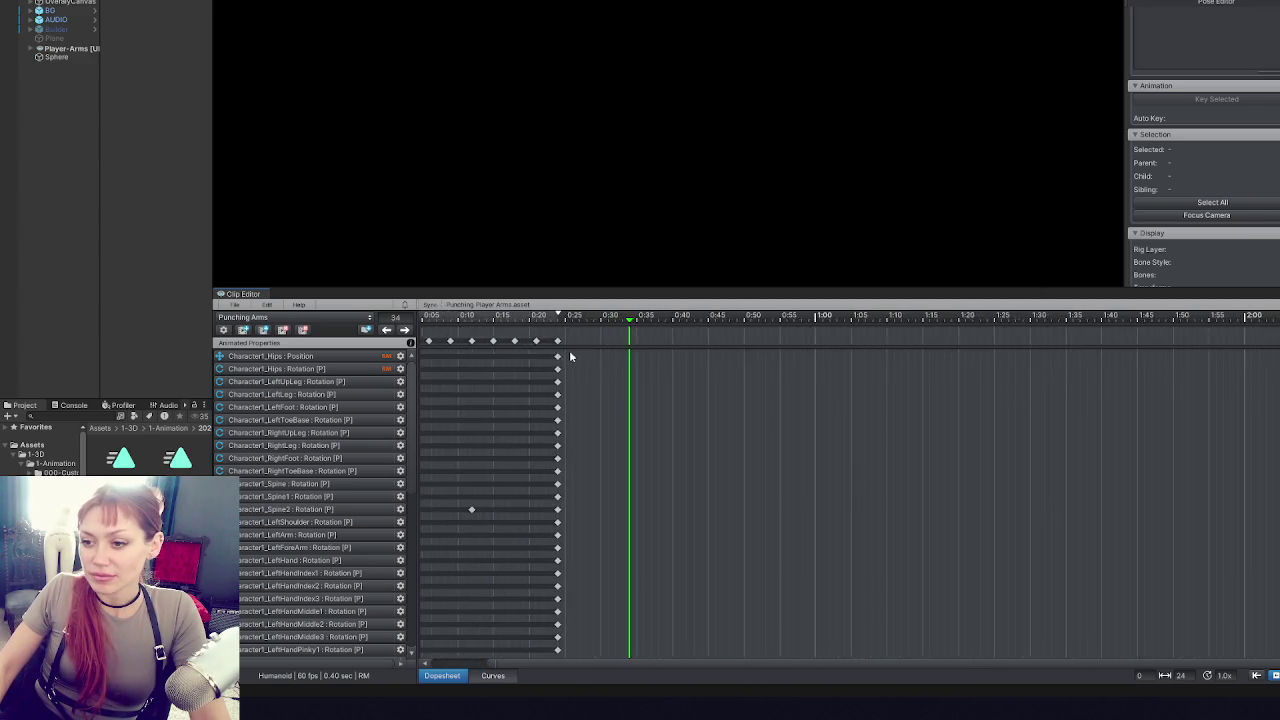
scroll(572, 360, up, 3)
drag(642, 665, 288, 656)
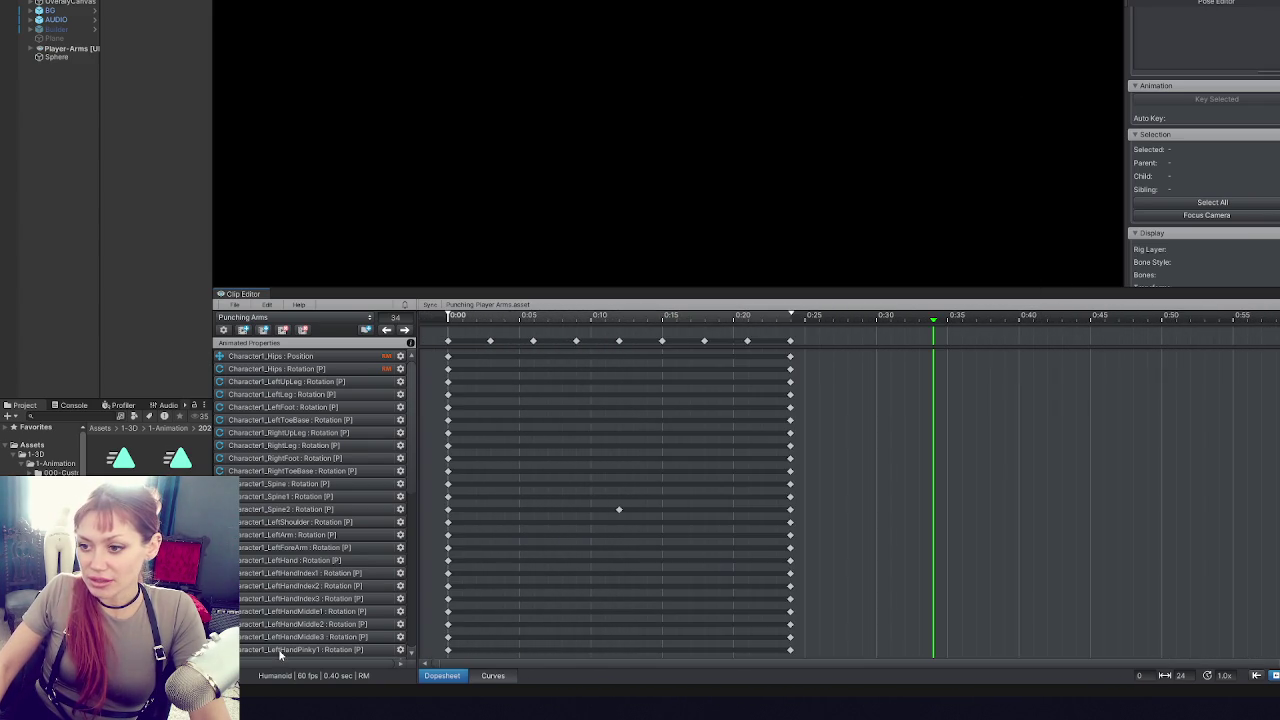
click(620, 320)
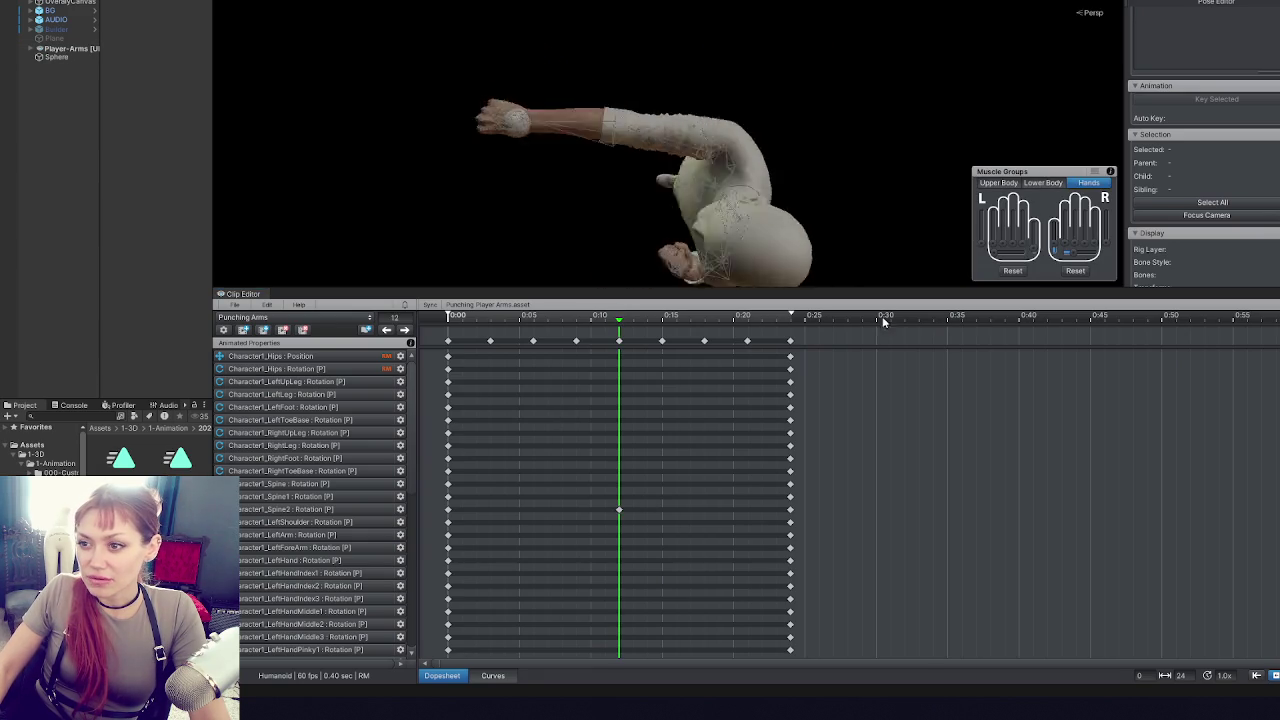
click(490, 676)
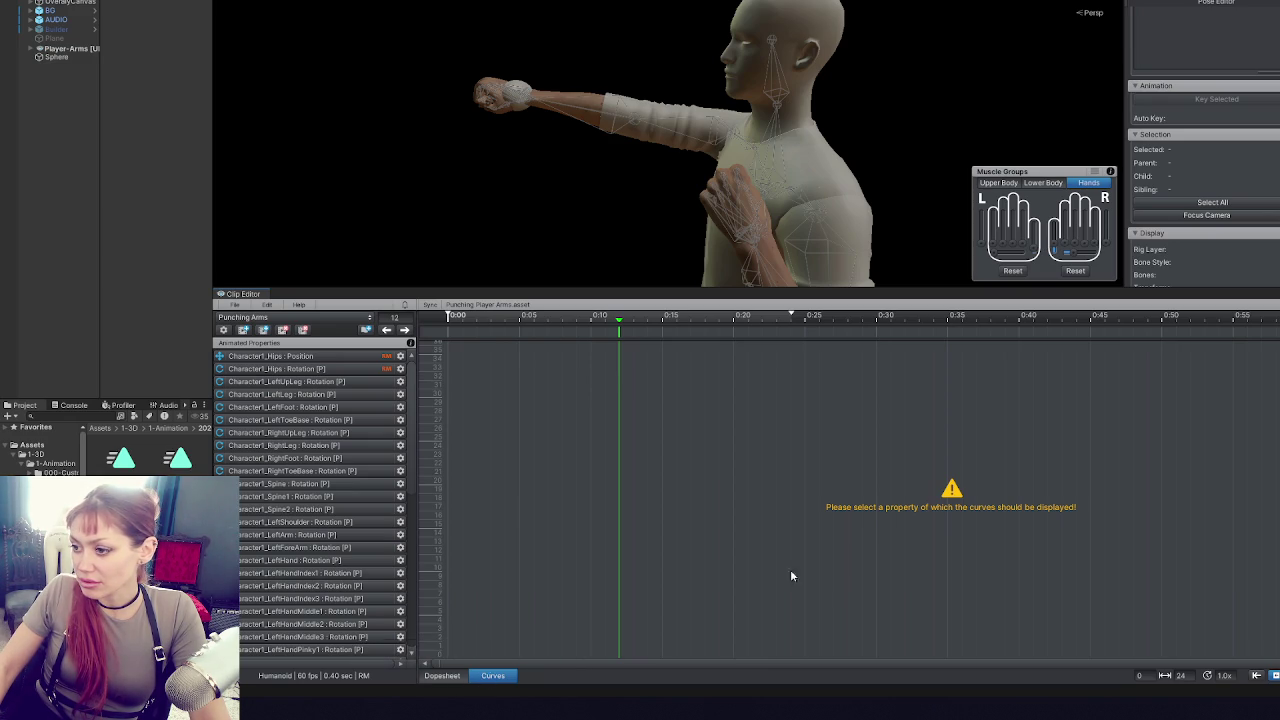
scroll(950, 478, up, 2)
scroll(950, 478, down, 3)
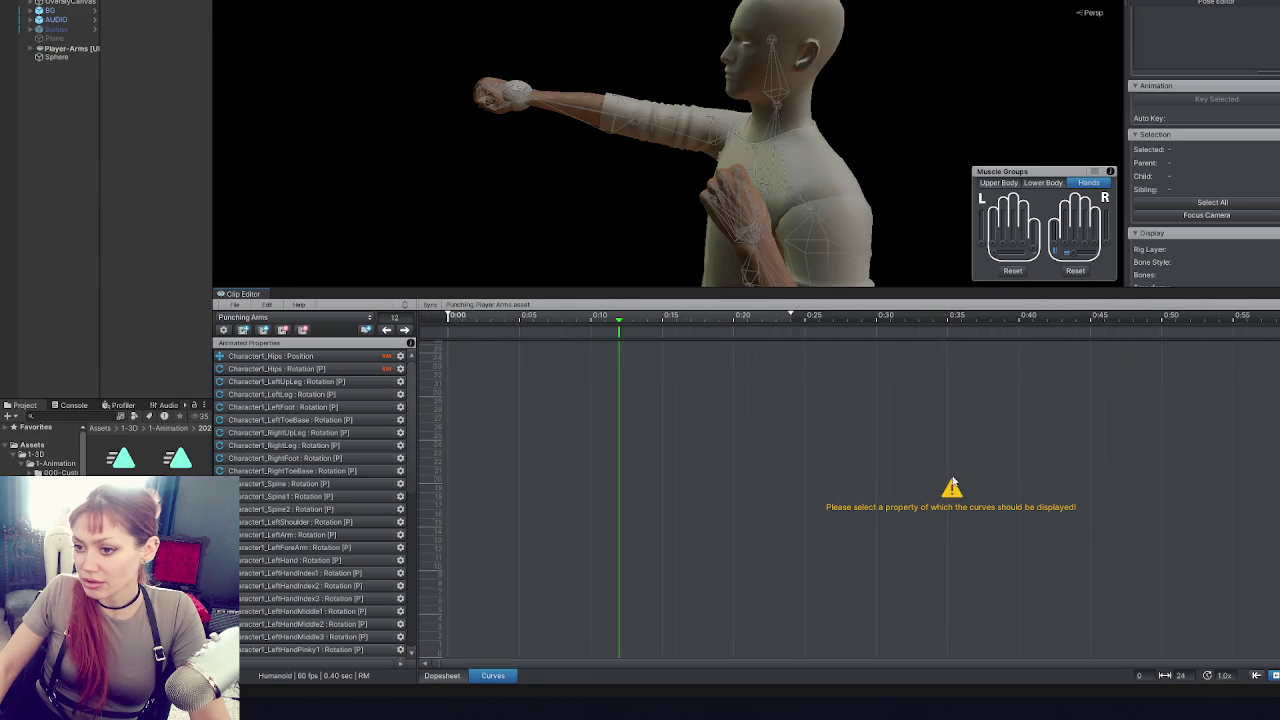
drag(937, 466, 690, 520)
click(443, 676)
click(490, 676)
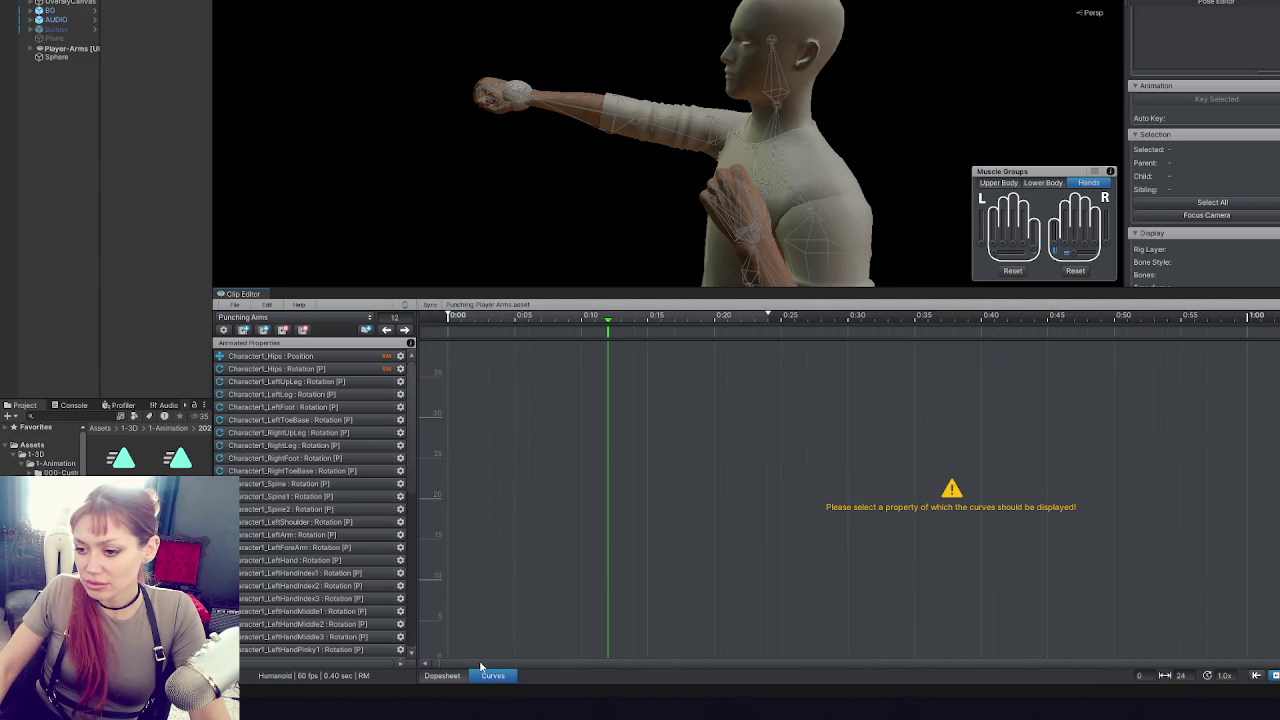
click(443, 676)
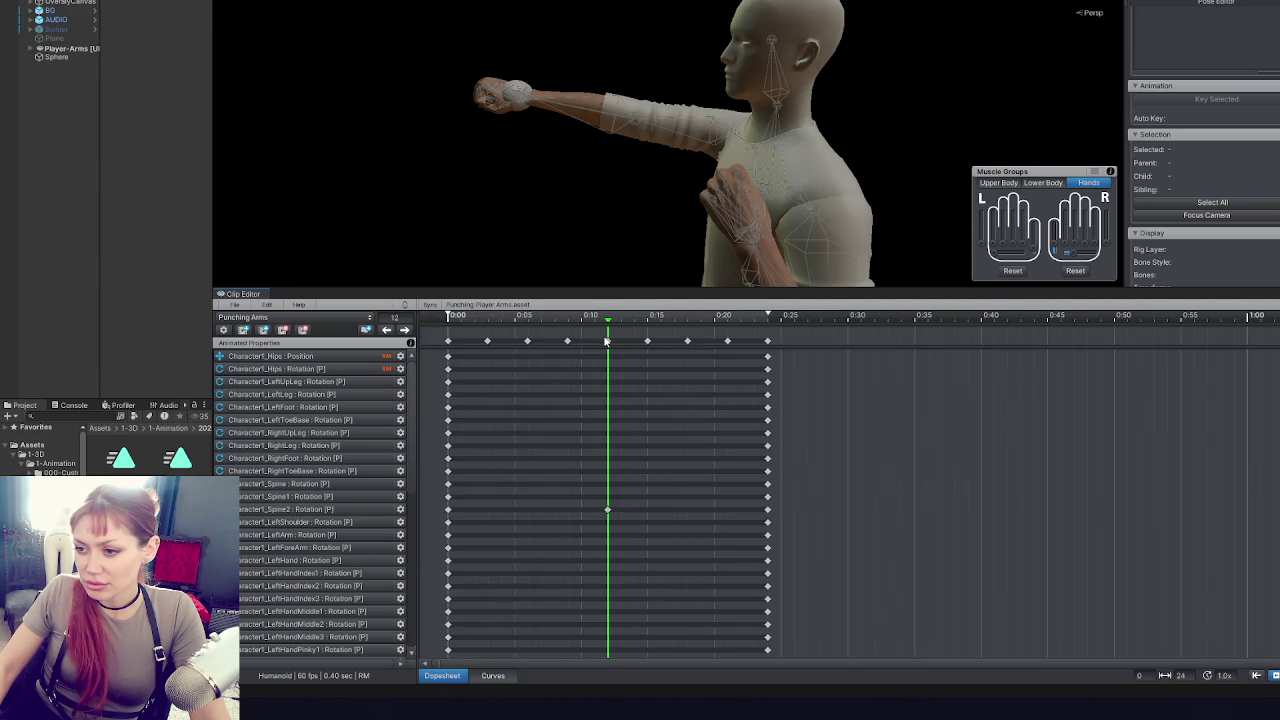
- Select the right arm bone, inspect its rotation curve, then return to the Dopesheet
click(607, 341)
click(567, 342)
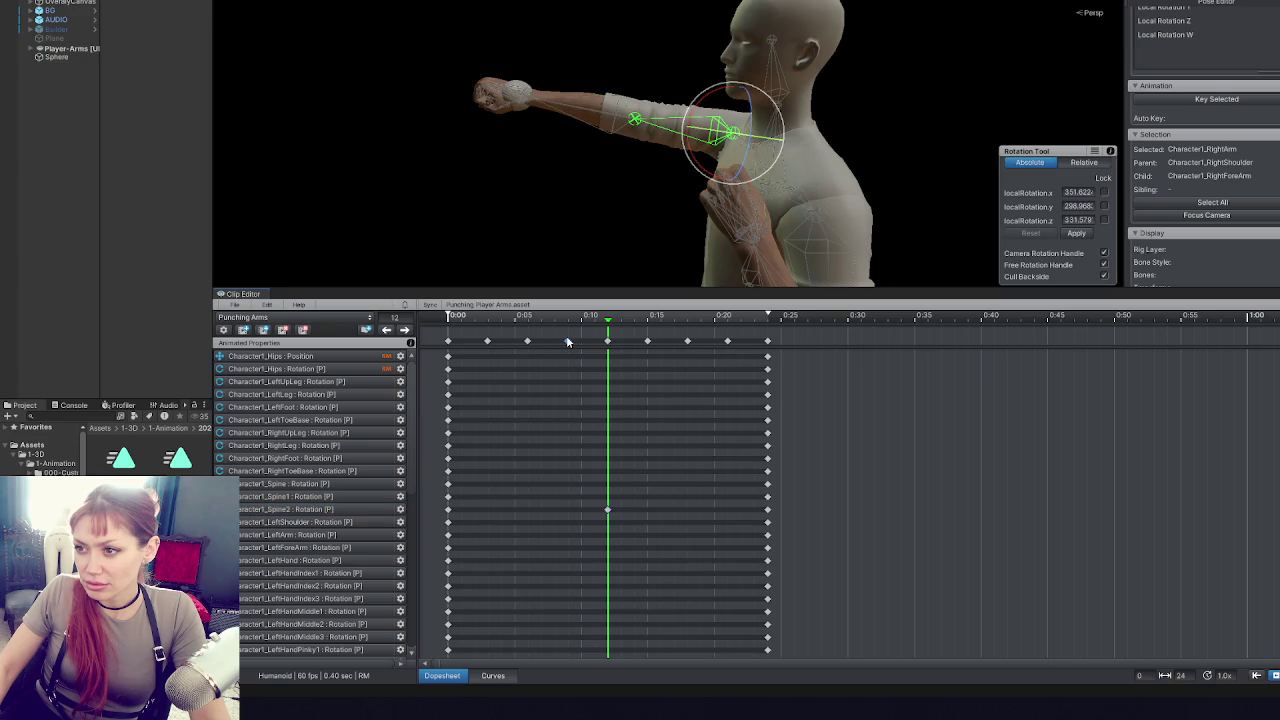
click(493, 676)
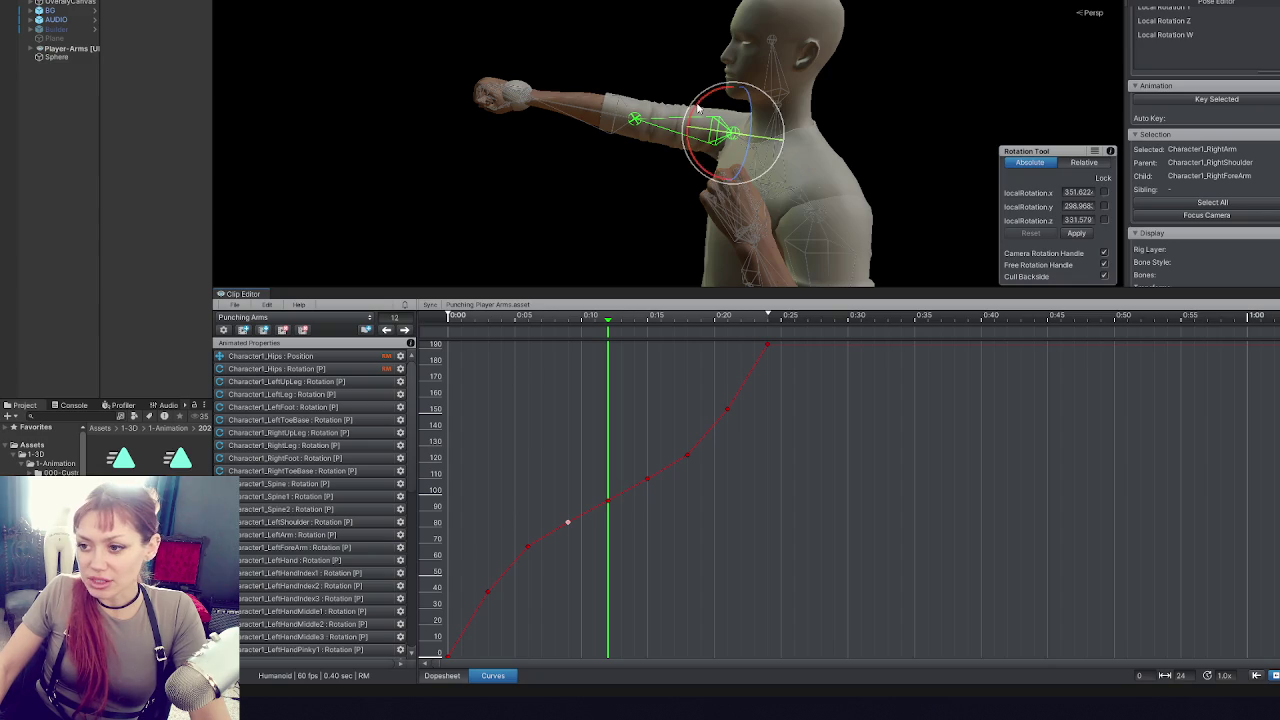
click(460, 675)
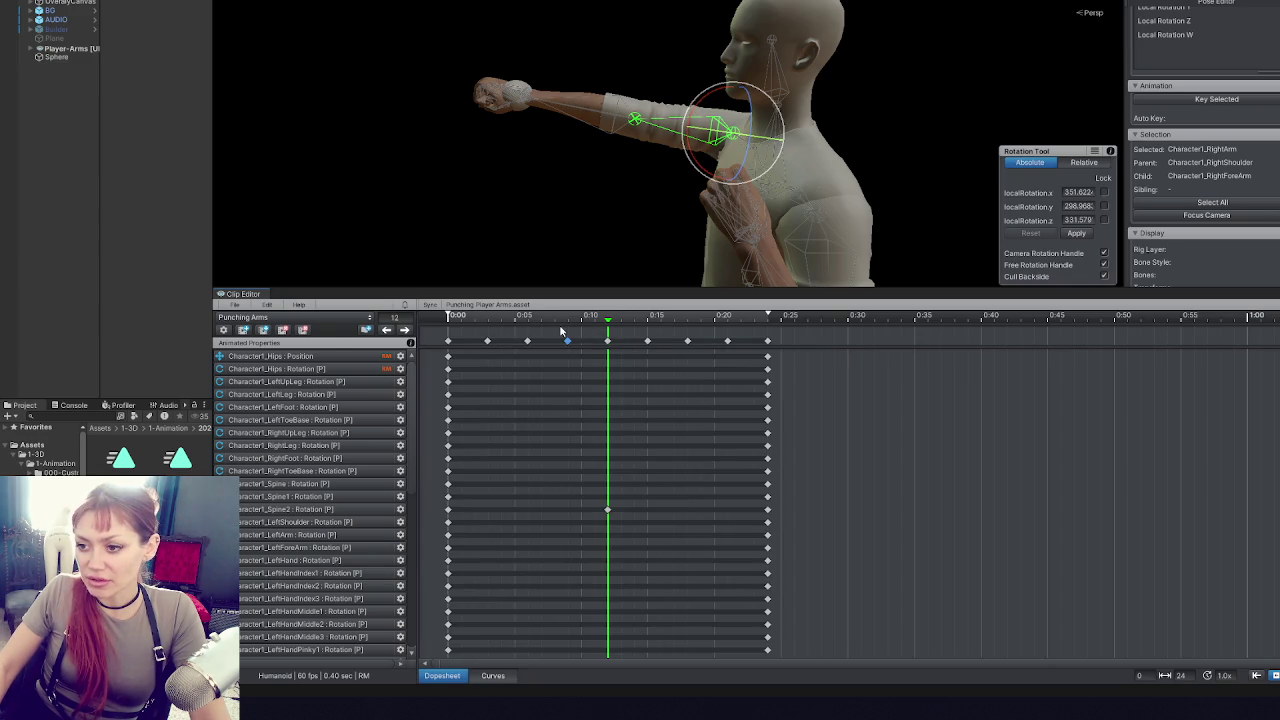
scroll(601, 331, up, 1)
- Scrub the punch from frame 9 to 12, select frame 12's keys and fit the curves
scroll(513, 653, up, 1)
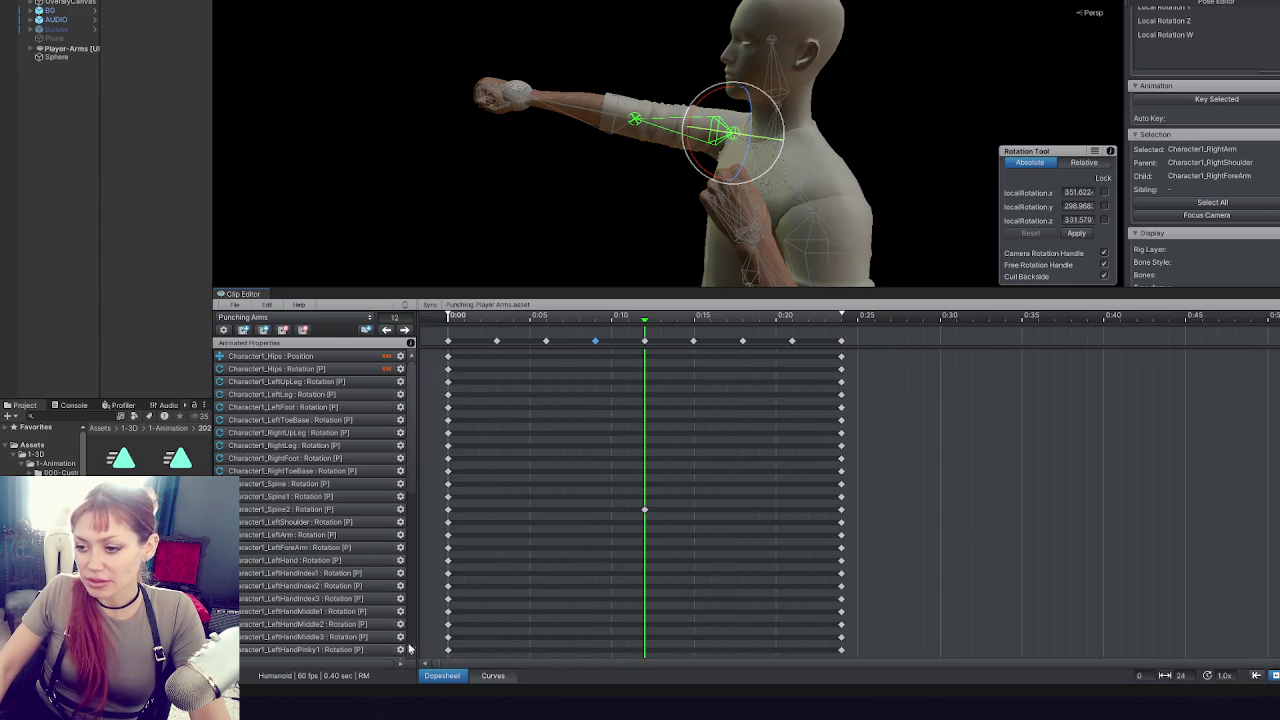
scroll(671, 506, up, 5)
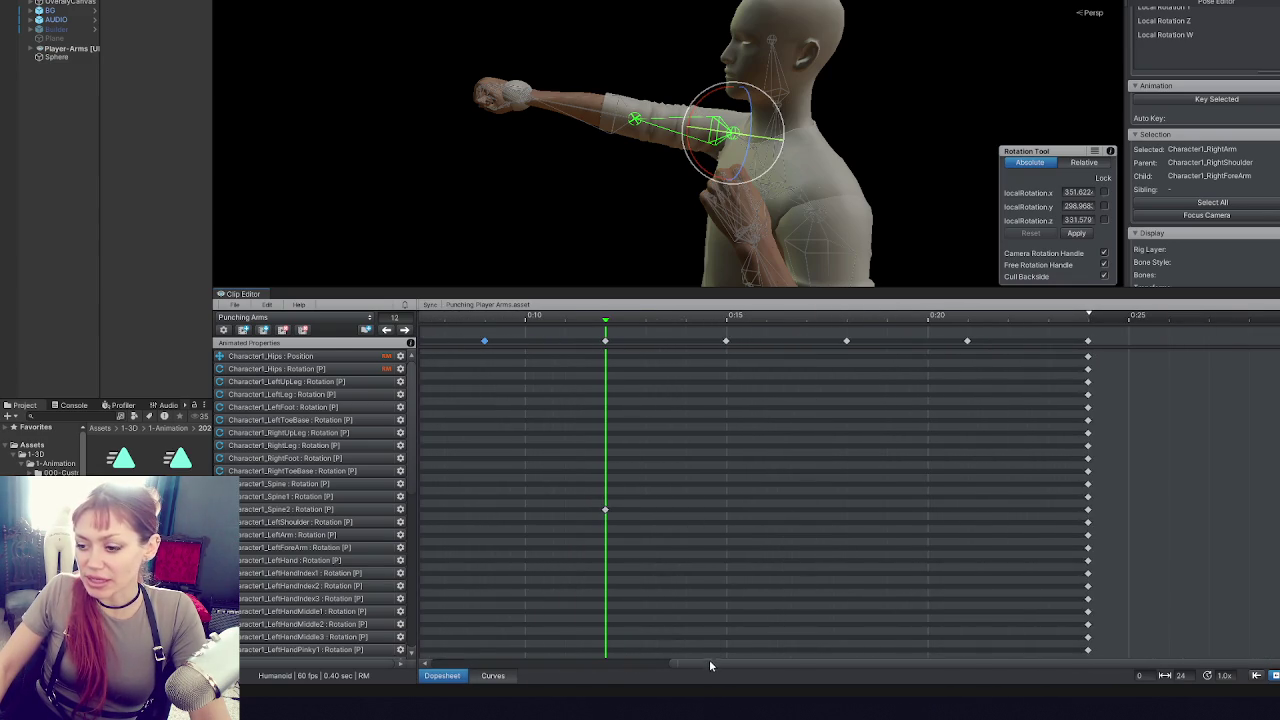
drag(711, 665, 480, 665)
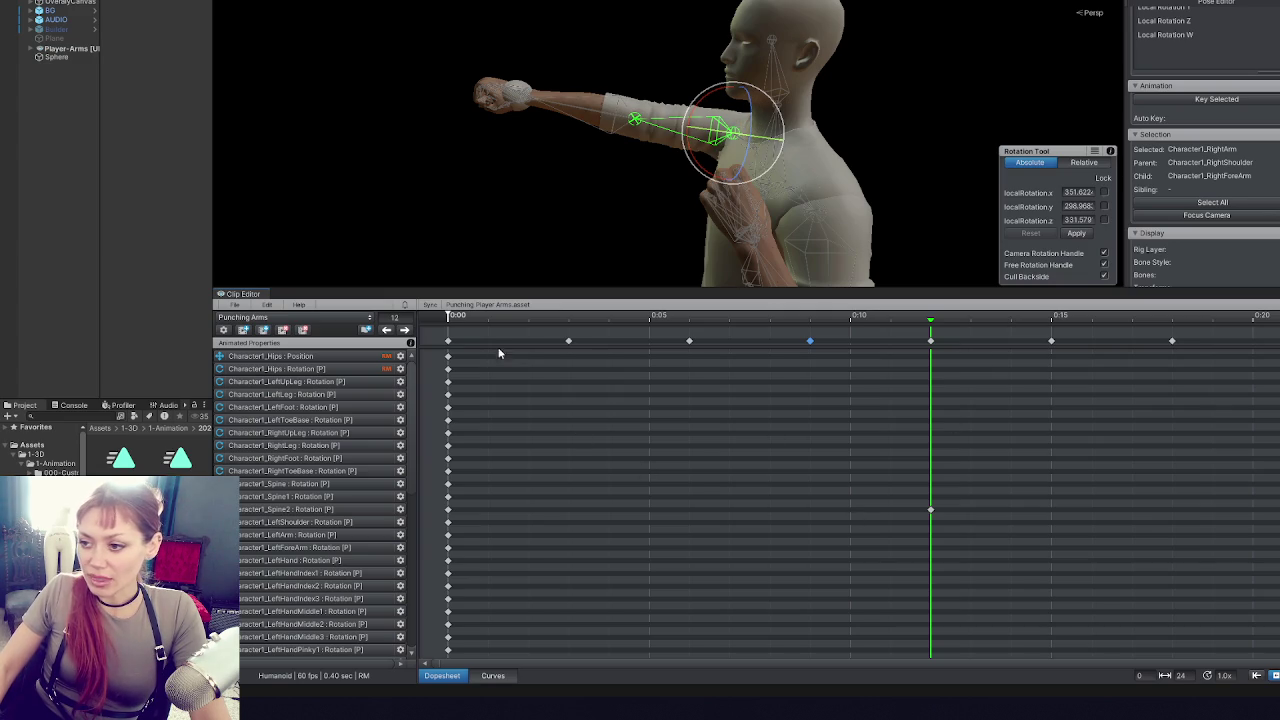
click(810, 320)
mouse_move(810, 320)
mouse_down()
mouse_move(730, 320)
mouse_move(1051, 320)
mouse_move(460, 318)
mouse_move(1022, 303)
mouse_move(450, 318)
mouse_move(966, 312)
mouse_move(930, 318)
mouse_up()
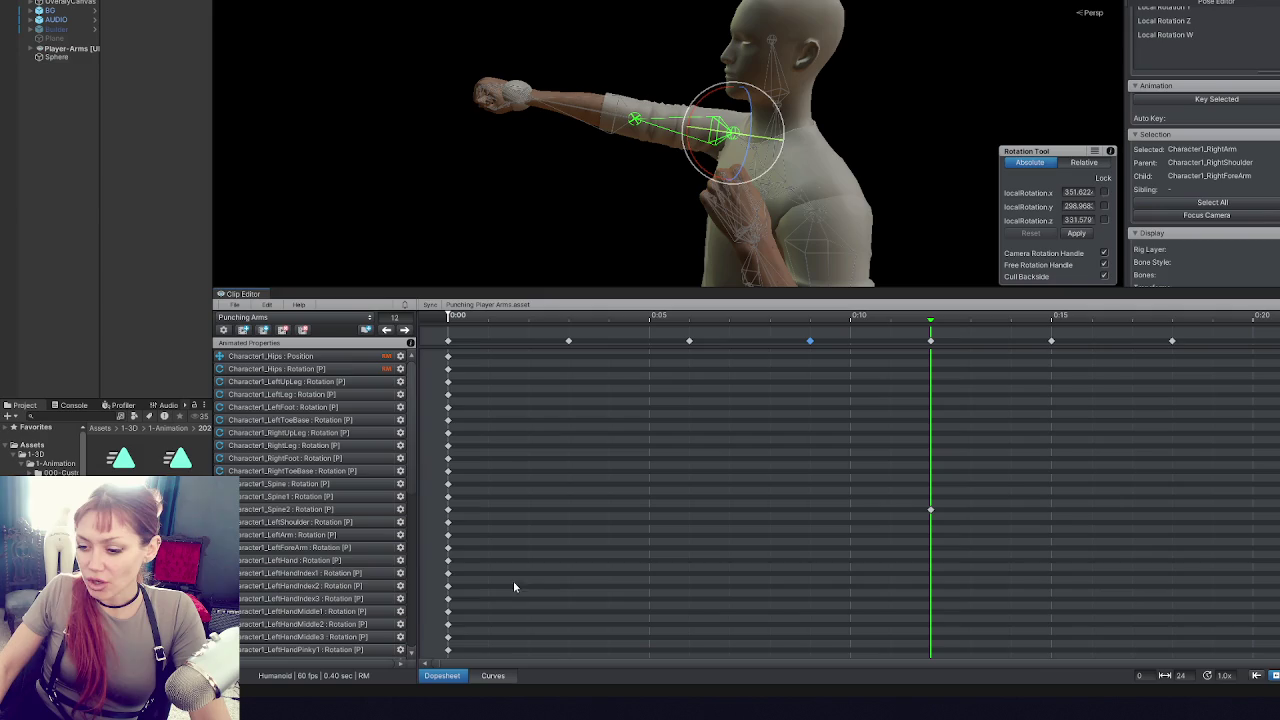
click(930, 341)
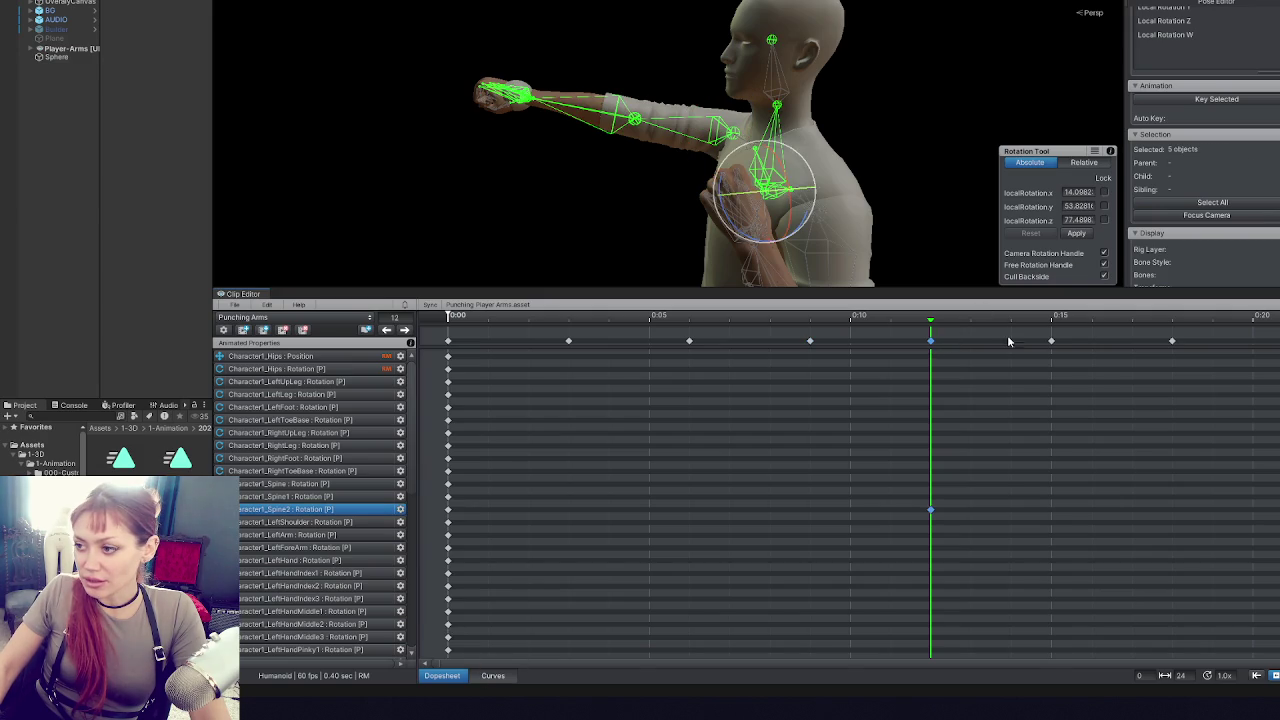
key(f)
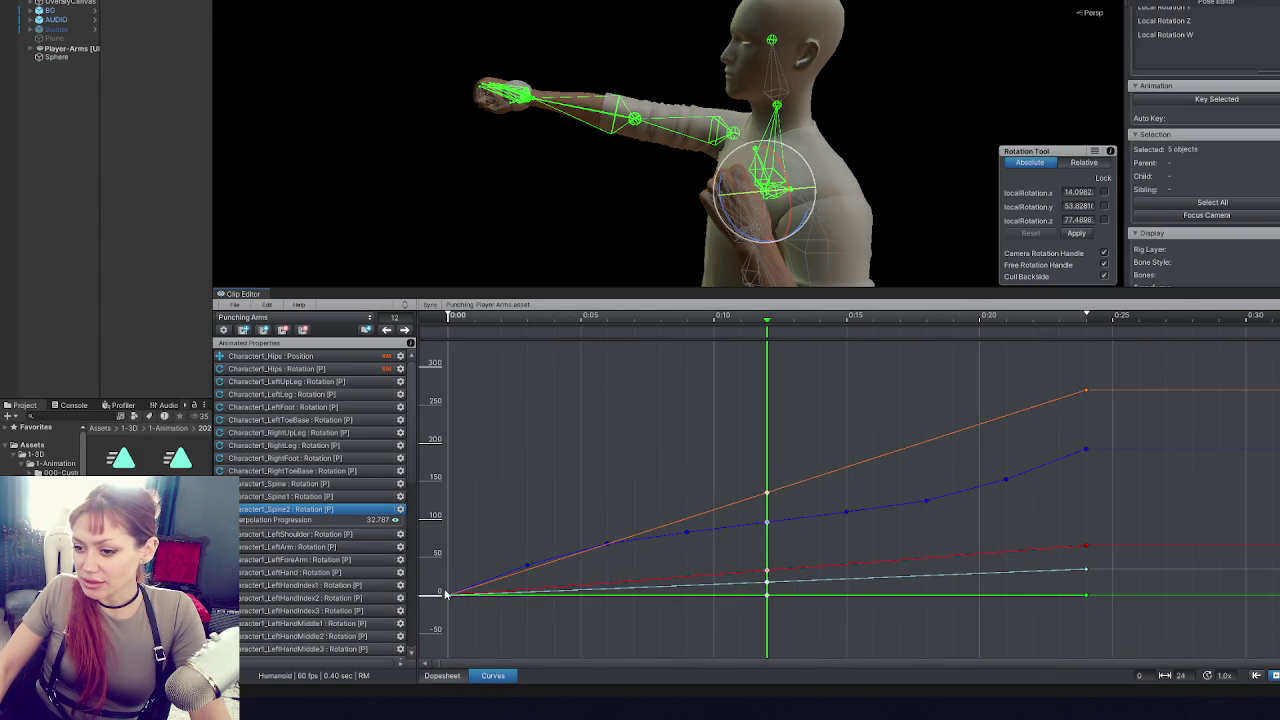
- Join the blue curve key's tangents and steepen the curve through the playhead key
click(527, 566)
click(766, 523)
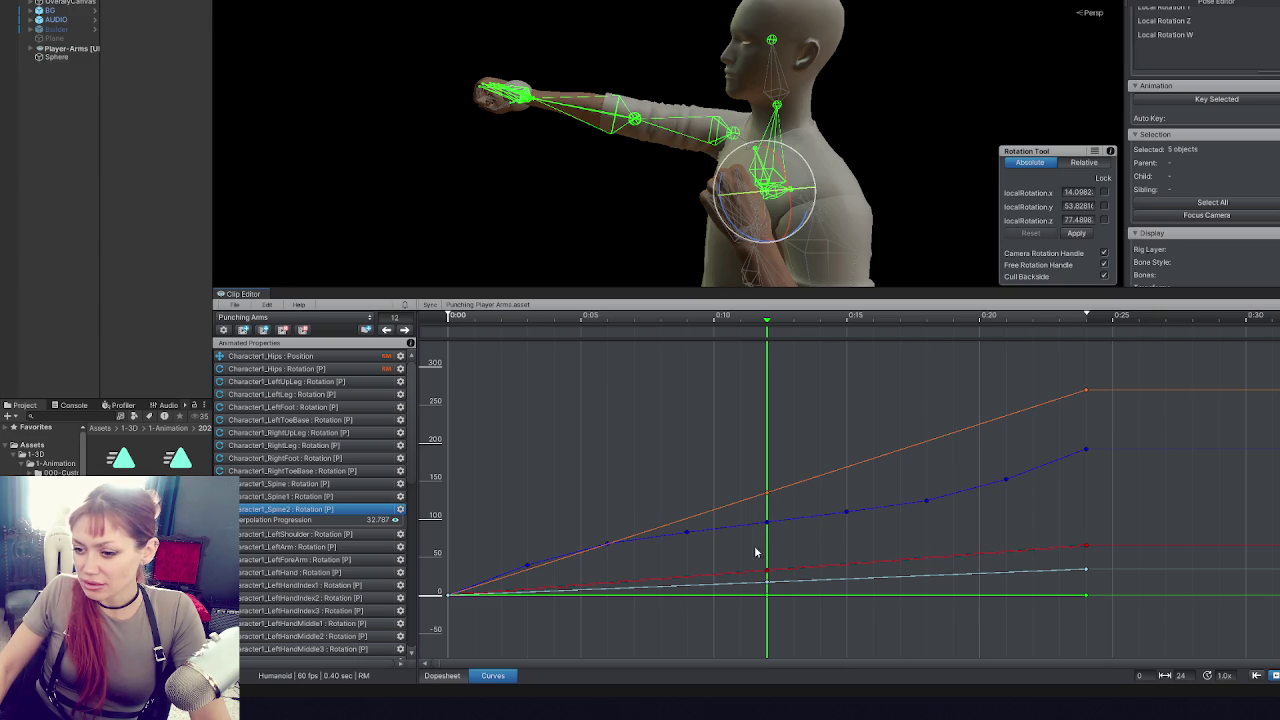
scroll(733, 512, up, 5)
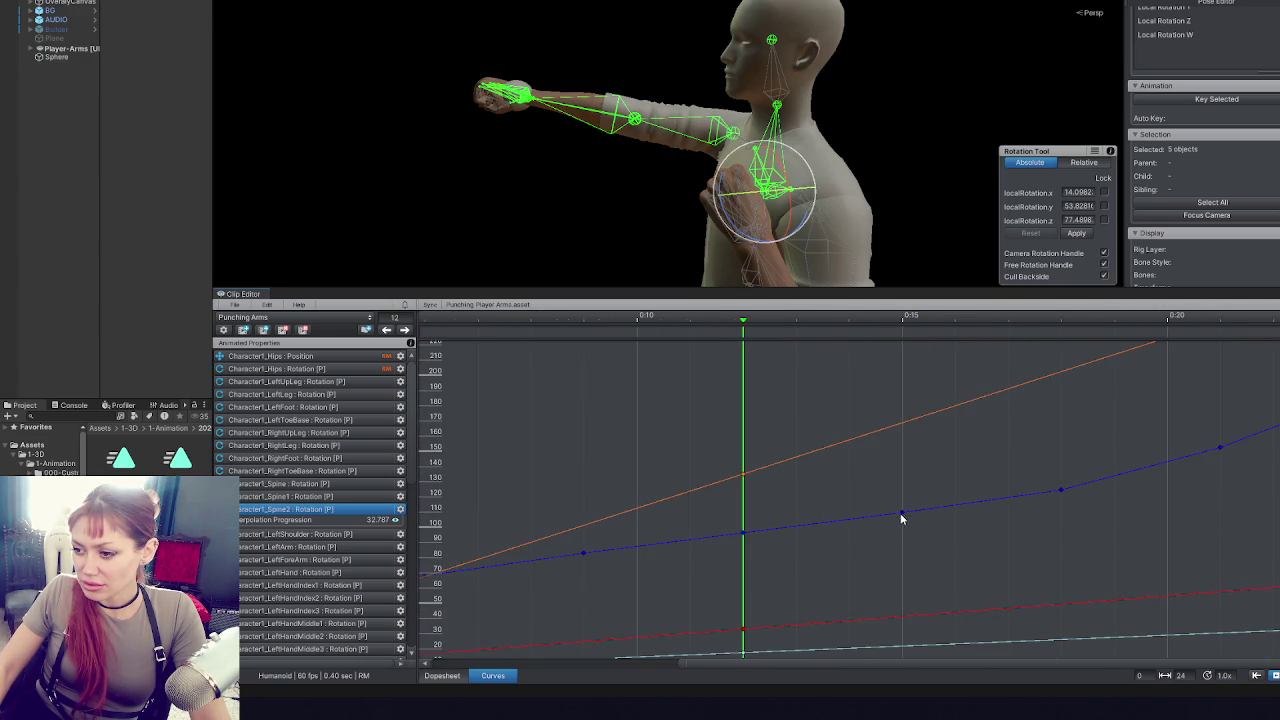
mouse_move(796, 322)
mouse_down()
mouse_move(951, 325)
mouse_move(440, 335)
mouse_move(1166, 335)
mouse_move(722, 360)
mouse_up()
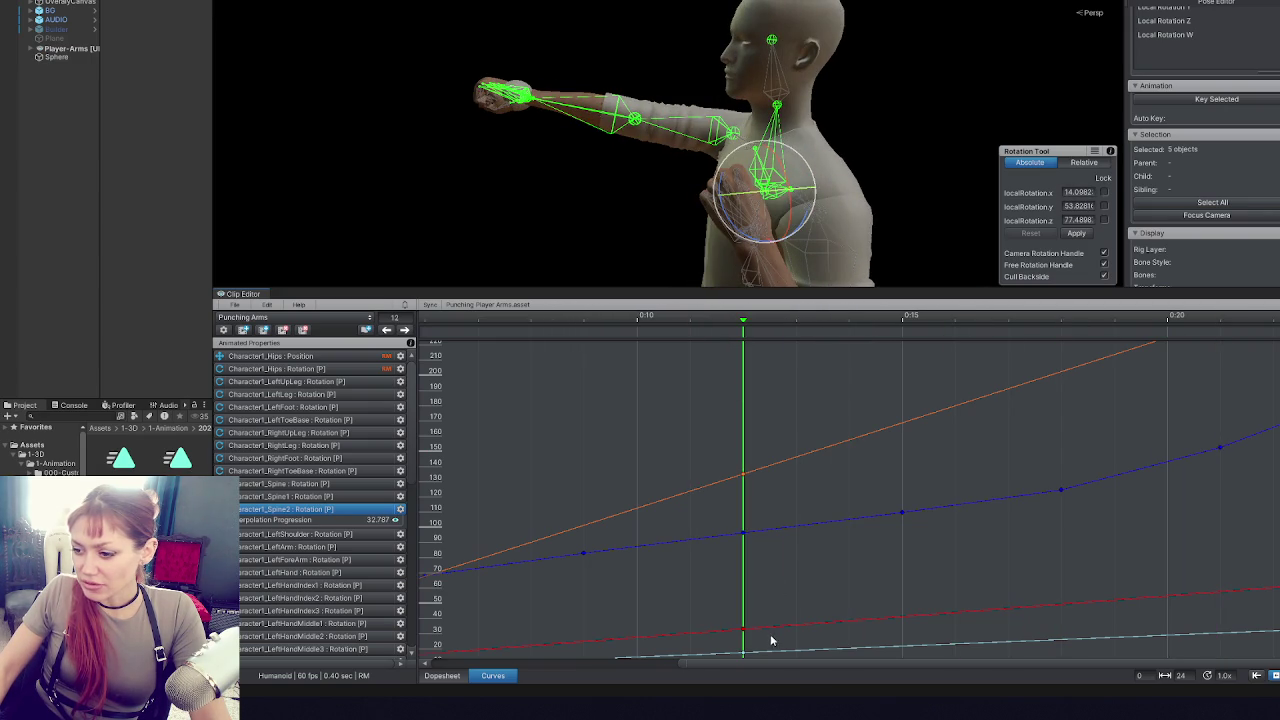
right_click(743, 536)
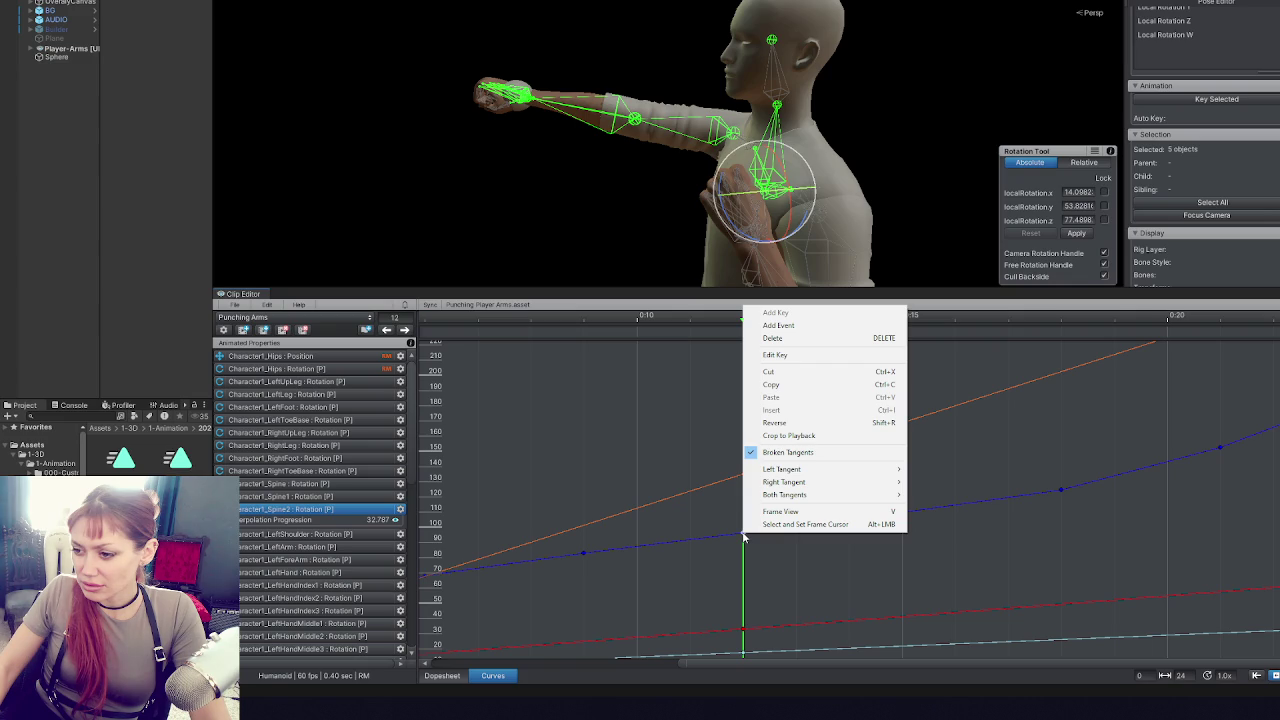
click(818, 454)
mouse_move(774, 534)
mouse_down()
mouse_move(814, 514)
mouse_move(774, 406)
mouse_move(754, 408)
mouse_move(783, 406)
mouse_move(809, 517)
mouse_move(874, 526)
mouse_up()
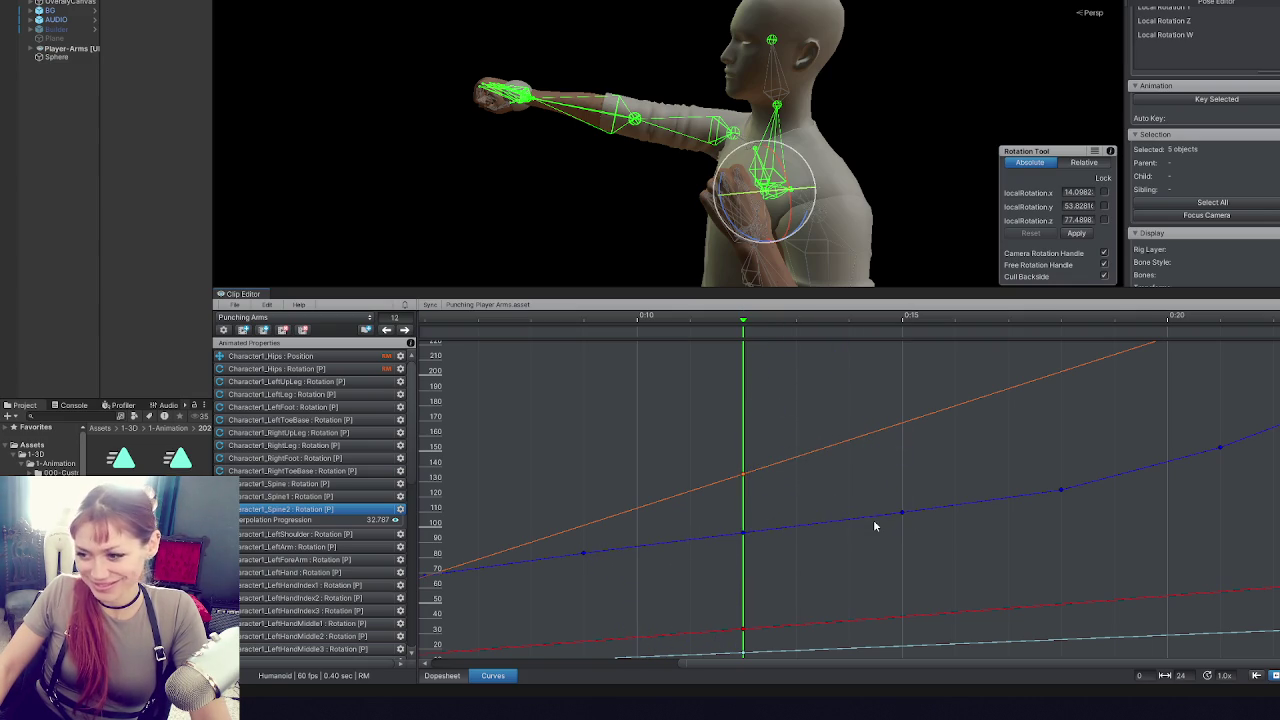
- Delete the key at 0:15 in the Dopesheet, clear the bone selection and view the curves
click(442, 675)
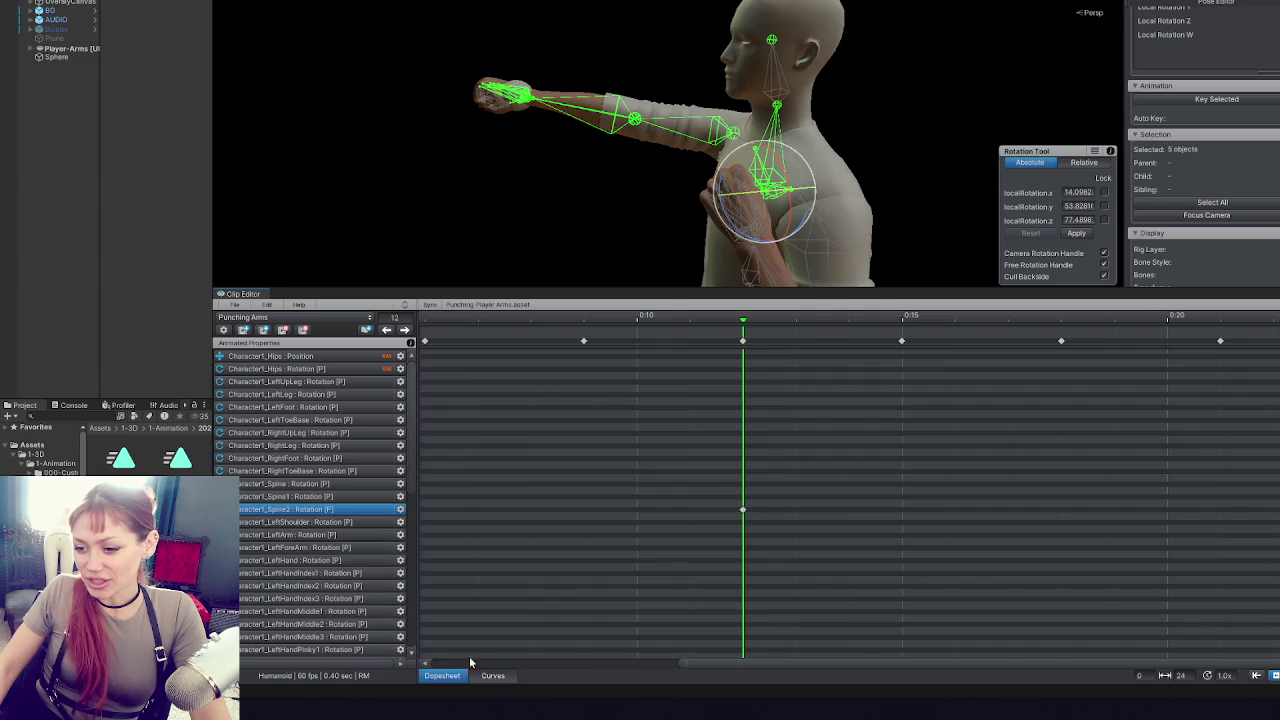
scroll(728, 363, down, 3)
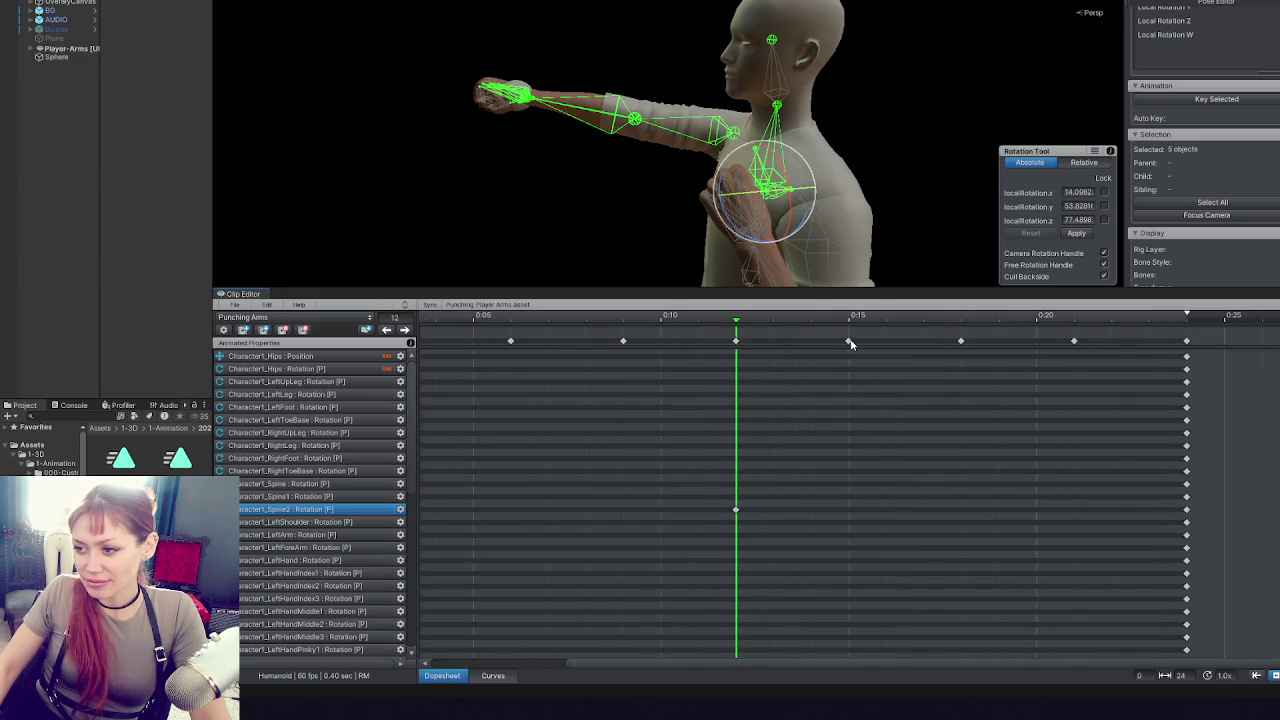
click(849, 341)
key(Delete)
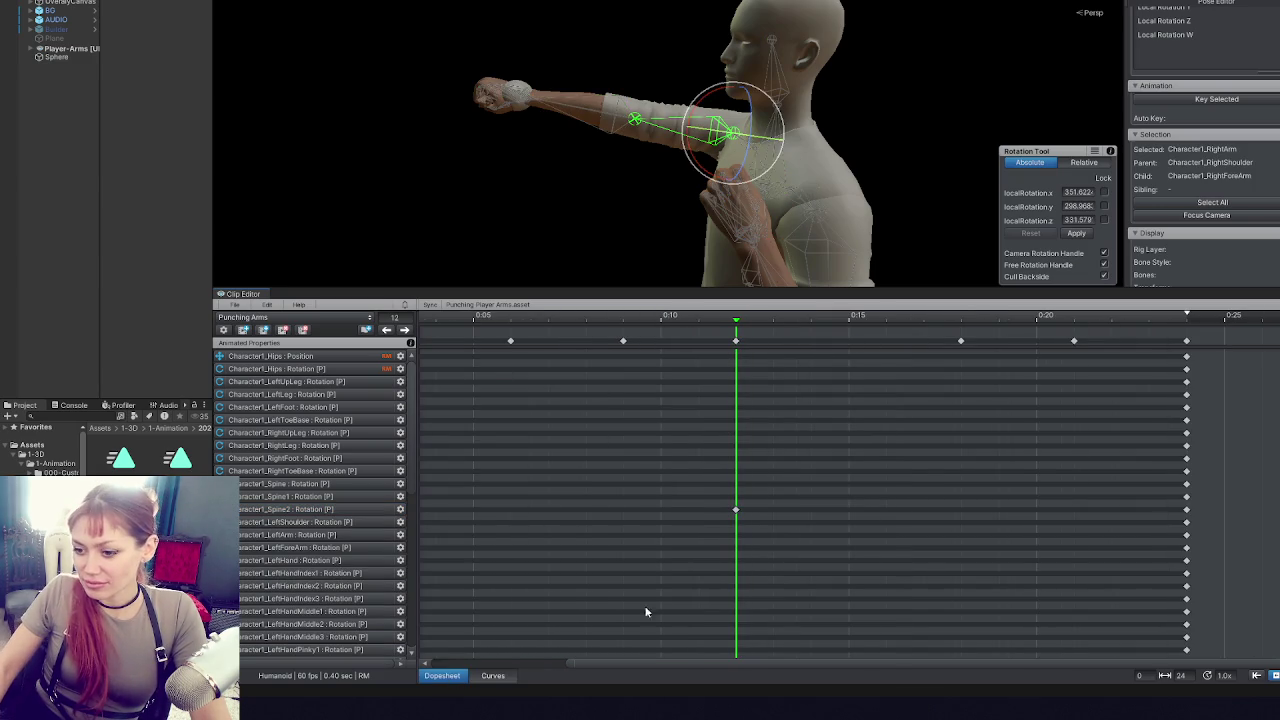
click(671, 597)
click(493, 675)
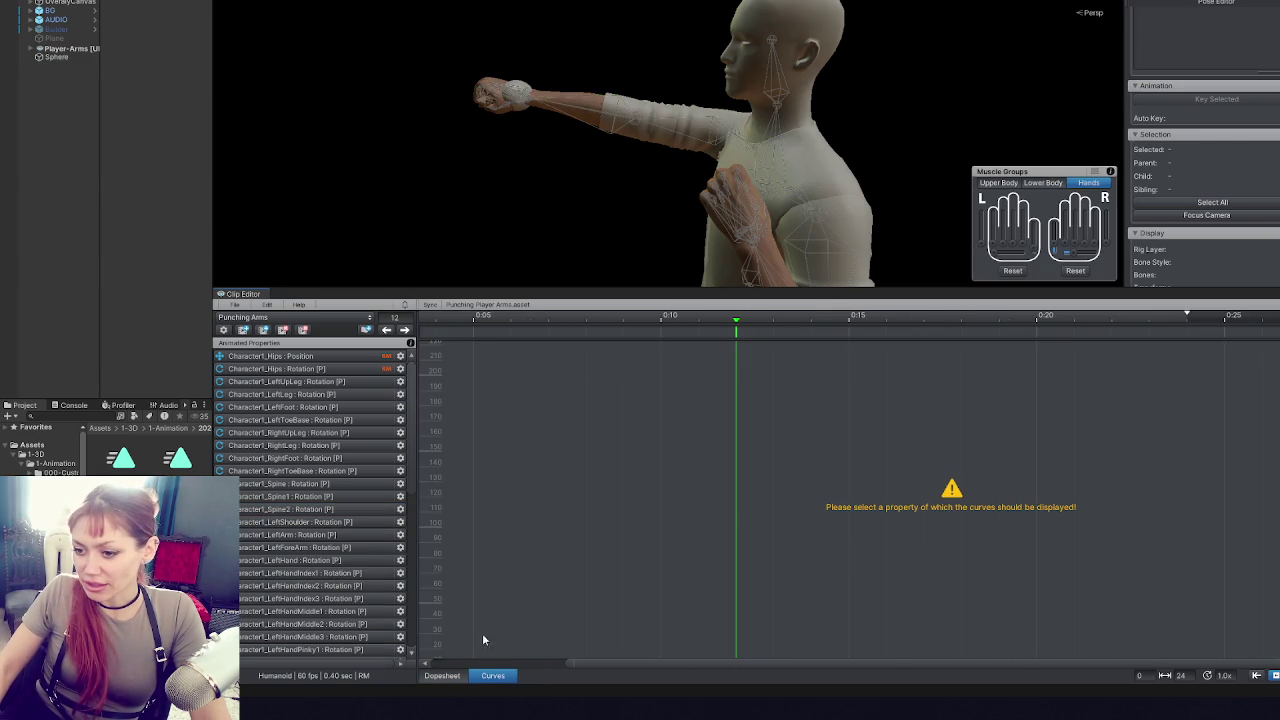
- Select the playhead keys and flatten the Spine2 key's tangent at 0:12
click(445, 675)
click(737, 341)
click(493, 675)
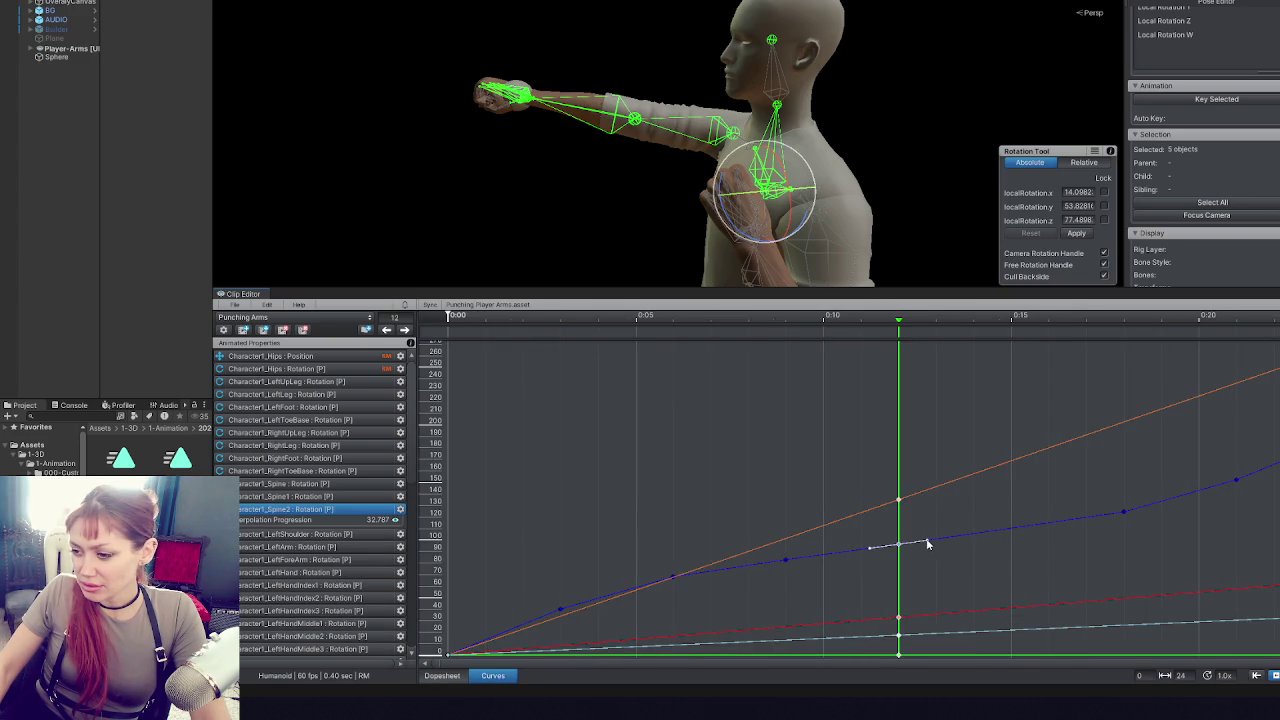
drag(927, 543, 921, 545)
click(781, 565)
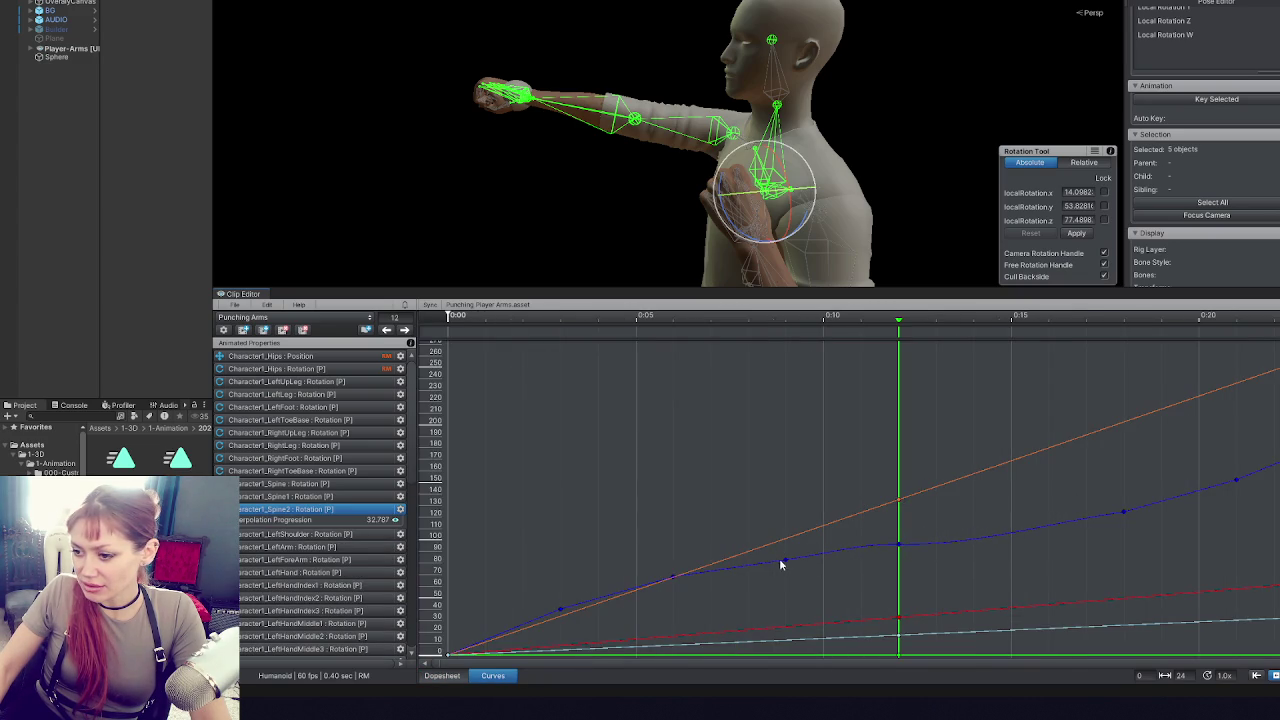
click(899, 545)
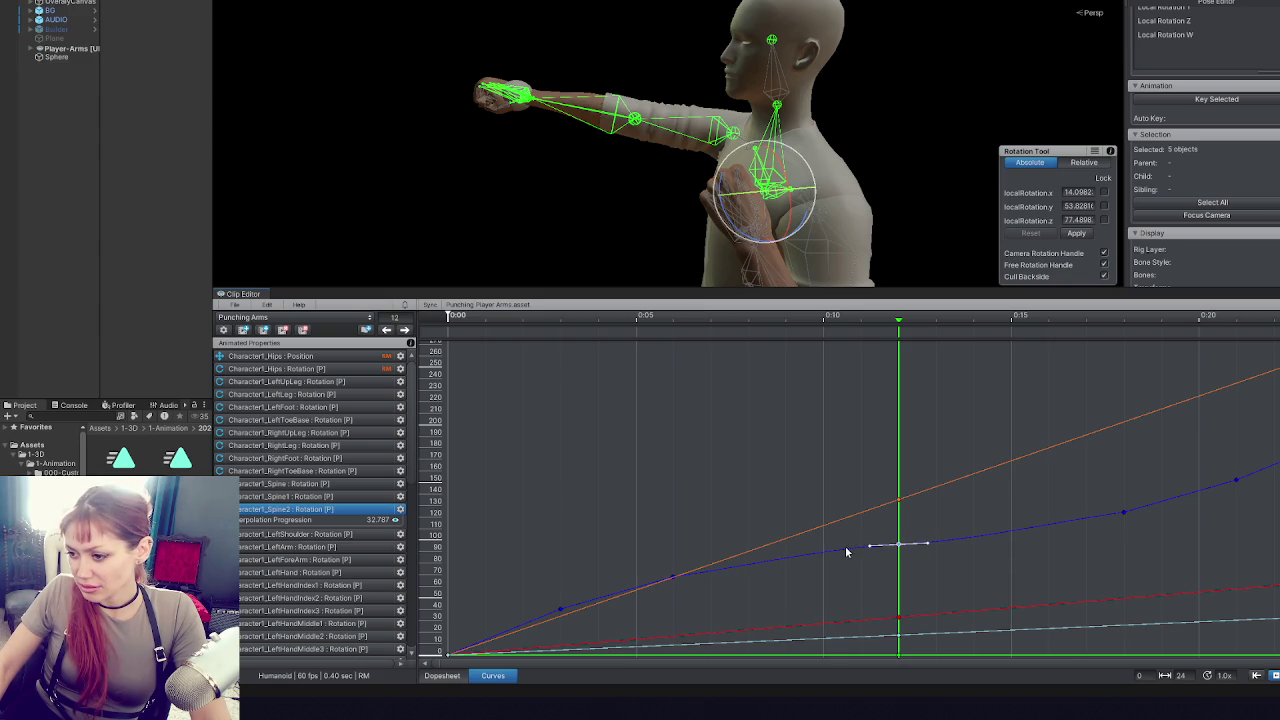
mouse_move(795, 545)
mouse_down()
mouse_move(786, 529)
mouse_move(764, 551)
mouse_up()
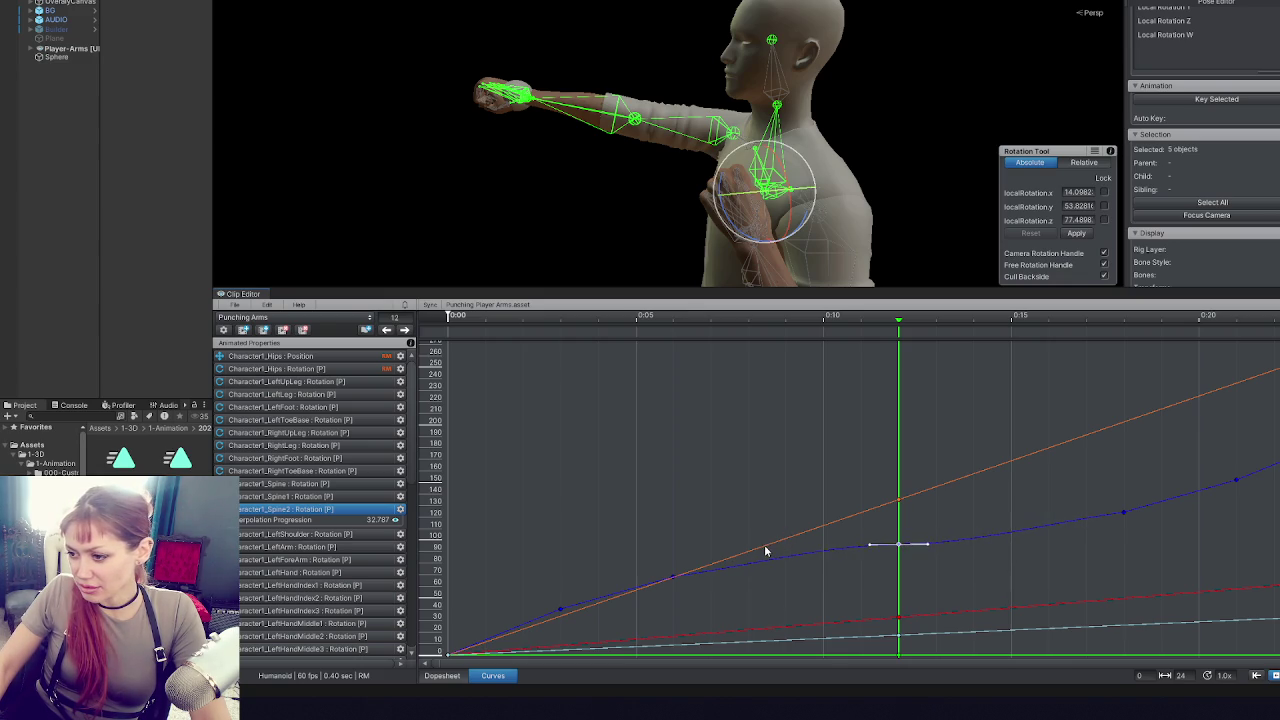
- Tilt the later blue-curve key's tangent slightly down, then select the right forearm bone
right_click(1121, 514)
click(1100, 510)
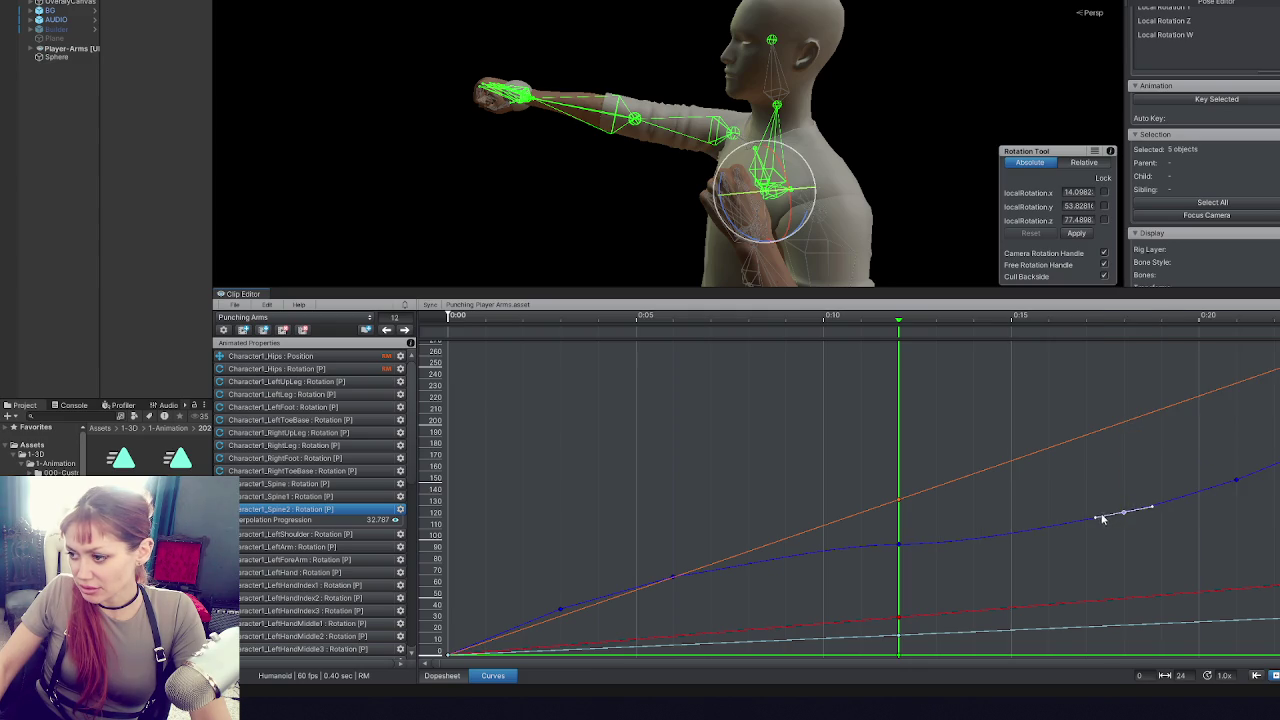
drag(1097, 521, 1098, 524)
click(1238, 482)
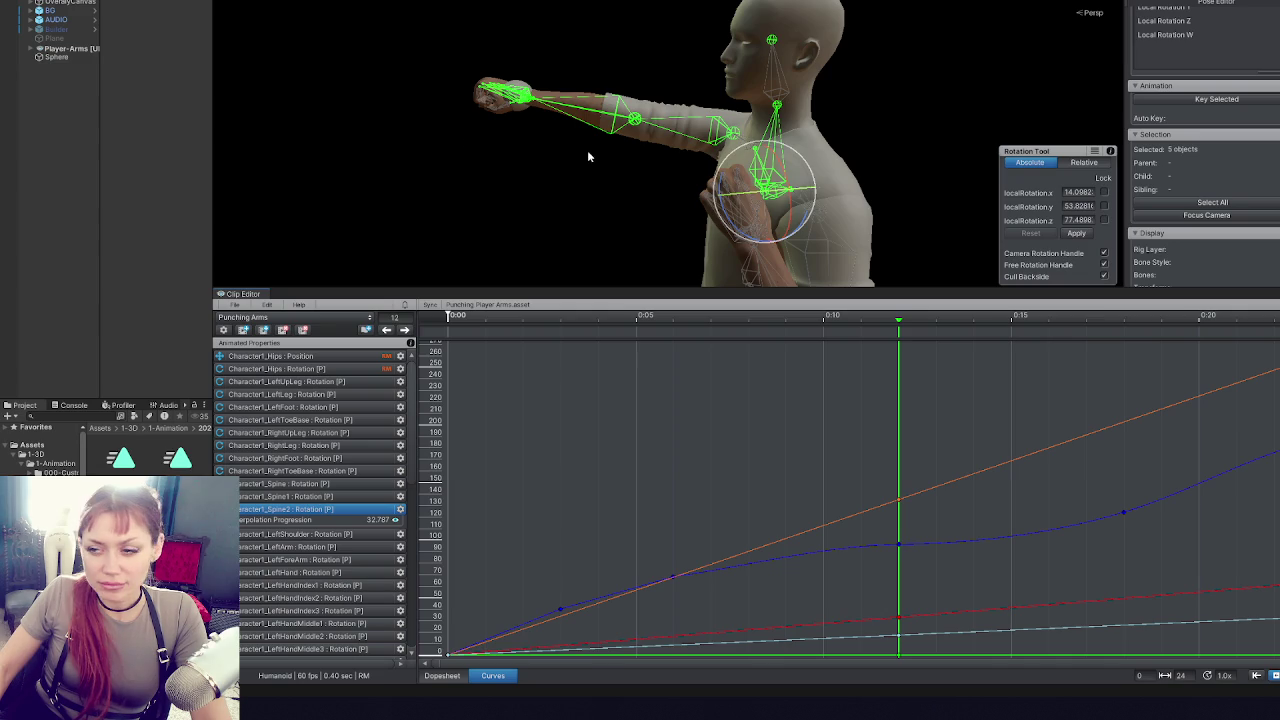
click(645, 126)
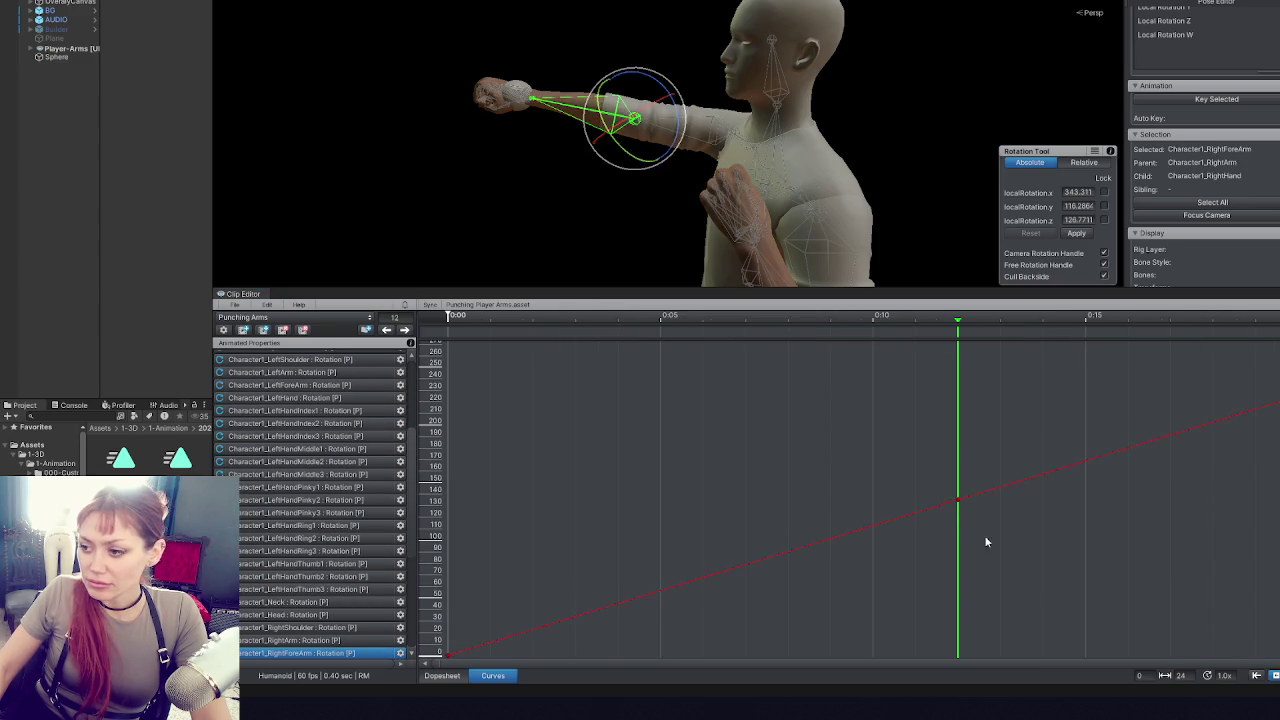
- Frame the forearm rotation curve and flatten the middle key's tangent
key(f)
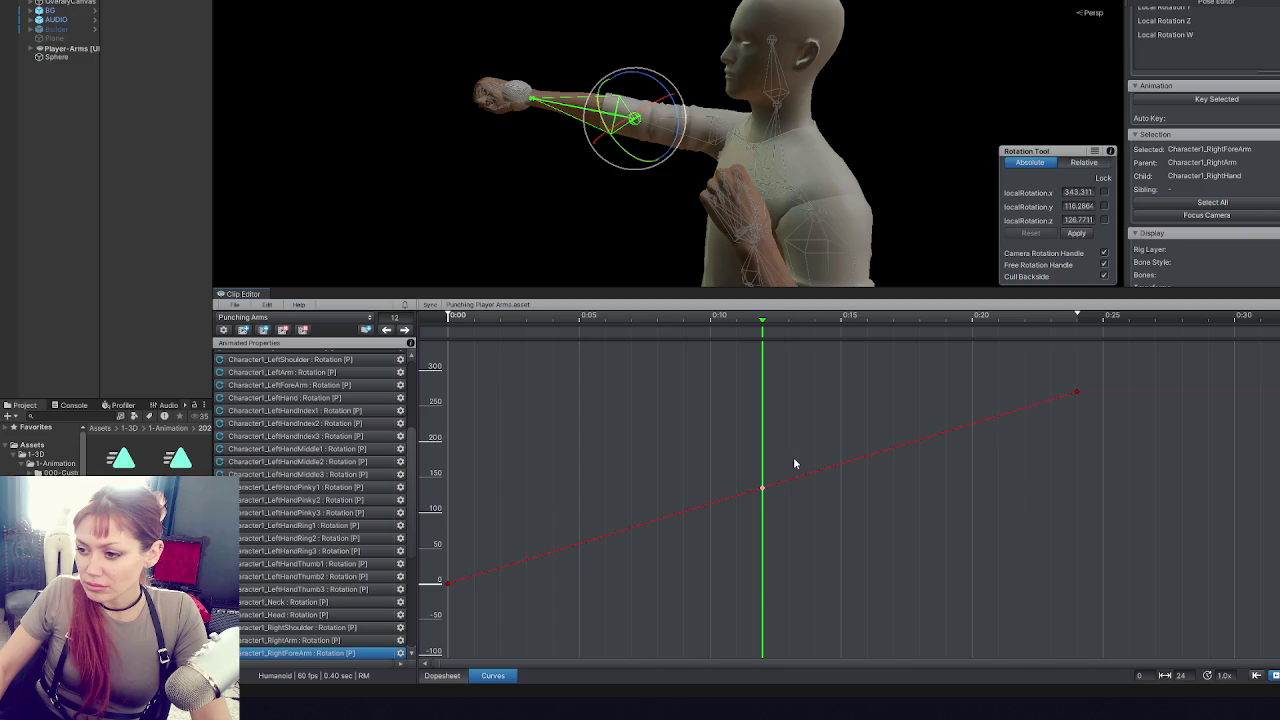
right_click(762, 489)
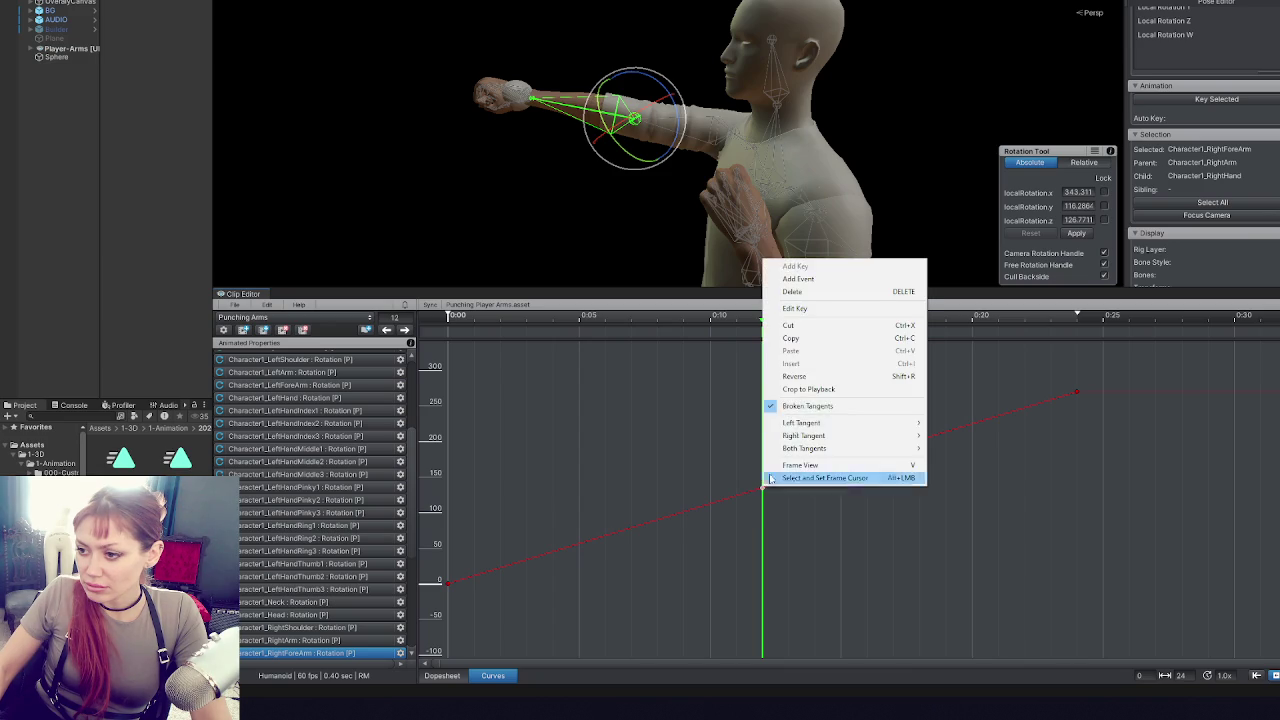
click(797, 407)
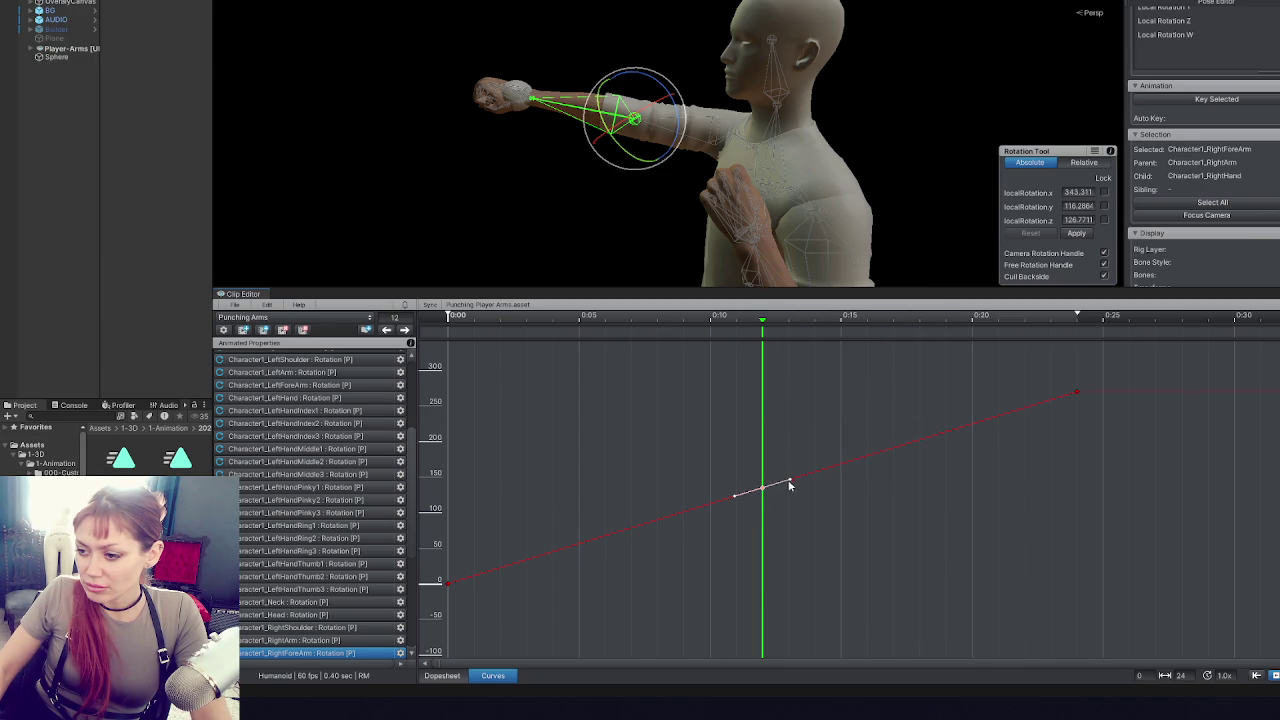
drag(791, 482, 780, 489)
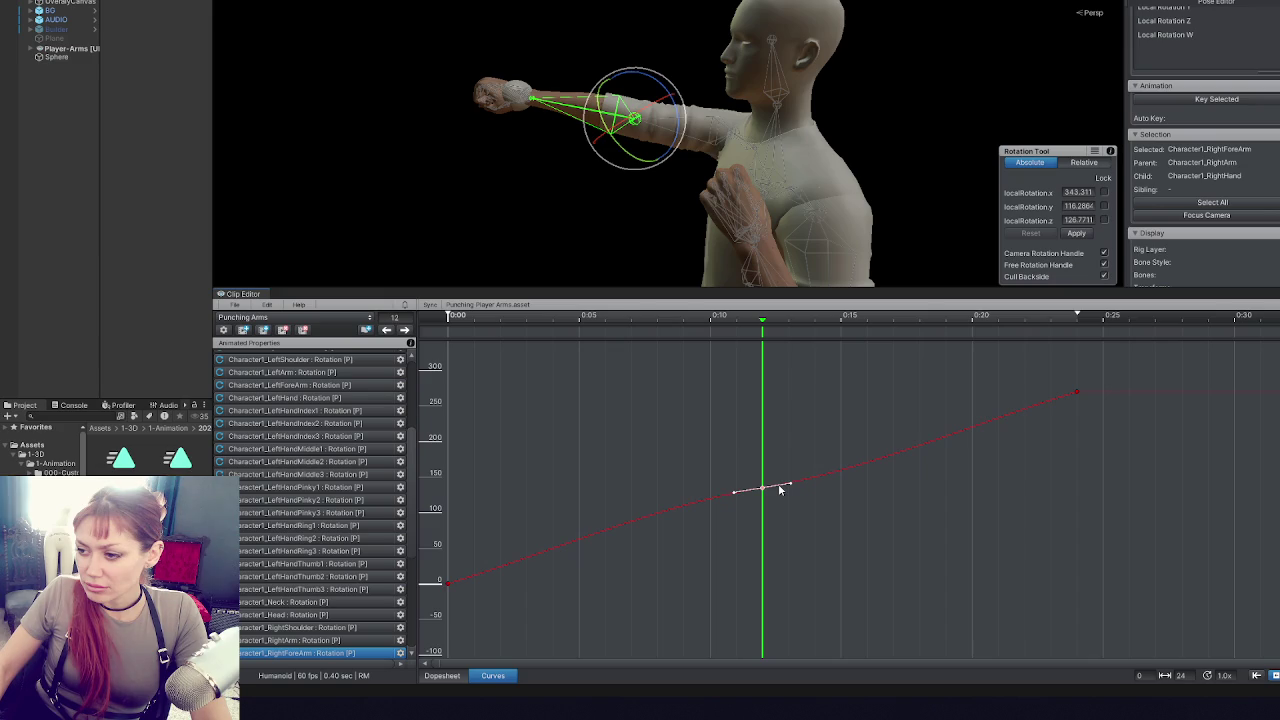
- Give the first and last forearm keys flat tangents and rewind the clip to 0:00
right_click(1078, 393)
click(1100, 541)
right_click(448, 583)
click(520, 504)
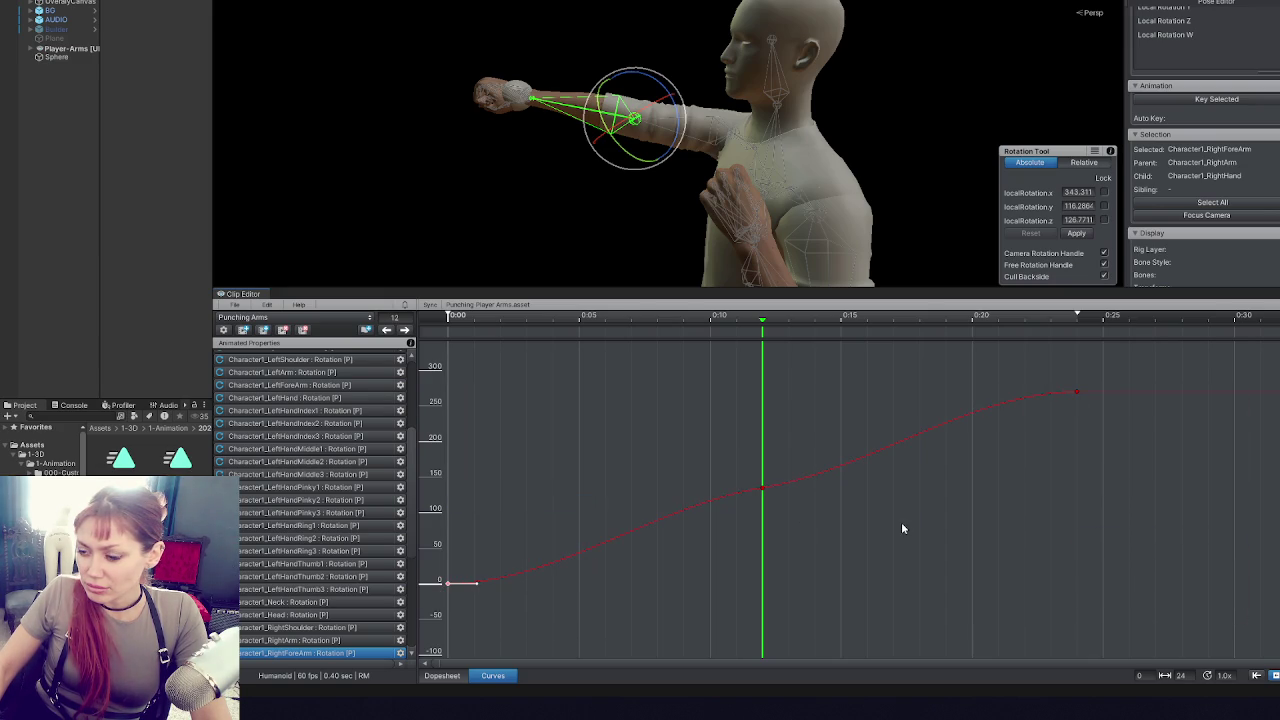
drag(534, 327, 432, 311)
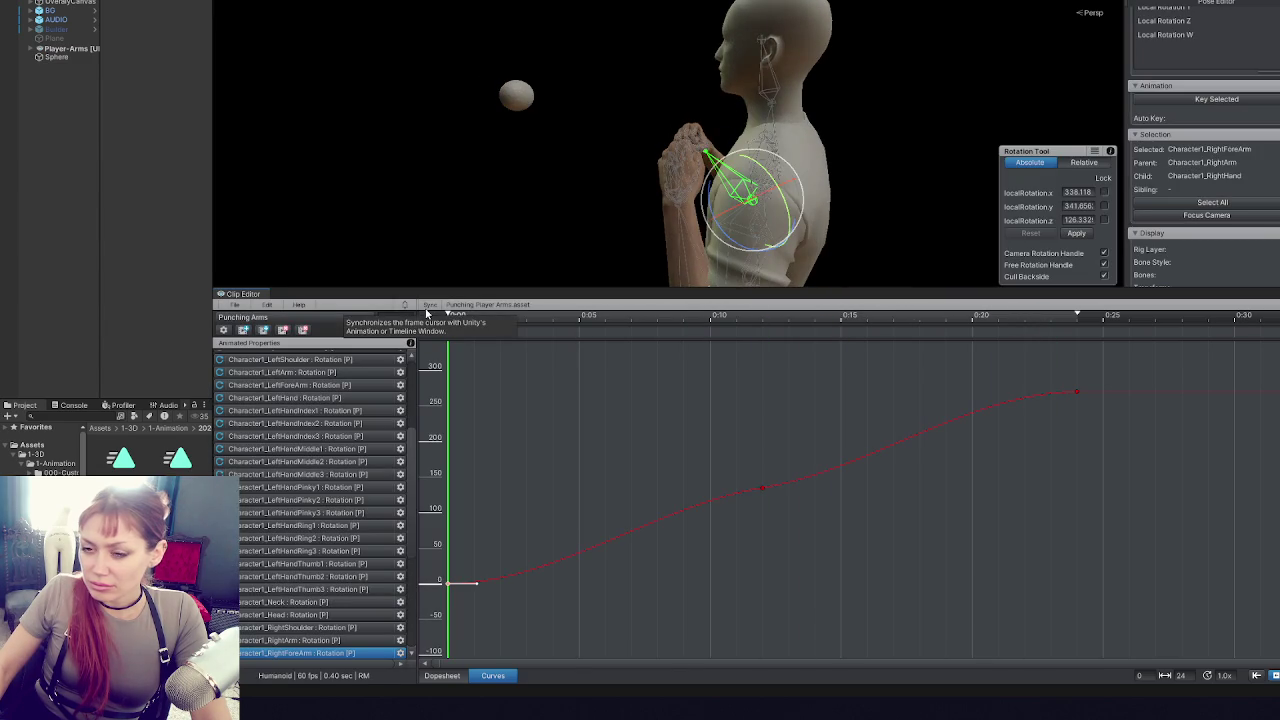
key(Escape)
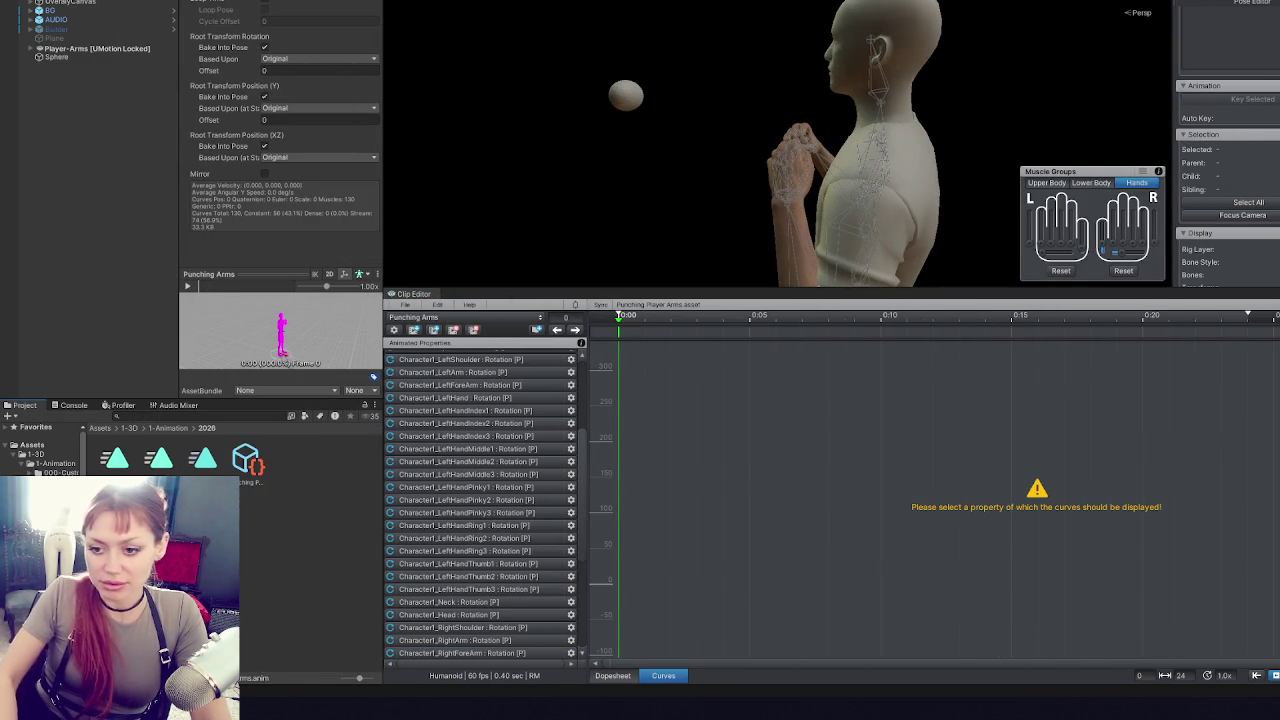
- Export the current clip to Assets/1-3D/1-Animation/2026/Punching Arms.anim and dismiss the log
click(405, 304)
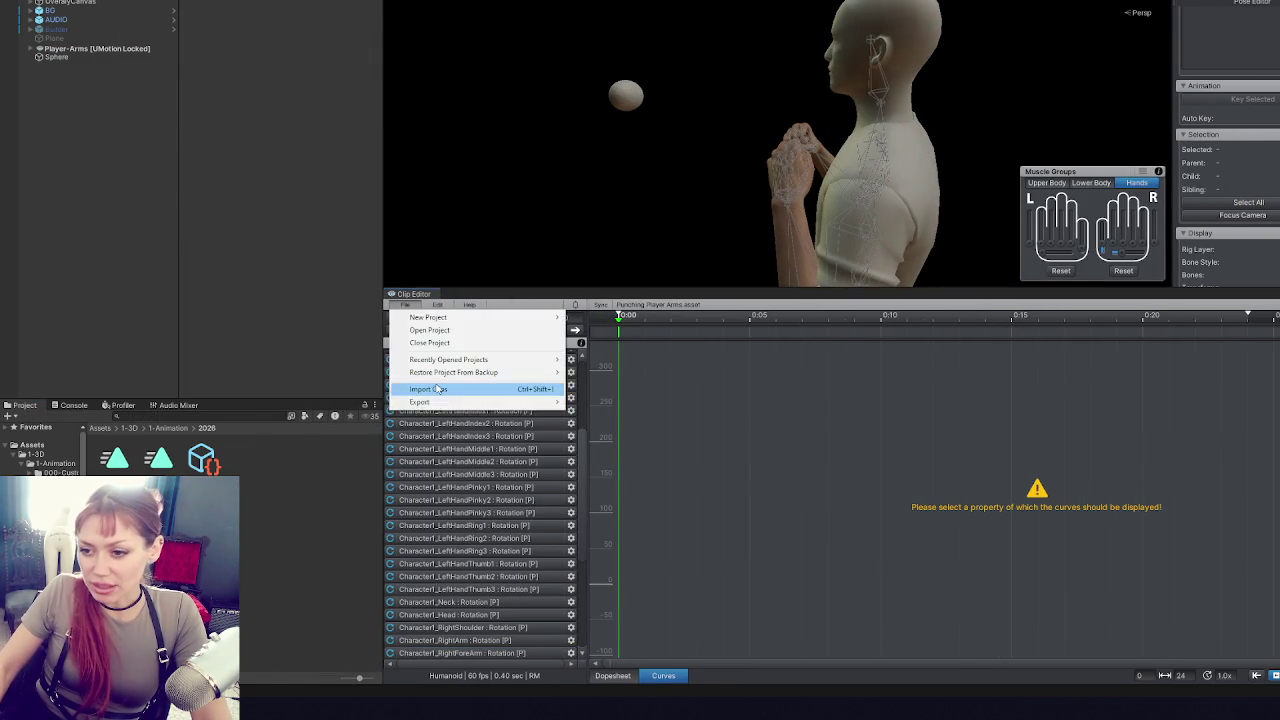
click(437, 388)
click(838, 133)
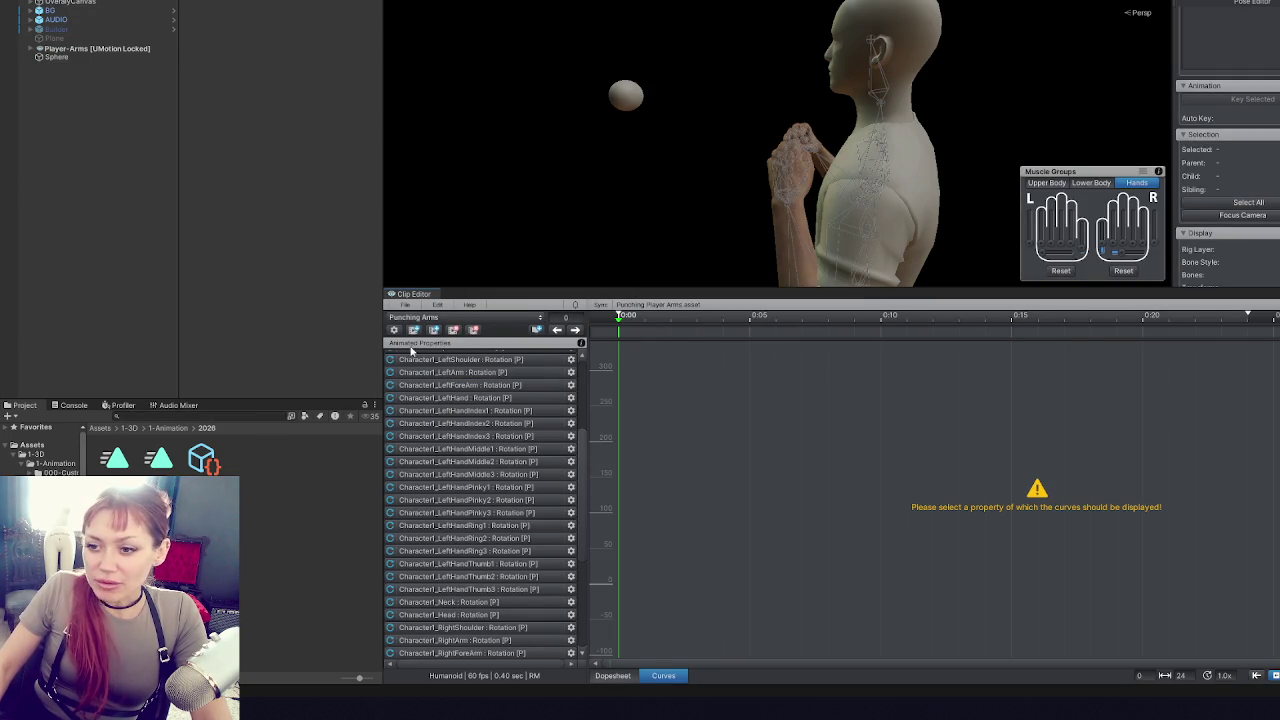
click(403, 309)
mouse_move(441, 403)
click(612, 404)
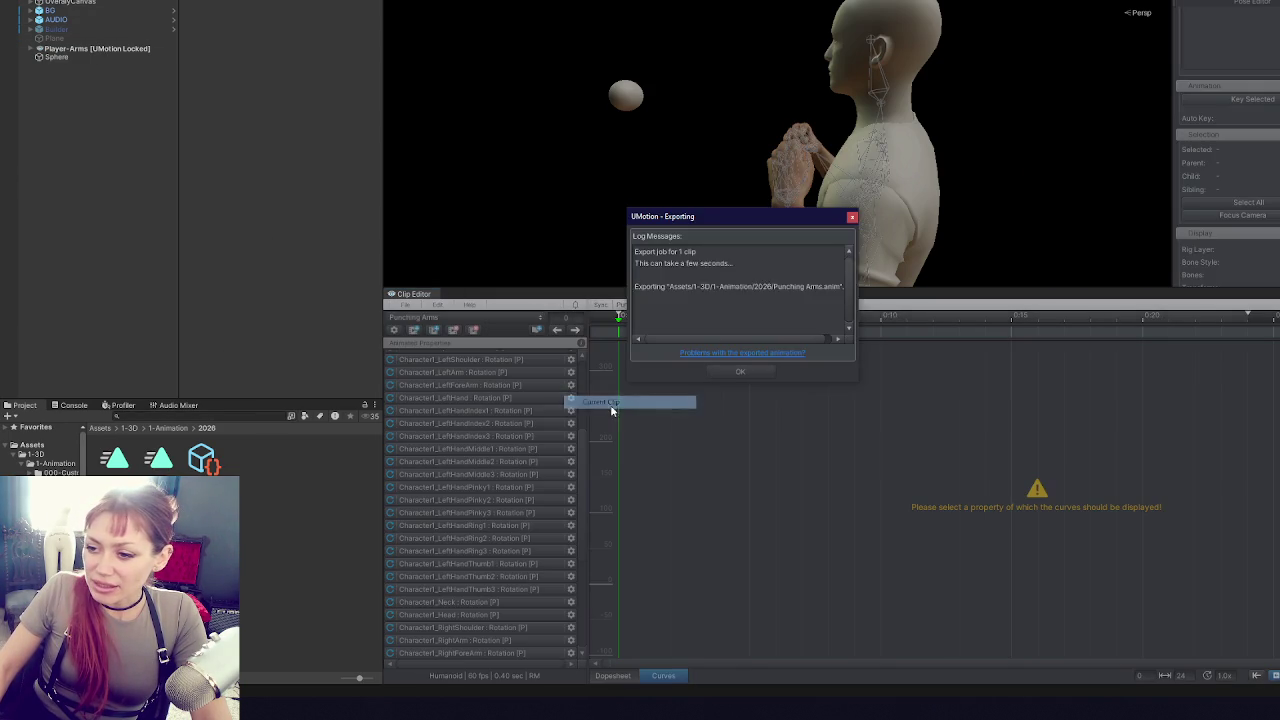
click(742, 371)
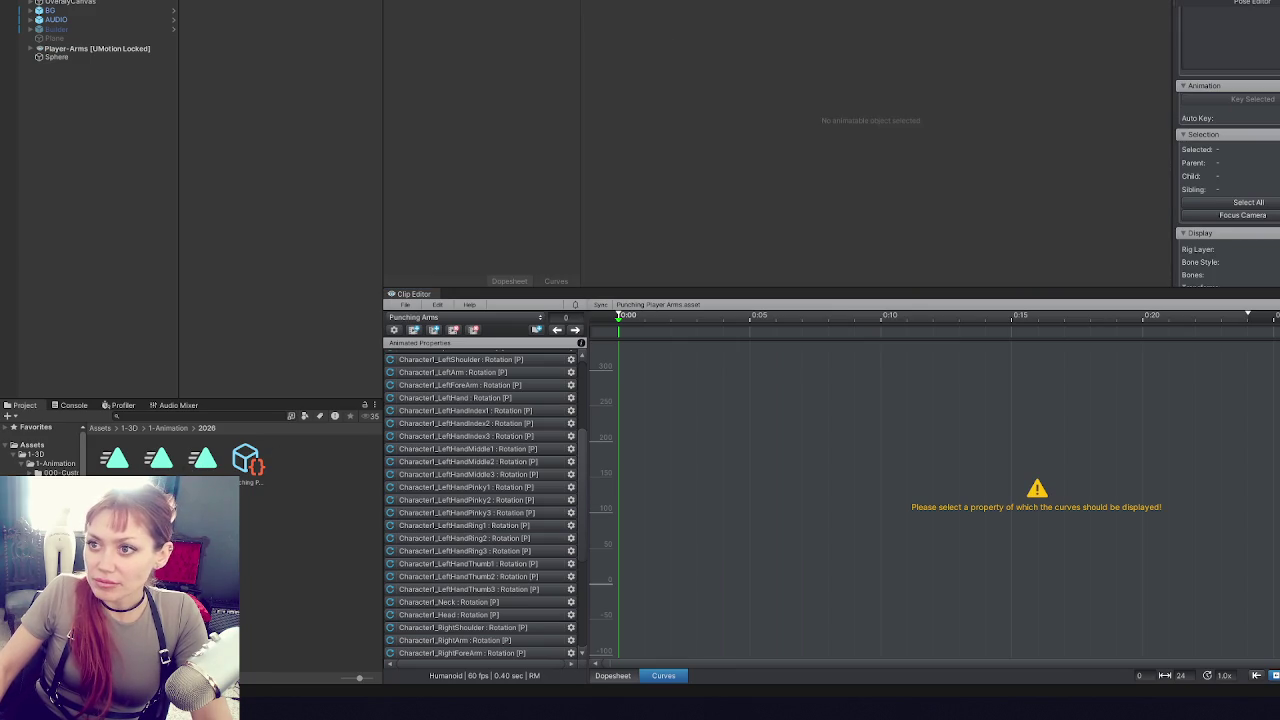
- Bake root rotation, Y position and XZ position into pose for the Punching 3 0 clip
click(828, 229)
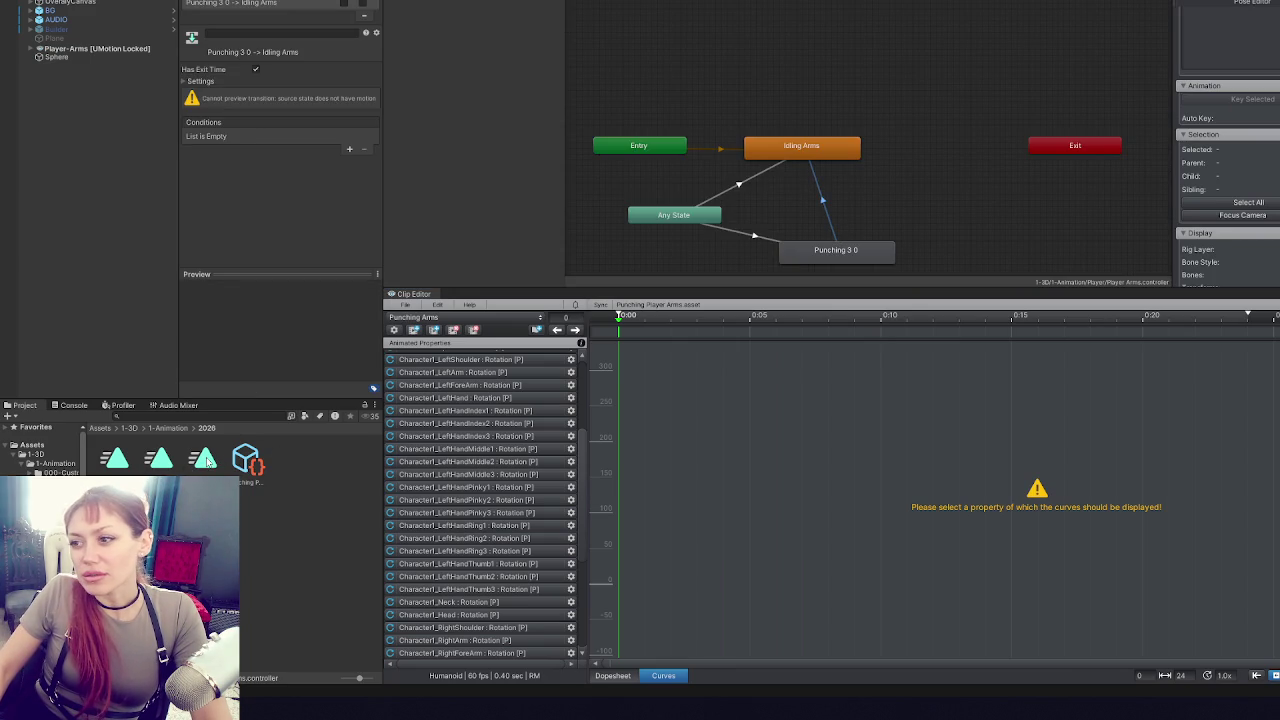
click(830, 252)
click(200, 458)
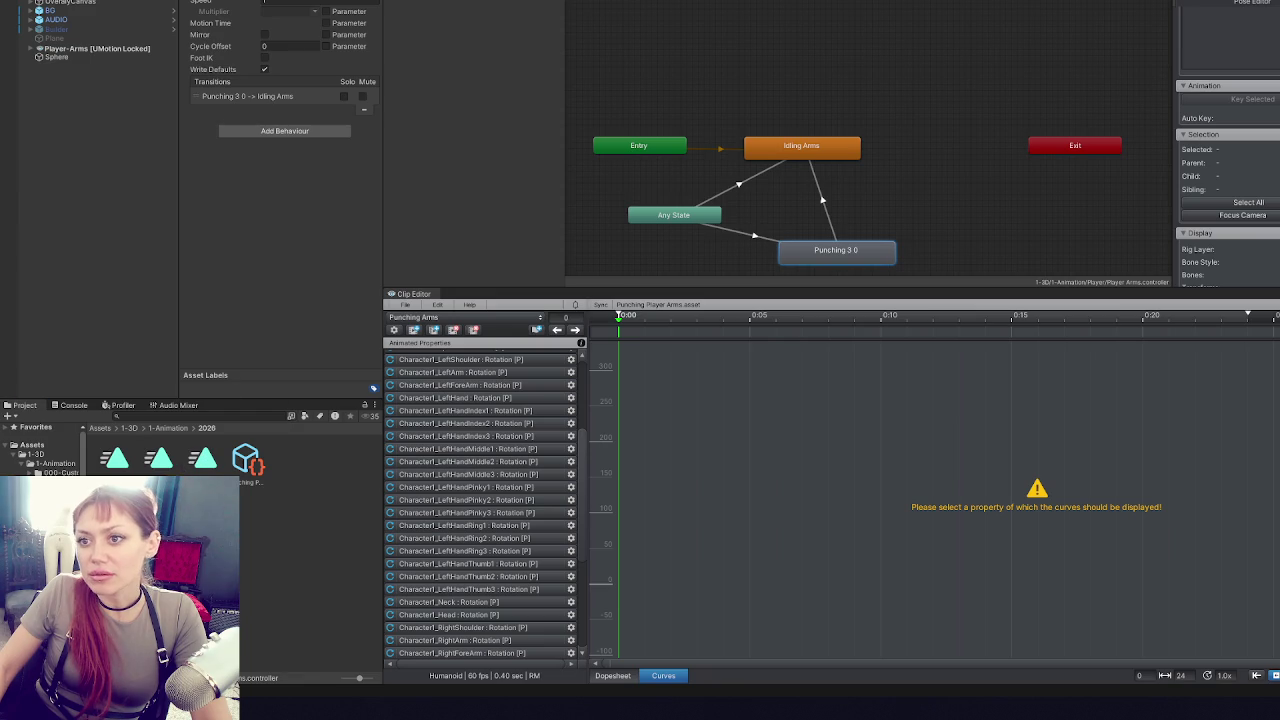
click(264, 96)
click(264, 146)
click(264, 47)
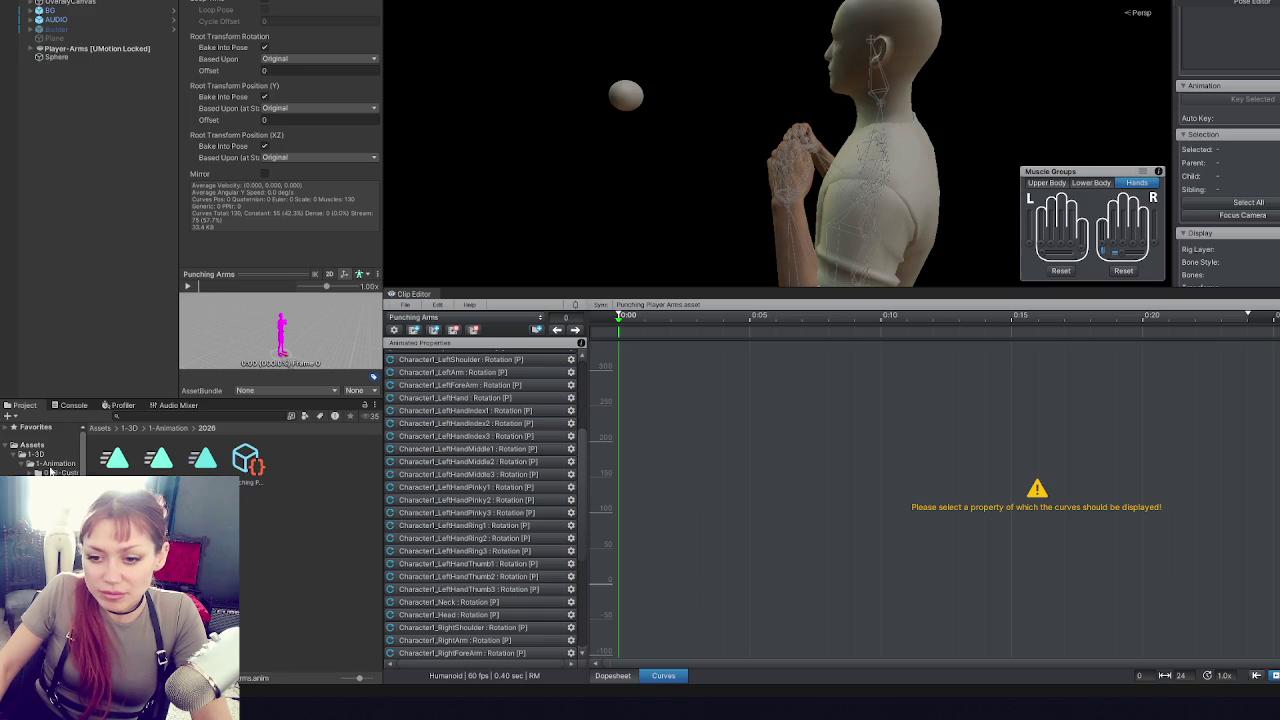
- Open the Title scene from 6-Scenes, discarding unsaved scene changes
click(22, 454)
click(45, 517)
click(45, 499)
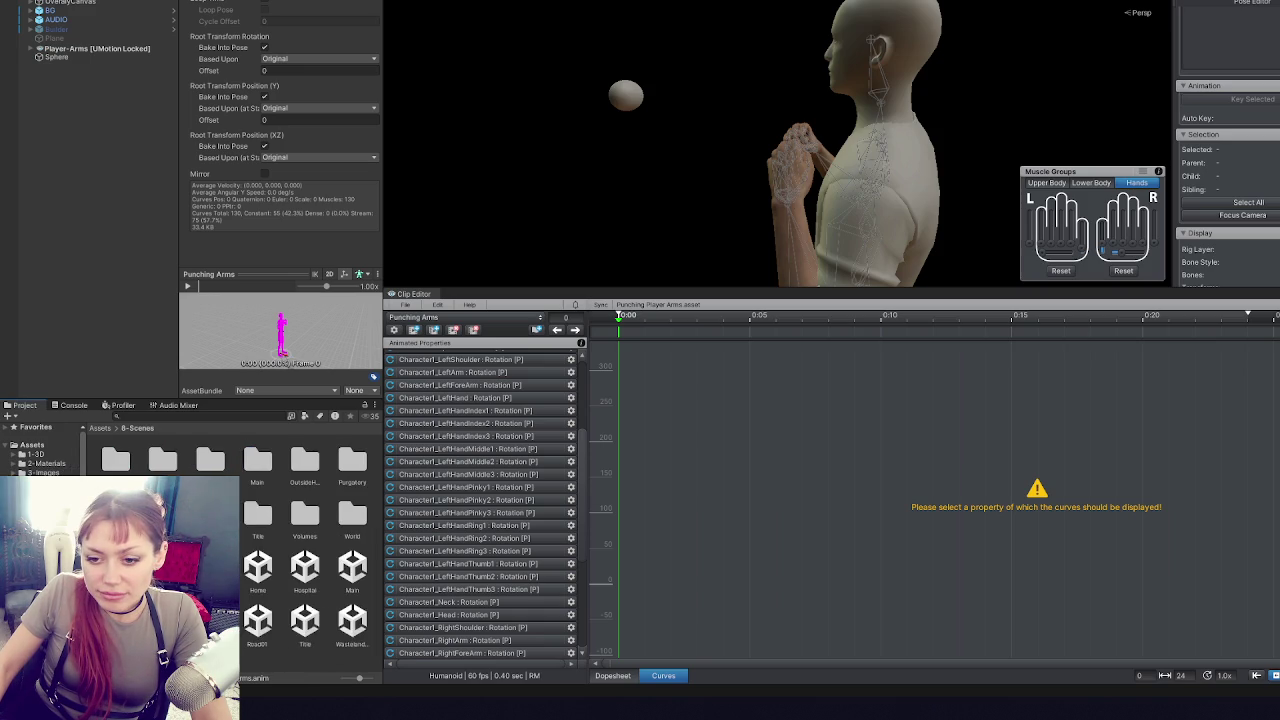
double_click(305, 615)
click(763, 322)
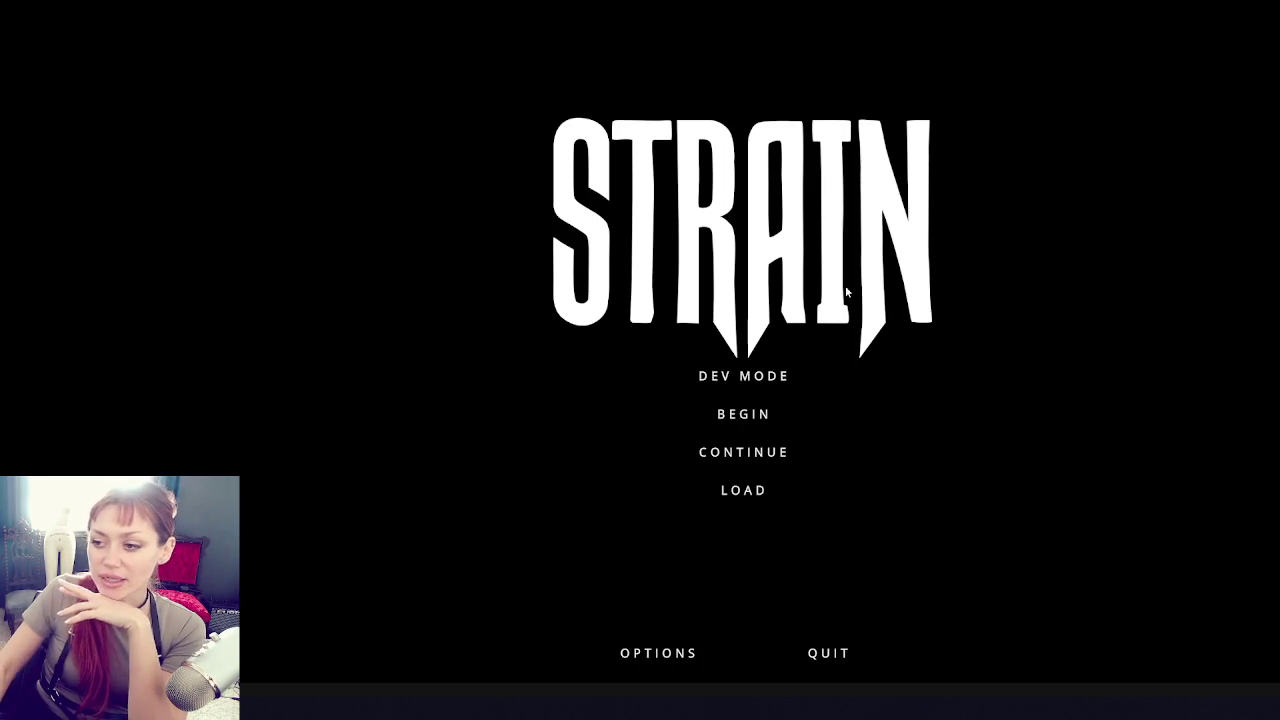
- Launch the game in Dev Mode, throw ten test punches, then pause with Escape
click(766, 373)
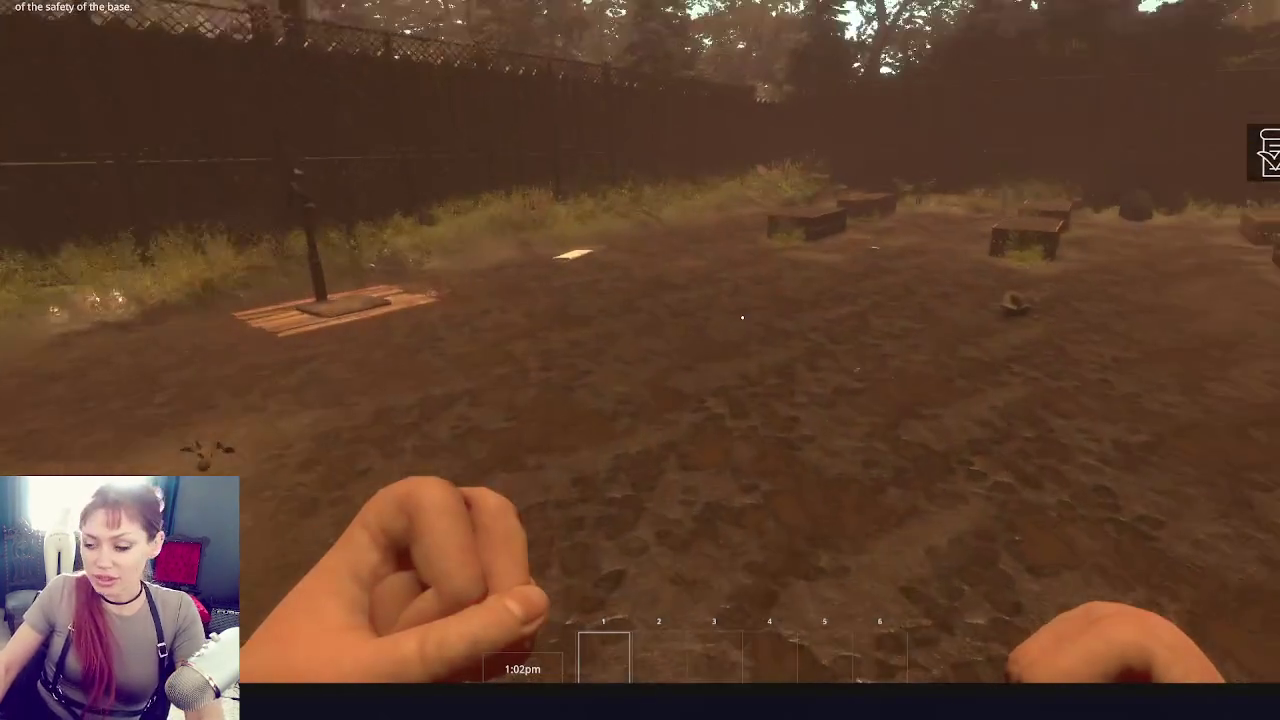
click(742, 318)
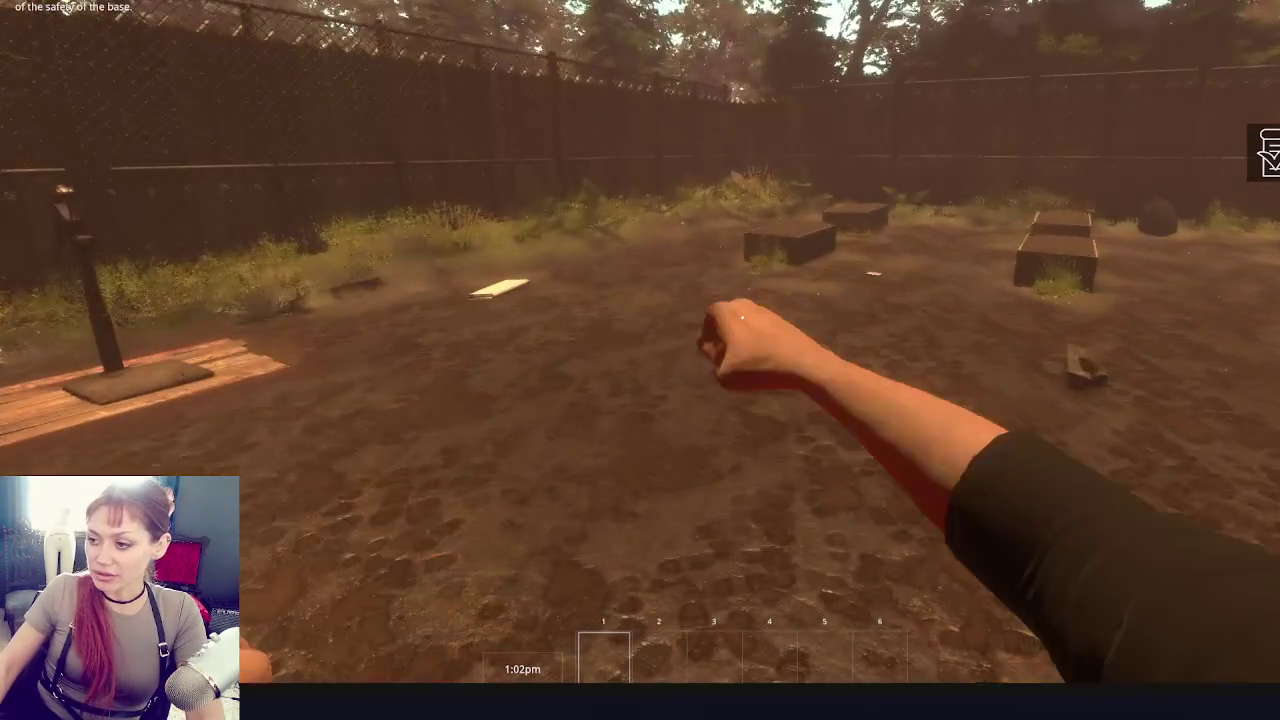
click(742, 318)
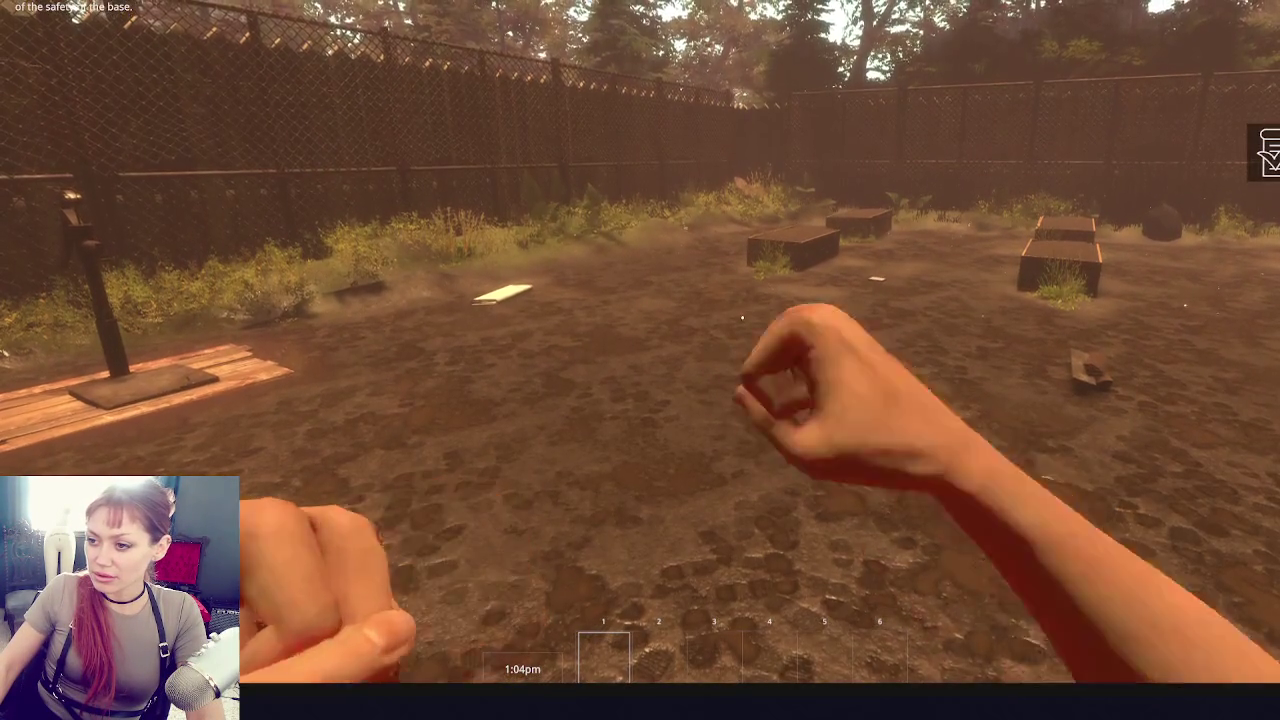
click(742, 318)
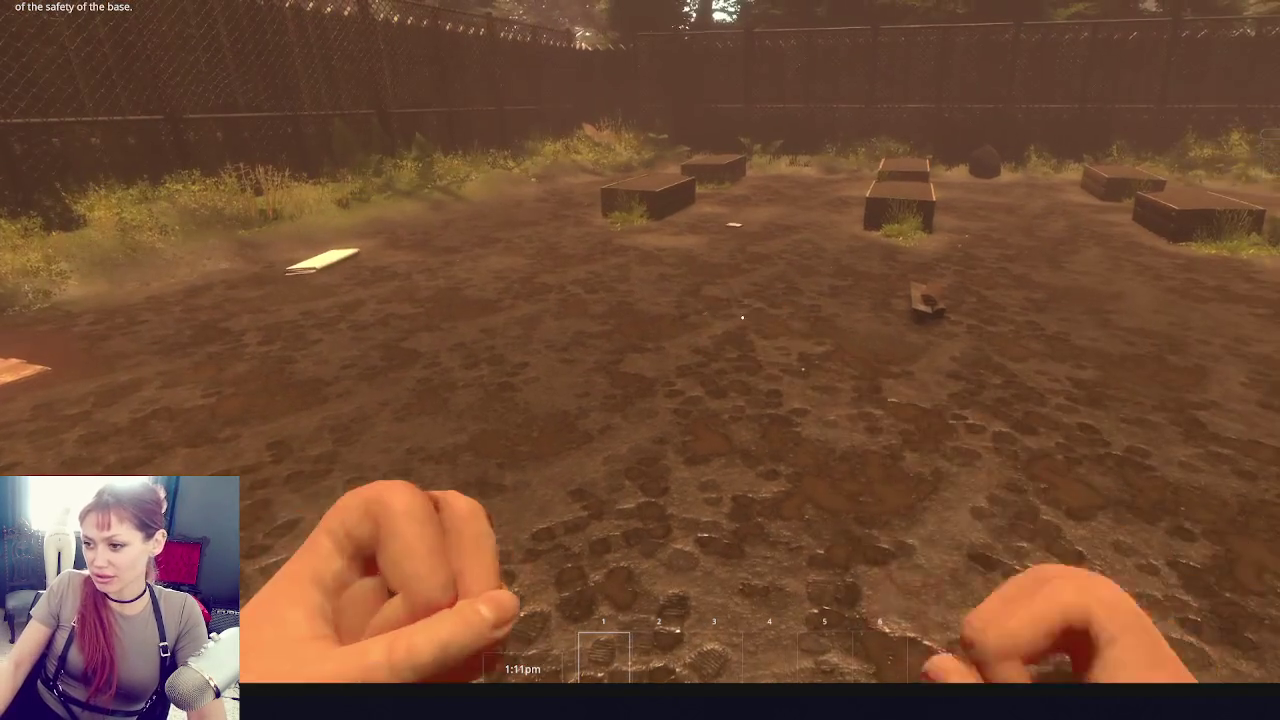
click(742, 318)
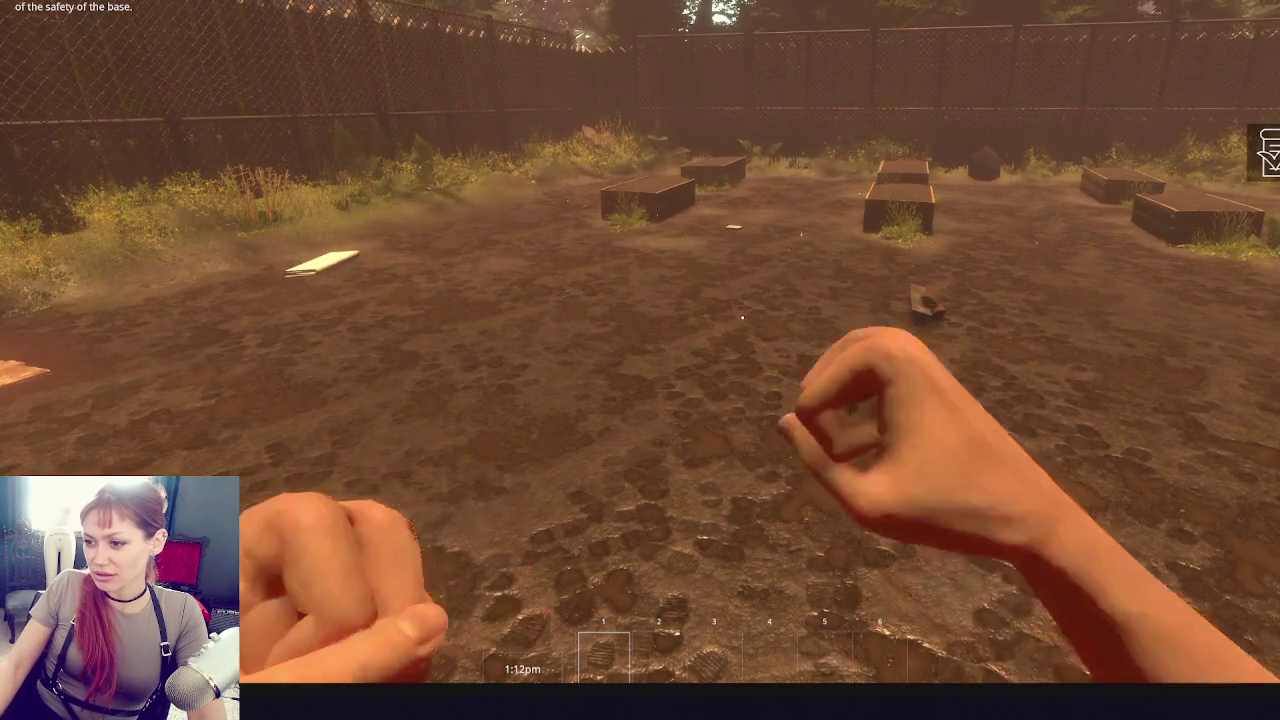
click(742, 318)
click(742, 318)
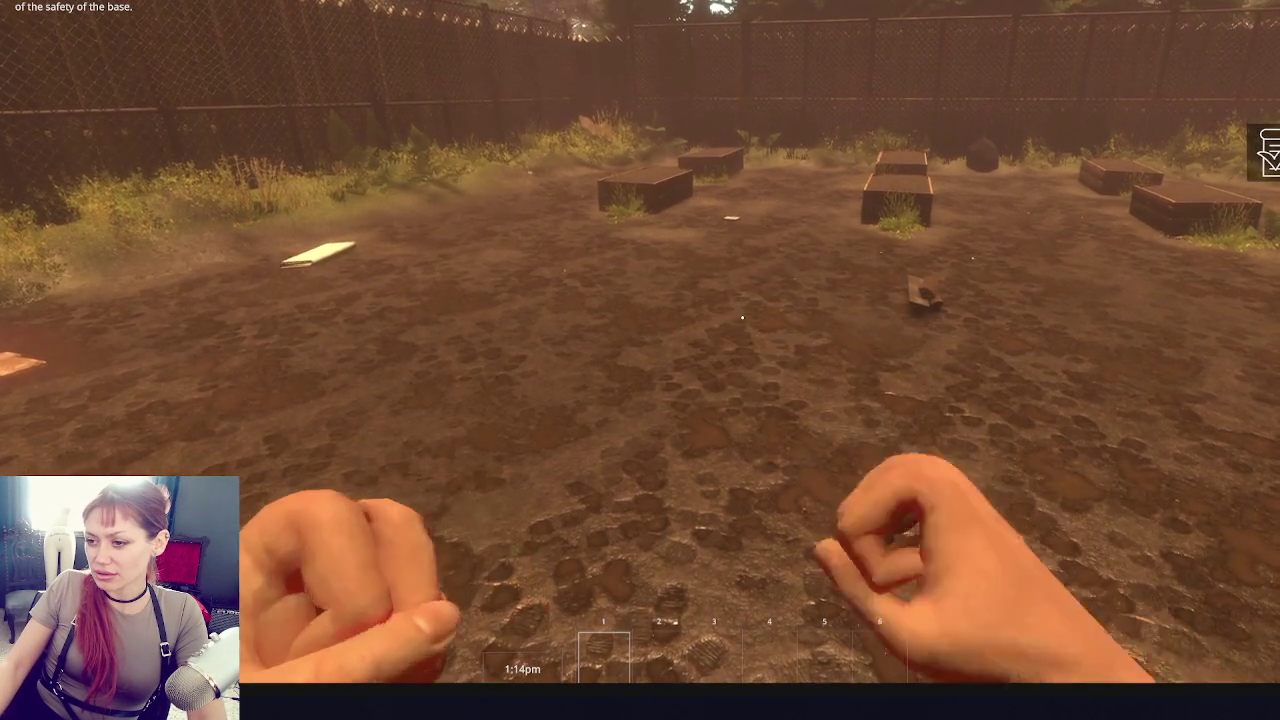
click(742, 318)
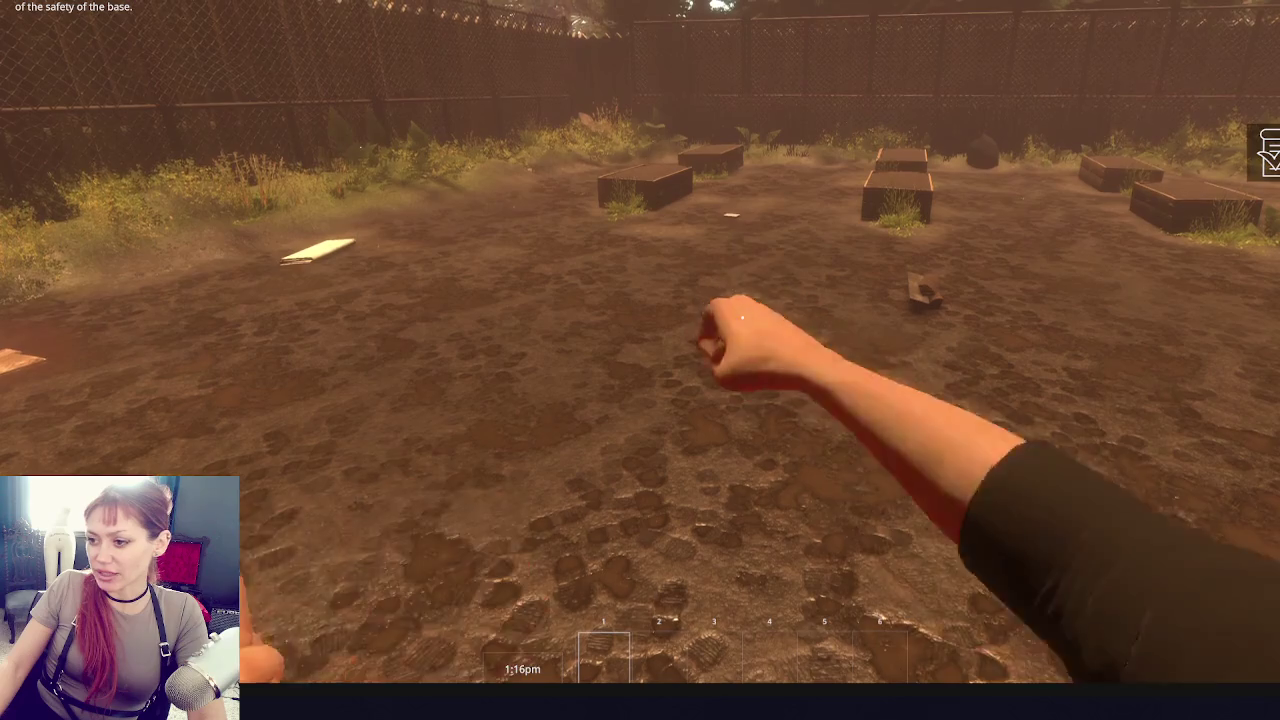
click(742, 318)
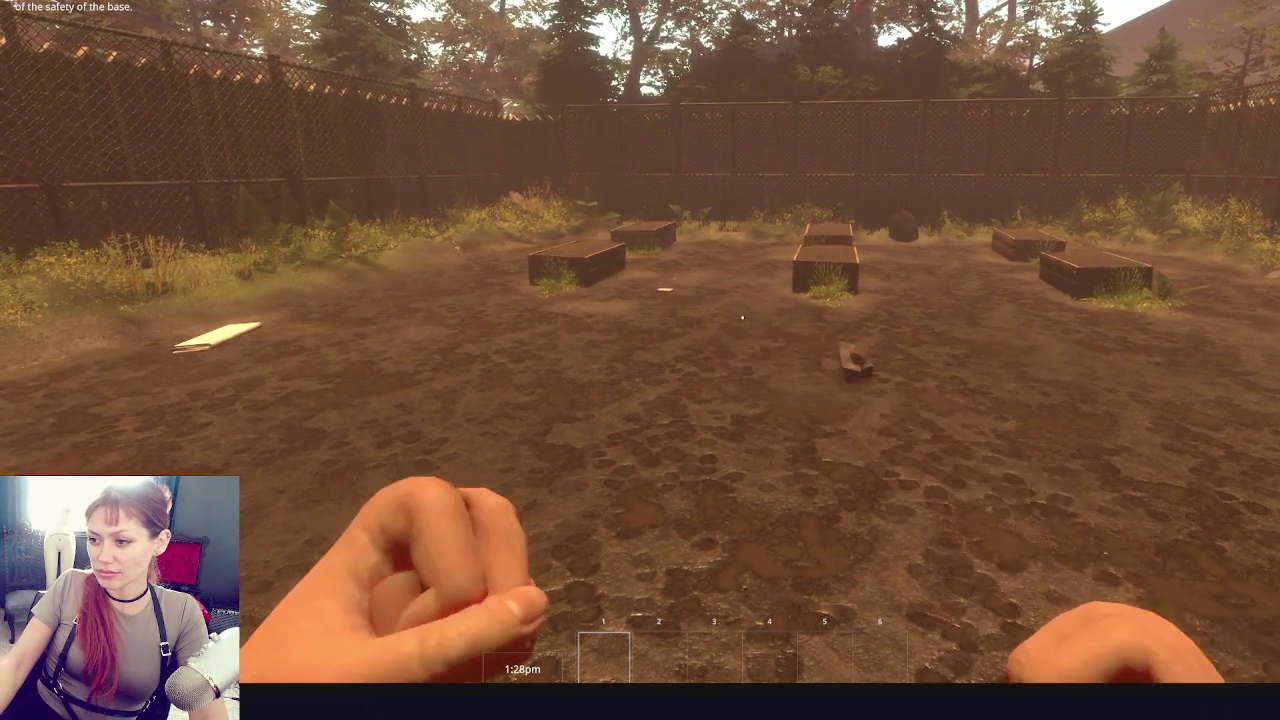
click(742, 318)
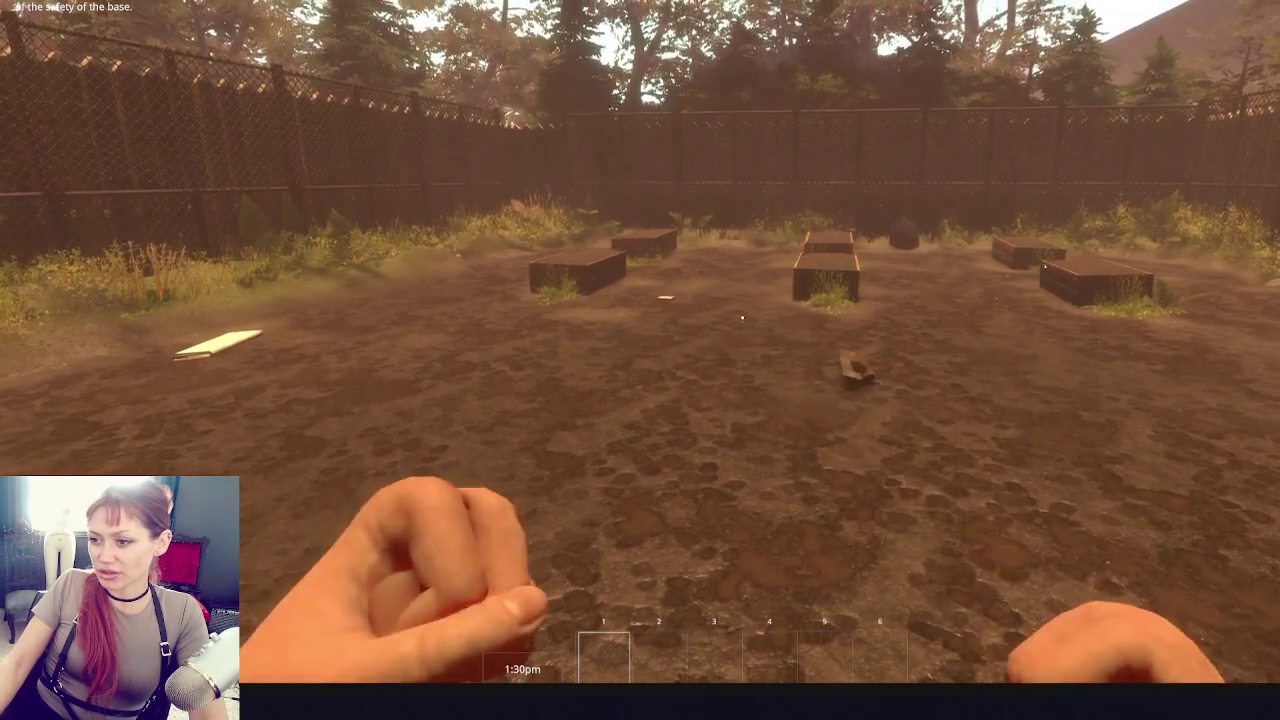
click(742, 318)
key(Escape)
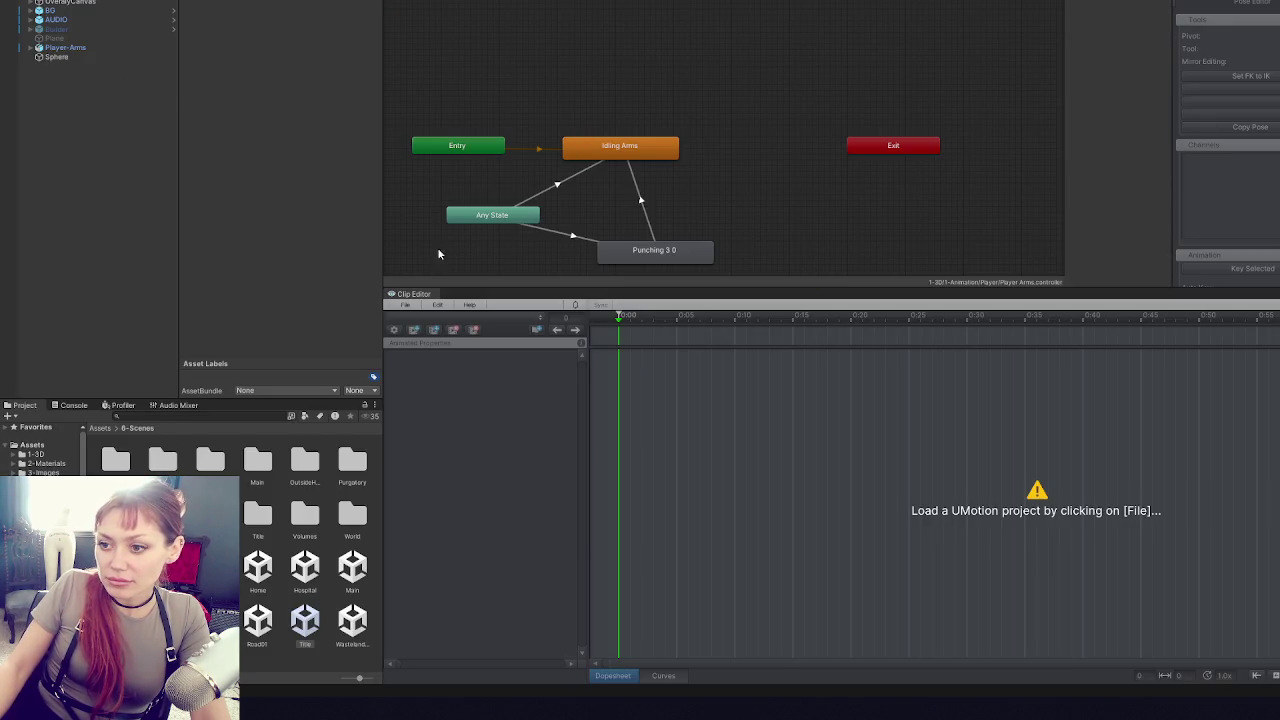
- Reload the recent Punching Arms project in the UMotion Clip Editor
click(404, 307)
mouse_move(457, 357)
click(640, 357)
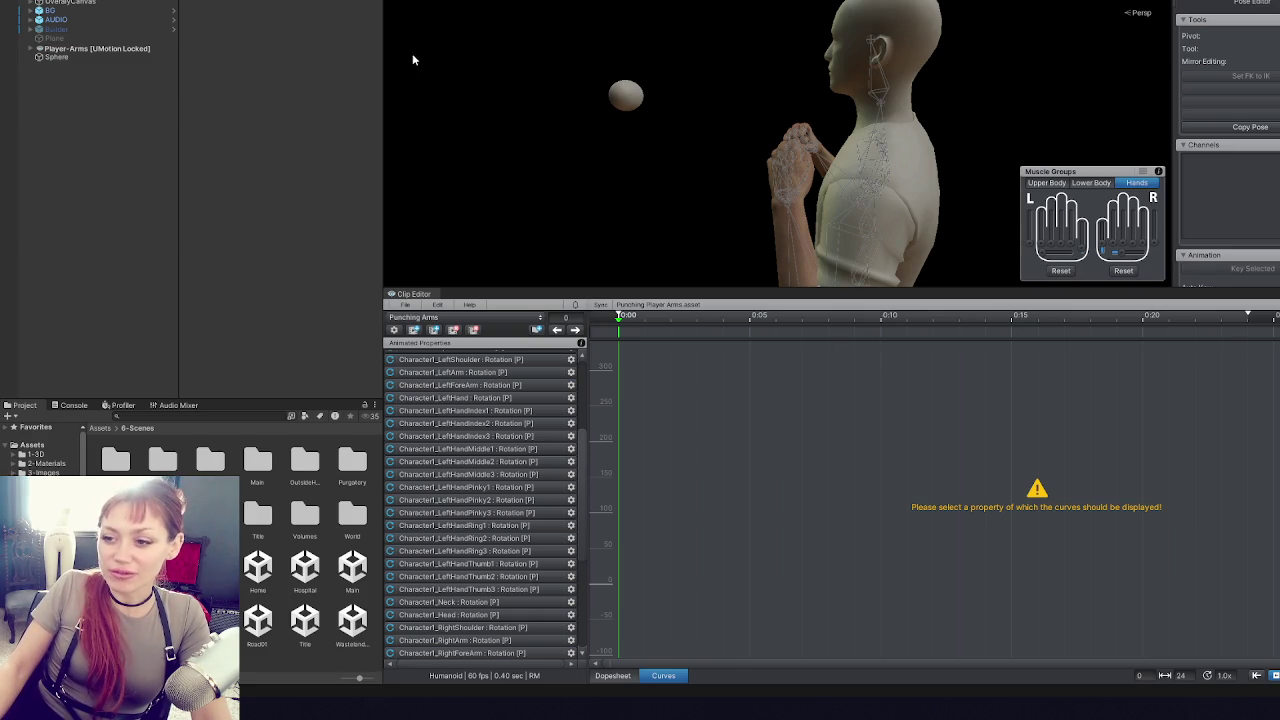
- Show the Punching Arms keys in the Dopesheet, then scrub and play the clip to preview the punch
click(614, 677)
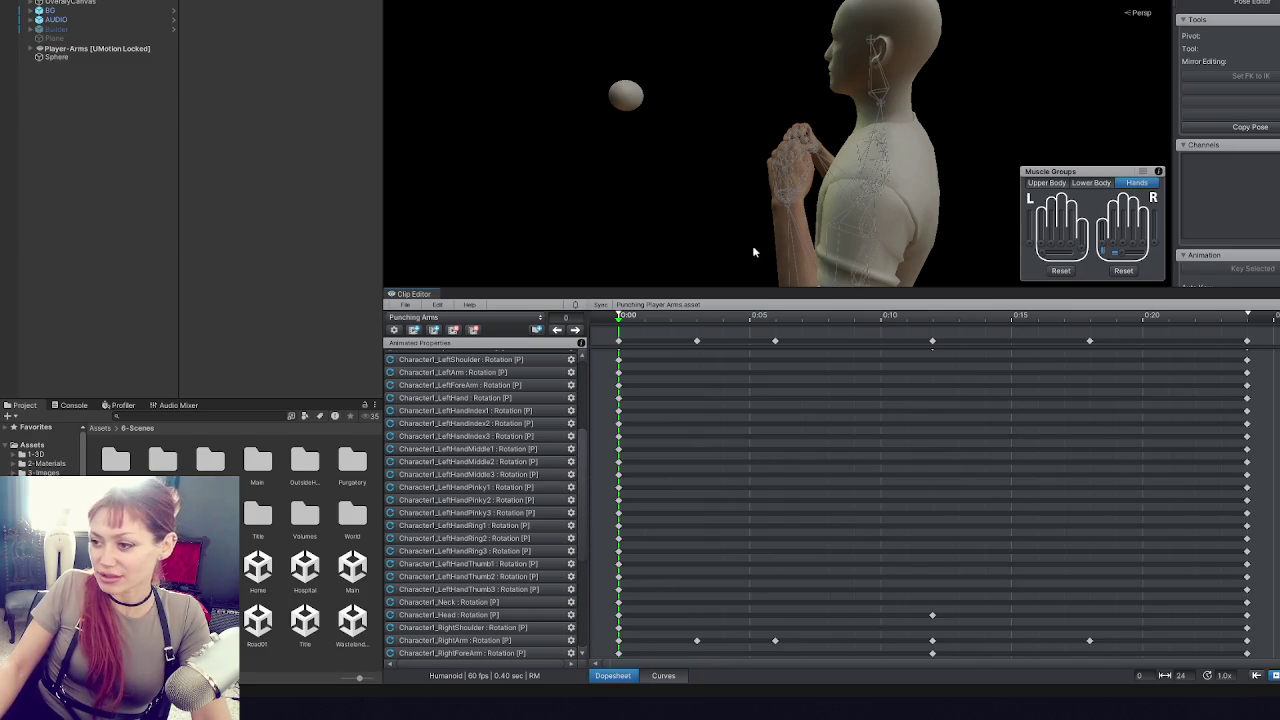
mouse_move(767, 316)
mouse_down()
mouse_move(1038, 320)
mouse_move(800, 320)
mouse_move(937, 367)
mouse_up()
mouse_move(880, 150)
mouse_down()
mouse_move(846, 14)
mouse_move(563, 166)
mouse_move(657, 168)
mouse_up()
mouse_move(887, 322)
mouse_down()
mouse_move(771, 318)
mouse_move(934, 318)
mouse_move(742, 325)
mouse_move(1086, 318)
mouse_move(620, 320)
mouse_move(925, 335)
mouse_move(626, 340)
mouse_up()
key(space)
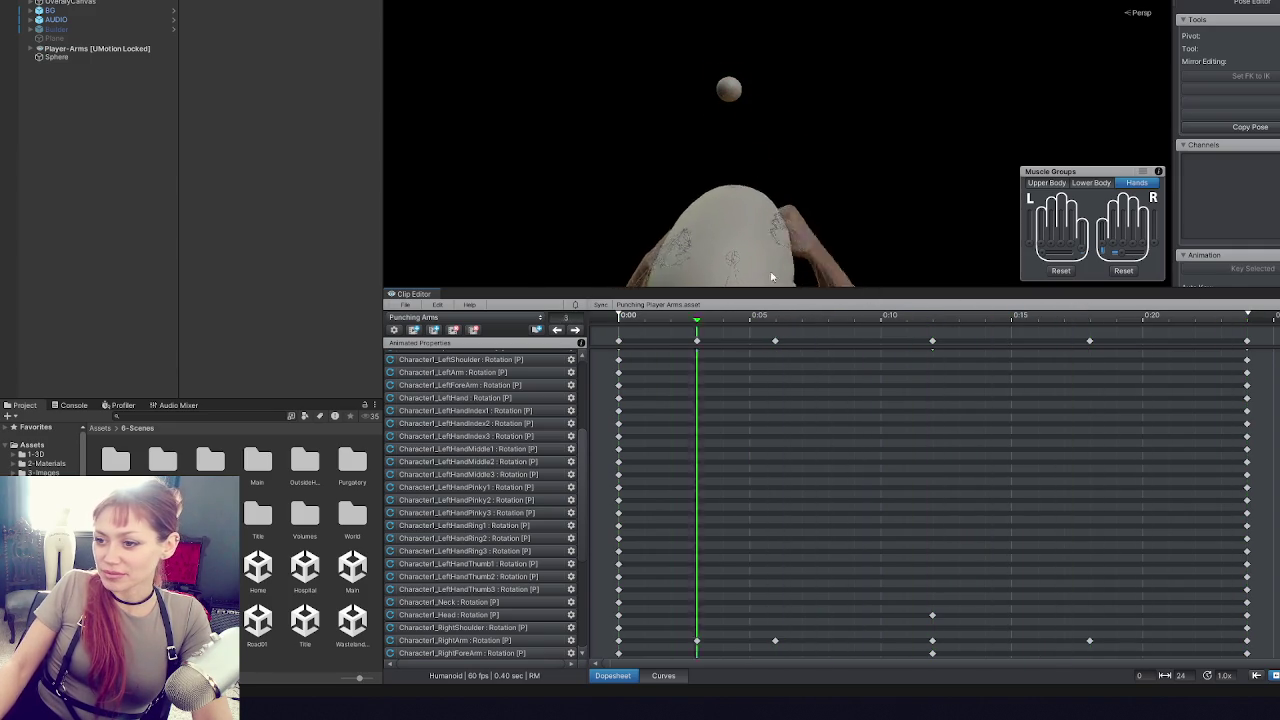
- Review the arm pose around frames 7 and 11 and select a right-arm bone
click(803, 325)
mouse_move(803, 325)
mouse_down()
mouse_move(620, 320)
mouse_move(1141, 310)
mouse_move(829, 322)
mouse_move(914, 334)
mouse_move(839, 336)
mouse_move(1011, 336)
mouse_move(697, 329)
mouse_move(1108, 334)
mouse_move(760, 340)
mouse_move(1042, 346)
mouse_move(815, 350)
mouse_move(839, 356)
mouse_up()
scroll(943, 440, down, 1)
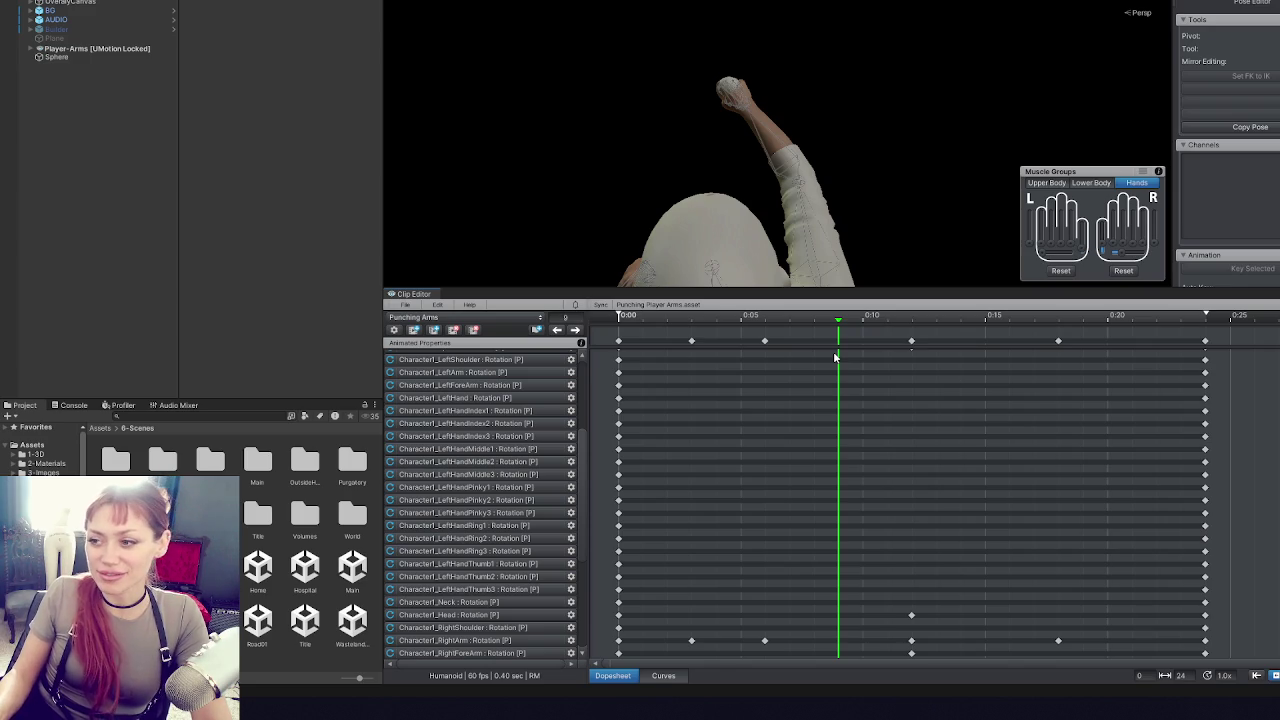
scroll(905, 380, down, 2)
mouse_move(832, 320)
mouse_down()
mouse_move(940, 318)
mouse_move(736, 313)
mouse_up()
click(826, 220)
- Select the right hand bone and inspect the raised hand from behind and above
click(757, 147)
click(750, 135)
mouse_move(776, 168)
mouse_down()
mouse_move(660, 210)
mouse_move(676, 46)
mouse_move(328, 14)
mouse_up()
mouse_move(810, 62)
mouse_down()
mouse_move(644, 117)
mouse_move(795, 165)
mouse_move(806, 86)
mouse_move(790, 110)
mouse_move(824, 134)
mouse_up()
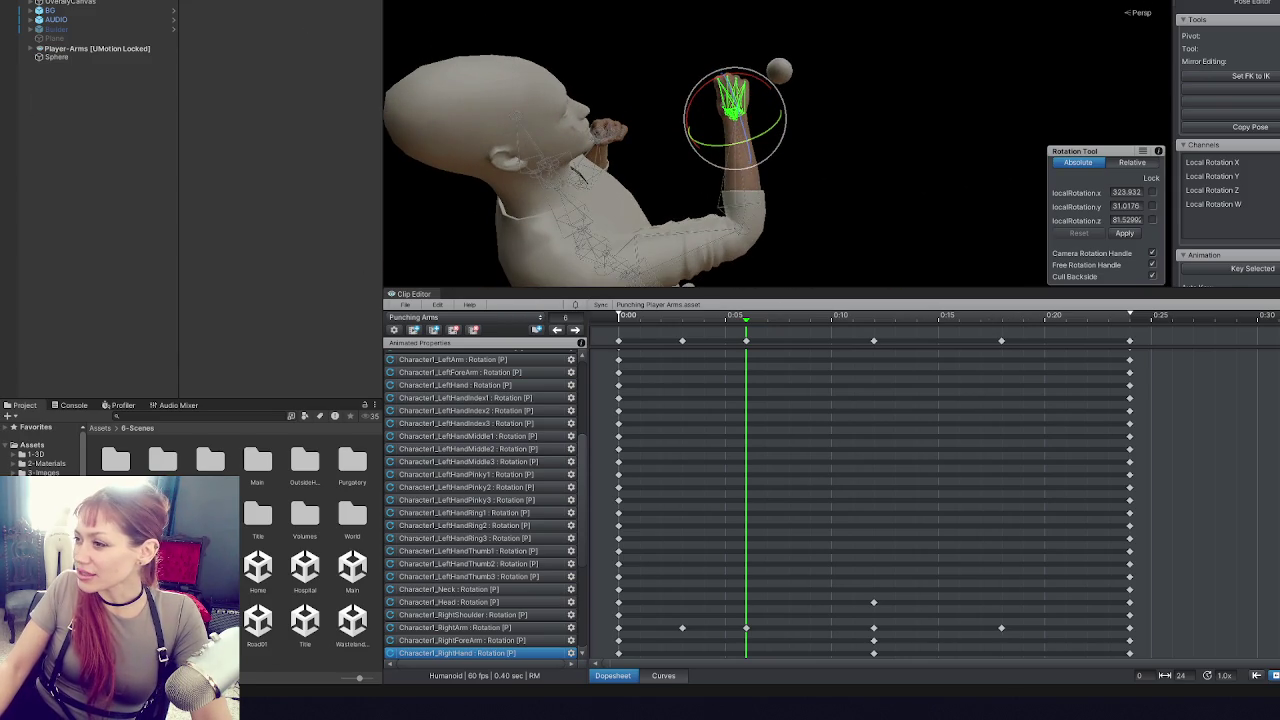
scroll(1228, 200, down, 5)
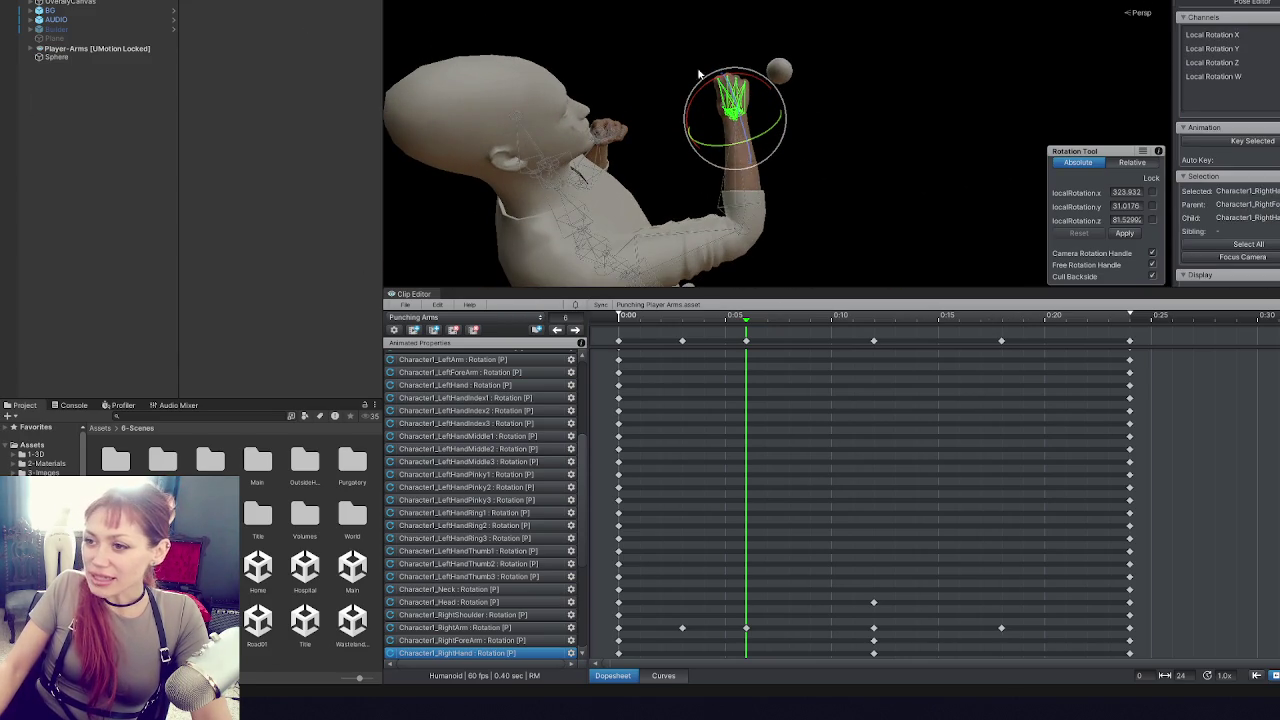
drag(720, 62, 687, 186)
scroll(1228, 150, down, 3)
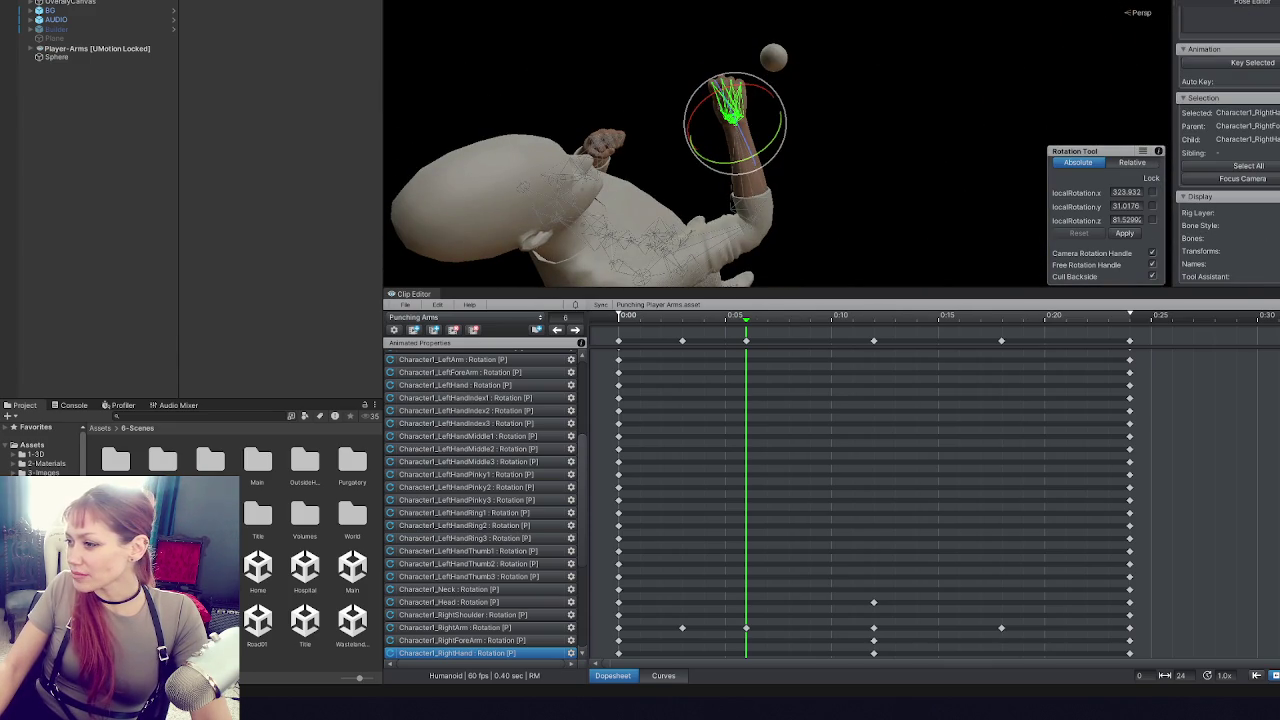
scroll(1244, 275, down, 6)
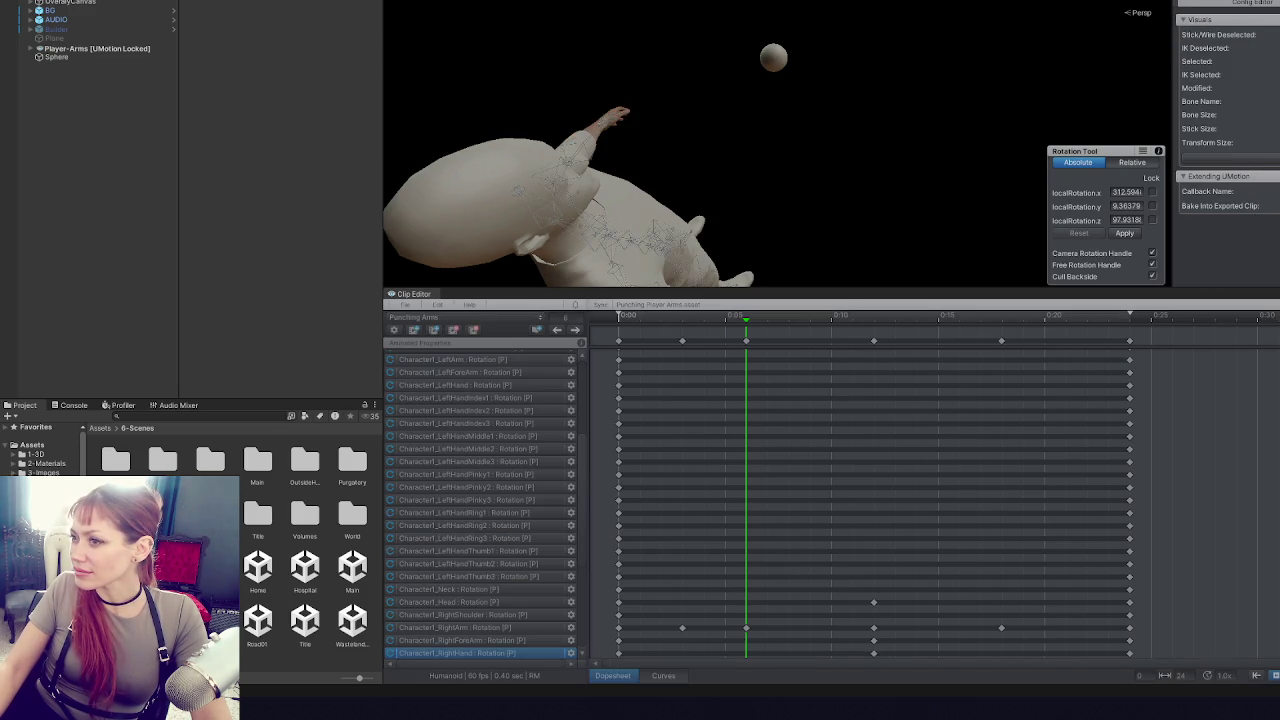
- Undo the accidental hand rotation, view the arm from the side, and select the right forearm
key(ctrl+z)
scroll(1230, 200, up, 6)
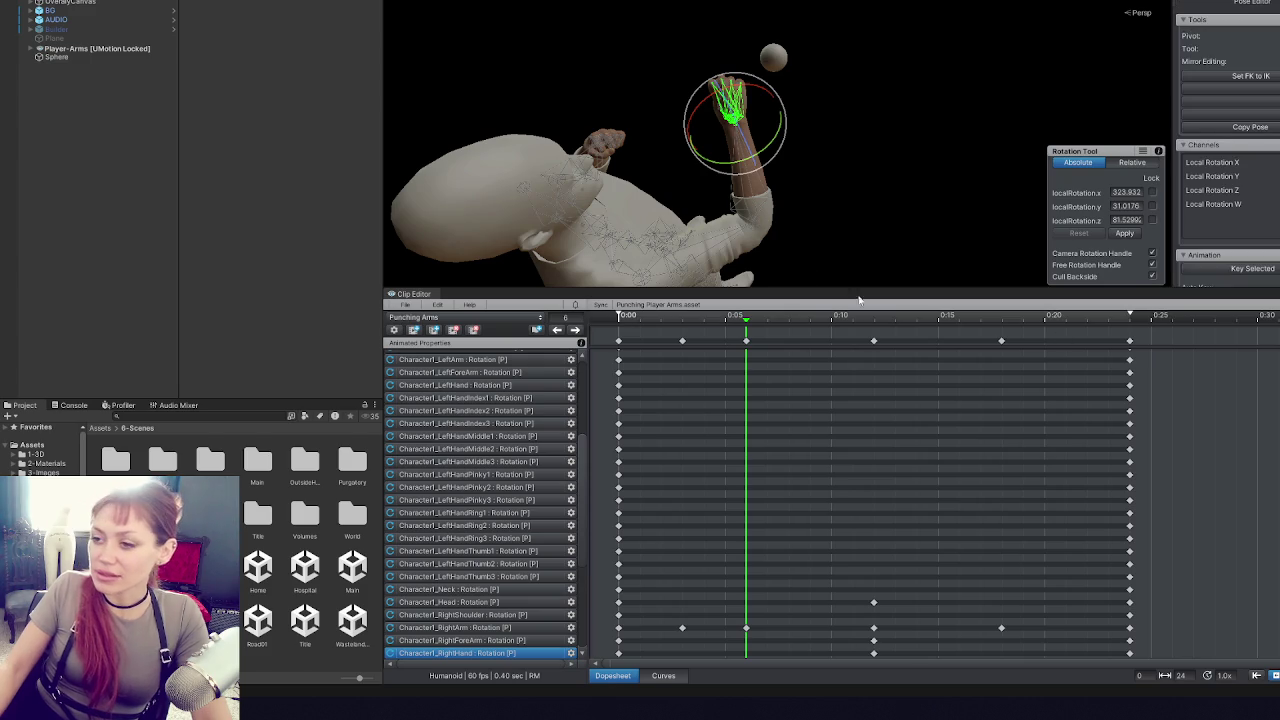
mouse_move(772, 205)
mouse_down()
mouse_move(799, 697)
mouse_move(734, 382)
mouse_move(770, 170)
mouse_move(808, 131)
mouse_move(775, 120)
mouse_up()
mouse_move(743, 194)
mouse_down()
mouse_move(808, 391)
mouse_move(1026, 394)
mouse_move(958, 567)
mouse_move(760, 420)
mouse_move(600, 330)
mouse_up()
click(549, 280)
mouse_move(704, 268)
mouse_down()
mouse_move(971, 134)
mouse_move(800, 190)
mouse_move(860, 270)
mouse_move(951, 345)
mouse_move(1181, 297)
mouse_move(840, 190)
mouse_move(797, 200)
mouse_move(671, 74)
mouse_move(731, 56)
mouse_move(803, 140)
mouse_move(814, 128)
mouse_move(902, 346)
mouse_move(962, 363)
mouse_move(970, 401)
mouse_up()
click(791, 188)
- Review the right arm rising between frames 3 and 12 of Punching Arms
drag(715, 80, 853, 163)
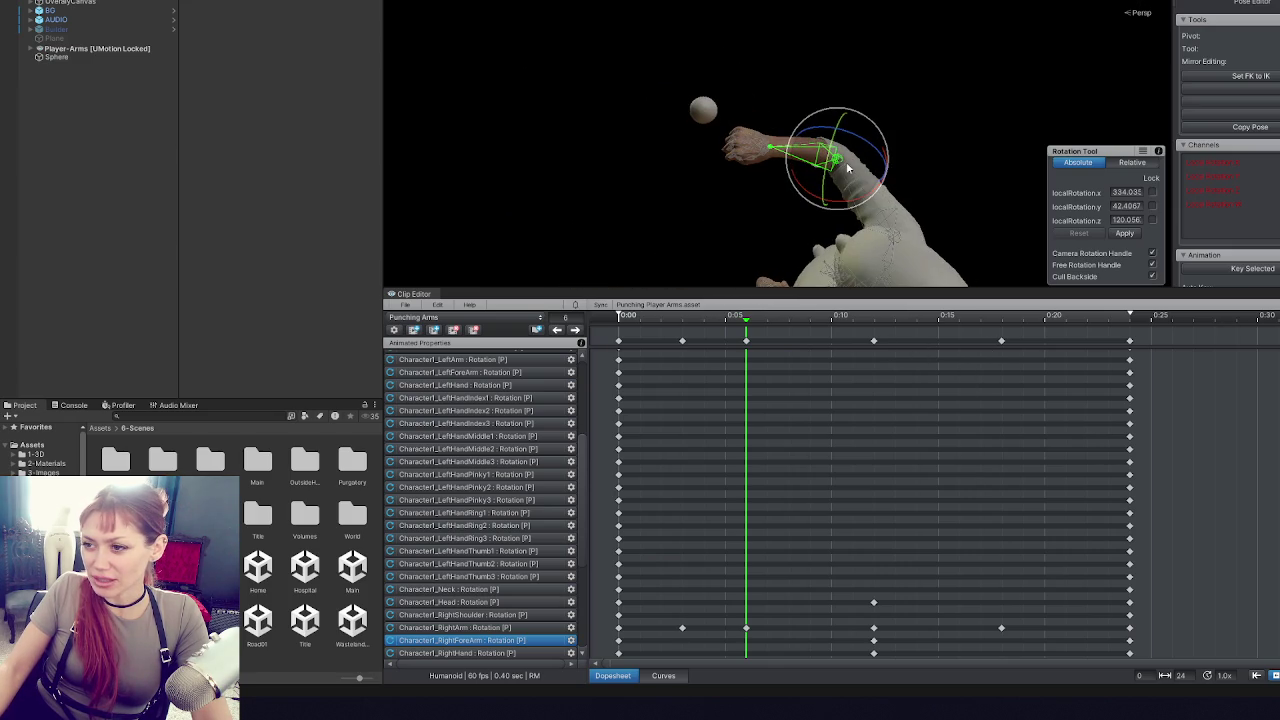
mouse_move(742, 147)
mouse_down()
mouse_move(531, 65)
mouse_move(431, 134)
mouse_move(517, 146)
mouse_move(629, 91)
mouse_up()
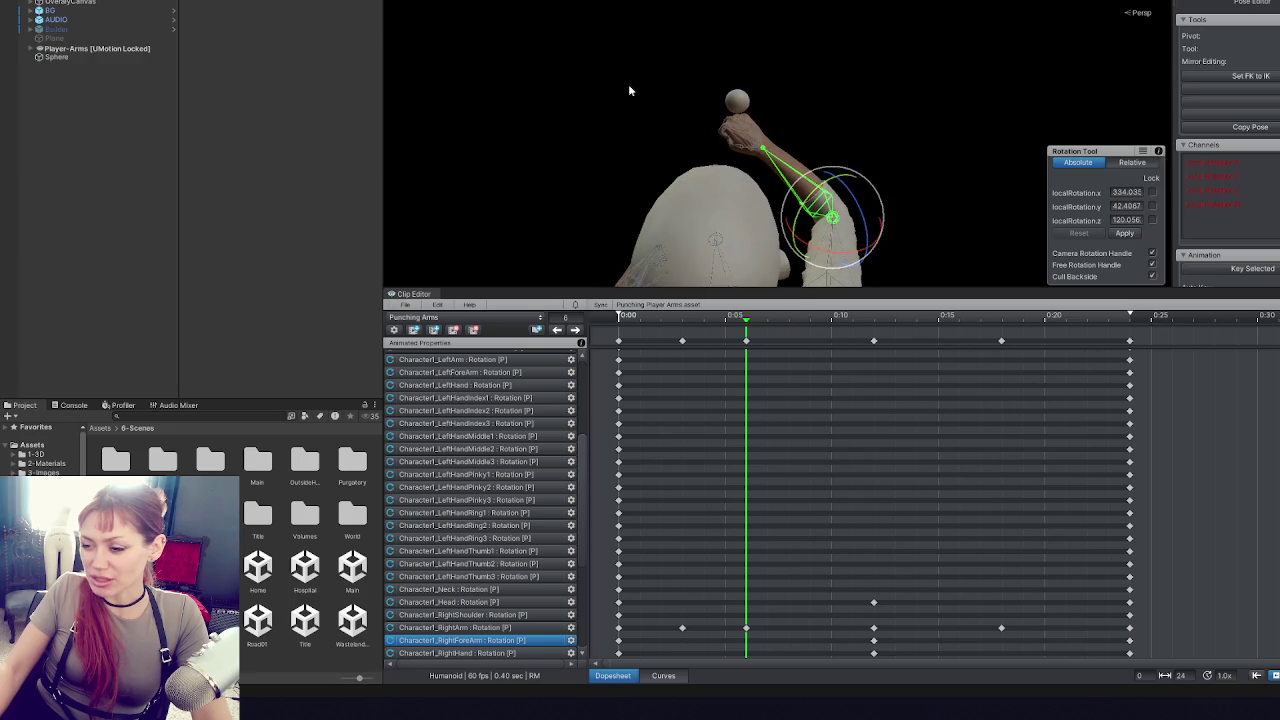
click(685, 348)
click(682, 318)
click(758, 320)
key(alt+period)
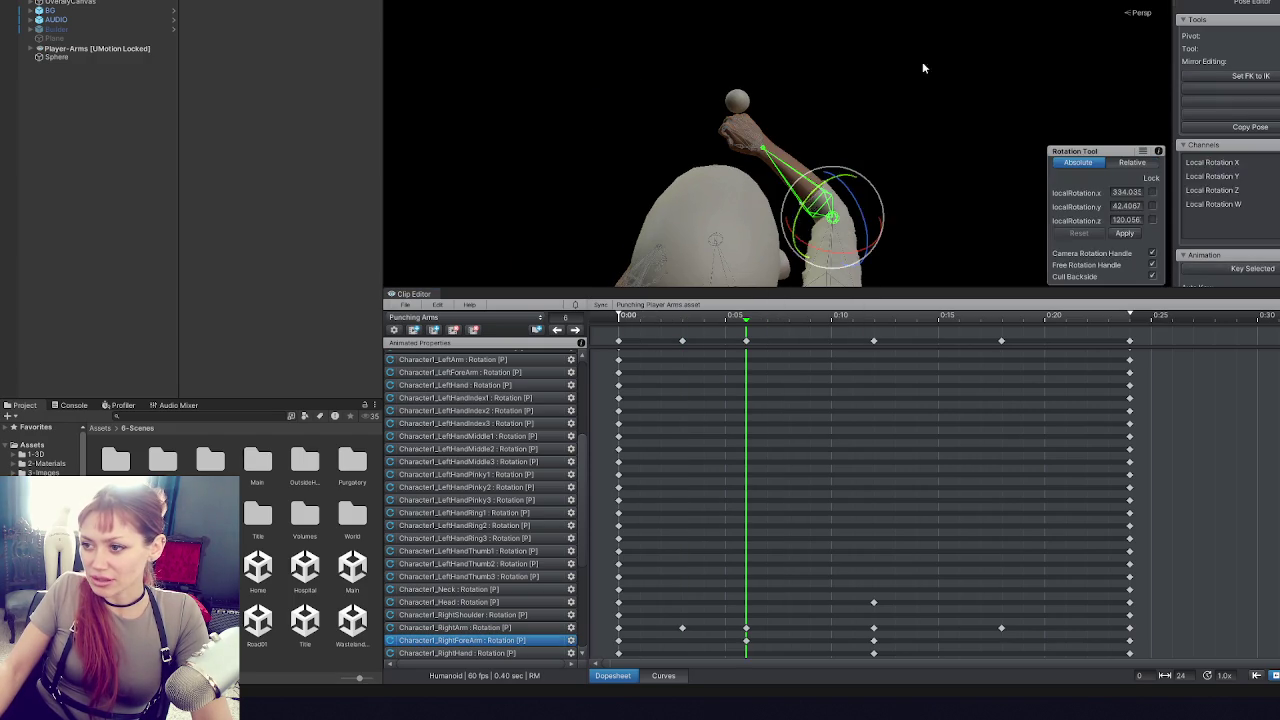
click(680, 320)
mouse_move(676, 322)
mouse_down()
mouse_move(877, 317)
mouse_move(744, 322)
mouse_up()
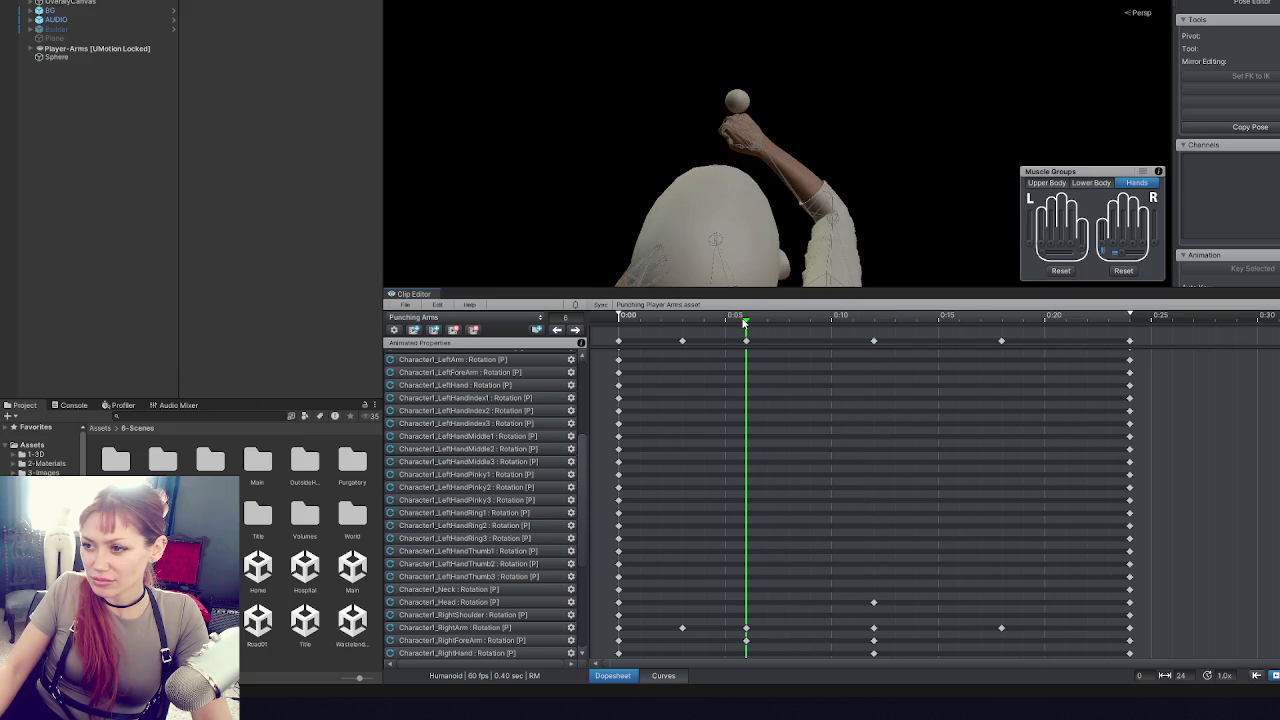
- Keep the pose changes and delete the early keyframes in the RightArm row
click(830, 240)
mouse_move(830, 240)
mouse_down()
mouse_move(662, 228)
mouse_move(825, 303)
mouse_up()
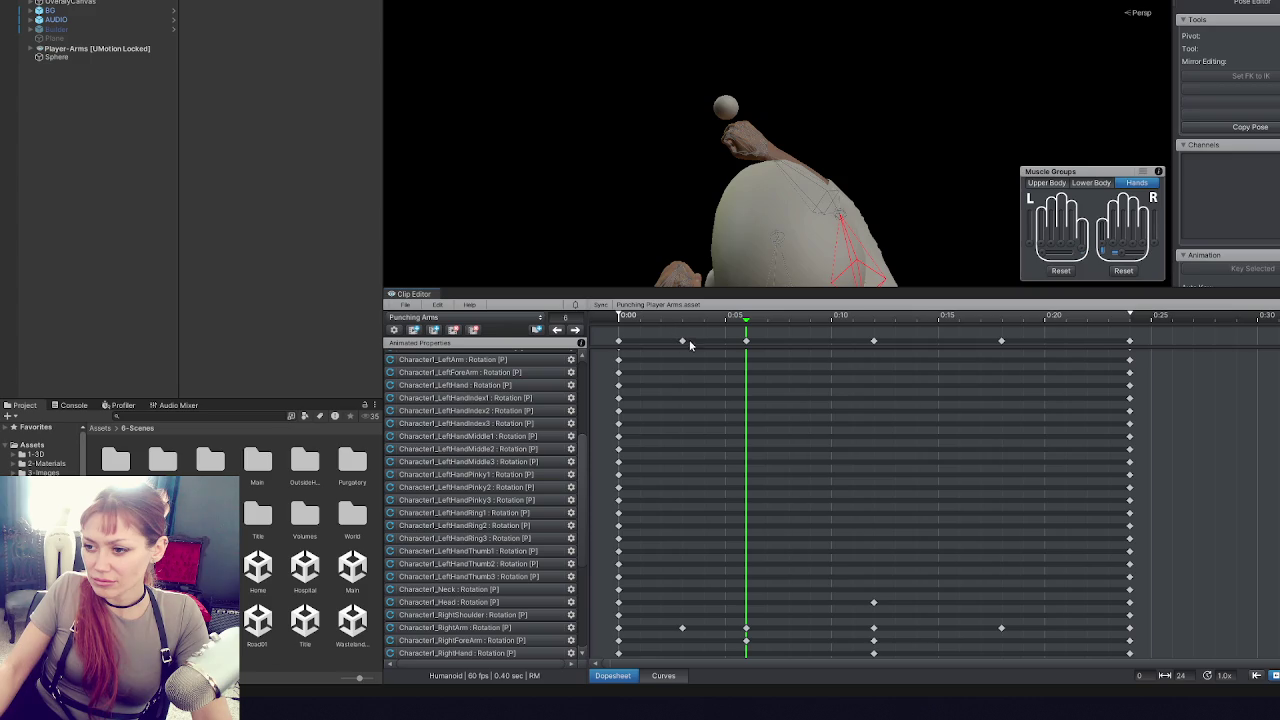
click(624, 317)
click(716, 322)
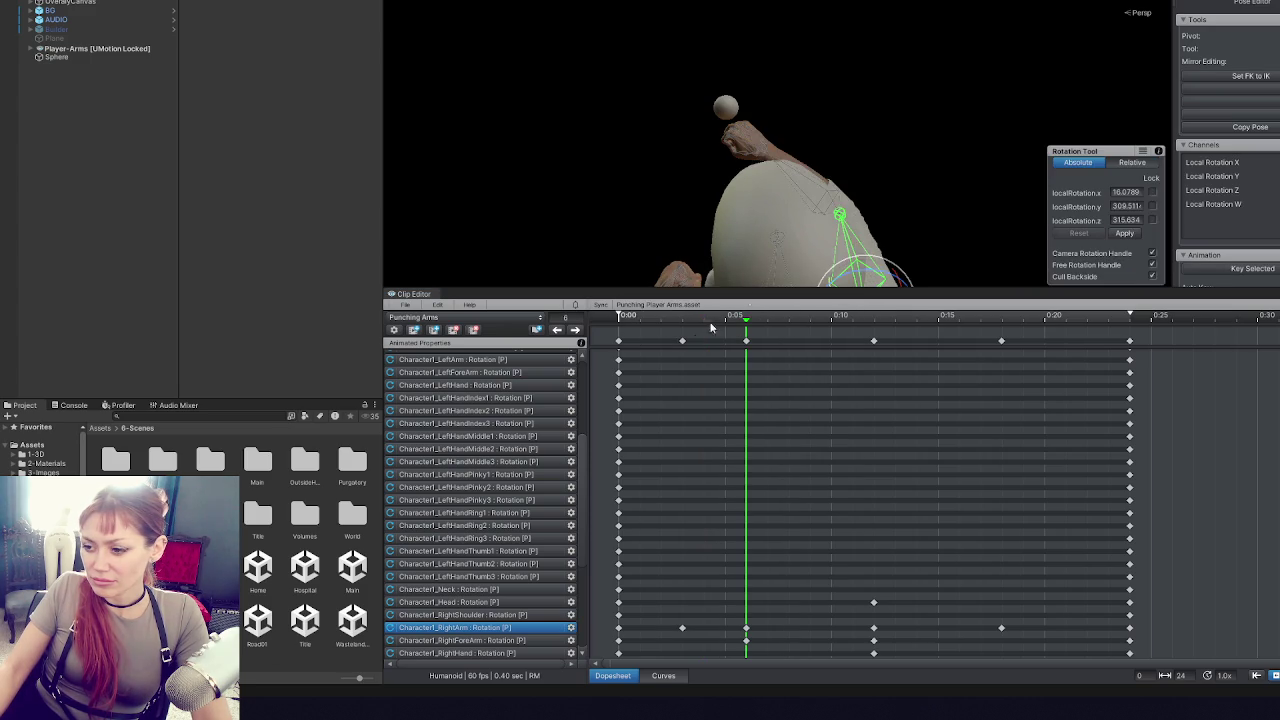
mouse_move(674, 317)
mouse_down()
mouse_move(660, 318)
mouse_move(817, 330)
mouse_move(755, 338)
mouse_up()
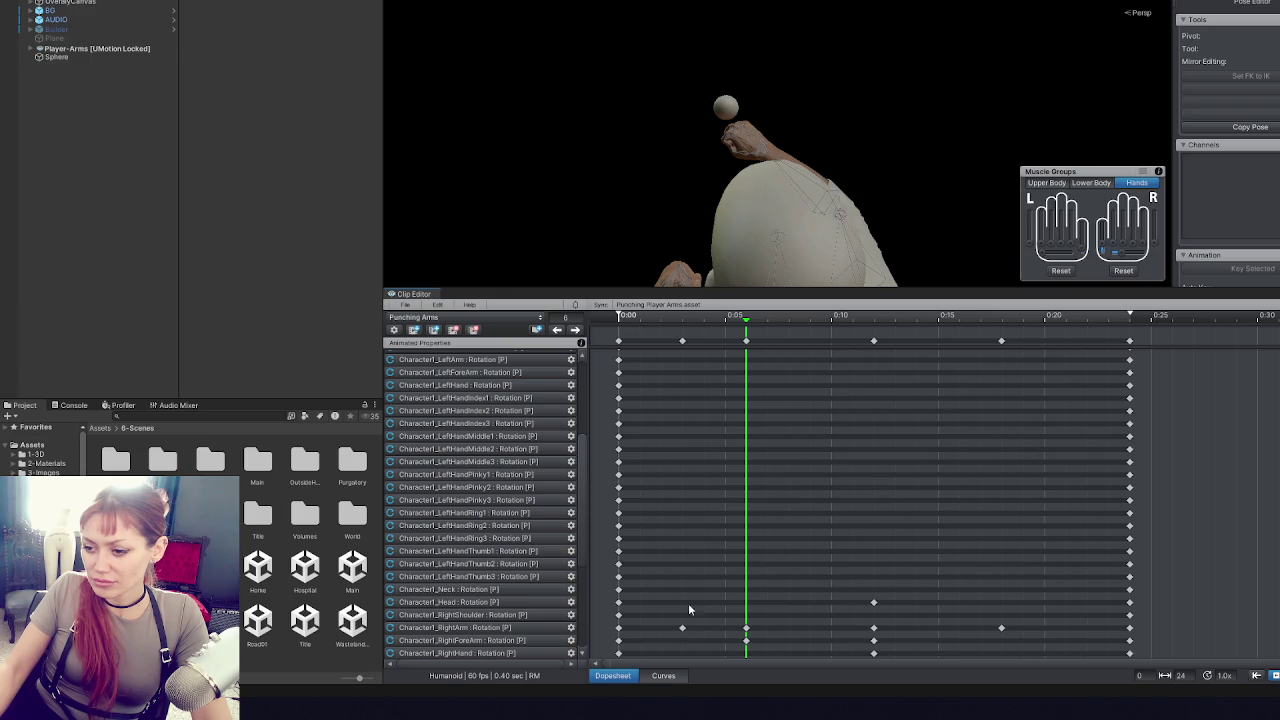
click(682, 627)
key(Delete)
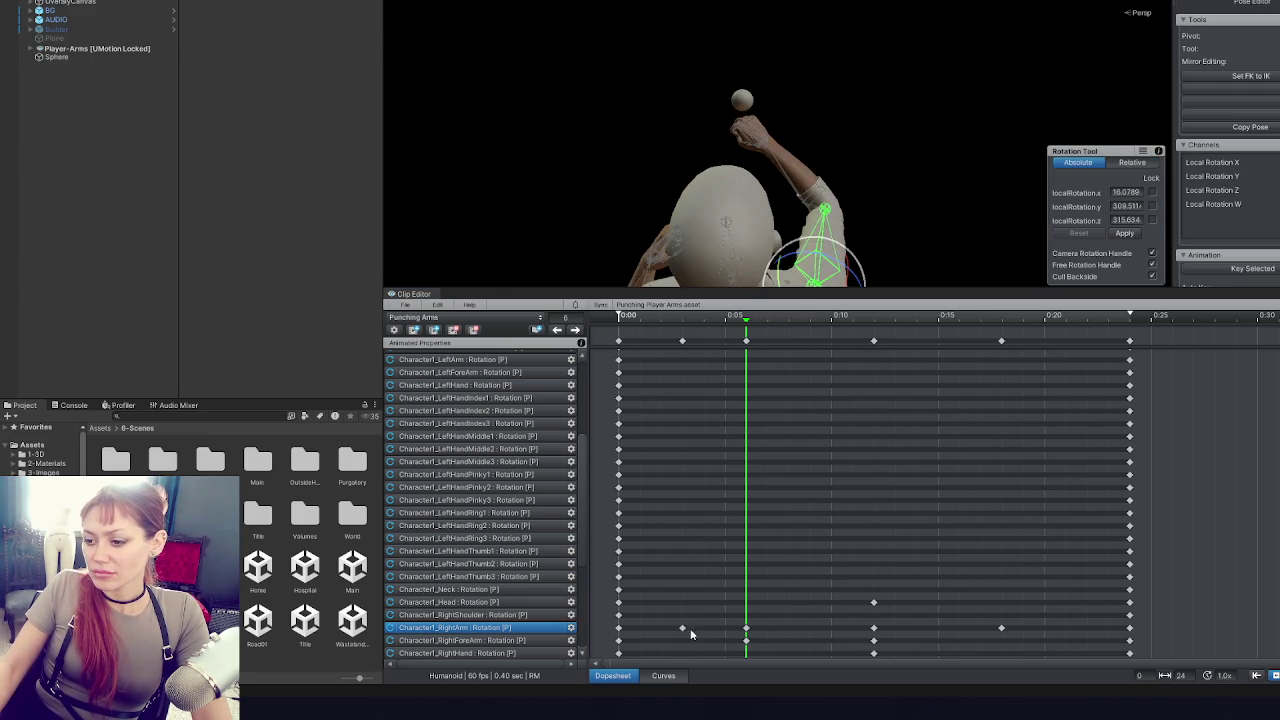
key(Delete)
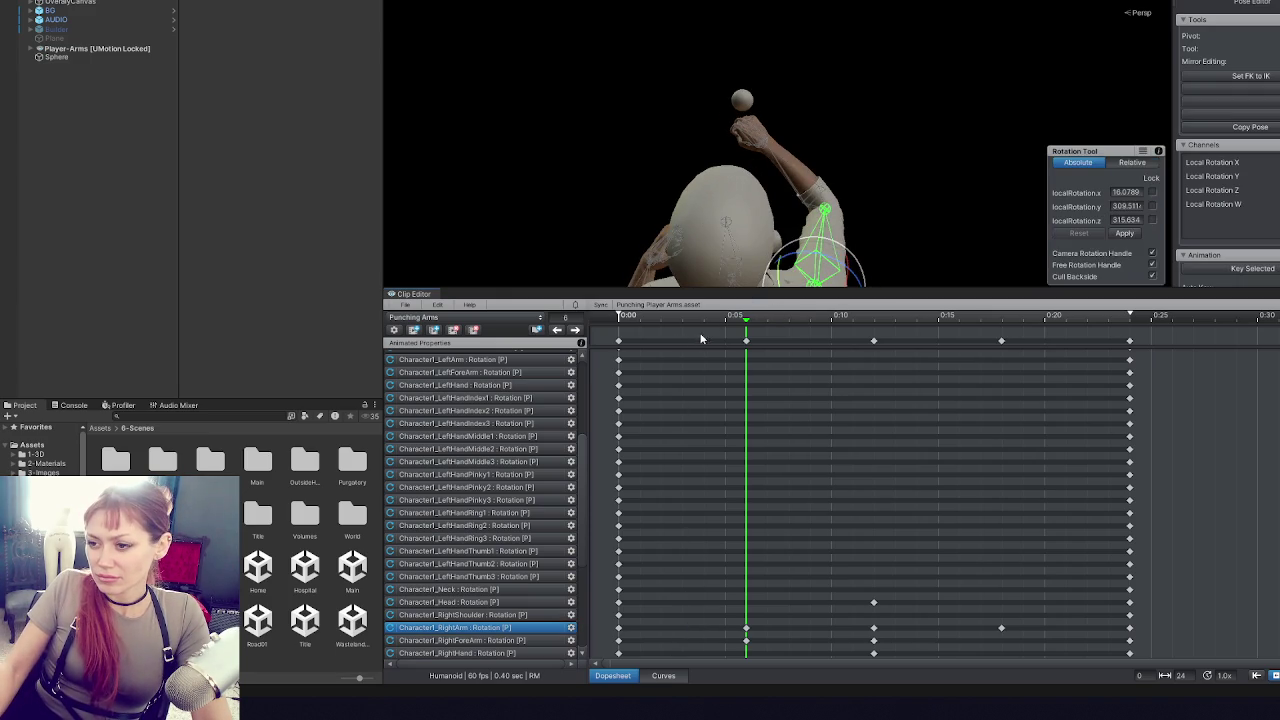
- Rotate the right arm slightly around frame 7 and key its rotation
click(652, 318)
mouse_move(652, 318)
mouse_down()
mouse_move(641, 320)
mouse_move(778, 343)
mouse_move(891, 338)
mouse_move(789, 335)
mouse_move(852, 342)
mouse_move(758, 356)
mouse_up()
drag(779, 269, 780, 270)
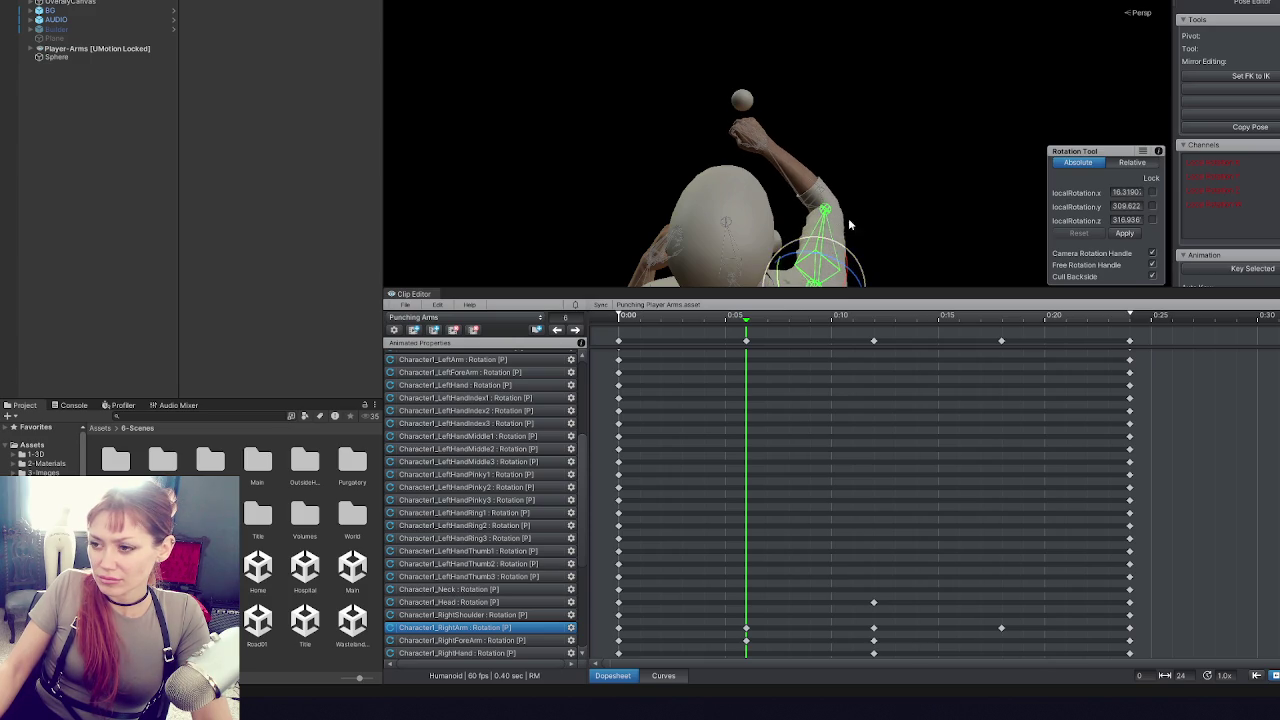
drag(833, 222, 772, 236)
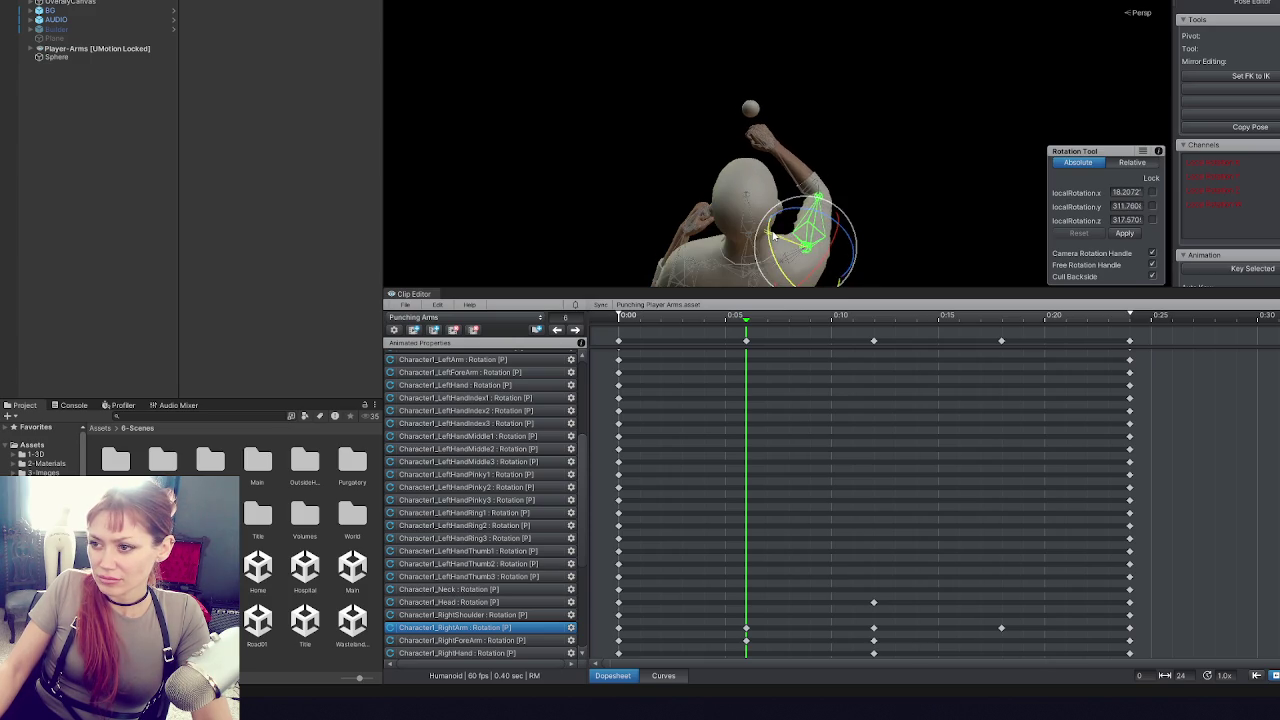
key(k)
- Preview the punch by stepping the playhead through the keyframes
mouse_move(746, 333)
mouse_down()
mouse_move(666, 325)
mouse_move(874, 325)
mouse_move(738, 333)
mouse_up()
key(period)
key(period)
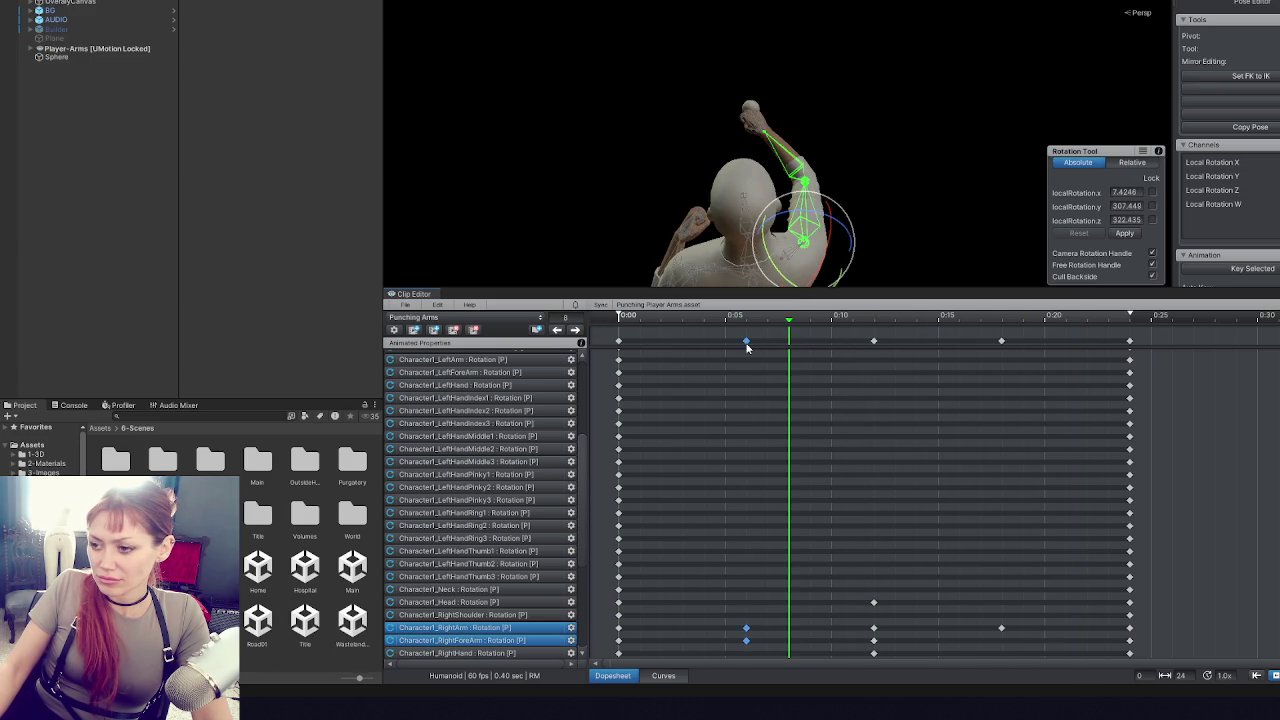
click(576, 330)
click(577, 331)
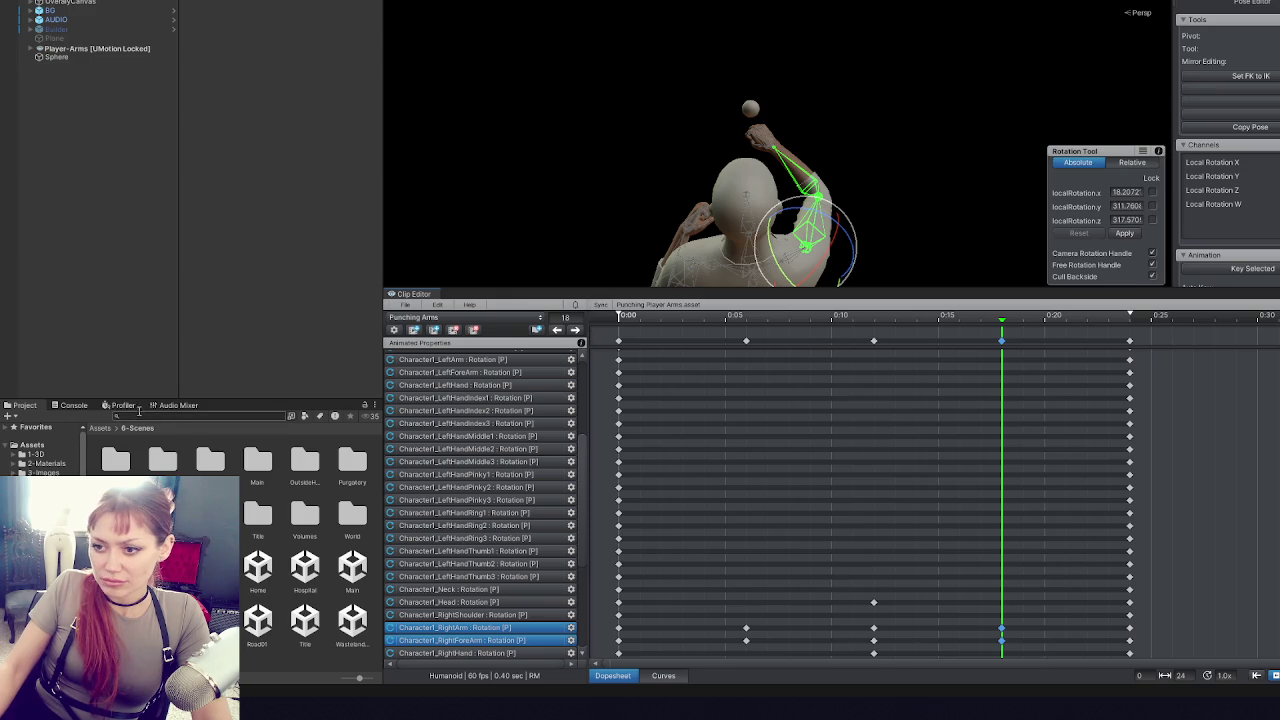
- Switch to the IdleFighting clip with the playhead at its start
click(416, 319)
click(424, 331)
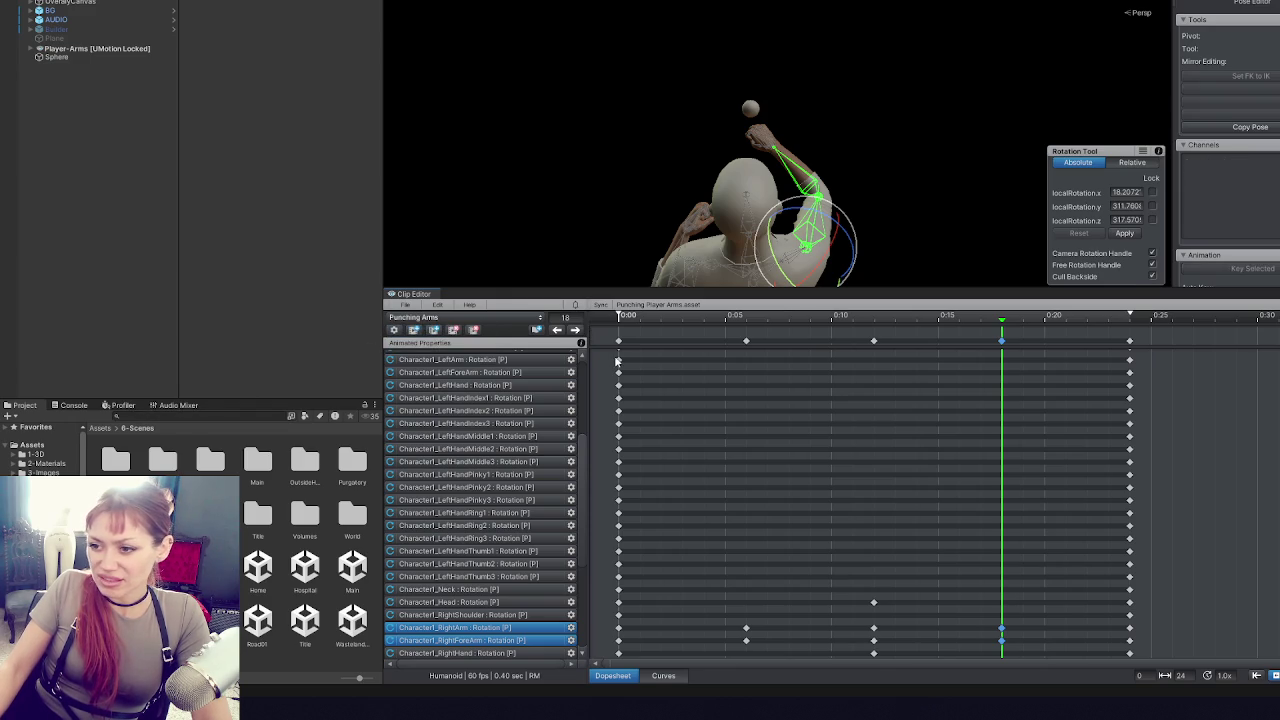
click(636, 316)
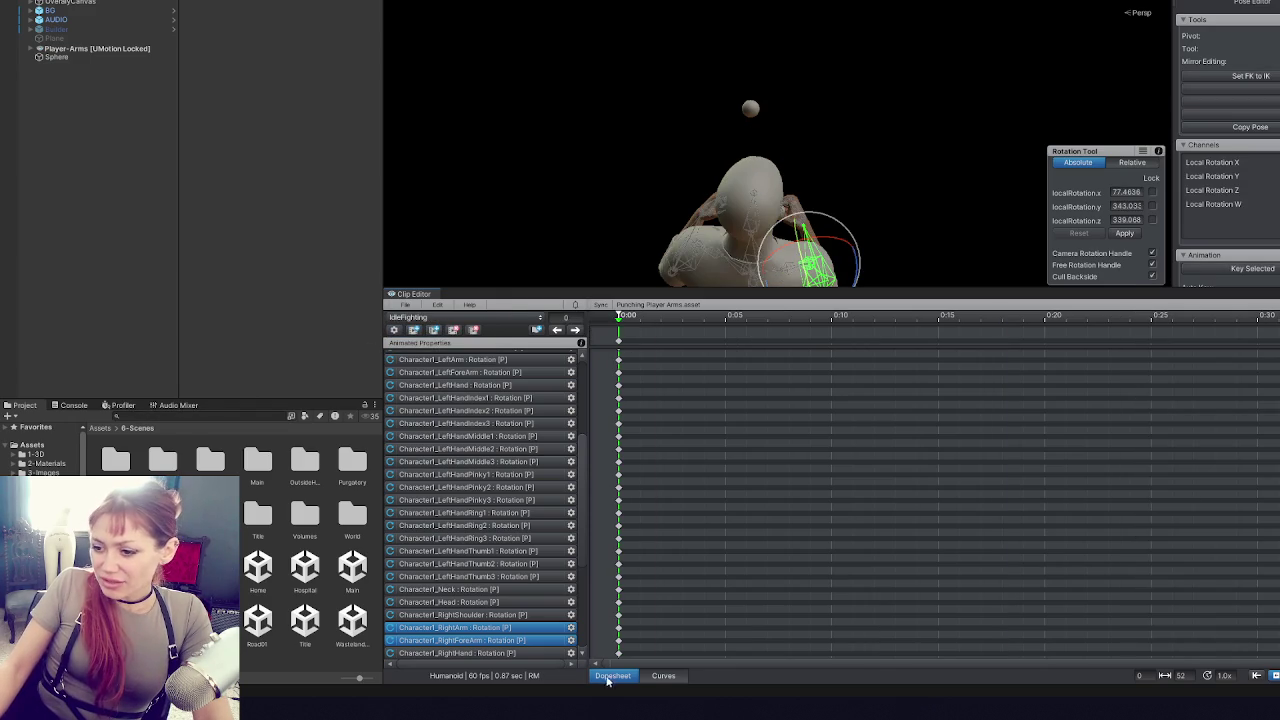
- Rotate the right upper arm slightly and key it at 0:10
scroll(785, 504, down, 2)
click(718, 318)
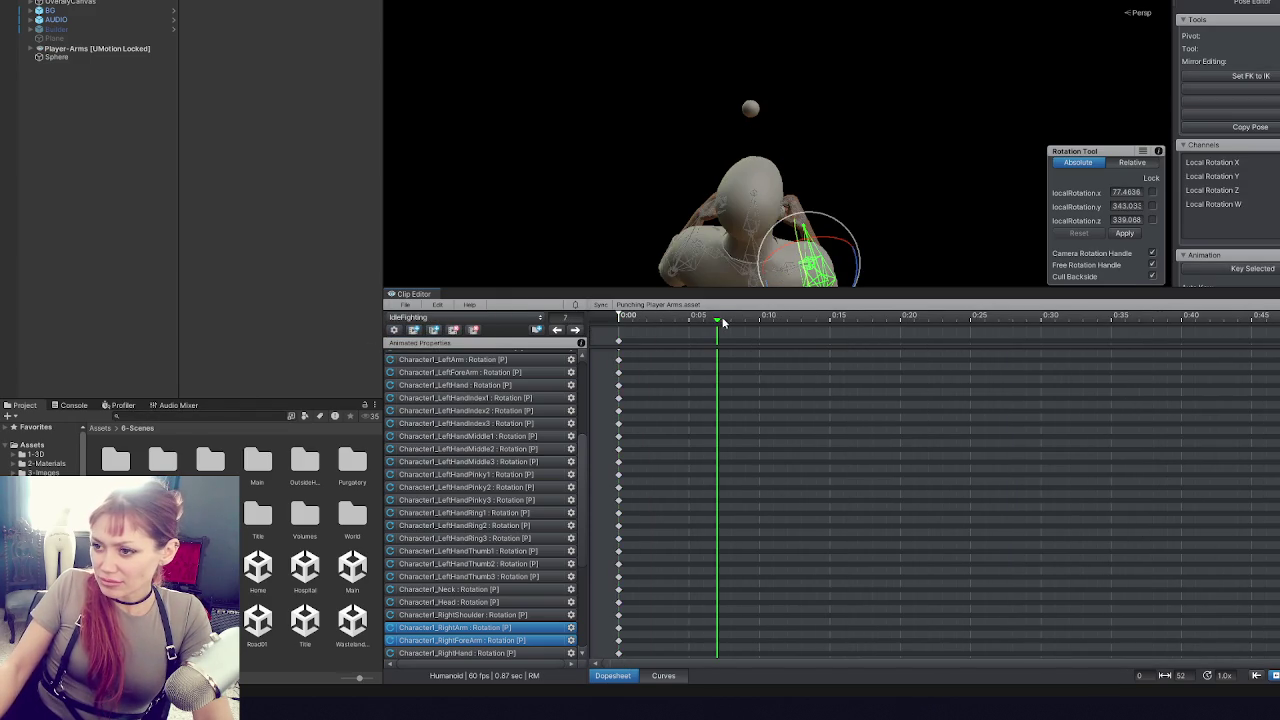
click(773, 318)
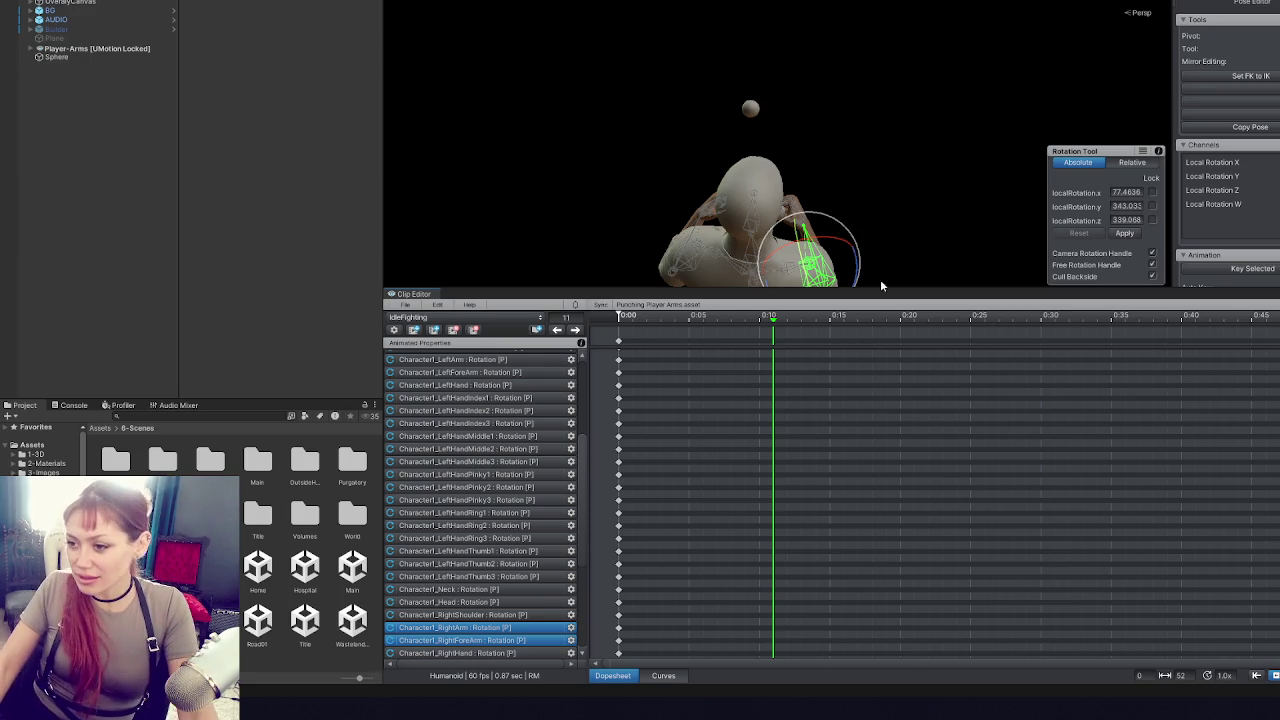
click(778, 318)
mouse_move(797, 258)
mouse_down()
mouse_move(661, 111)
mouse_move(585, 122)
mouse_up()
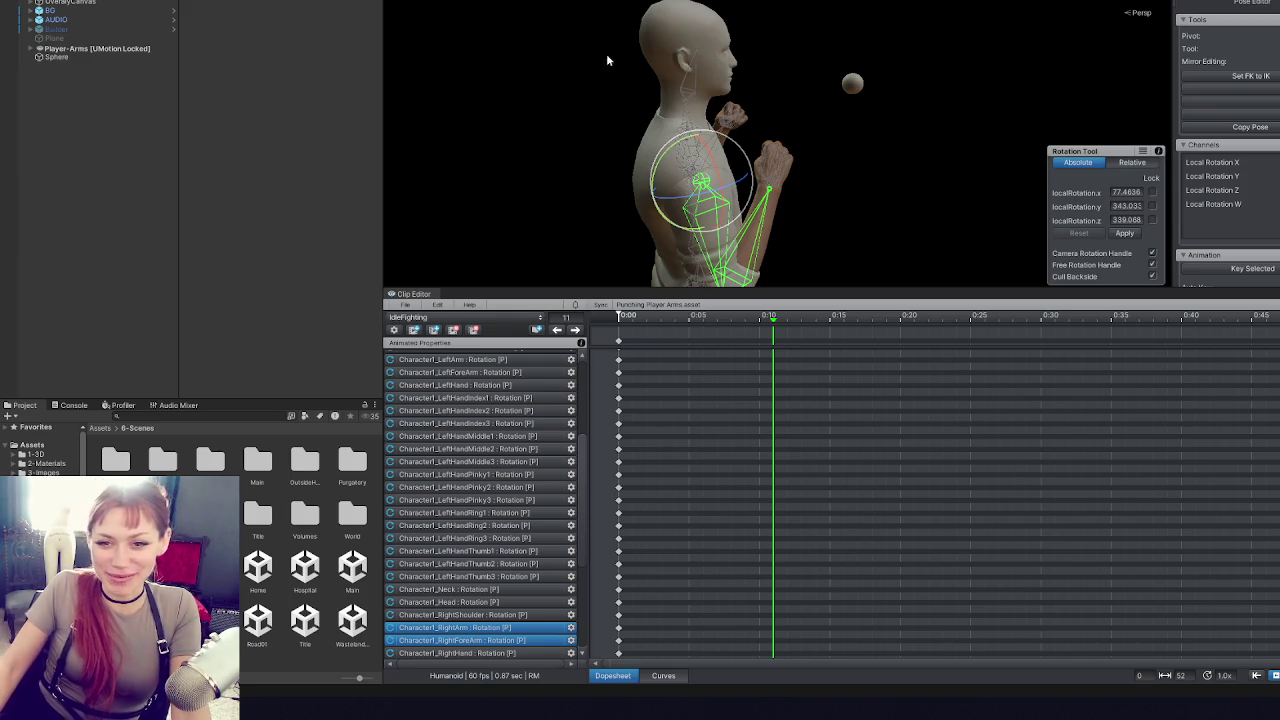
mouse_move(745, 58)
mouse_down()
mouse_move(850, 111)
mouse_move(763, 94)
mouse_move(621, 143)
mouse_move(704, 179)
mouse_move(883, 200)
mouse_move(792, 124)
mouse_move(831, 86)
mouse_up()
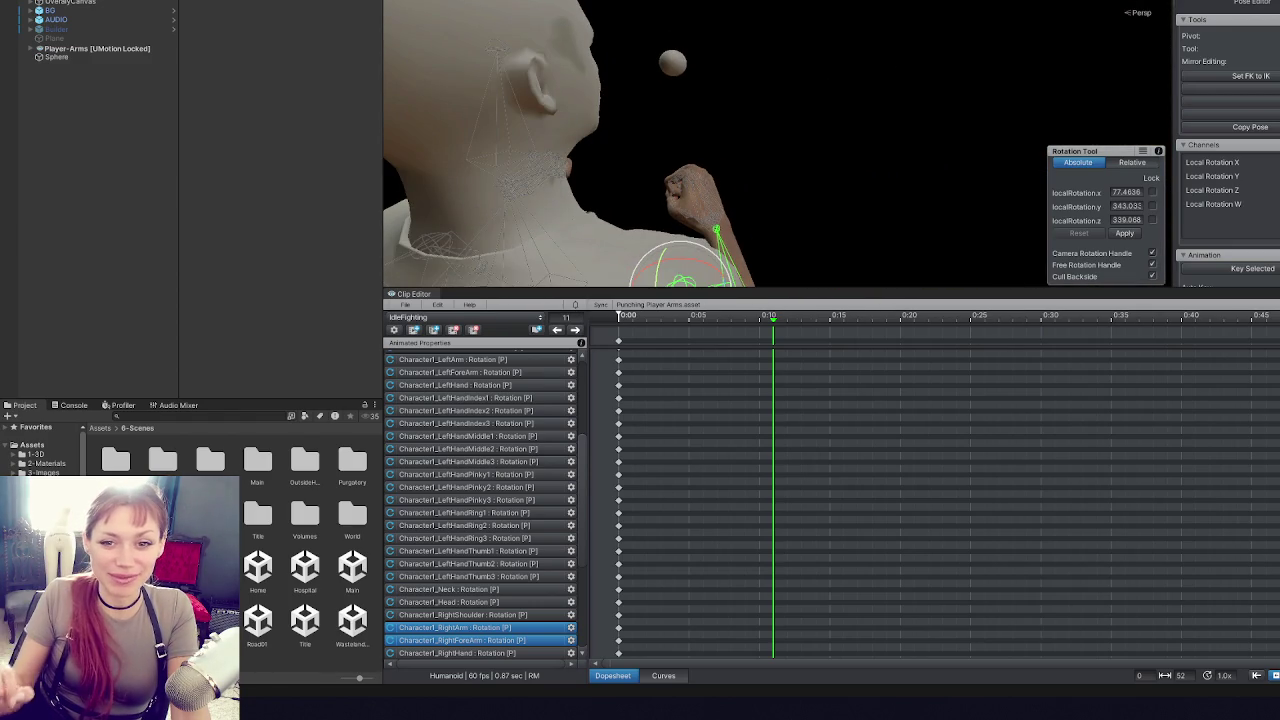
mouse_move(708, 62)
mouse_down()
mouse_move(729, 63)
mouse_move(671, 126)
mouse_move(713, 96)
mouse_move(888, 81)
mouse_move(922, 226)
mouse_move(905, 190)
mouse_move(918, 151)
mouse_move(908, 154)
mouse_up()
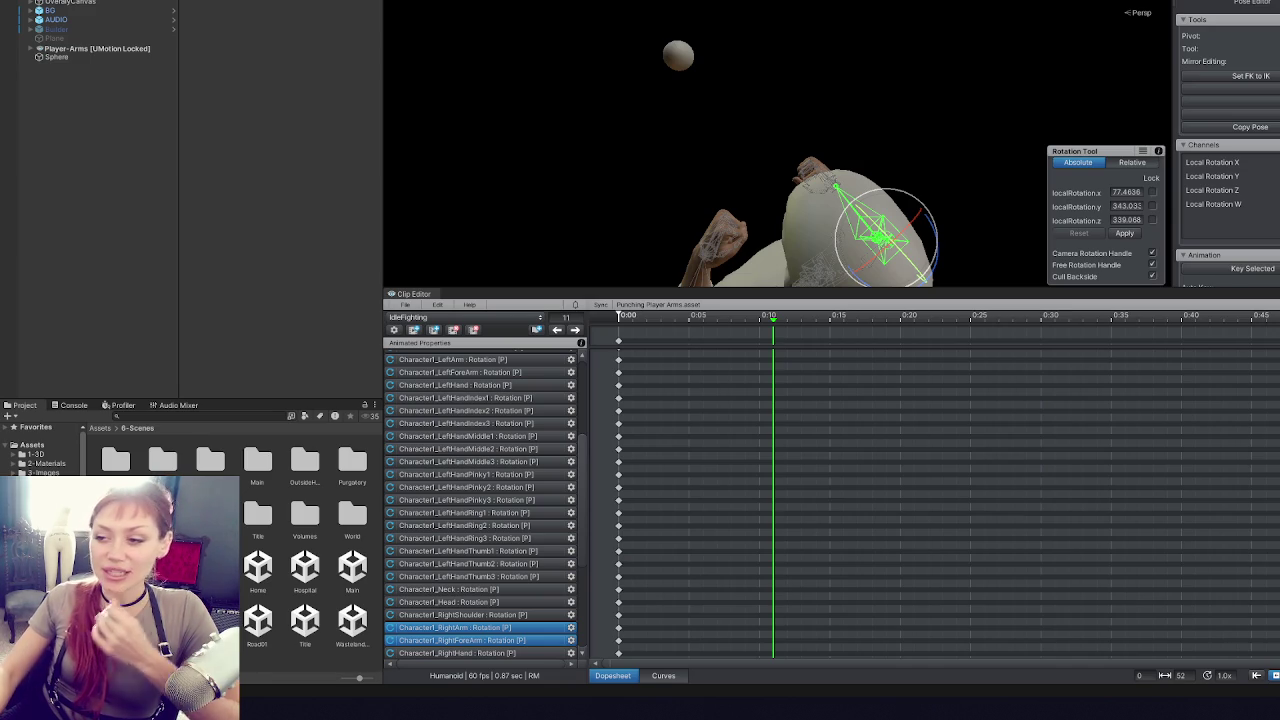
mouse_move(750, 90)
mouse_down()
mouse_move(650, 17)
mouse_move(851, 49)
mouse_move(820, 70)
mouse_move(700, 75)
mouse_up()
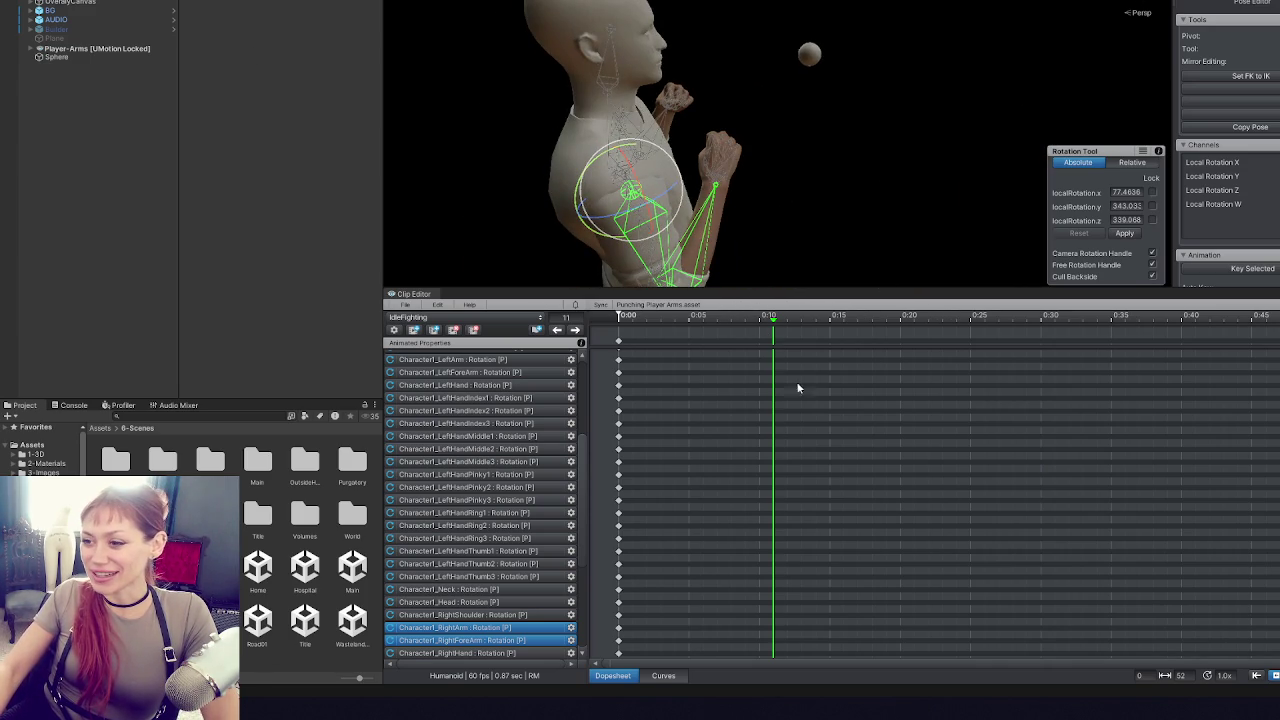
drag(672, 172, 677, 165)
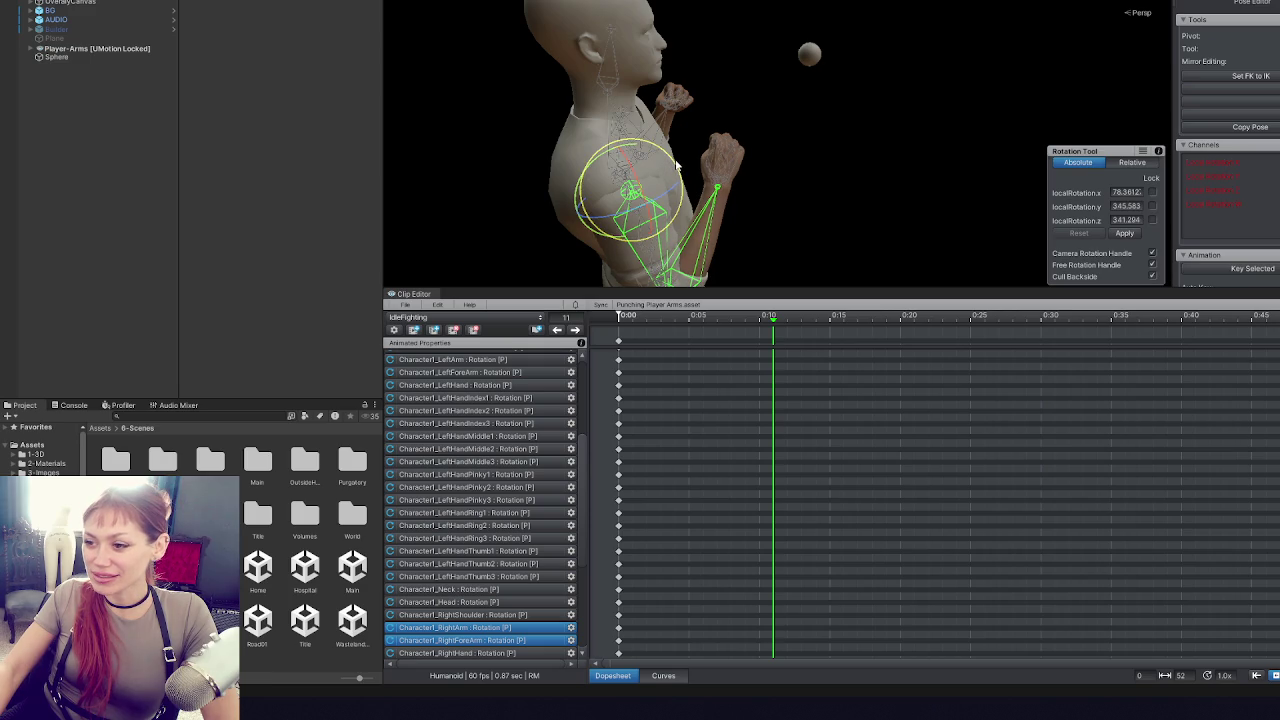
key(k)
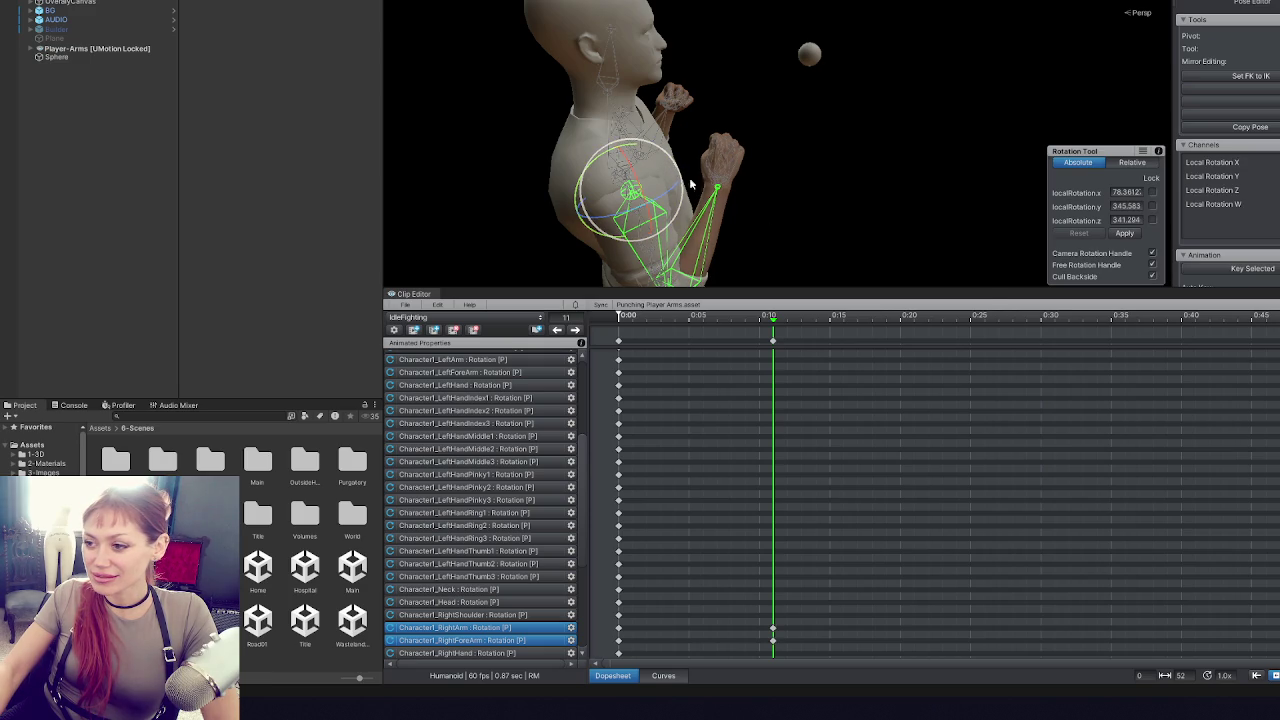
- Key the left upper arm at 0:10, then pose and key both upper arms at 0:30
mouse_move(523, 157)
mouse_down()
mouse_move(690, 225)
mouse_move(915, 226)
mouse_move(920, 244)
mouse_up()
click(688, 228)
key(k)
click(1055, 318)
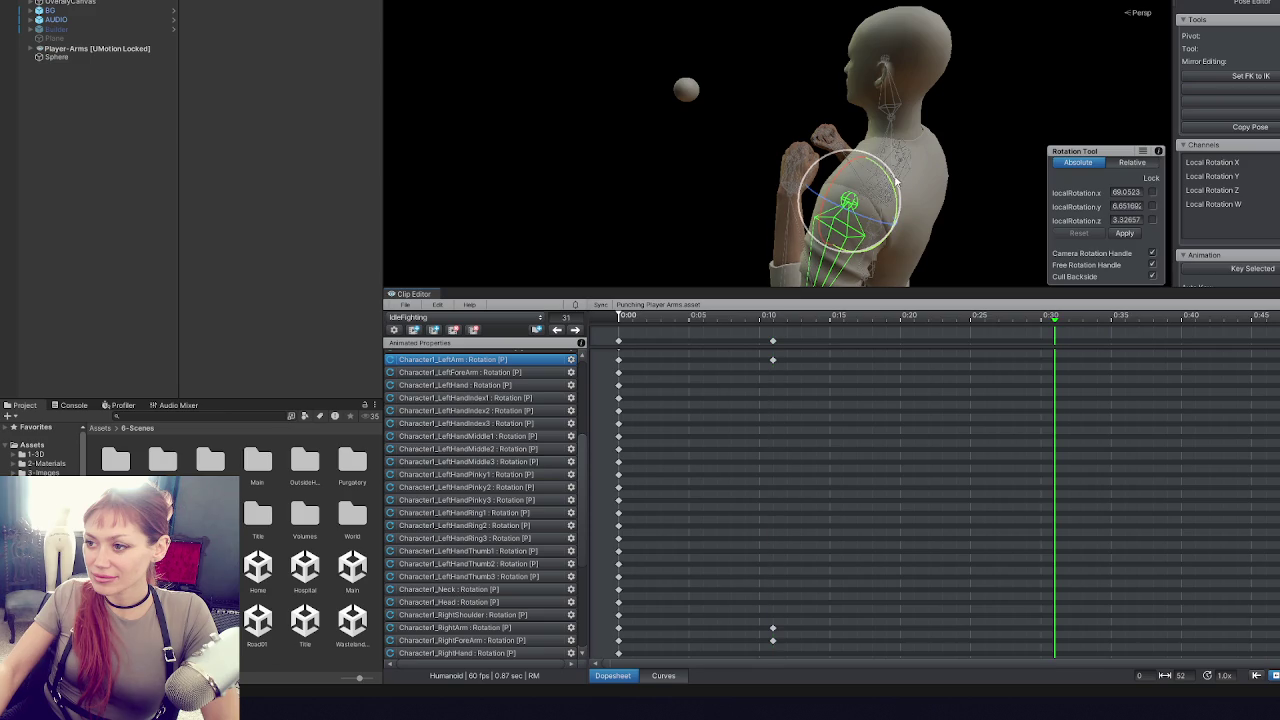
drag(890, 186, 716, 220)
key(k)
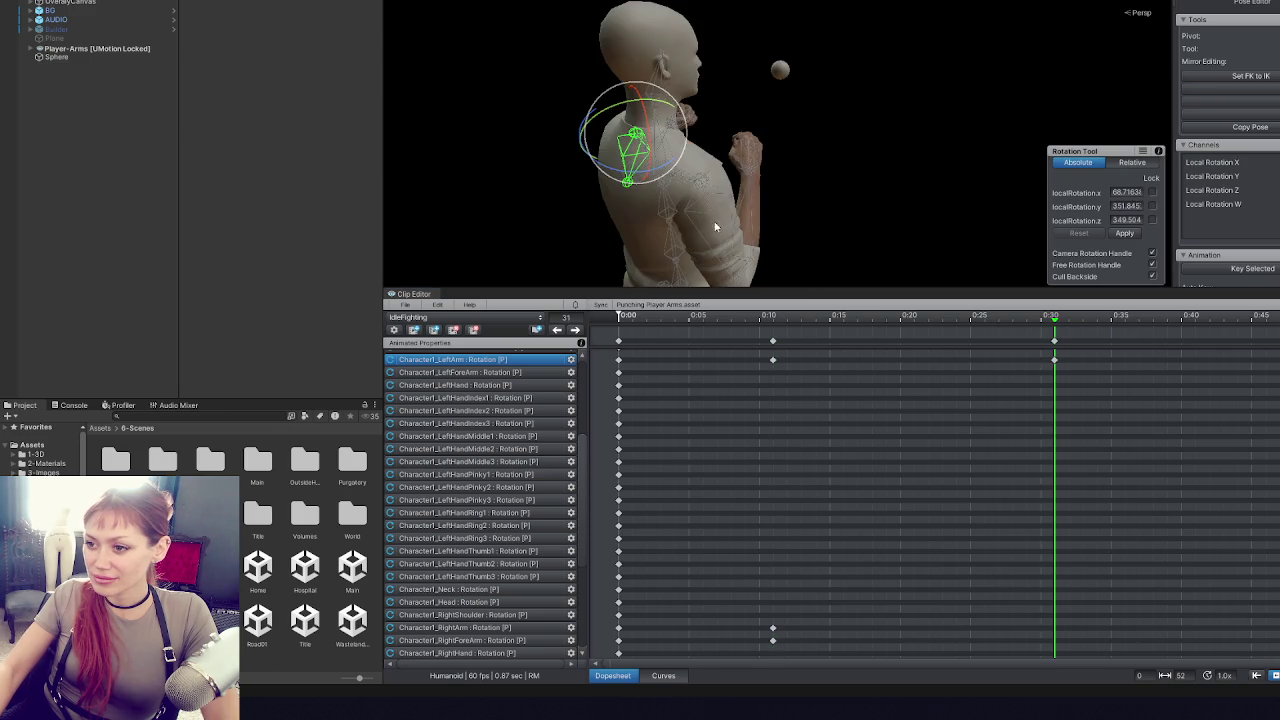
click(716, 220)
drag(673, 158, 700, 195)
key(k)
- Step through the keyframes and nudge the right upper arm rotation at 0:30
click(558, 330)
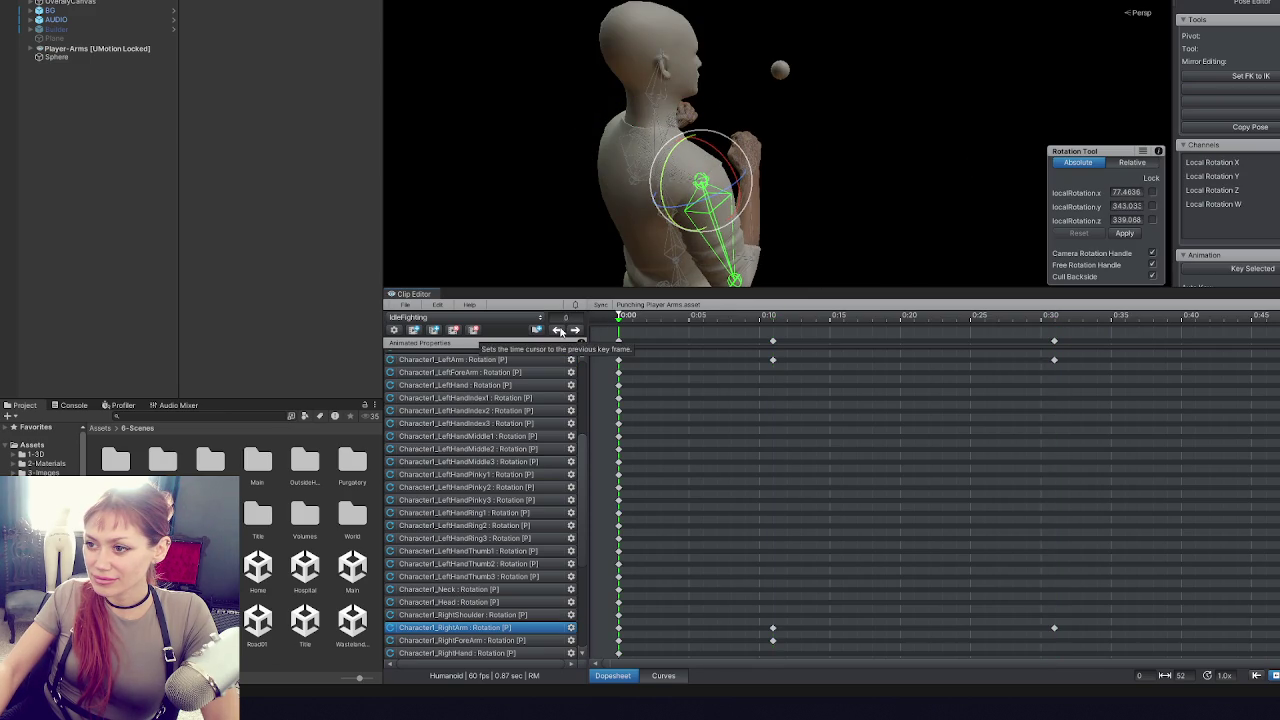
click(575, 330)
click(575, 330)
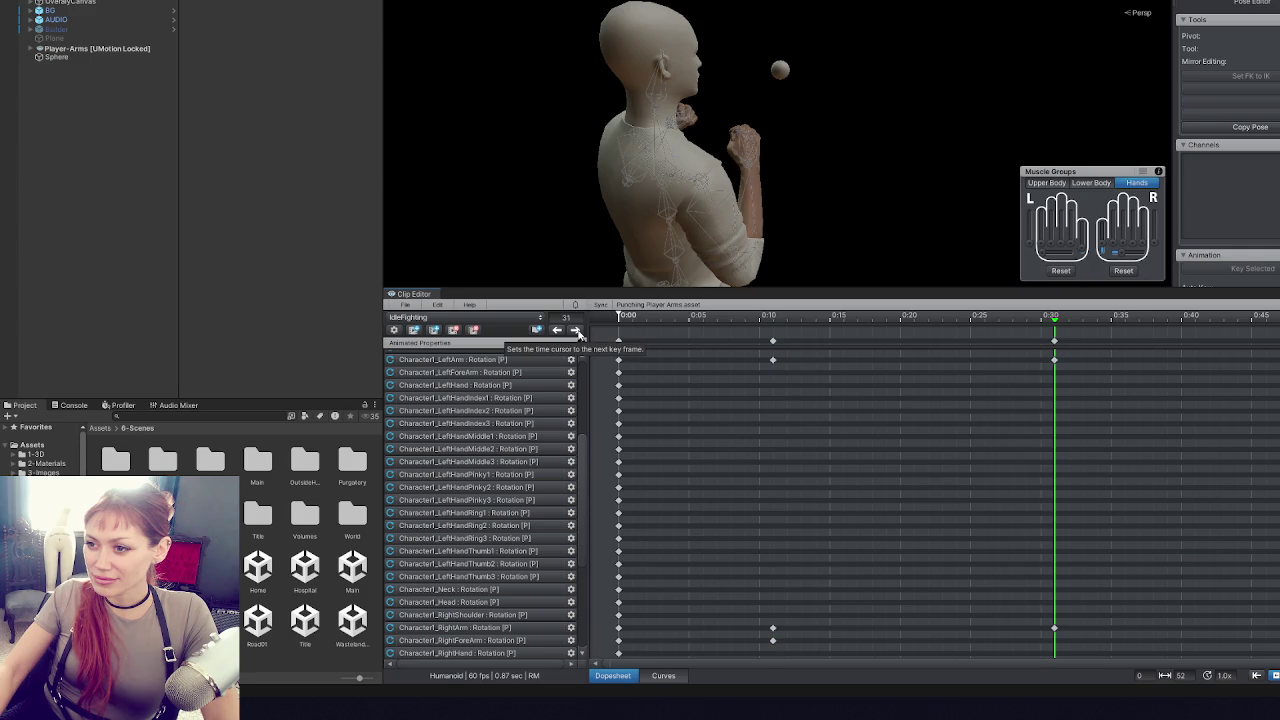
click(557, 330)
click(557, 330)
click(575, 330)
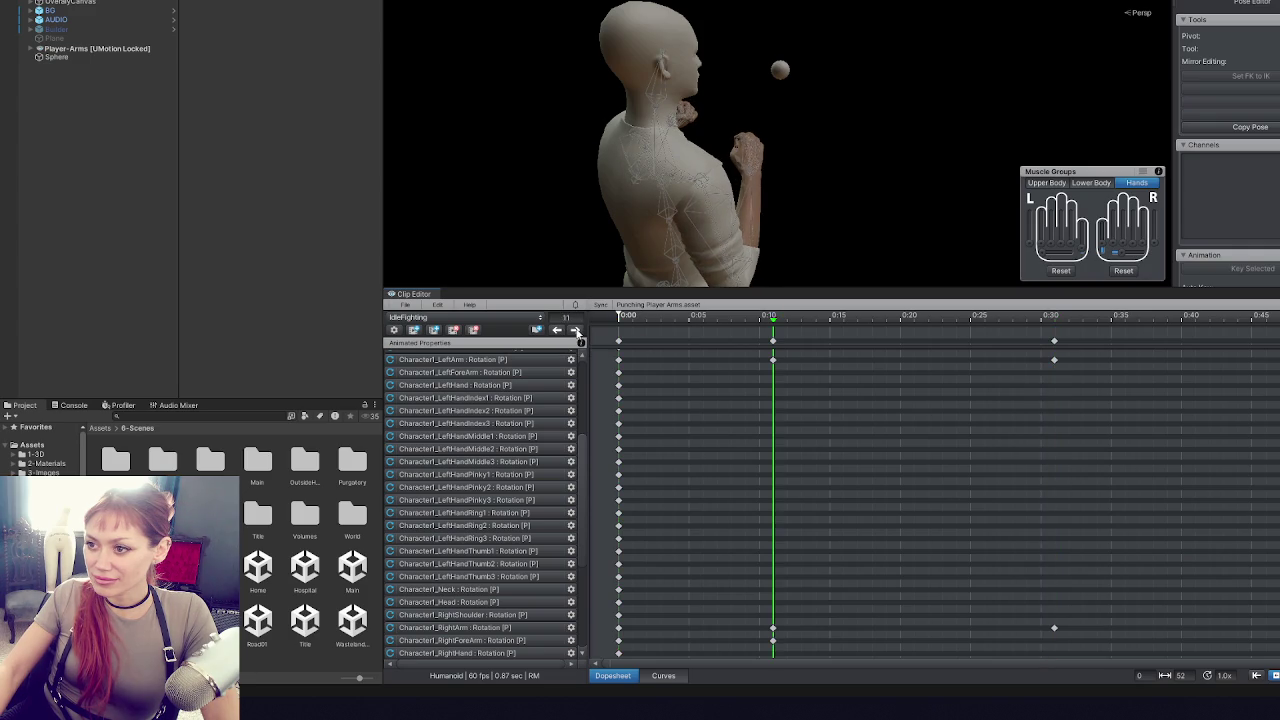
click(575, 330)
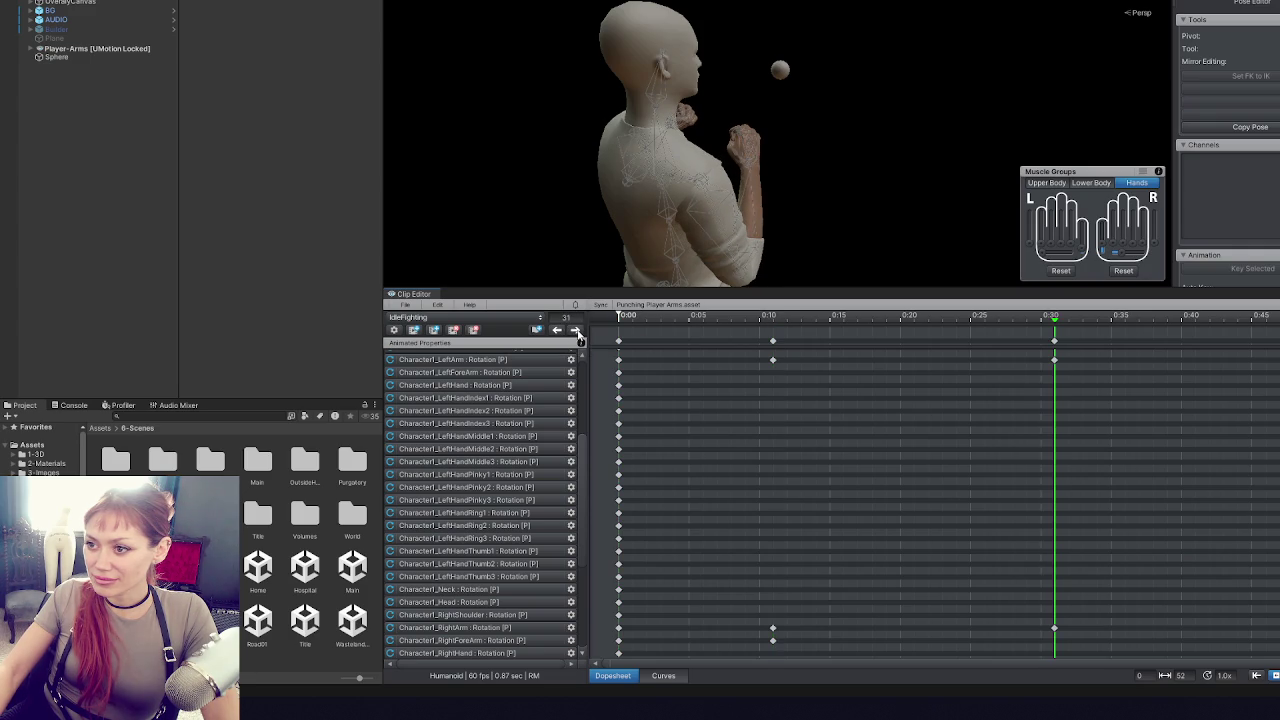
click(697, 222)
drag(697, 222, 713, 210)
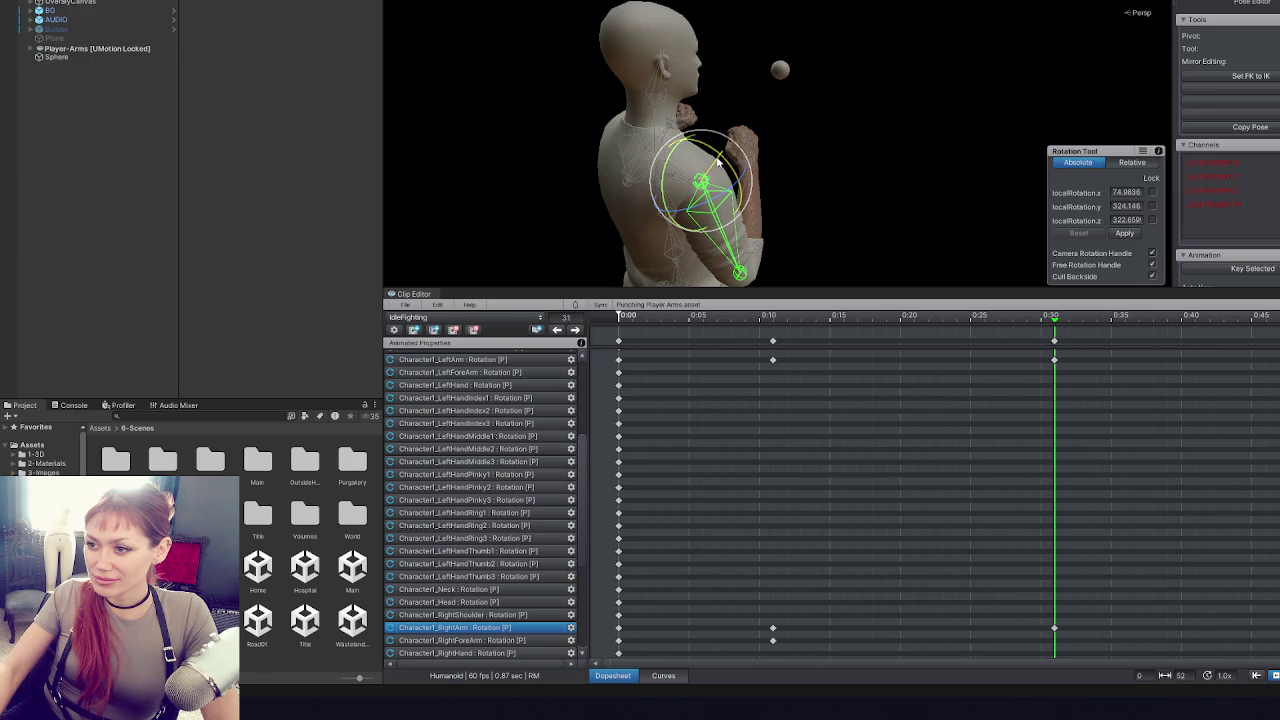
- Play IdleFighting from the start and step through its keyframes to preview it
click(632, 316)
key(space)
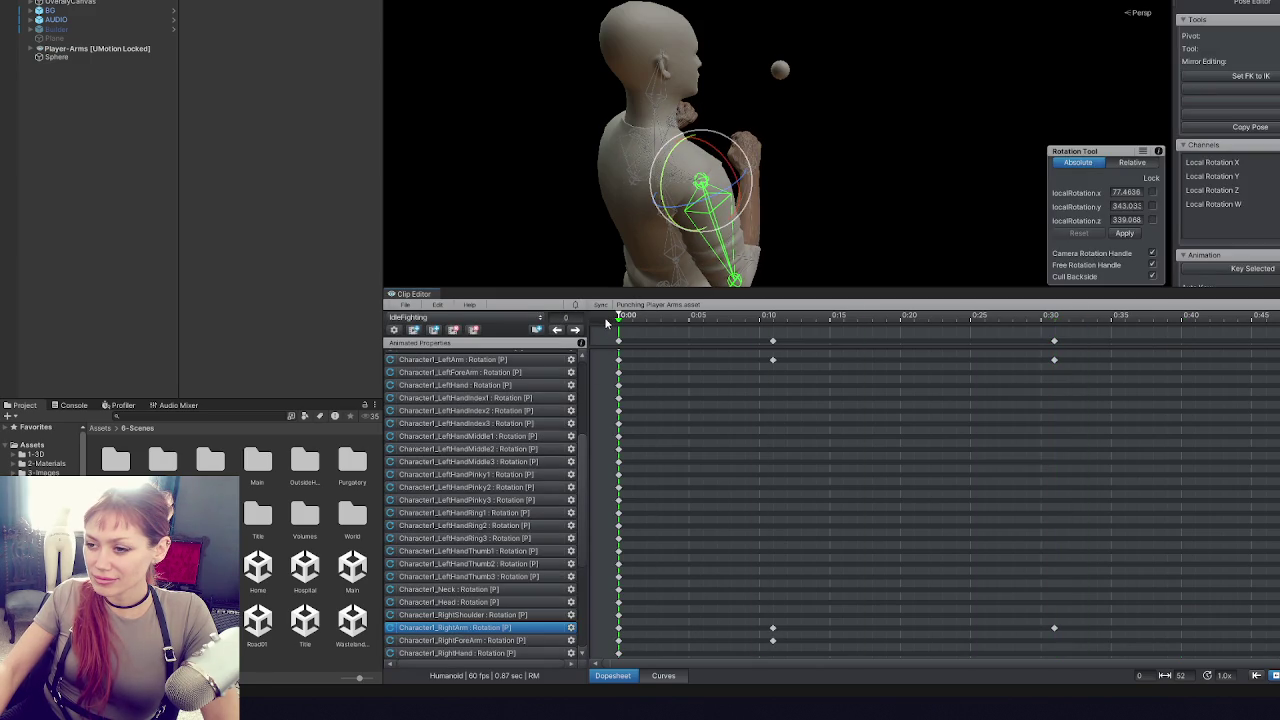
click(575, 331)
click(575, 331)
click(577, 338)
click(556, 331)
click(556, 331)
click(556, 331)
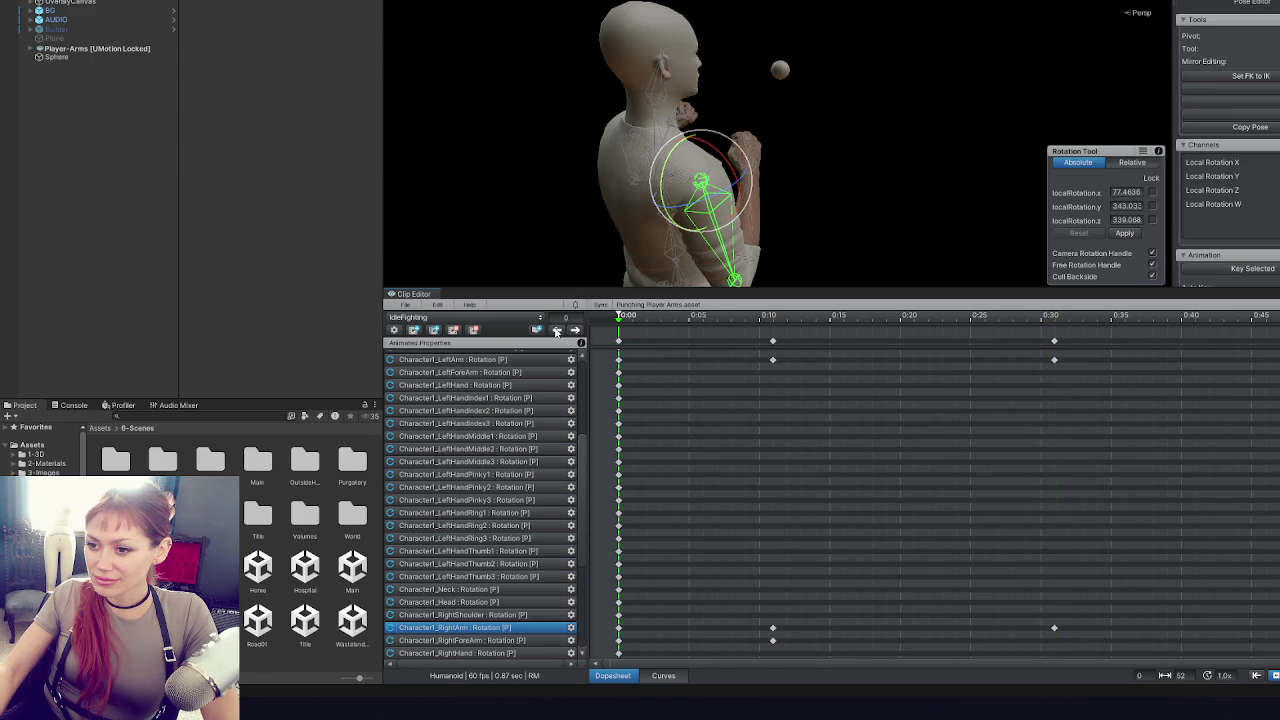
click(575, 331)
click(575, 331)
click(576, 332)
- Select all keys and stretch them to lengthen IdleFighting from 0.87 s to 1.57 s
scroll(840, 375, down, 5)
key(ctrl+a)
drag(833, 368, 1005, 370)
click(1040, 400)
click(757, 340)
click(846, 341)
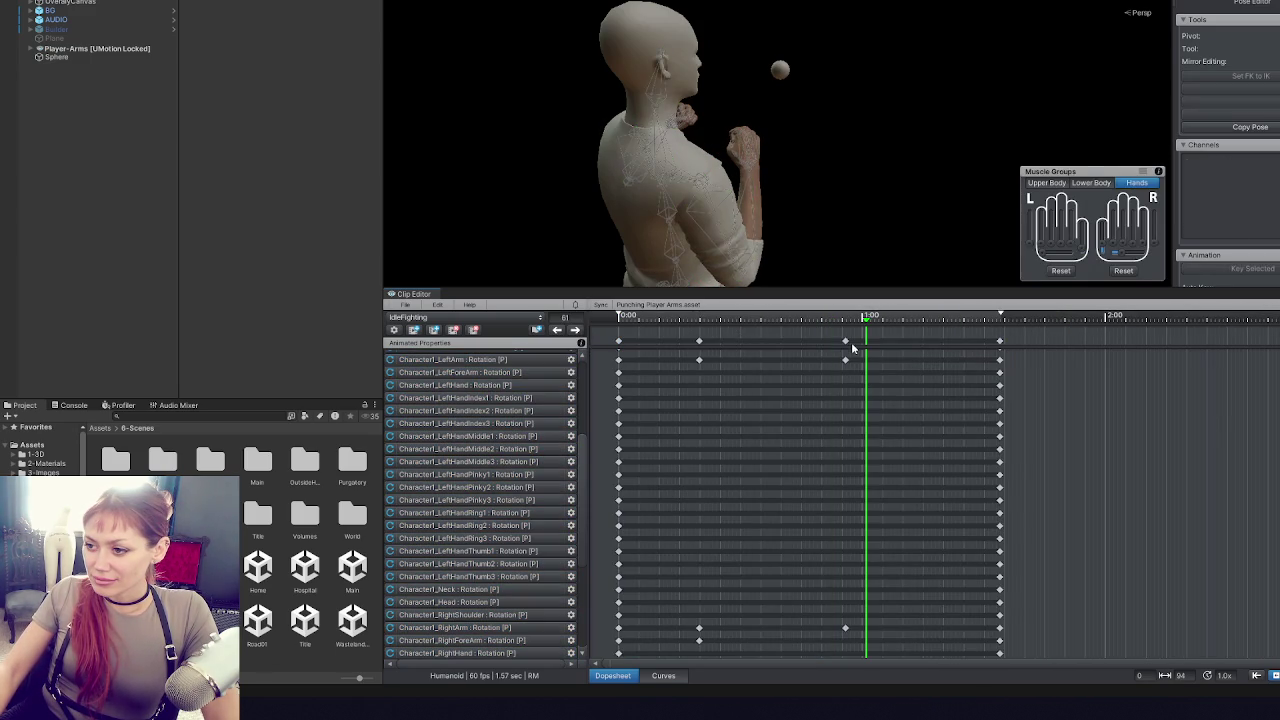
shift+click(700, 346)
drag(700, 346, 732, 347)
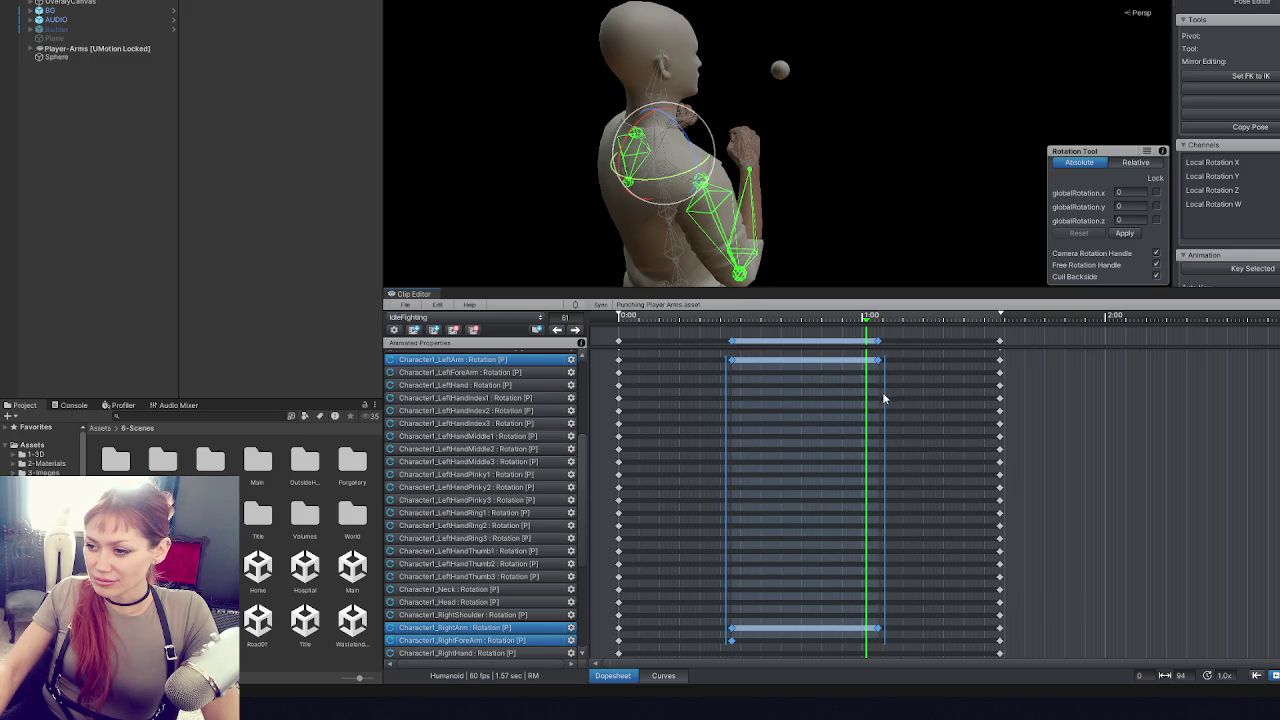
drag(880, 395, 869, 395)
drag(733, 344, 740, 345)
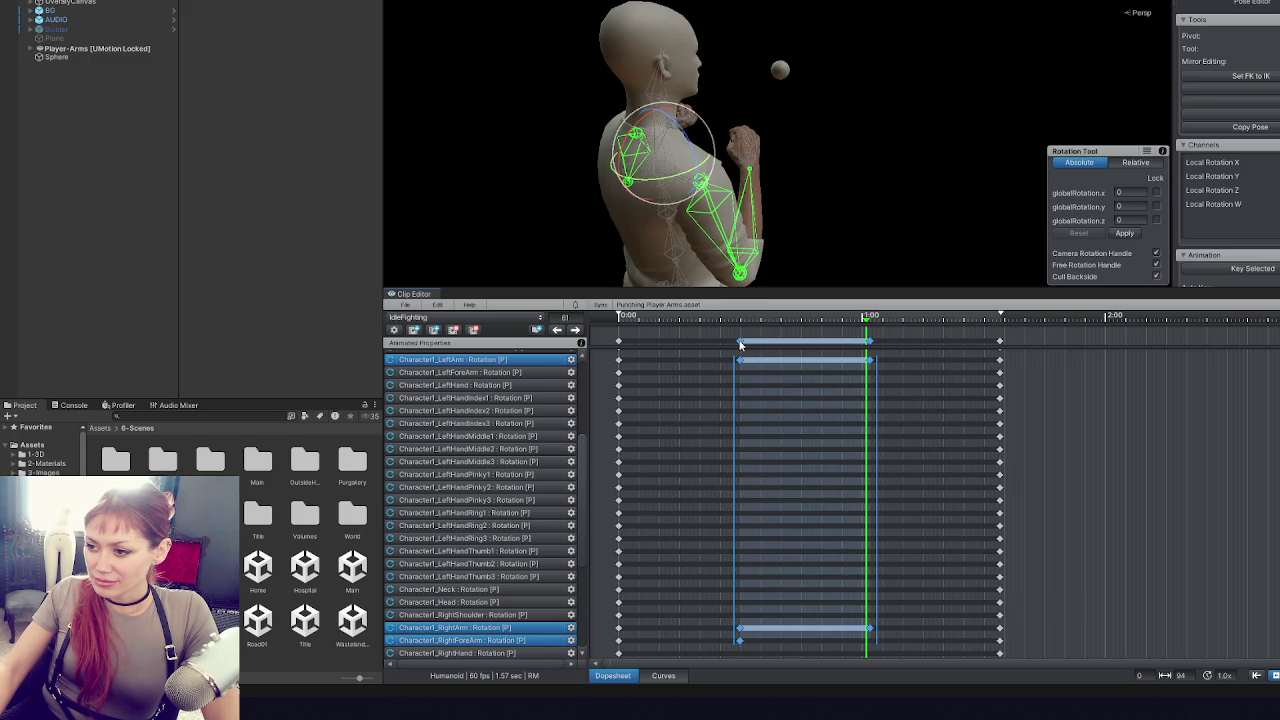
click(912, 414)
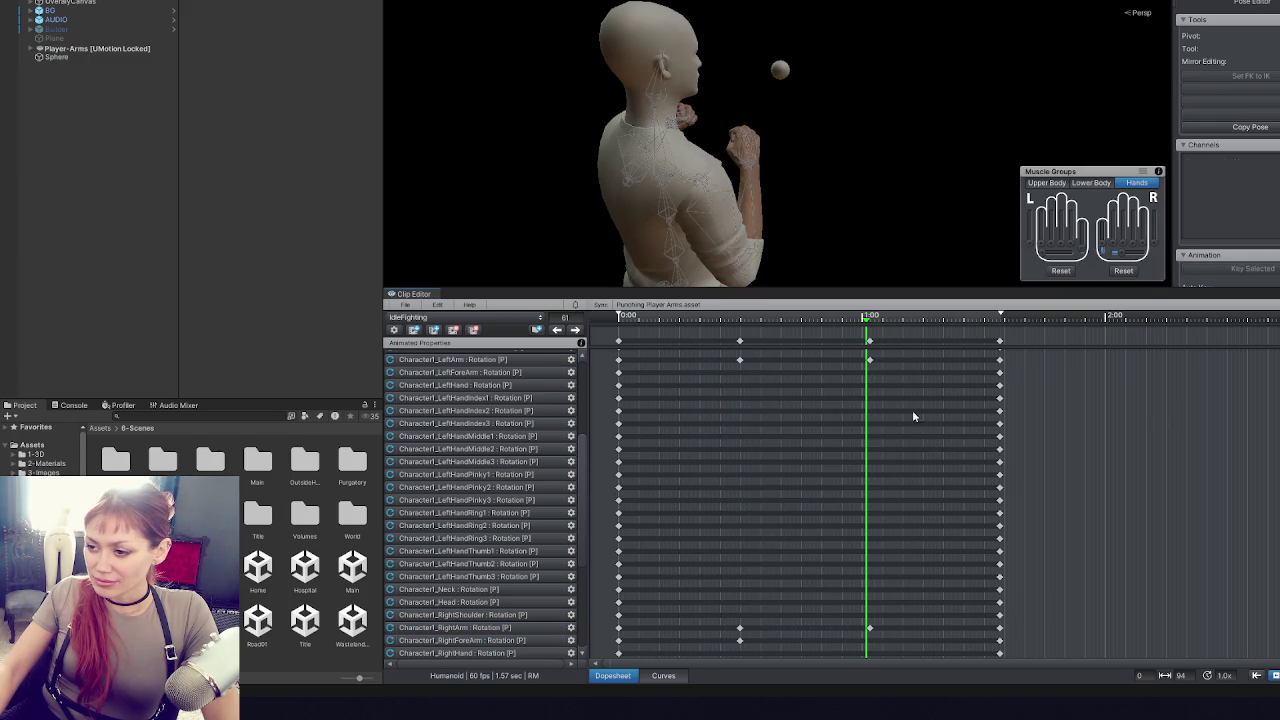
click(405, 304)
mouse_move(420, 401)
click(324, 424)
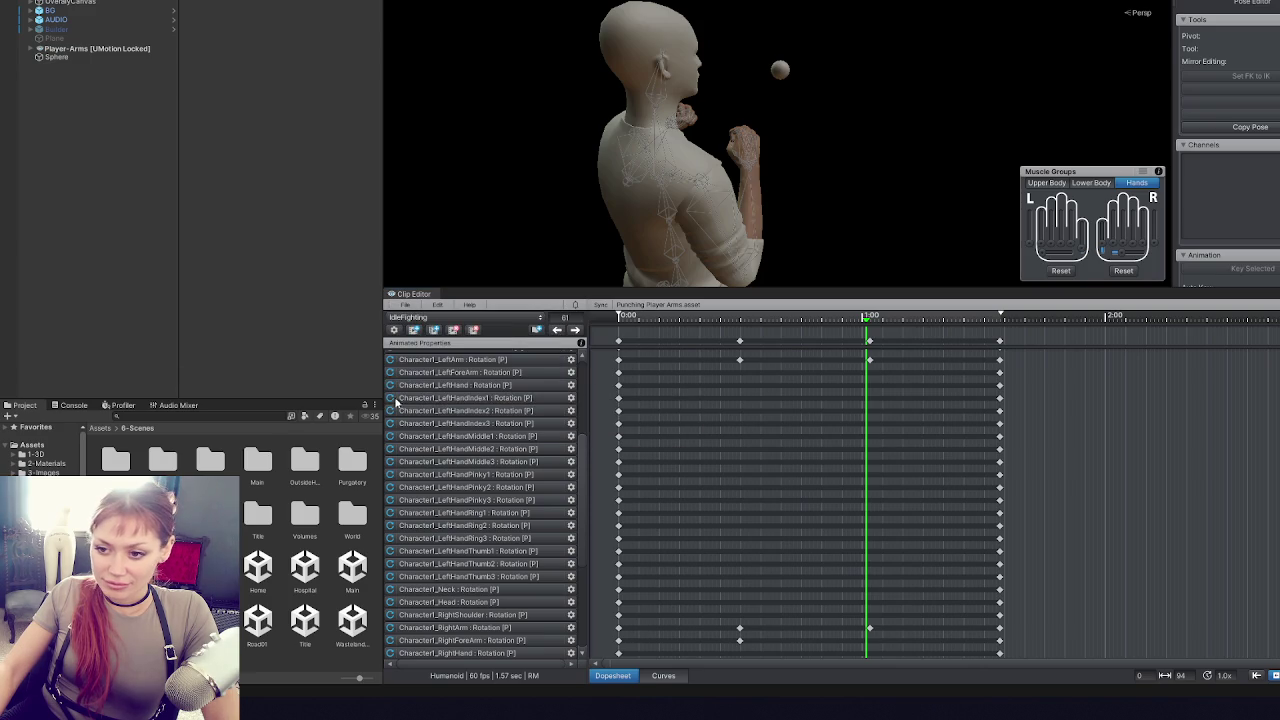
click(18, 455)
click(28, 463)
click(45, 481)
click(246, 460)
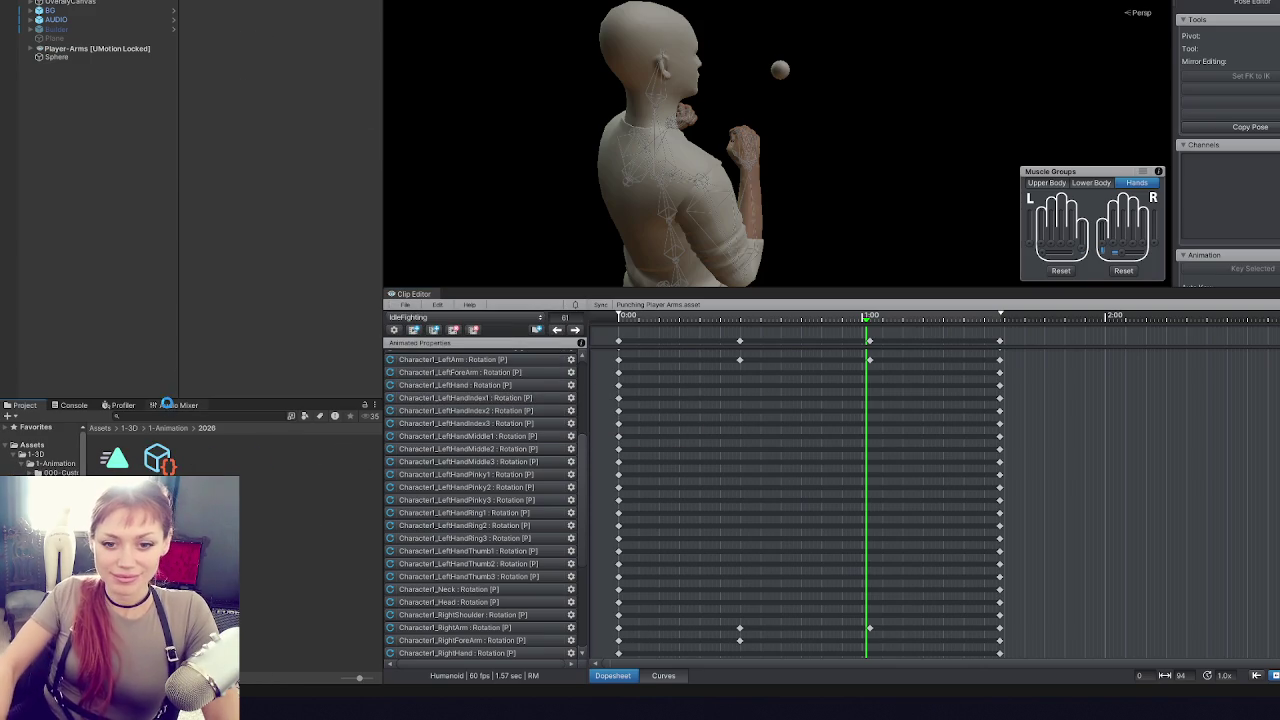
- Export all three UMotion clips as .anim files with File > Export > All Clips and dismiss the log
click(400, 317)
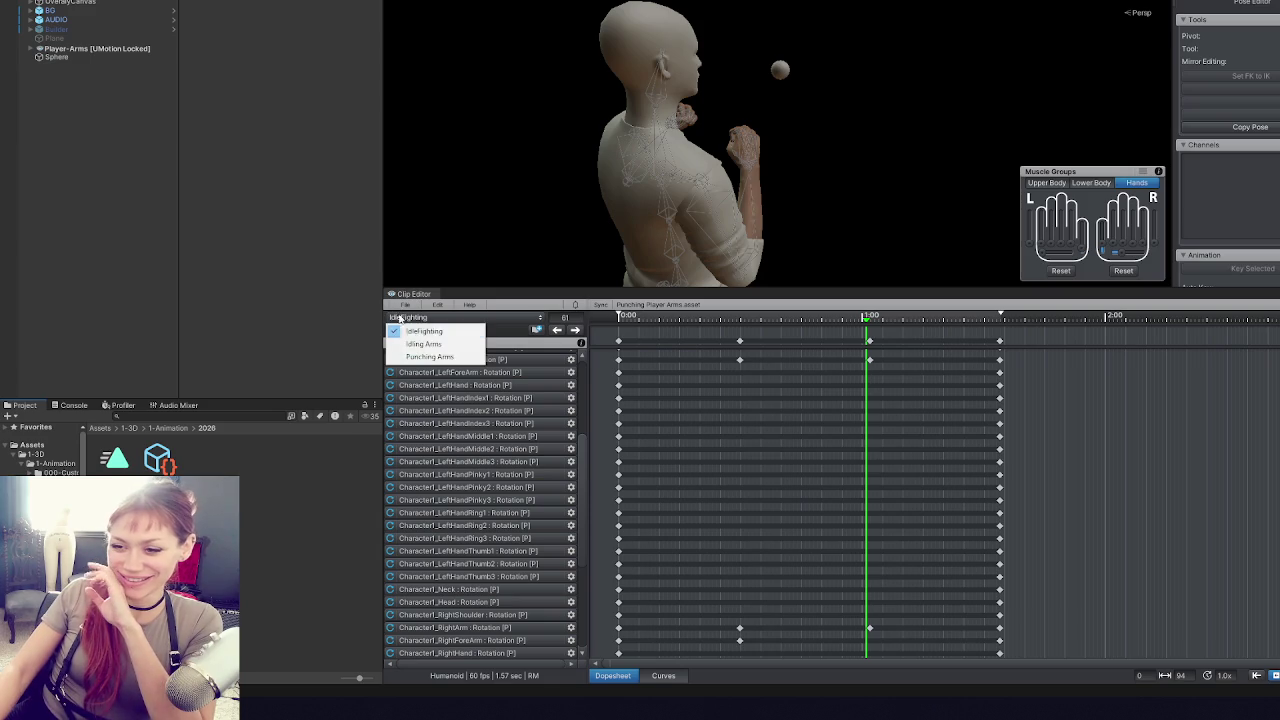
click(405, 304)
click(463, 402)
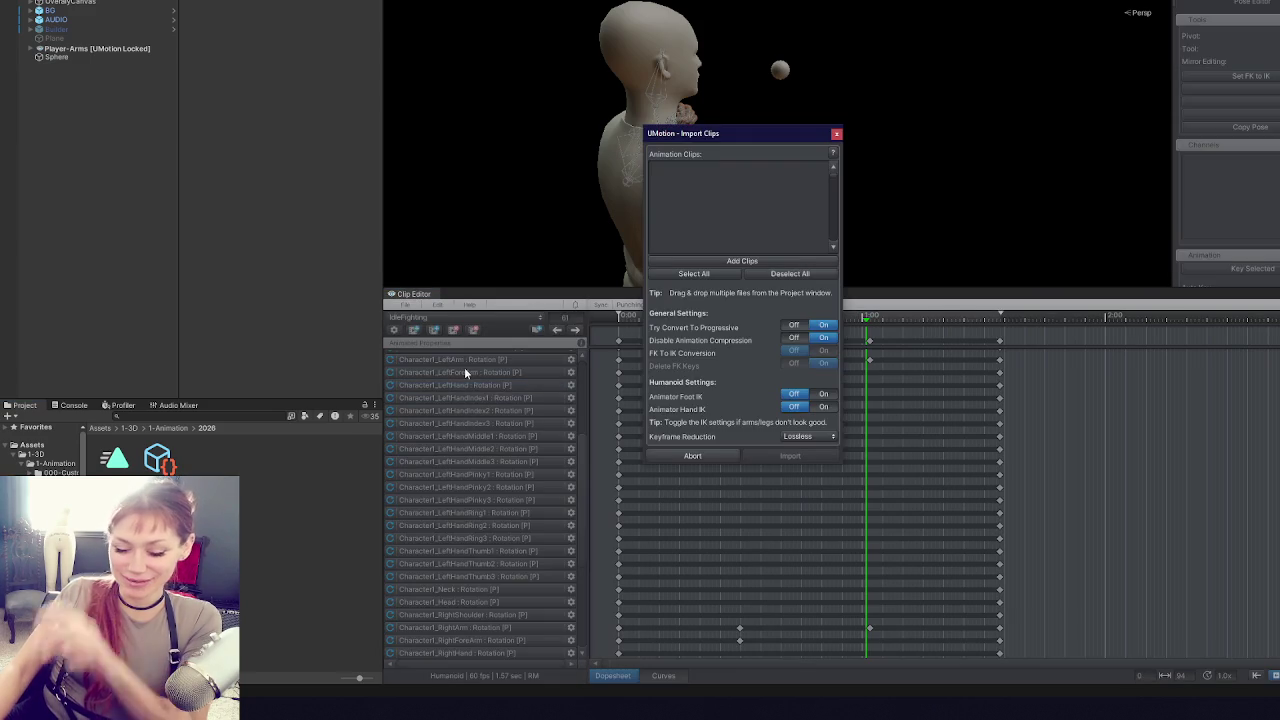
click(464, 367)
click(405, 304)
mouse_move(414, 400)
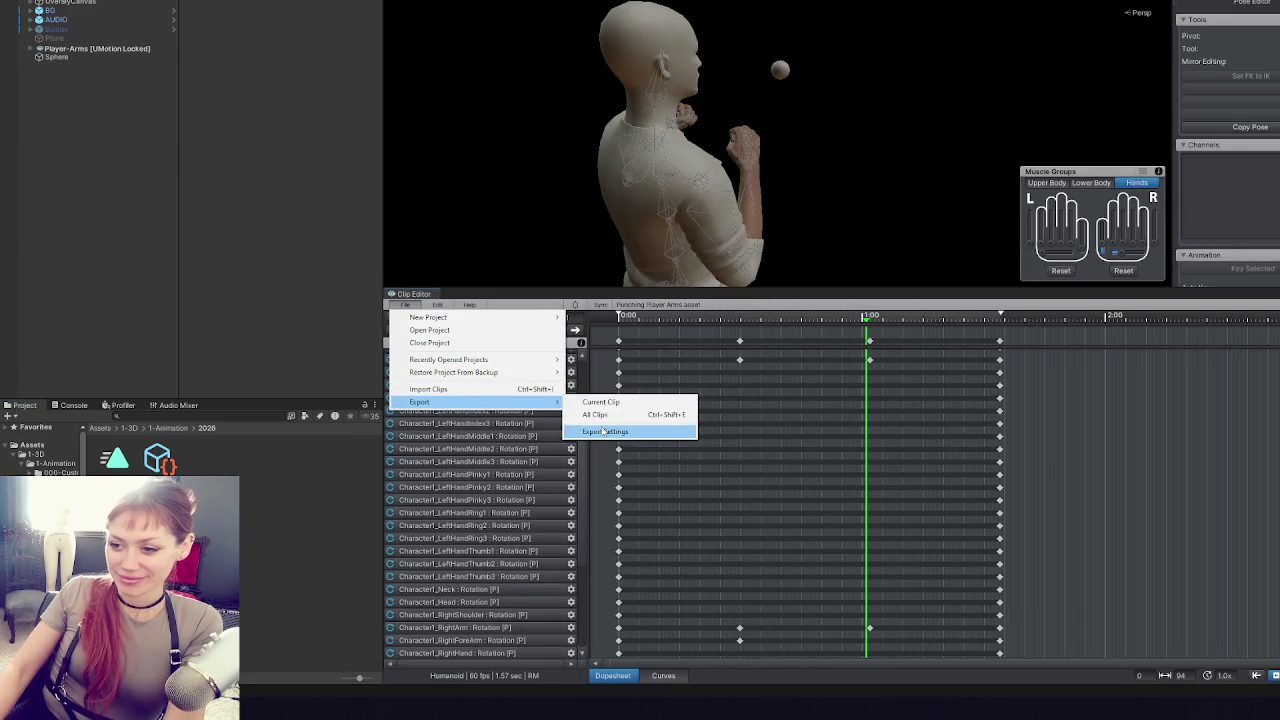
click(604, 417)
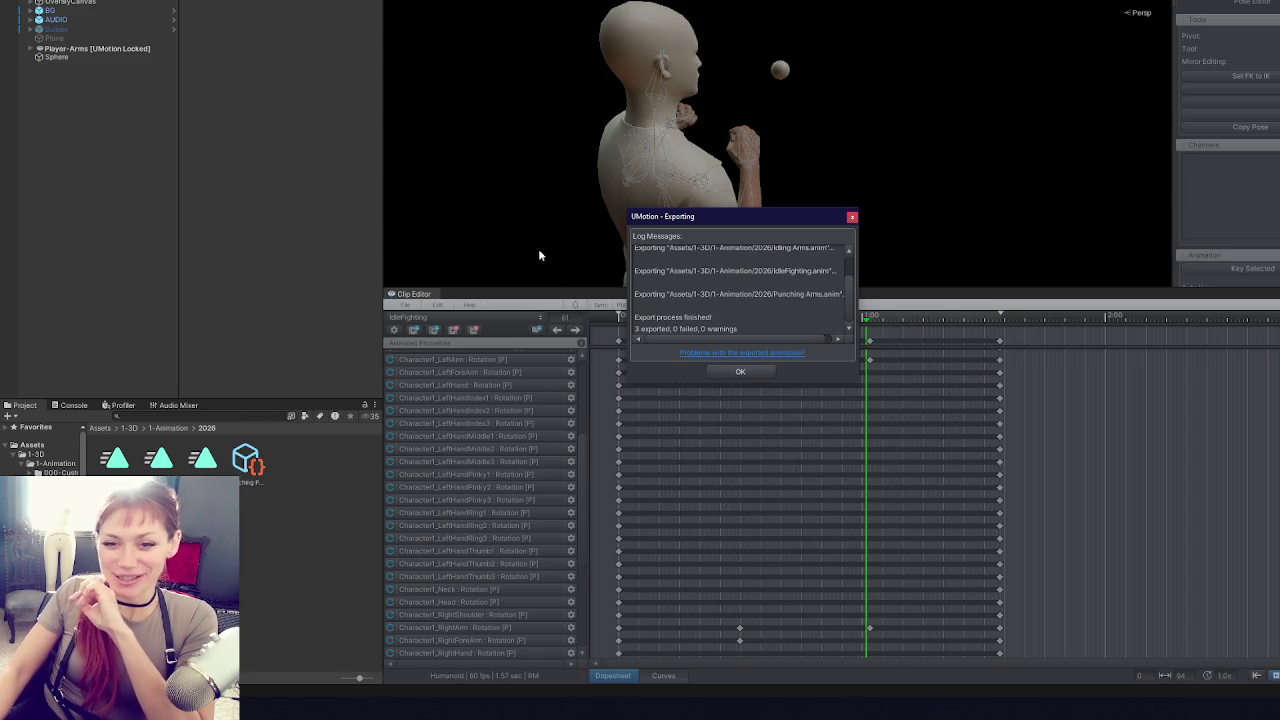
click(758, 372)
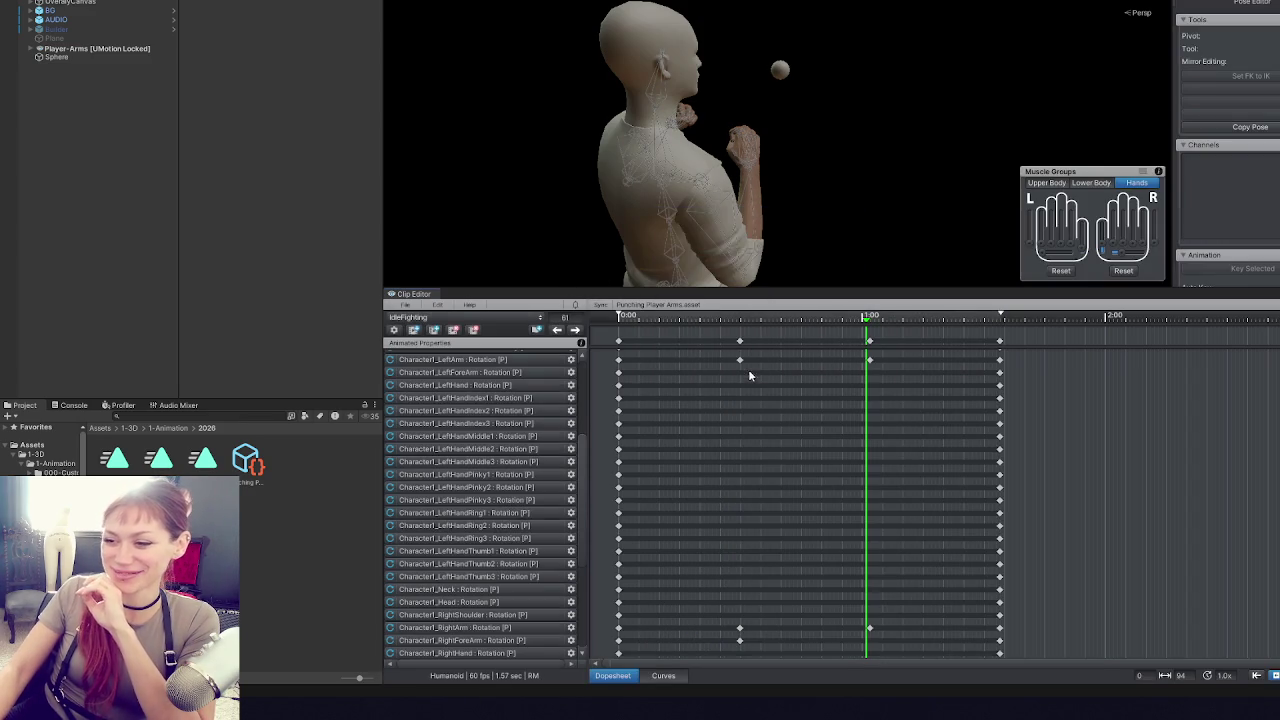
- Bake root rotation, Y position and XZ position into pose for the Punching 3 0 clip
click(555, 6)
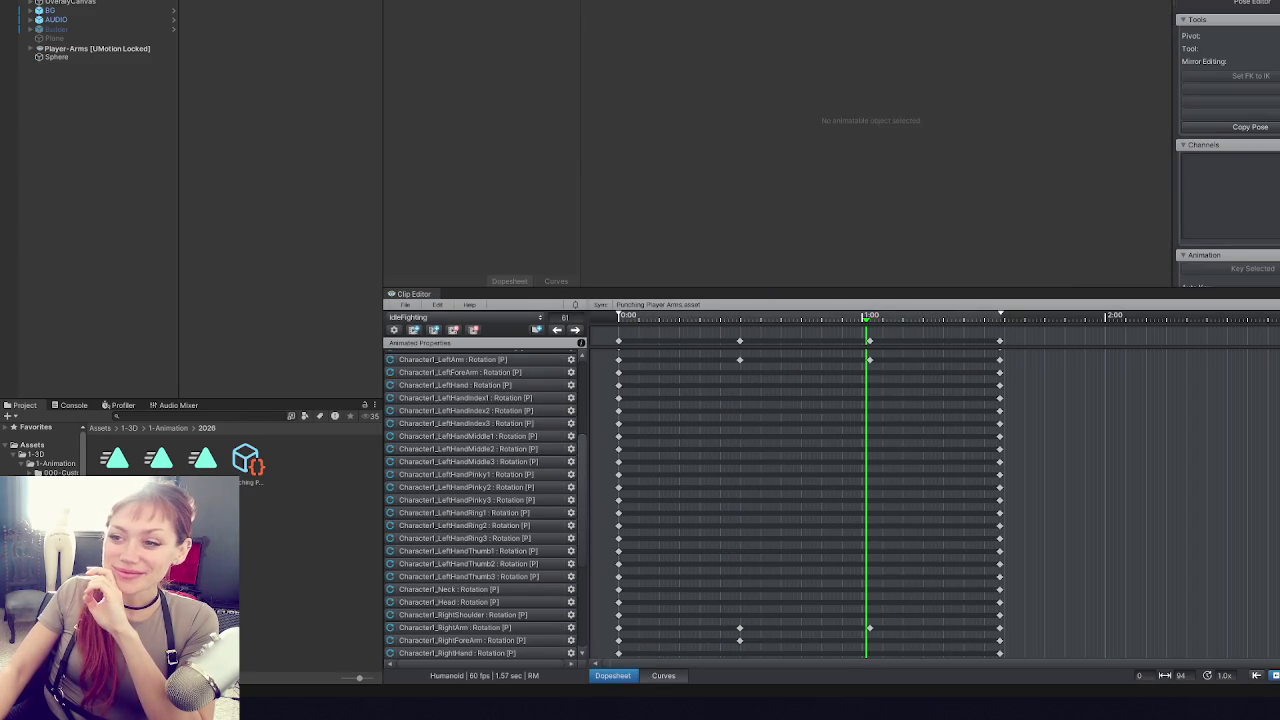
click(631, 152)
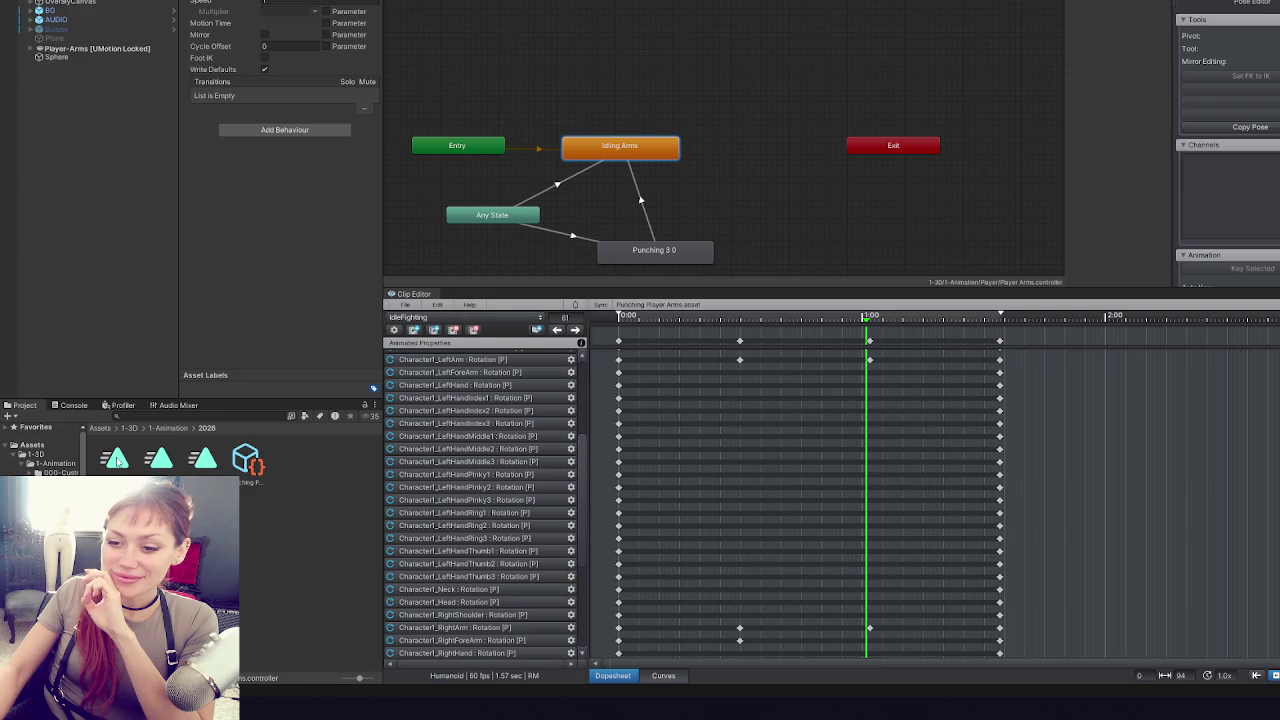
click(628, 258)
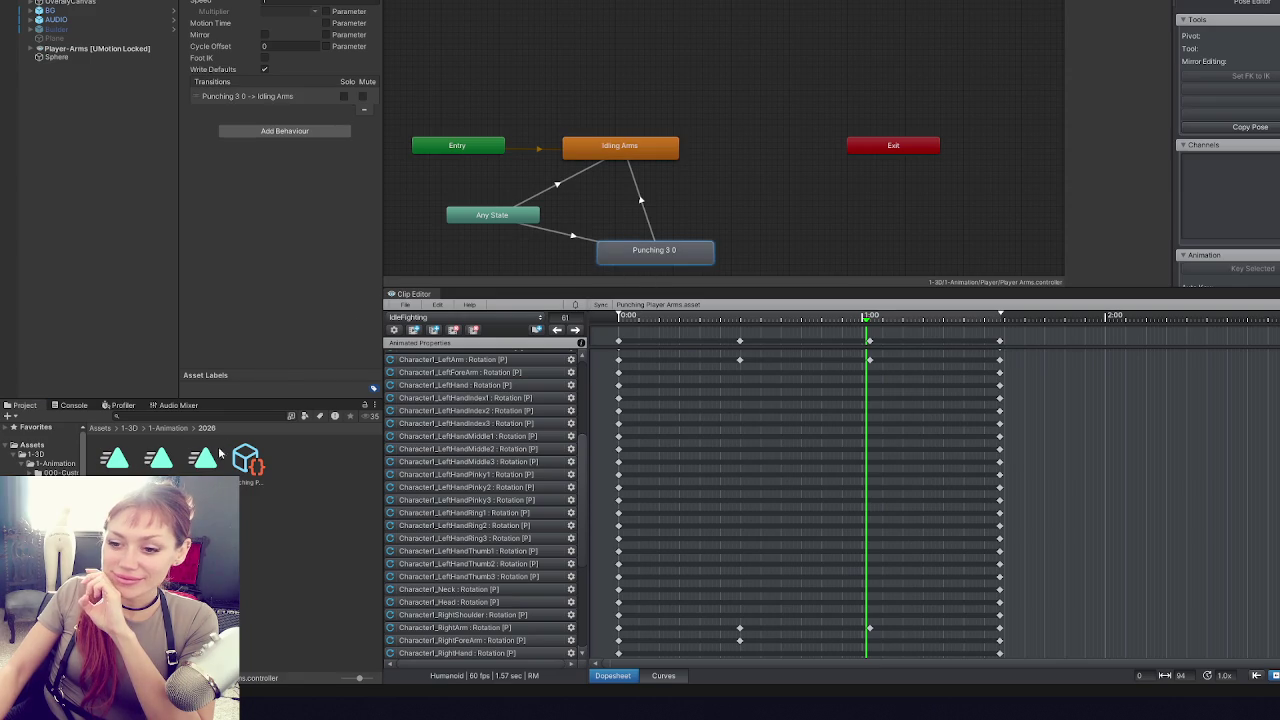
double_click(316, 12)
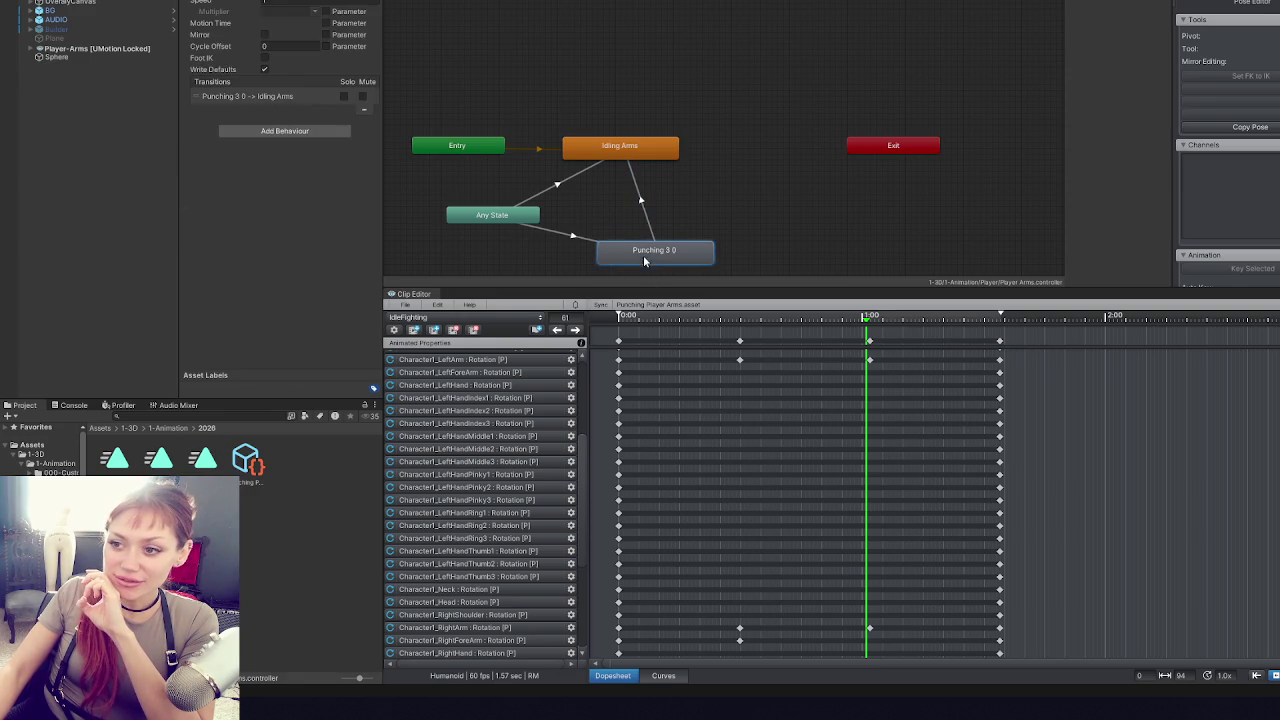
click(264, 47)
click(264, 96)
click(264, 146)
- Turn on Loop Pose for IdleFighting and bake its root rotation, Y and XZ position into pose
click(114, 462)
click(264, 9)
click(264, 47)
click(264, 96)
click(264, 146)
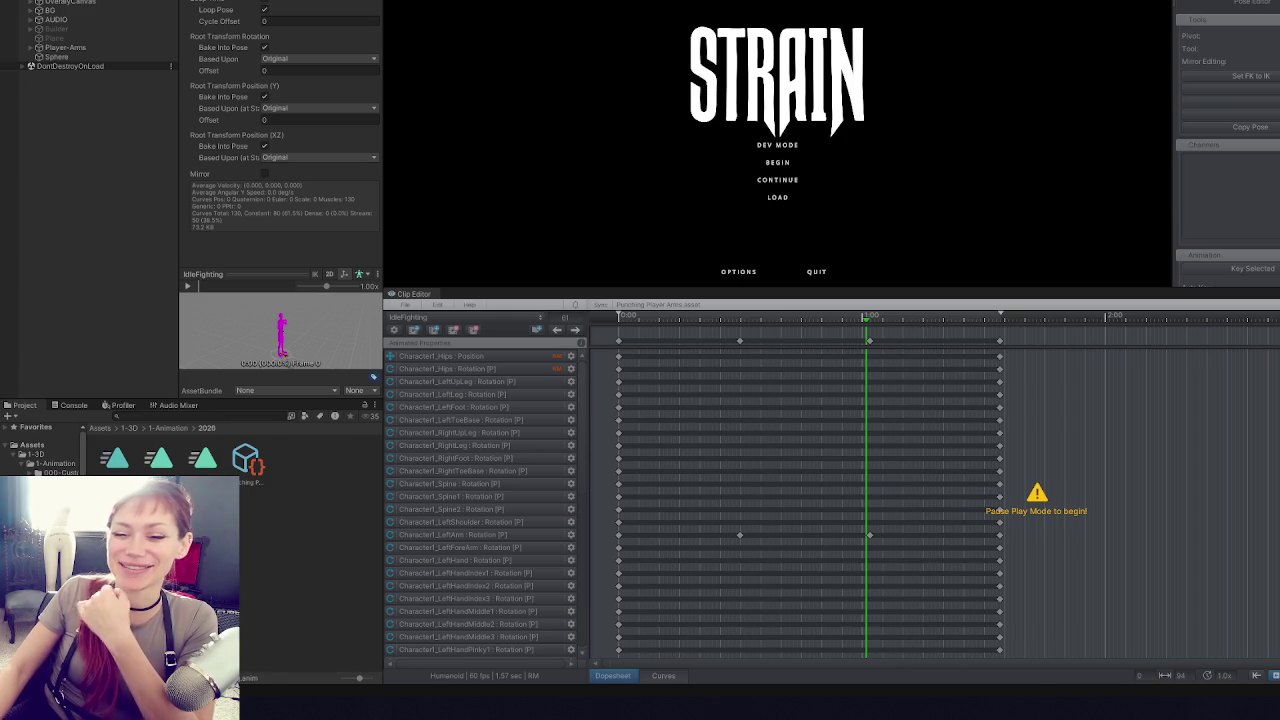
- Start the game with Begin on the title menu, then pause and resume
click(780, 147)
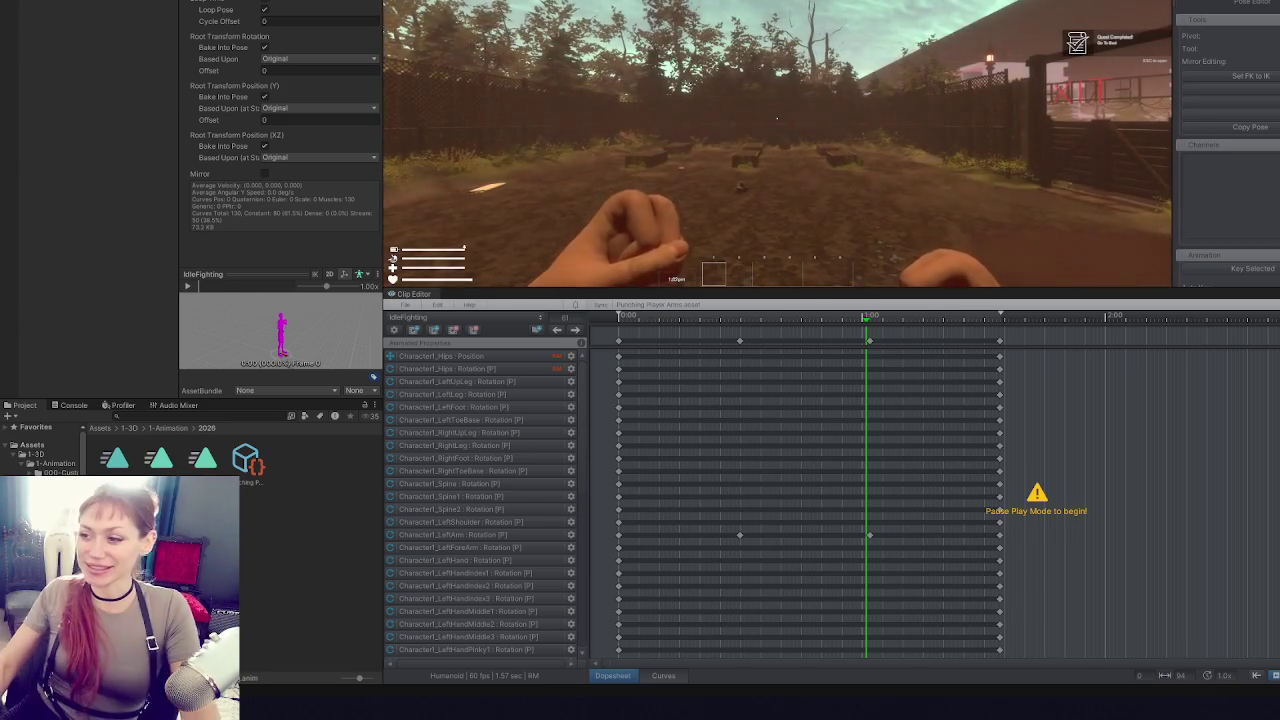
key(Escape)
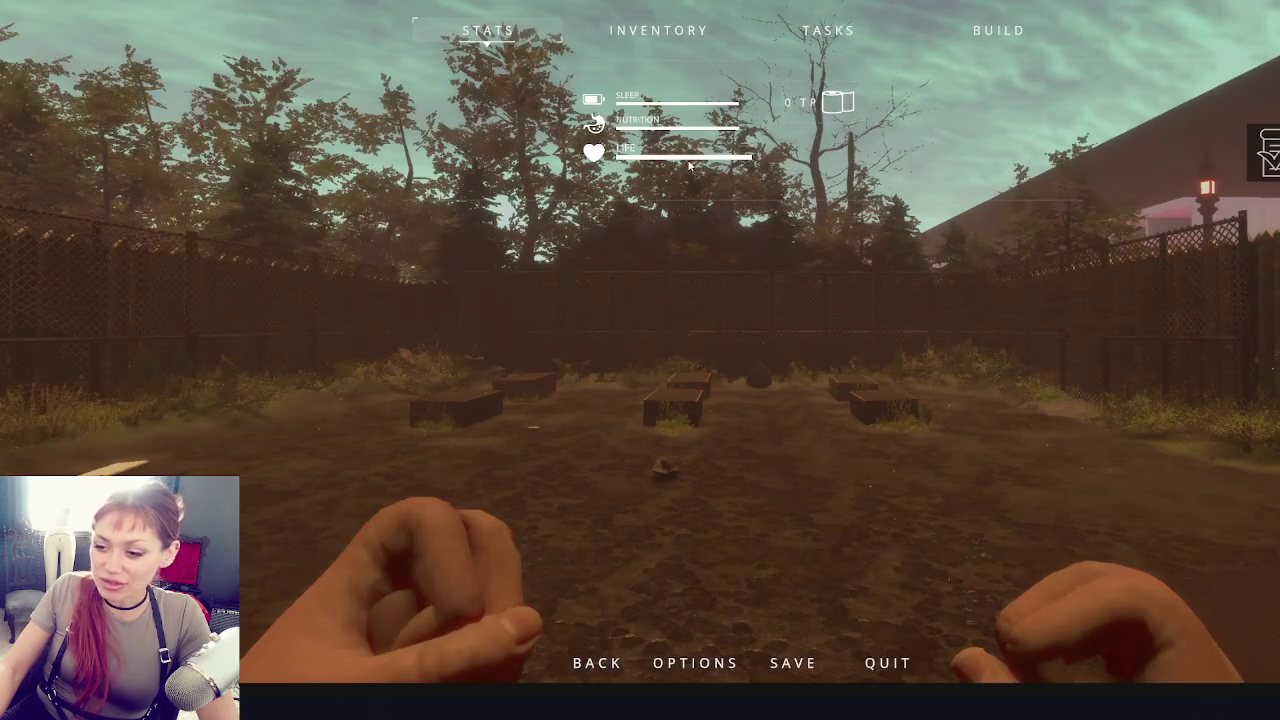
key(Escape)
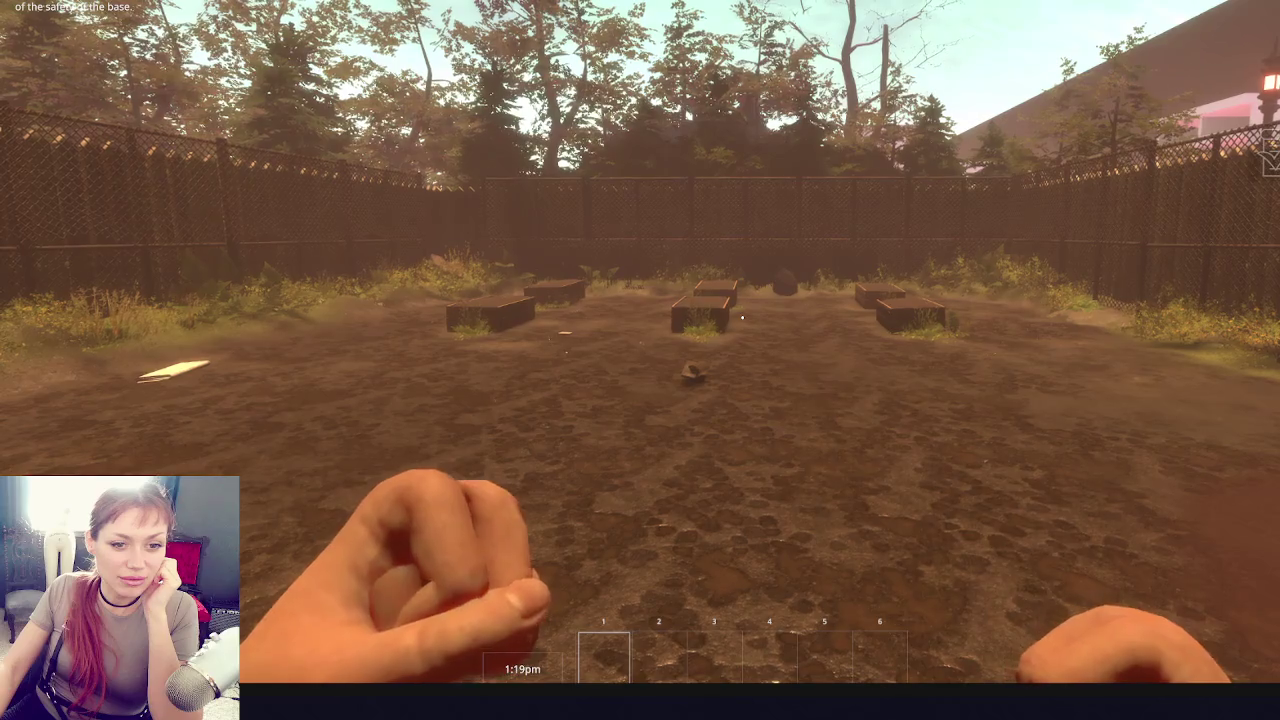
- Throw four punches to test the arm animation, then pause the game
click(640, 360)
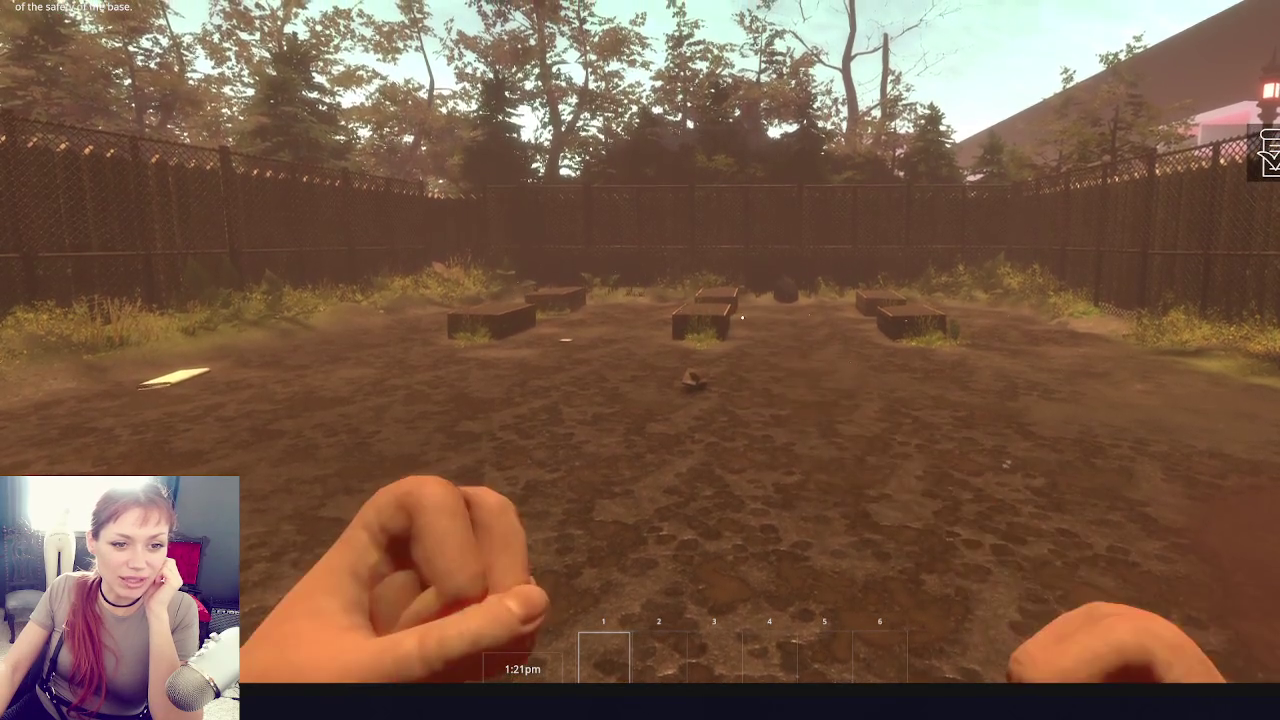
click(640, 360)
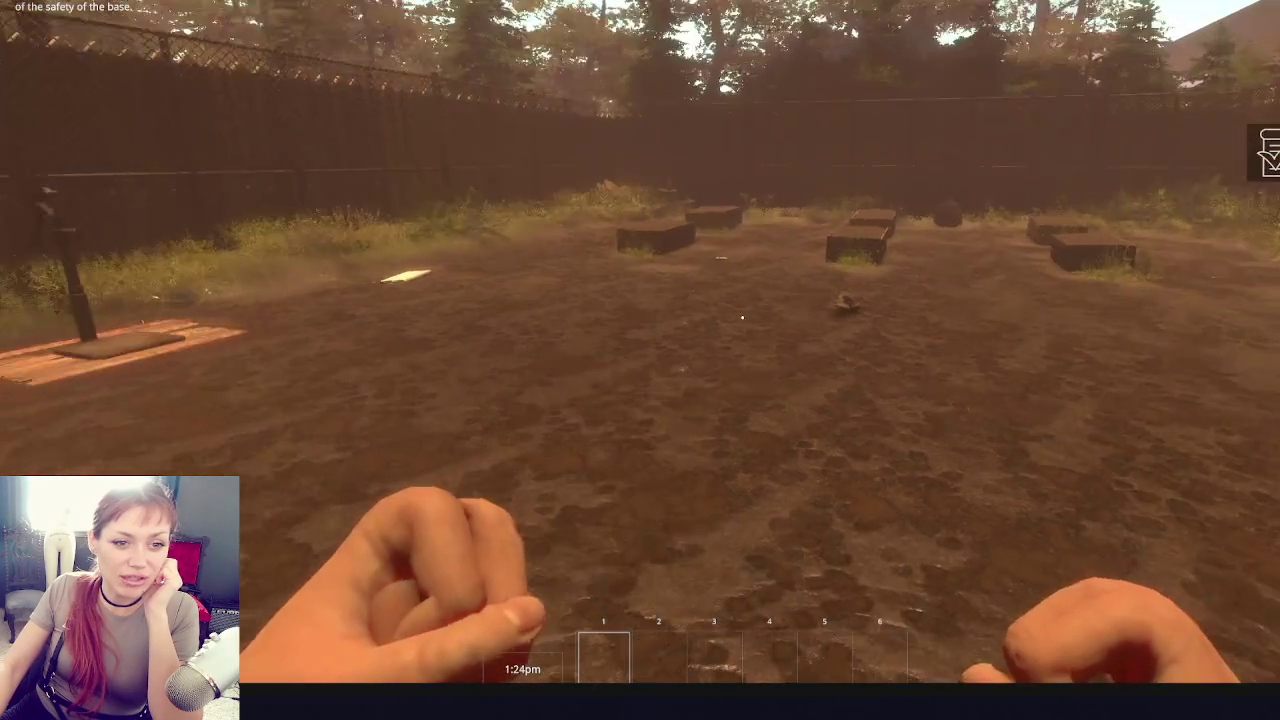
click(742, 318)
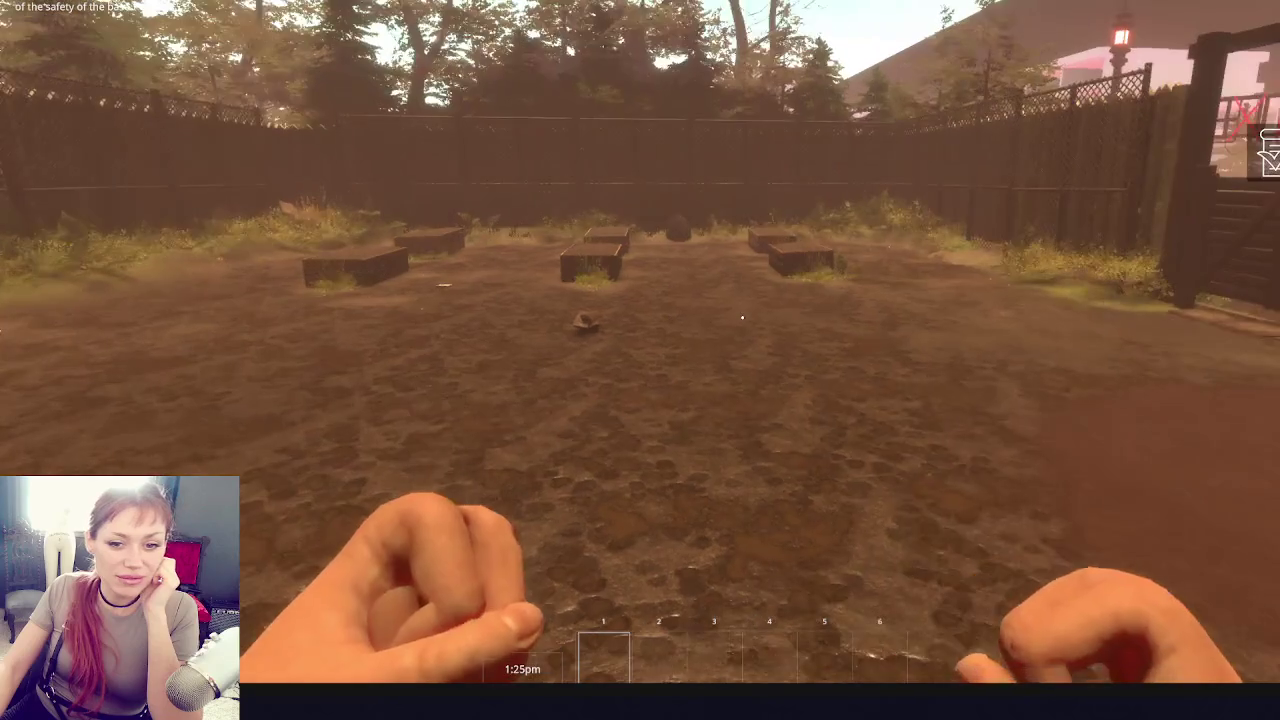
click(742, 318)
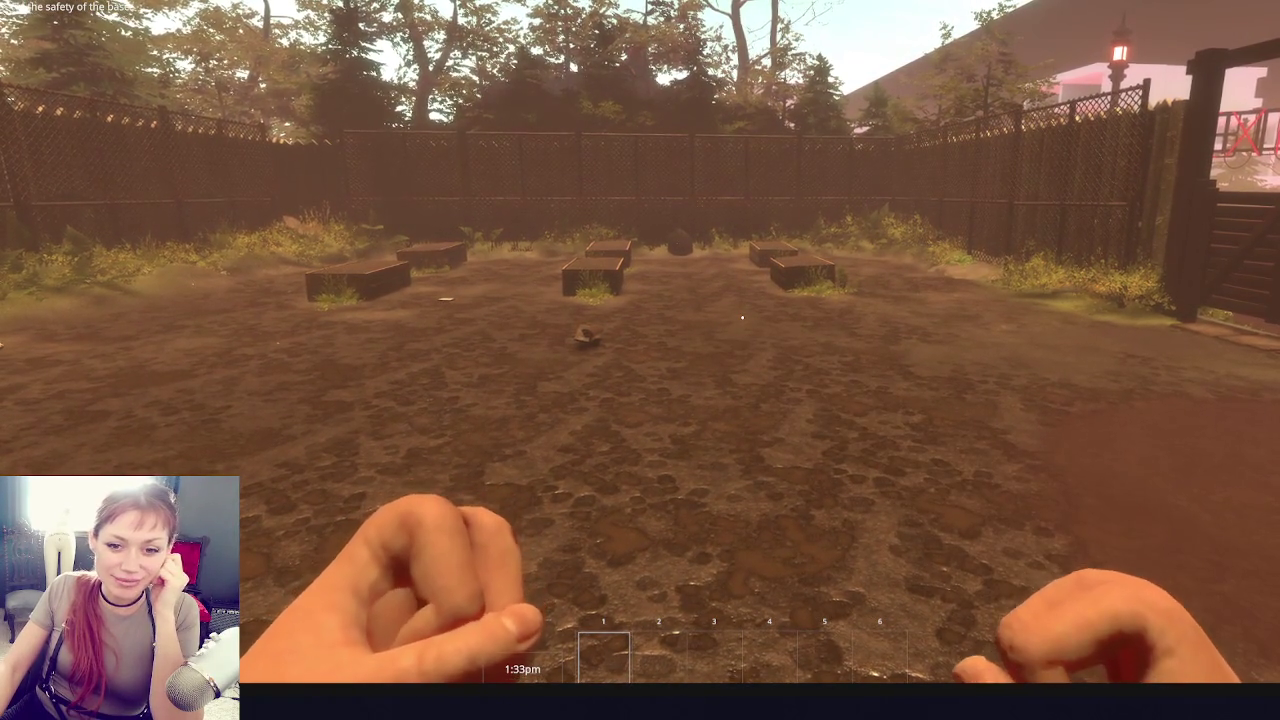
key(Escape)
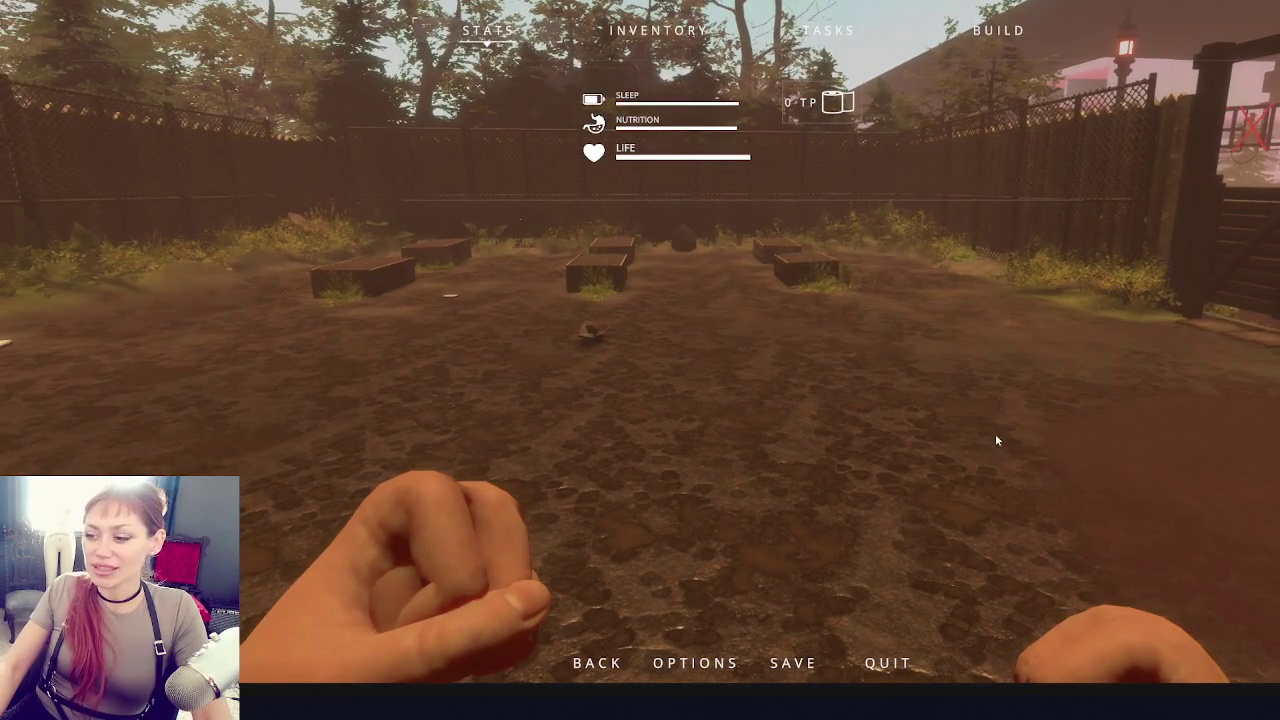
- Exit Play mode and reload the recently opened Punching Player Arms UMotion project
key(ctrl+p)
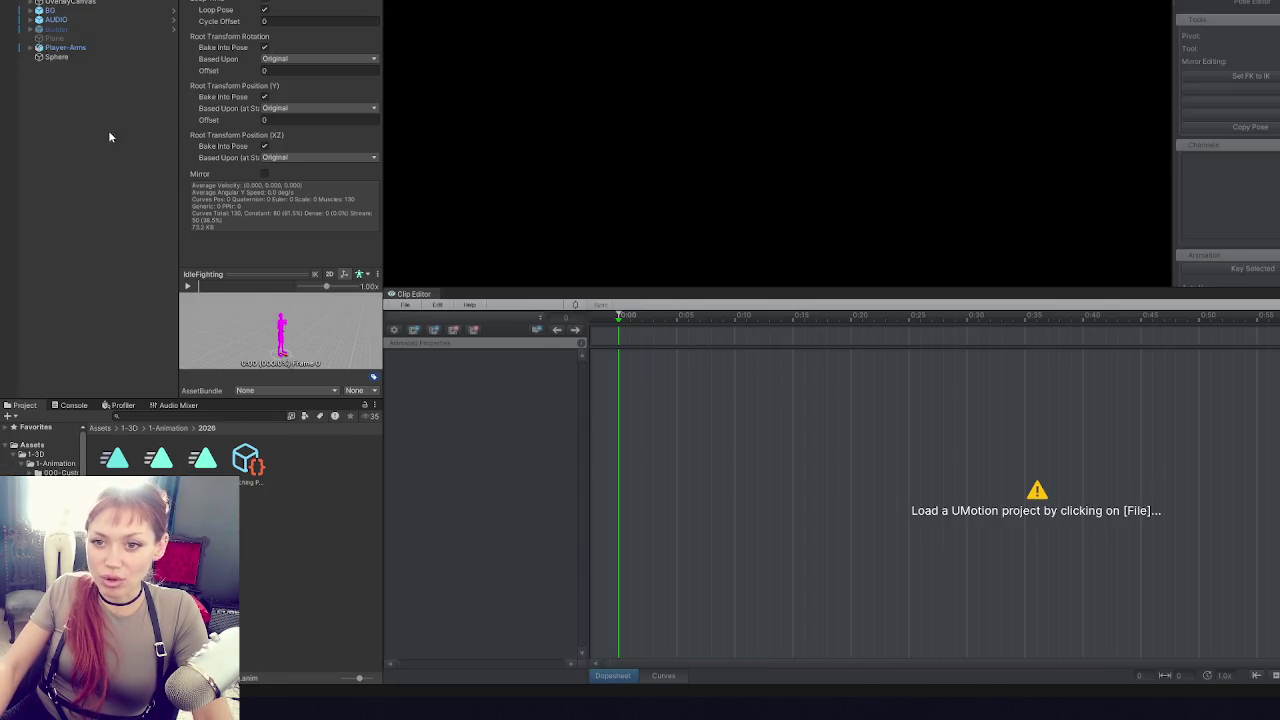
click(405, 304)
mouse_move(450, 356)
click(630, 356)
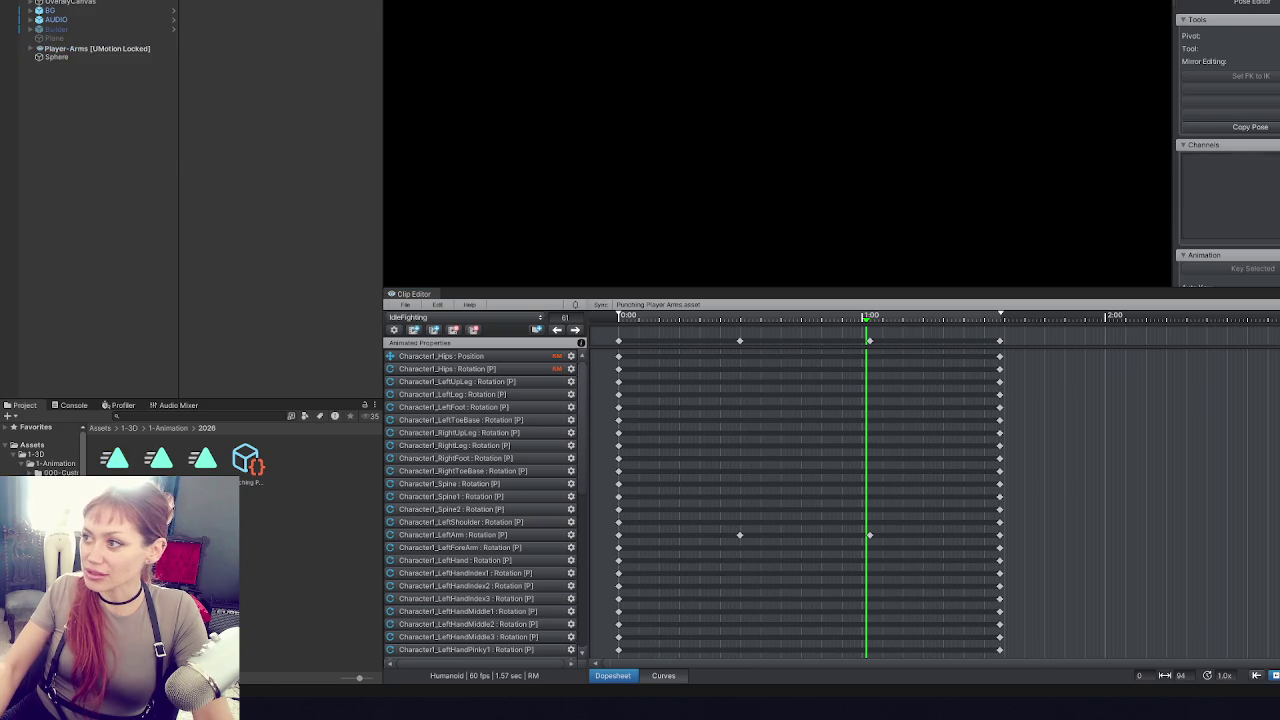
- Delete IdleFighting's middle arm keyframes and move the playhead to frame 23
click(739, 341)
shift+click(870, 341)
key(Delete)
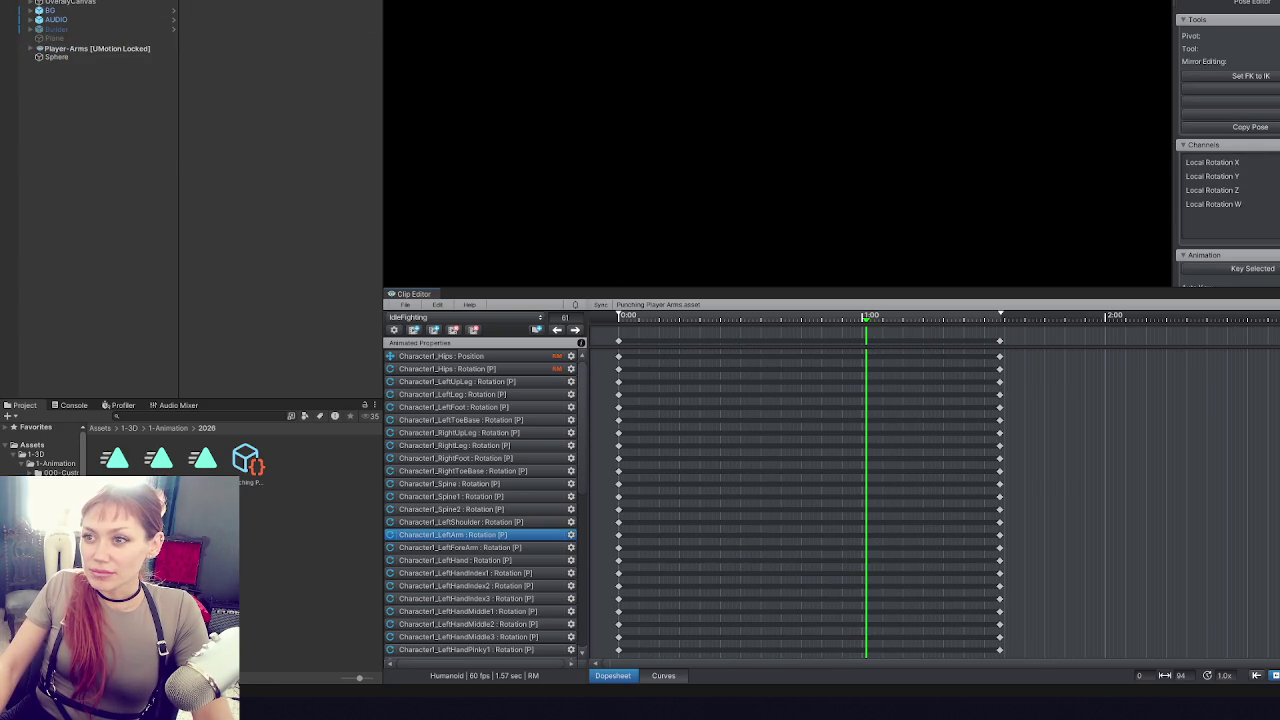
click(713, 319)
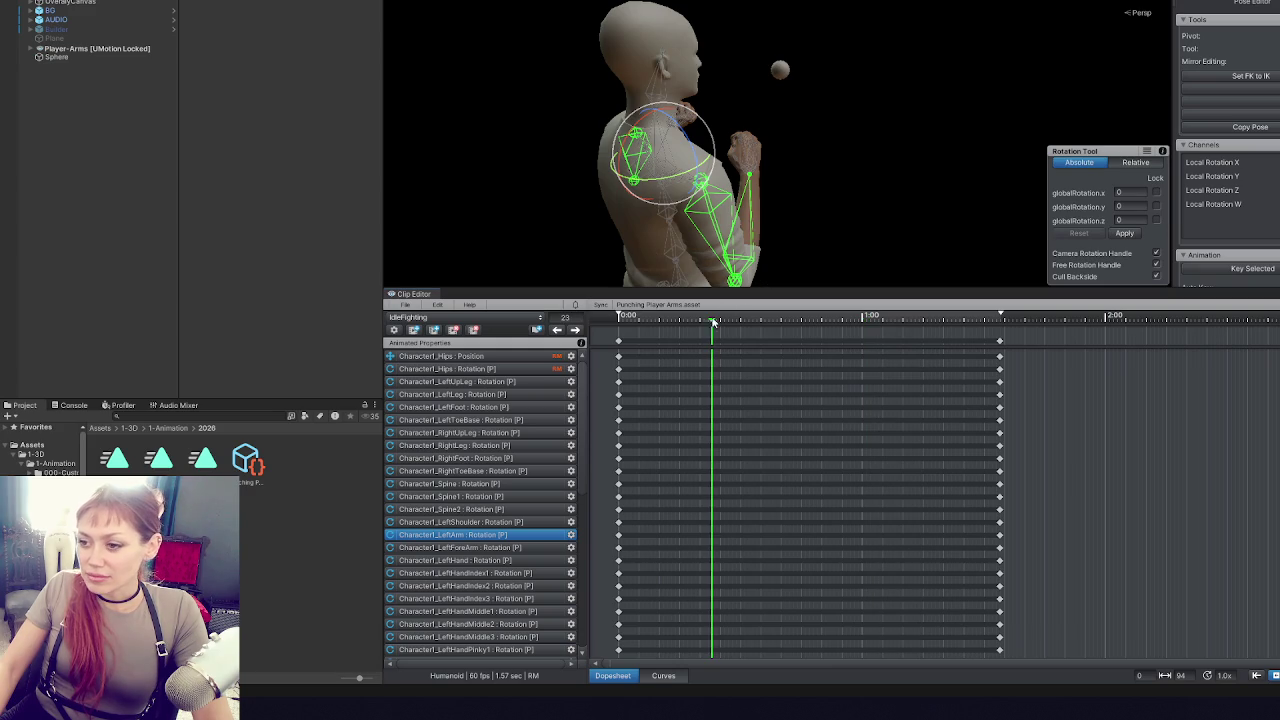
- Select all IdleFighting keyframes and drag the end keys out so the clip runs 6.00 s instead of 1.57 s
click(1000, 341)
key(Delete)
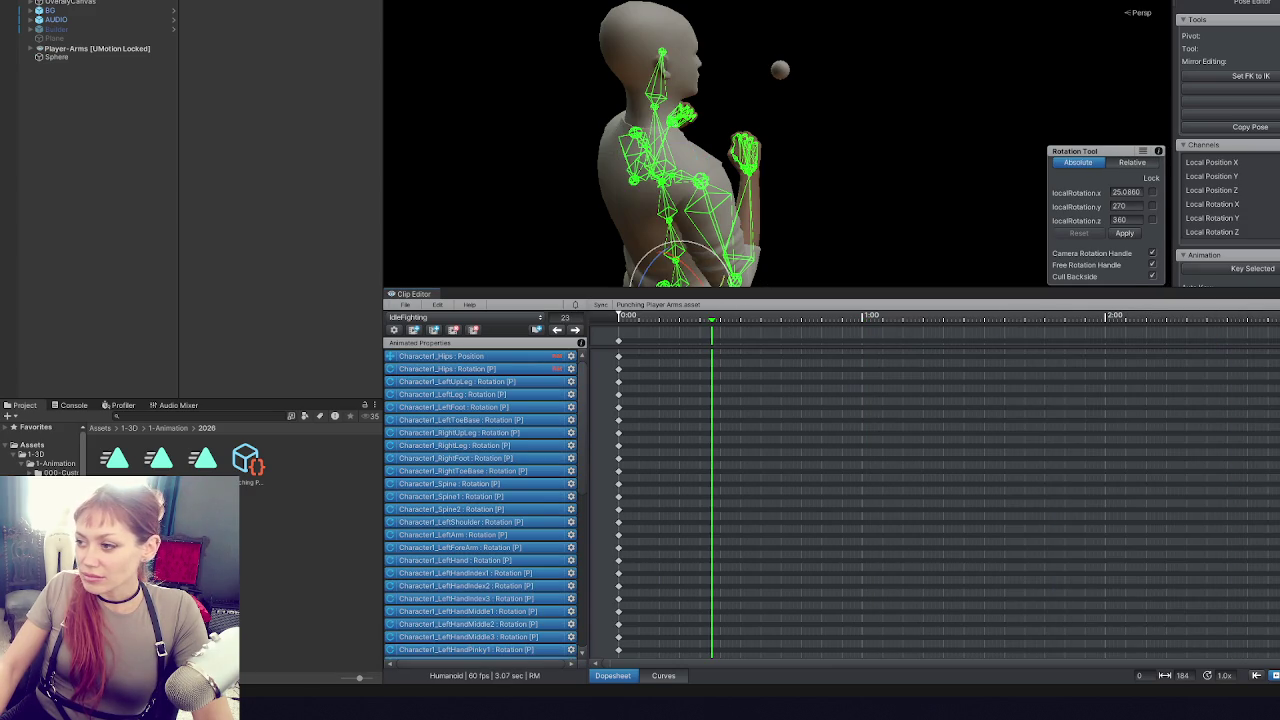
drag(812, 316, 863, 318)
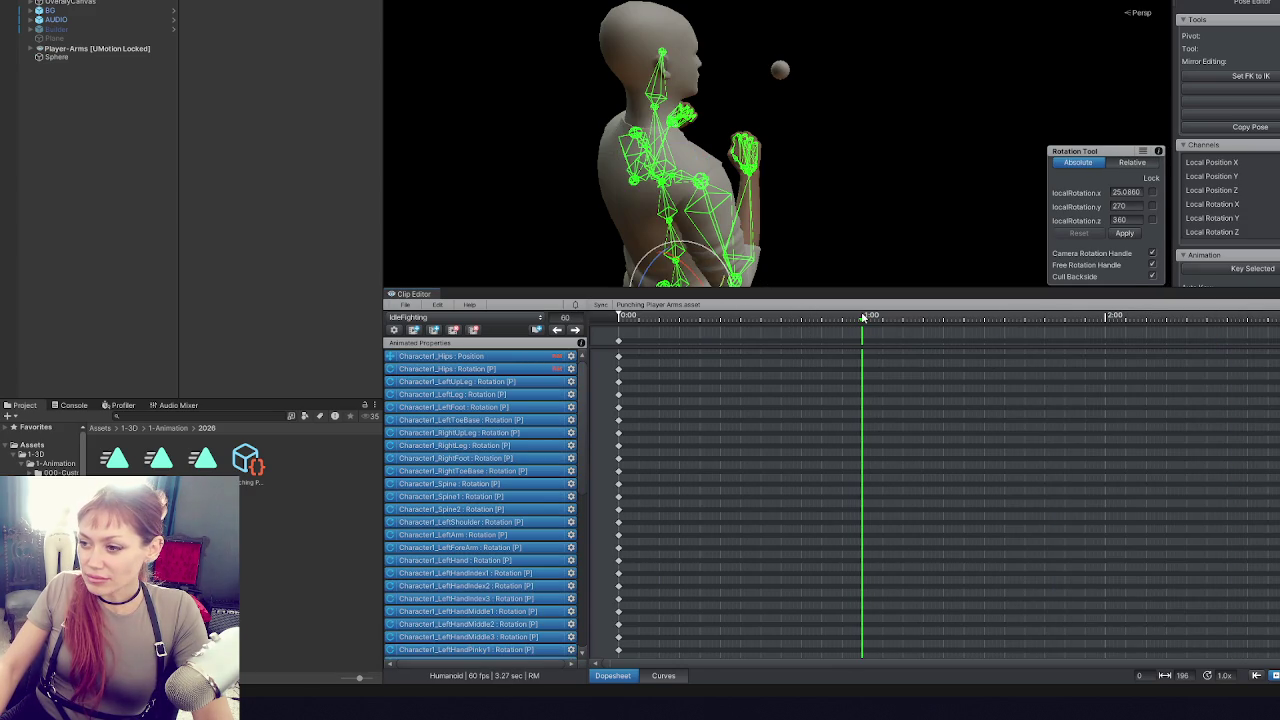
scroll(1180, 460, down, 3)
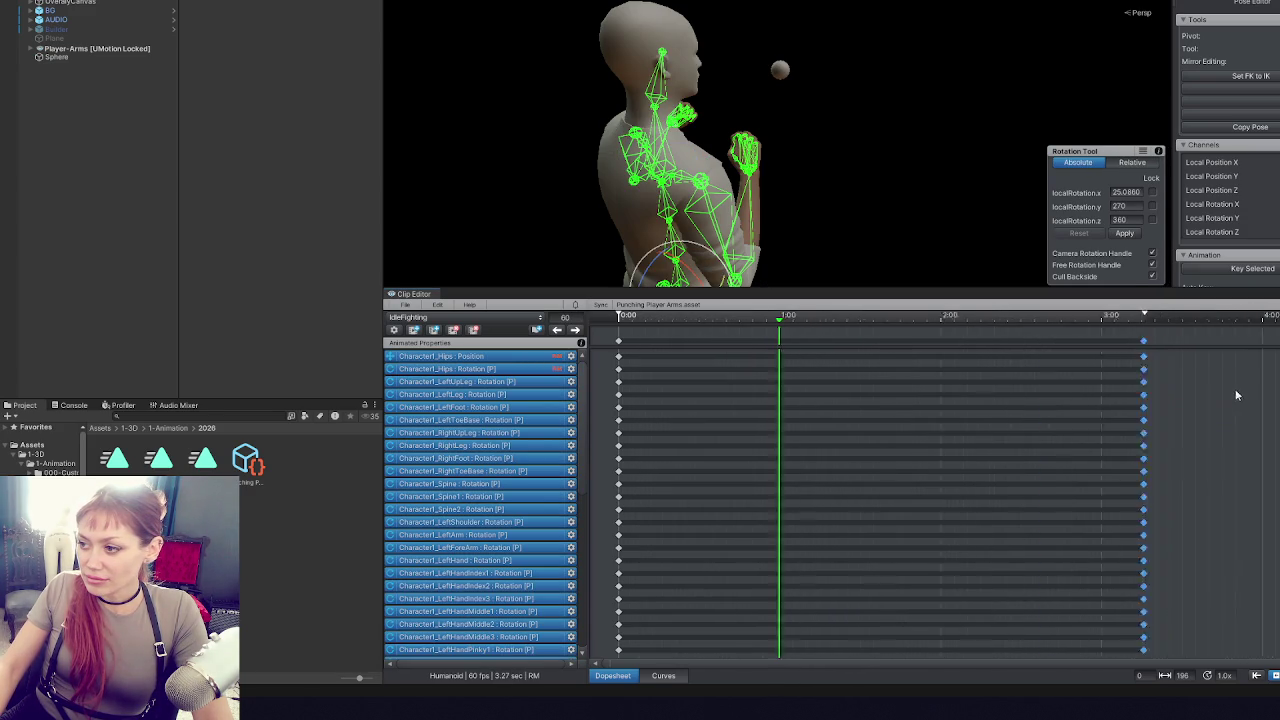
drag(1022, 341, 1279, 341)
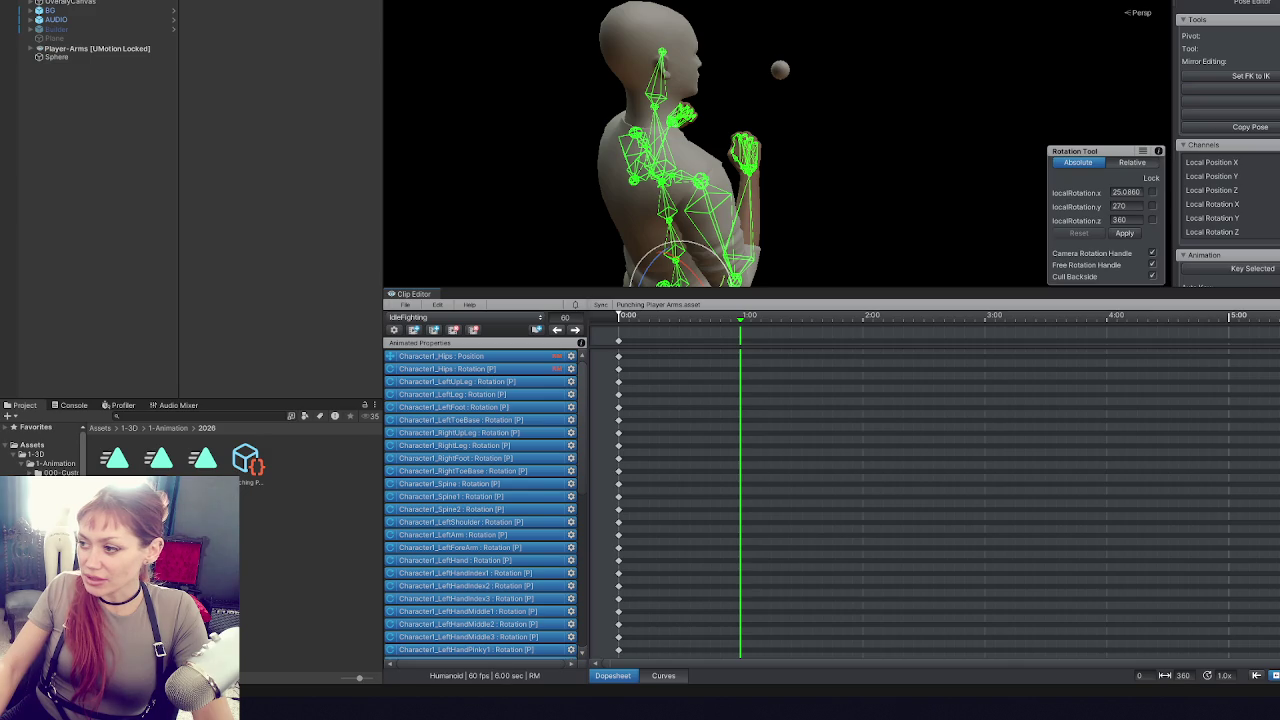
click(766, 330)
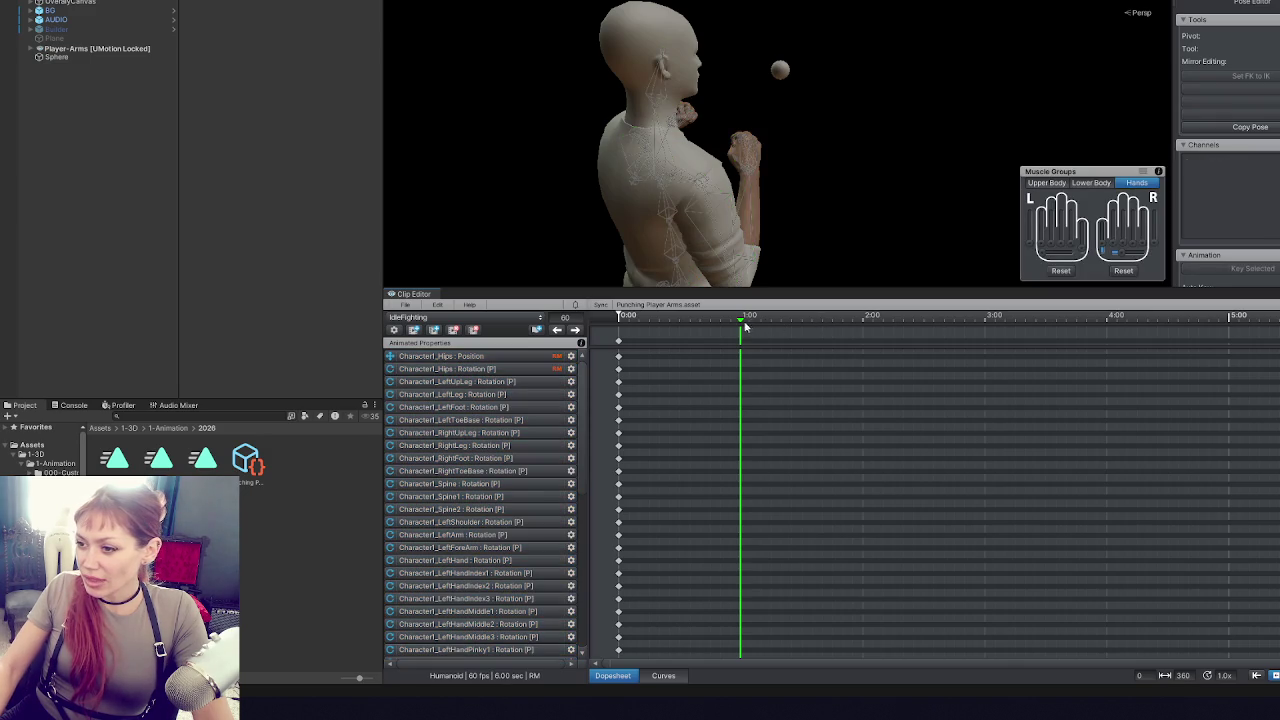
- At 2:00, rotate the right and left arm bones and key the left arm pose
drag(741, 324, 860, 327)
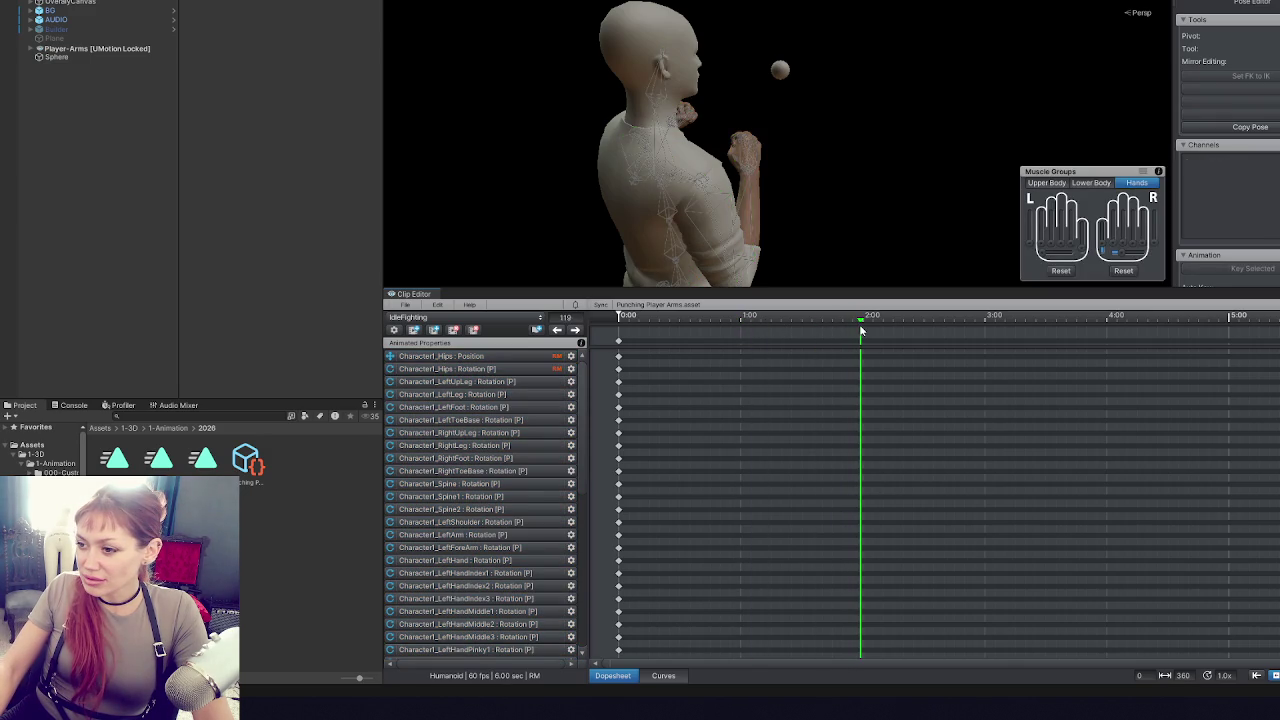
click(717, 224)
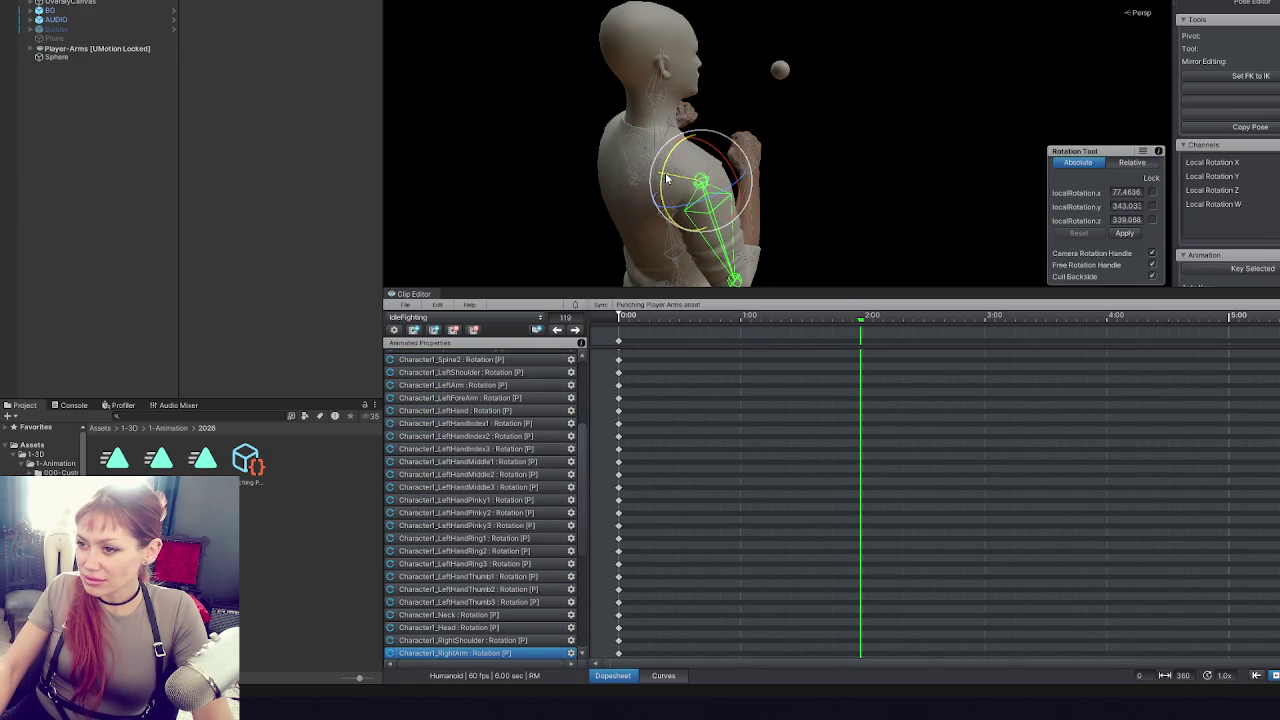
drag(667, 178, 862, 165)
click(780, 160)
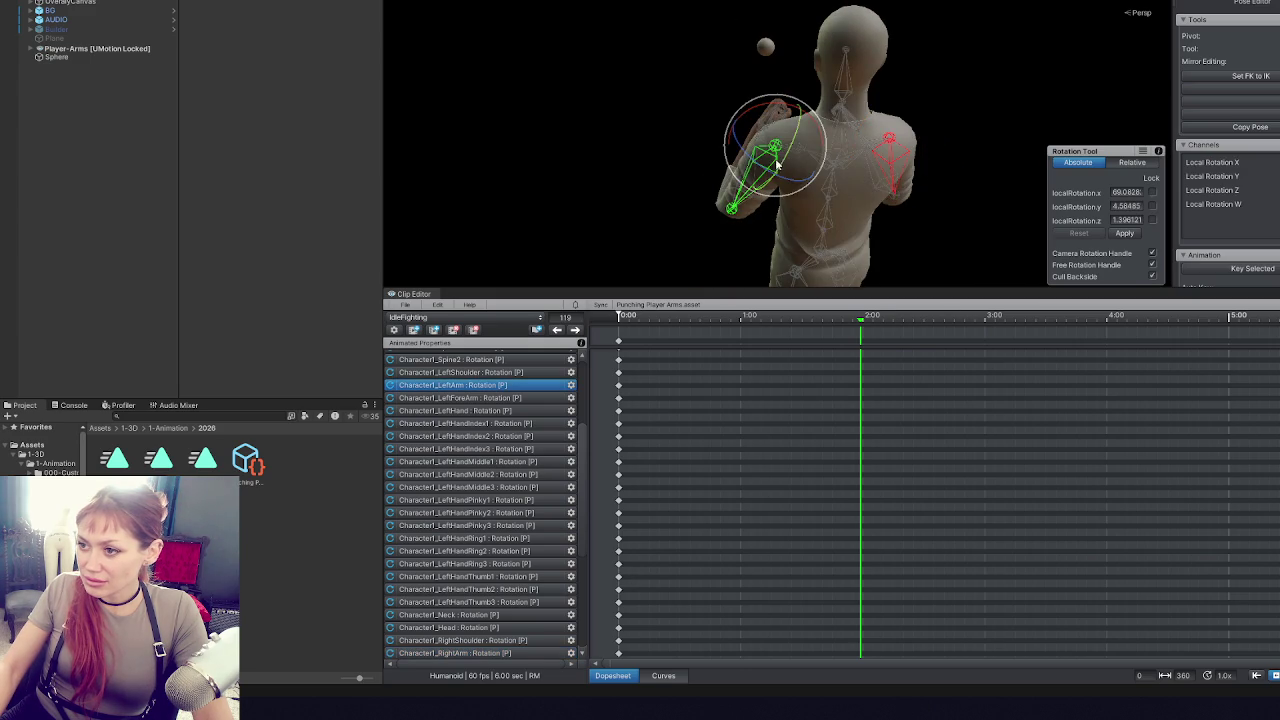
drag(785, 163, 818, 120)
key(k)
- At 4:00, turn the right arm inward and key both arms' poses
click(886, 152)
click(1107, 318)
drag(910, 122, 775, 180)
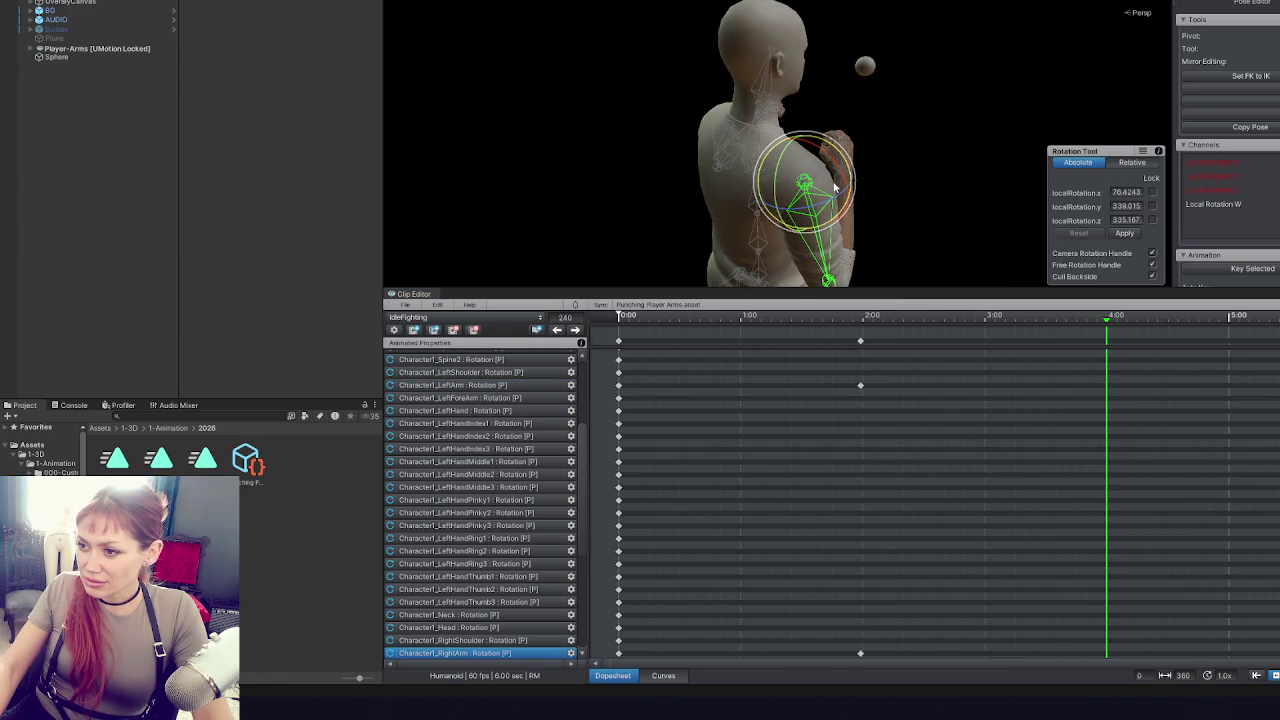
drag(835, 186, 838, 200)
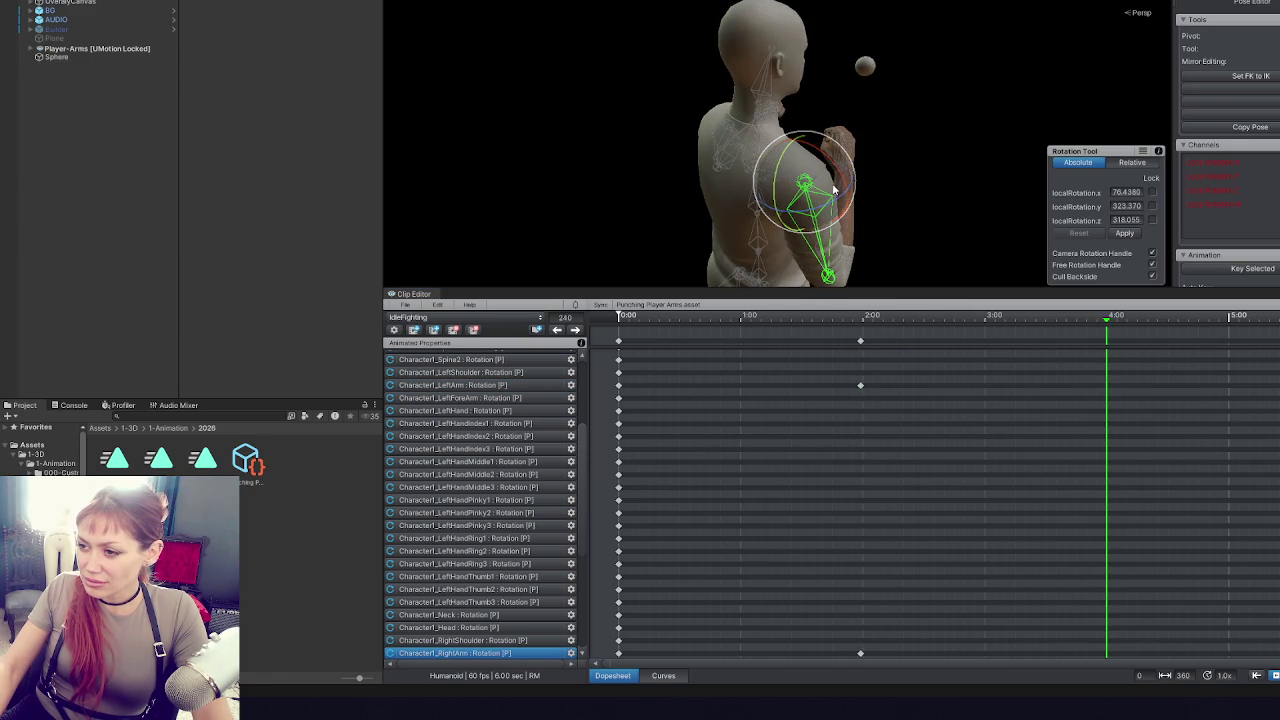
key(k)
mouse_move(800, 133)
mouse_down()
mouse_move(815, 135)
mouse_move(788, 132)
mouse_up()
click(784, 128)
key(k)
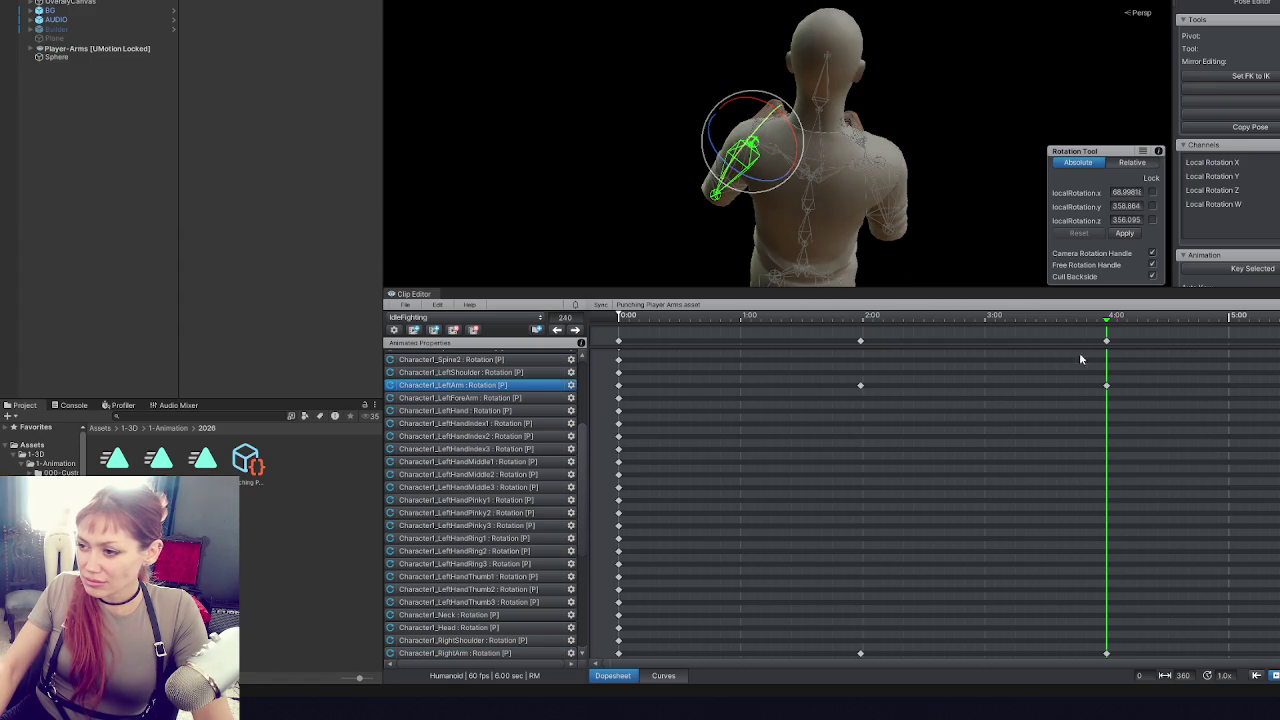
- Spread the key columns to 0:00, 4:00 and 8:00 with arm keys near 2:00 and 6:00, making an 8.00 s clip
key(ctrl+a)
click(991, 320)
drag(1104, 343, 1178, 346)
click(1040, 342)
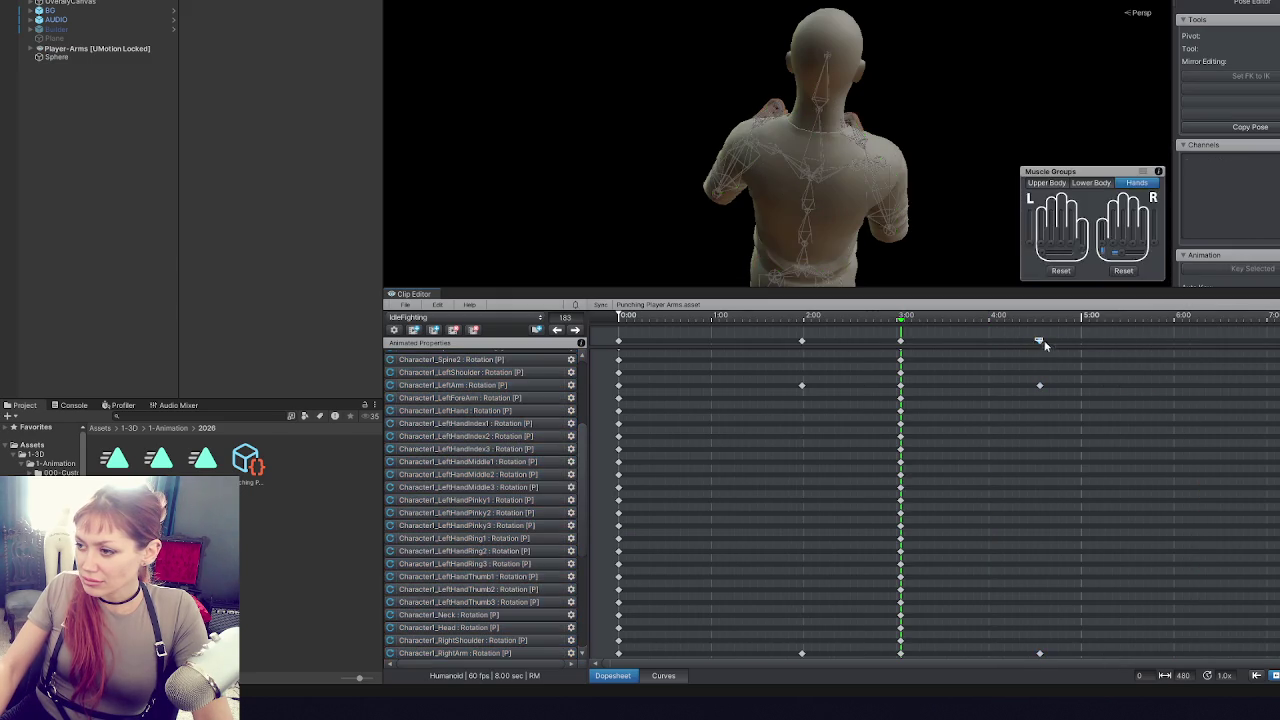
drag(1040, 342, 1172, 342)
drag(900, 342, 988, 348)
drag(807, 341, 820, 341)
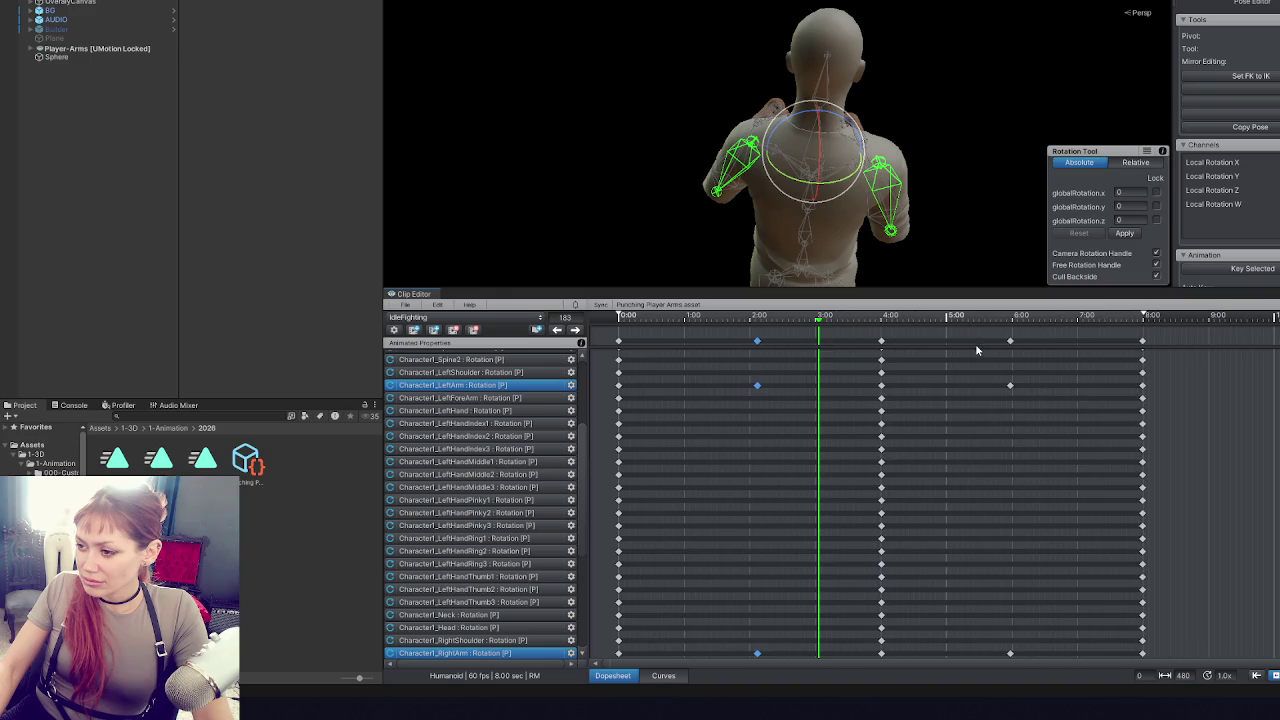
click(884, 342)
click(757, 341)
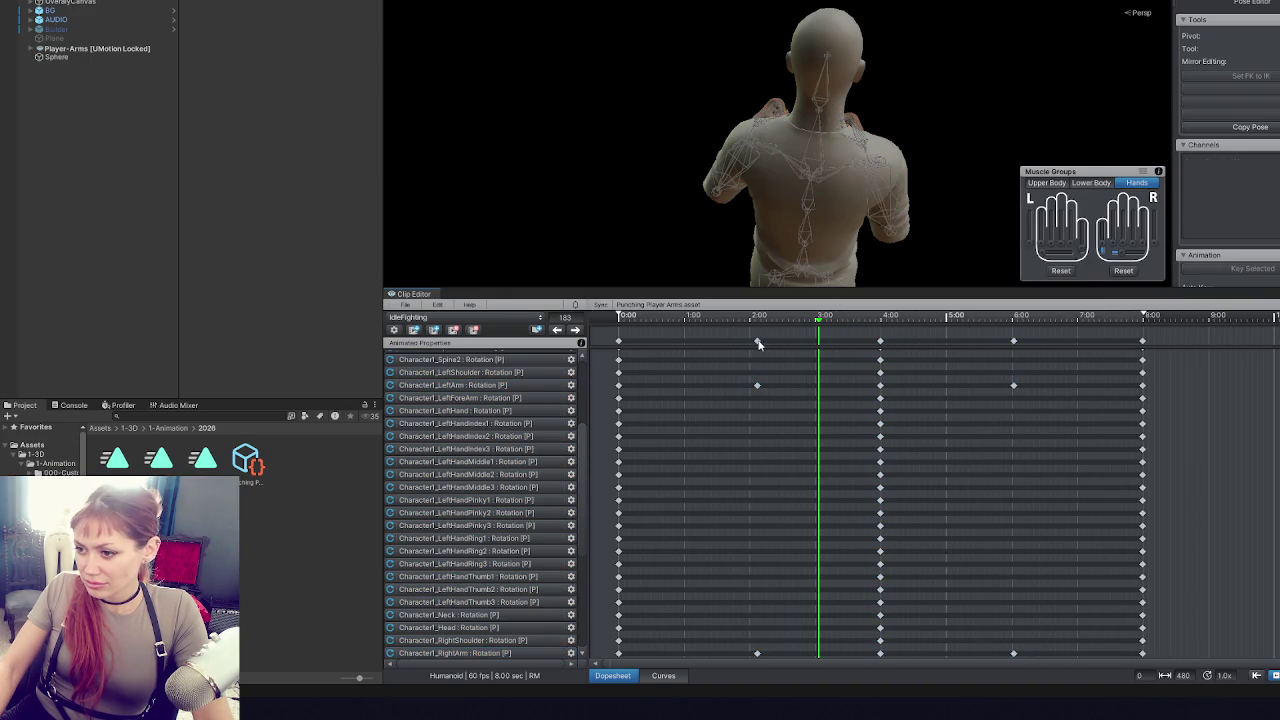
click(423, 316)
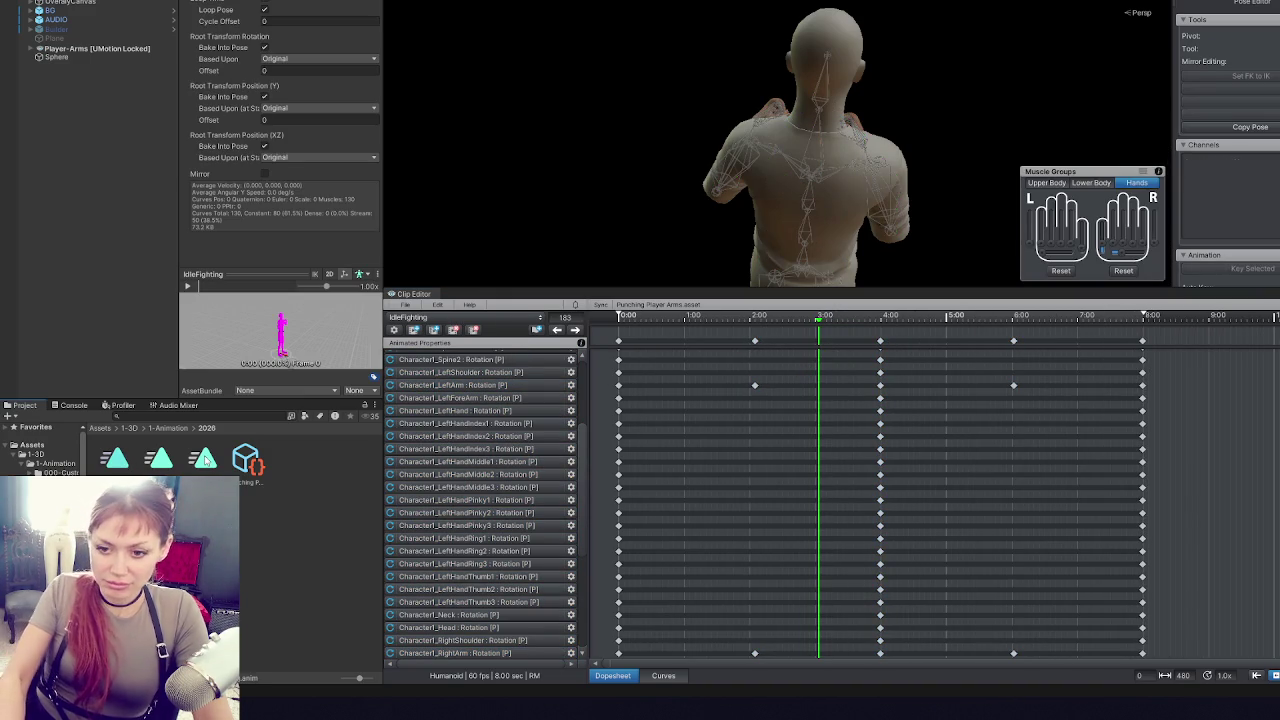
- Export the current IdleFighting clip from the Clip Editor and dismiss the export log
click(406, 305)
mouse_move(468, 401)
click(590, 402)
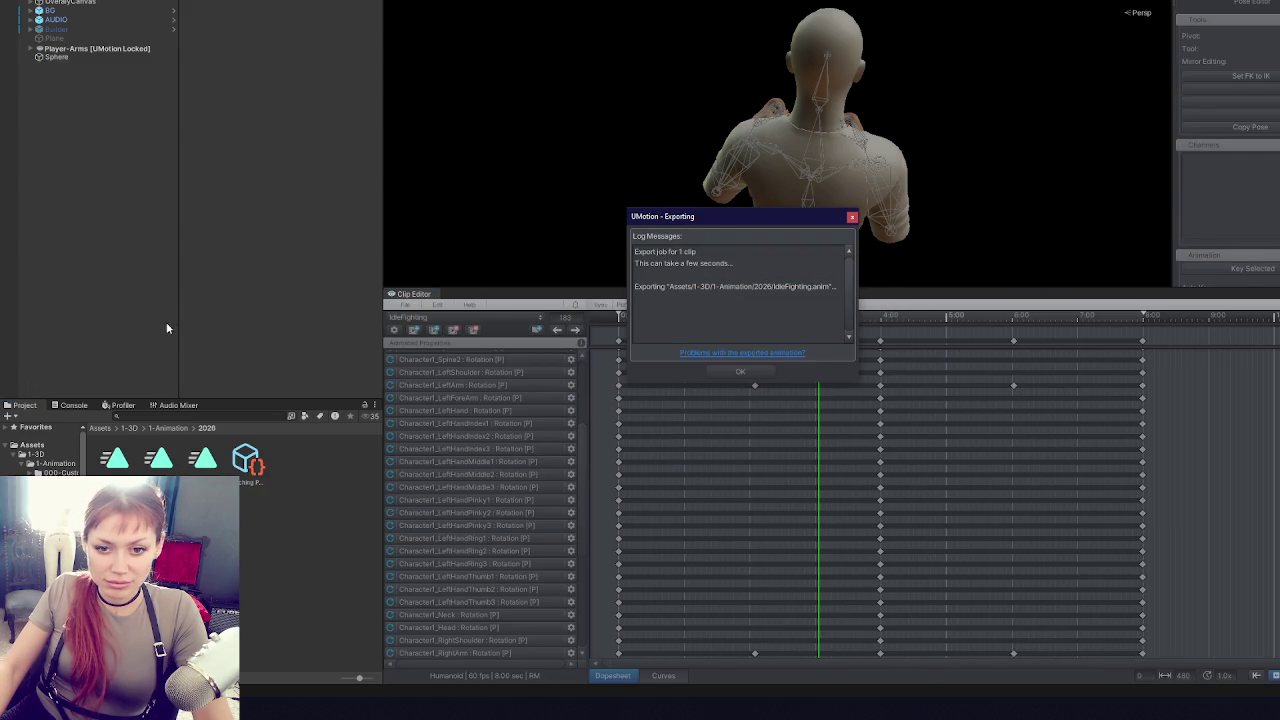
click(736, 372)
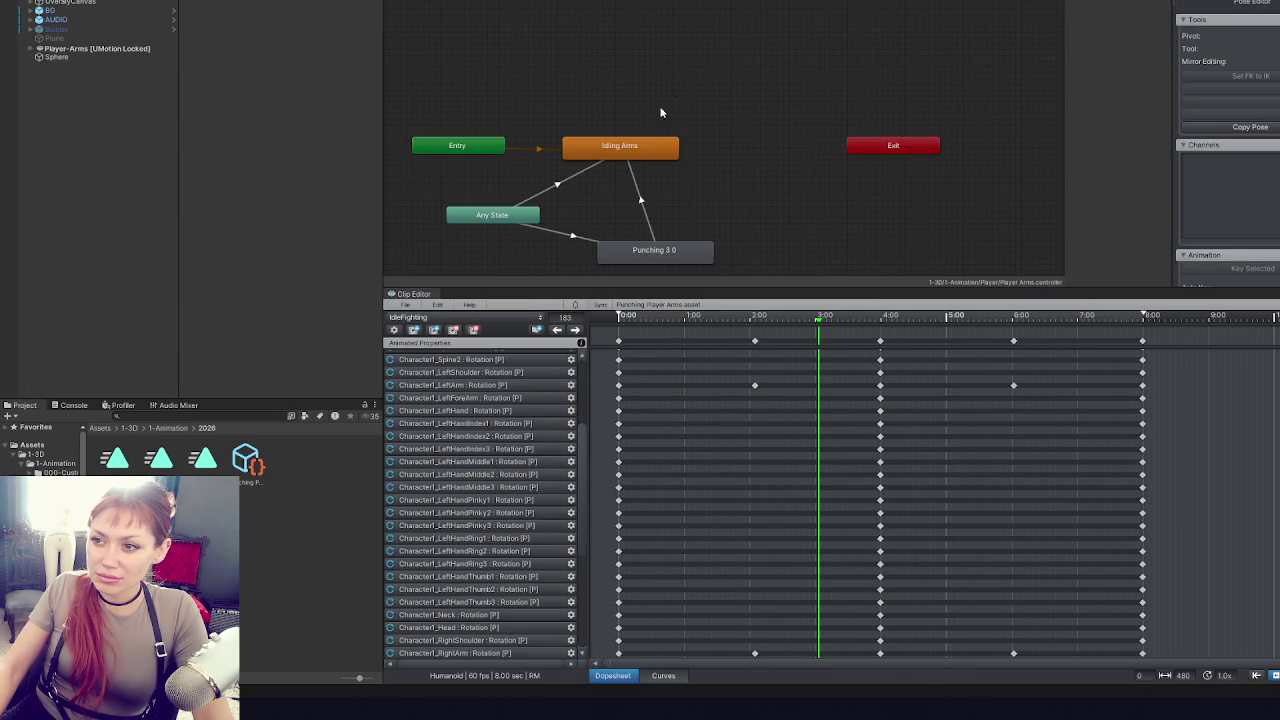
- Enable Loop Pose and bake root rotation, Y position and XZ position into the pose
click(618, 146)
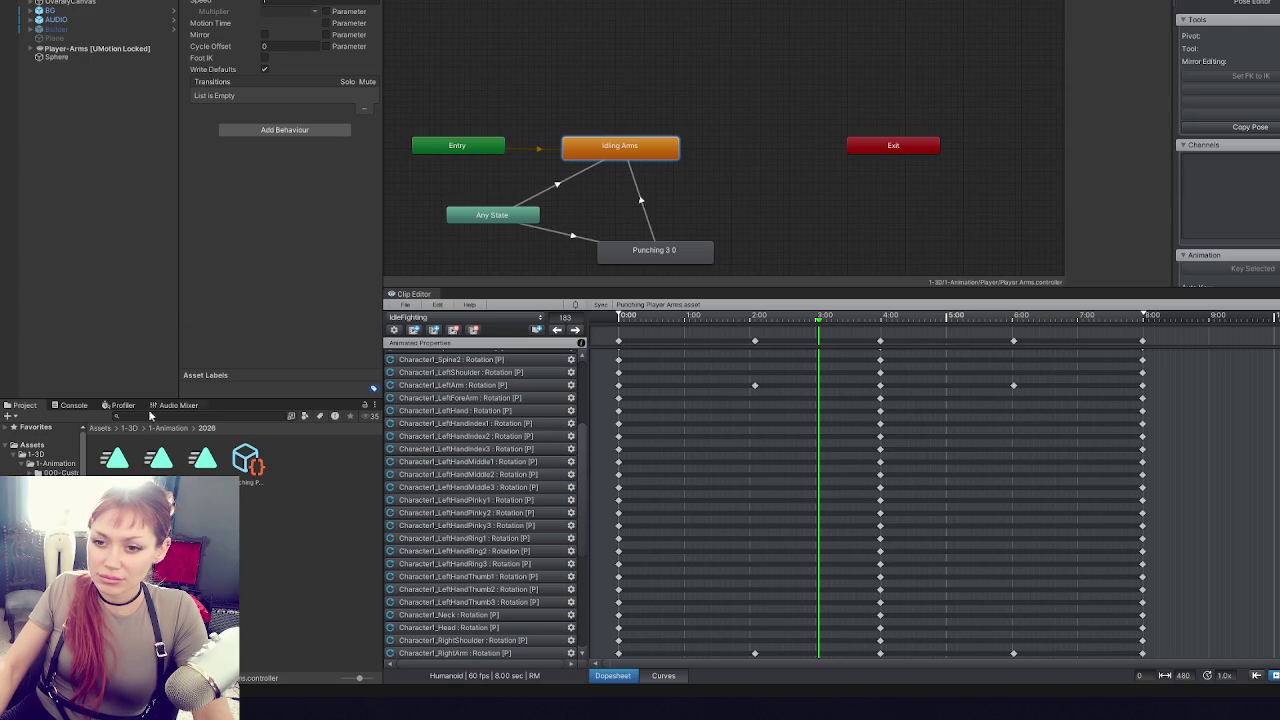
click(264, 9)
click(264, 96)
click(264, 47)
click(264, 146)
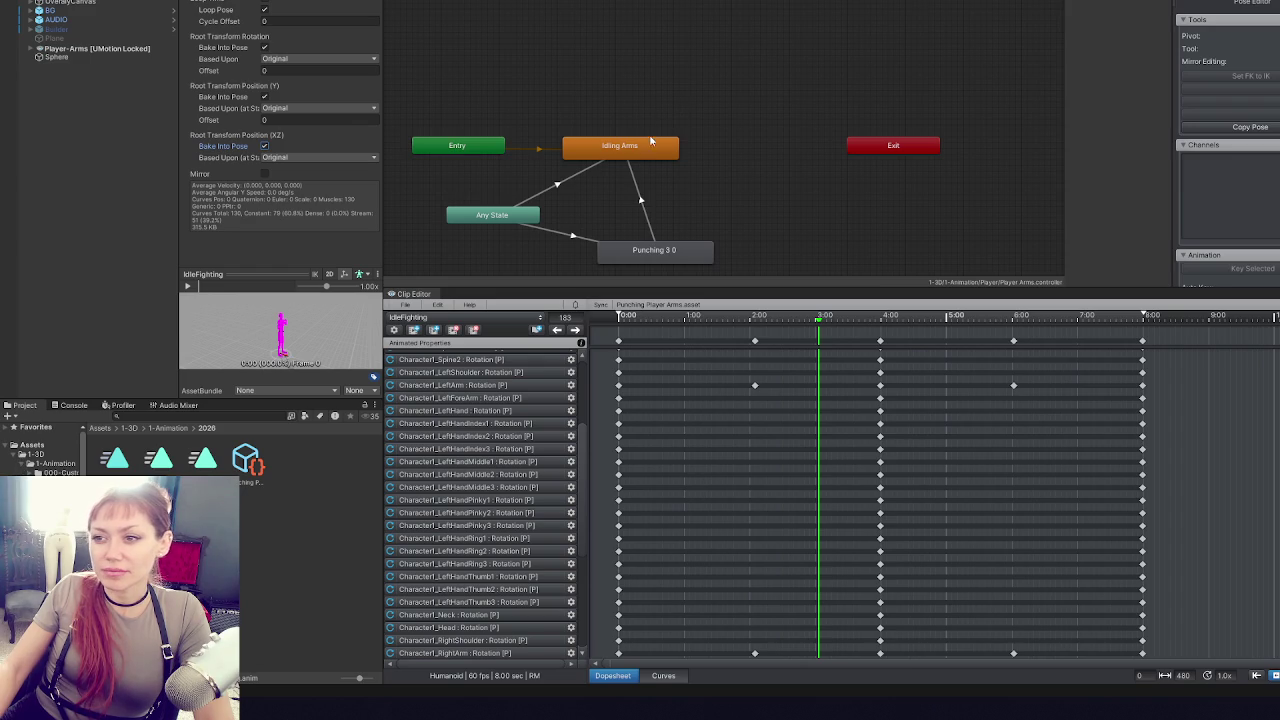
click(648, 143)
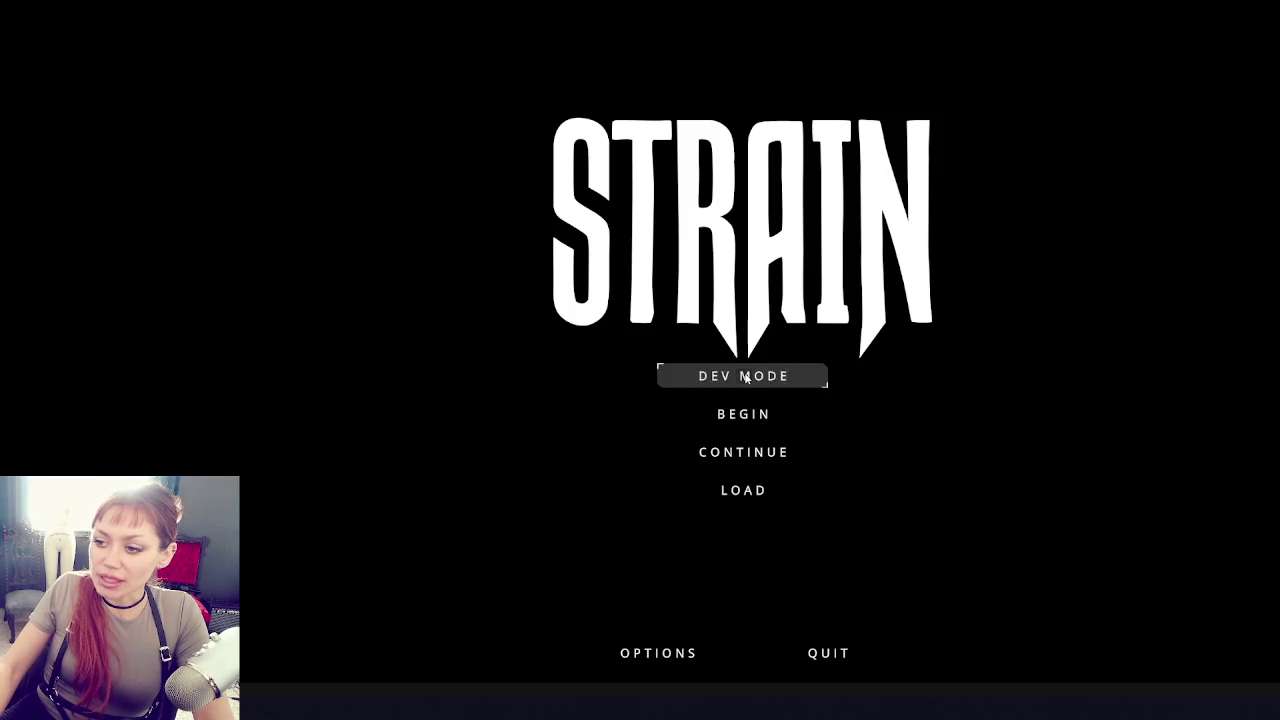
- Start the game in DEV MODE, throw a test punch, then pause and resume
click(744, 376)
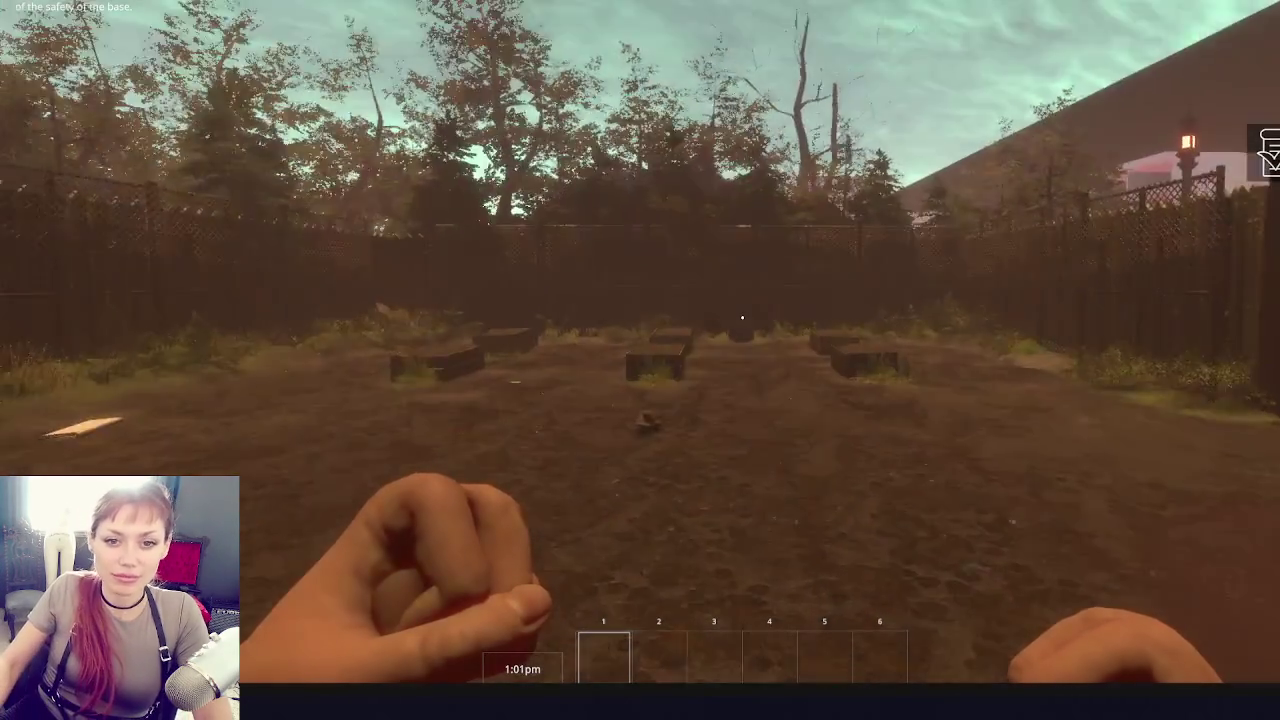
click(742, 318)
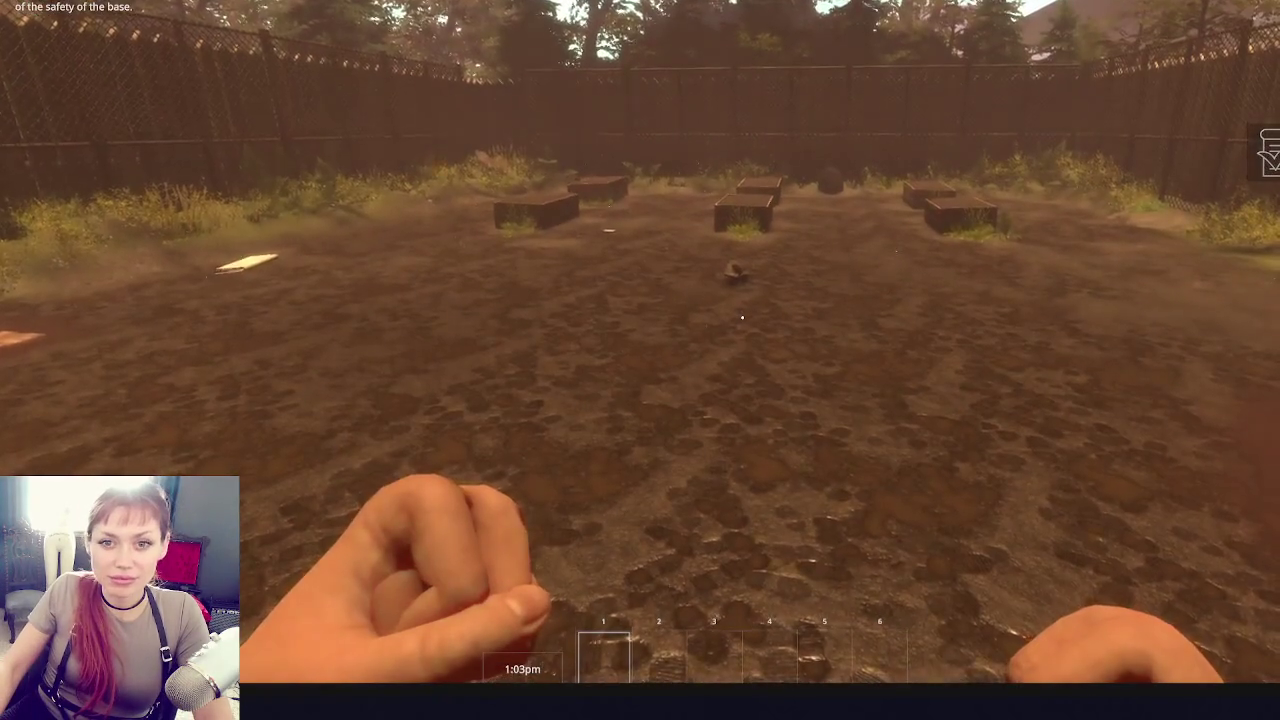
key(Escape)
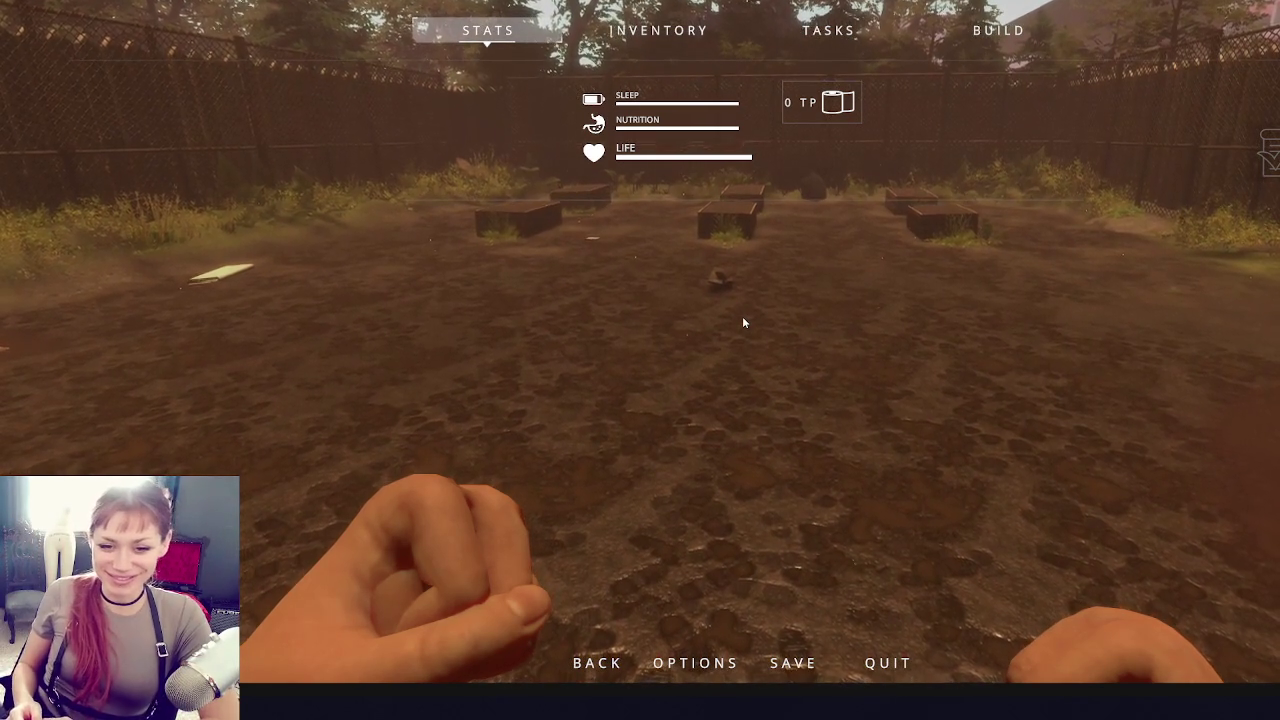
key(Escape)
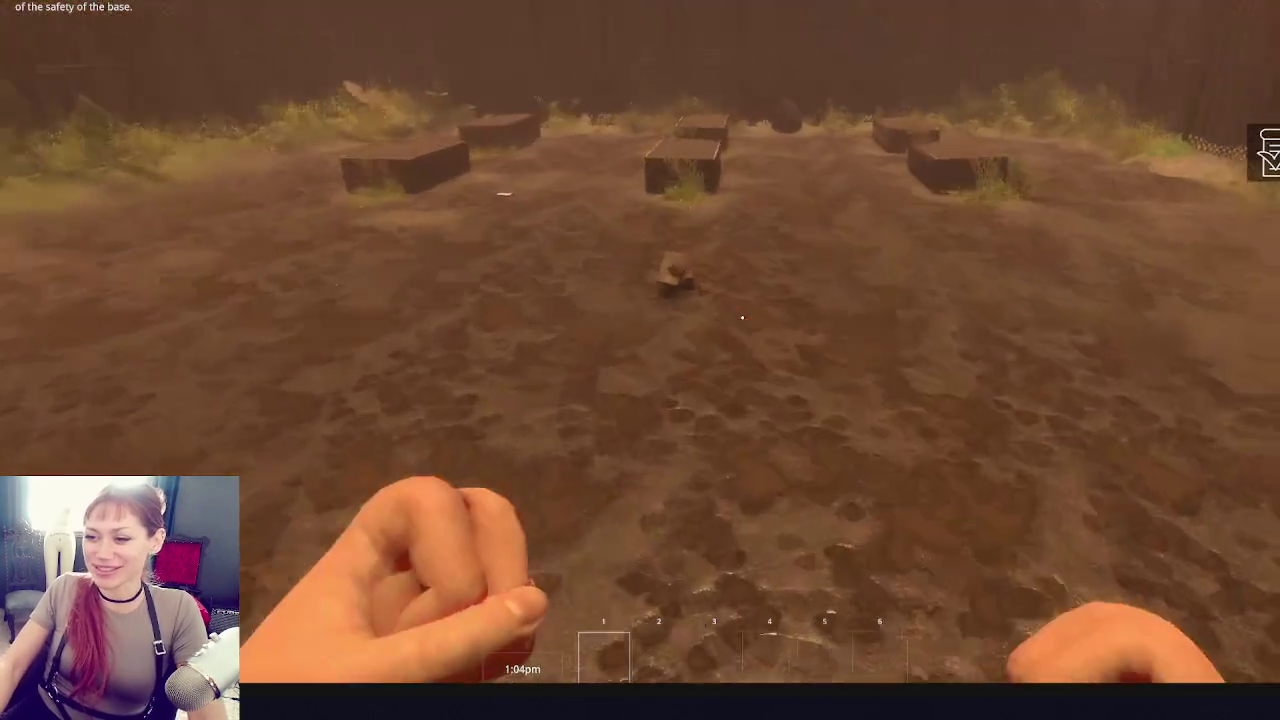
- Throw six right-arm punches toward the base fence, then walk forward toward the gate
click(742, 317)
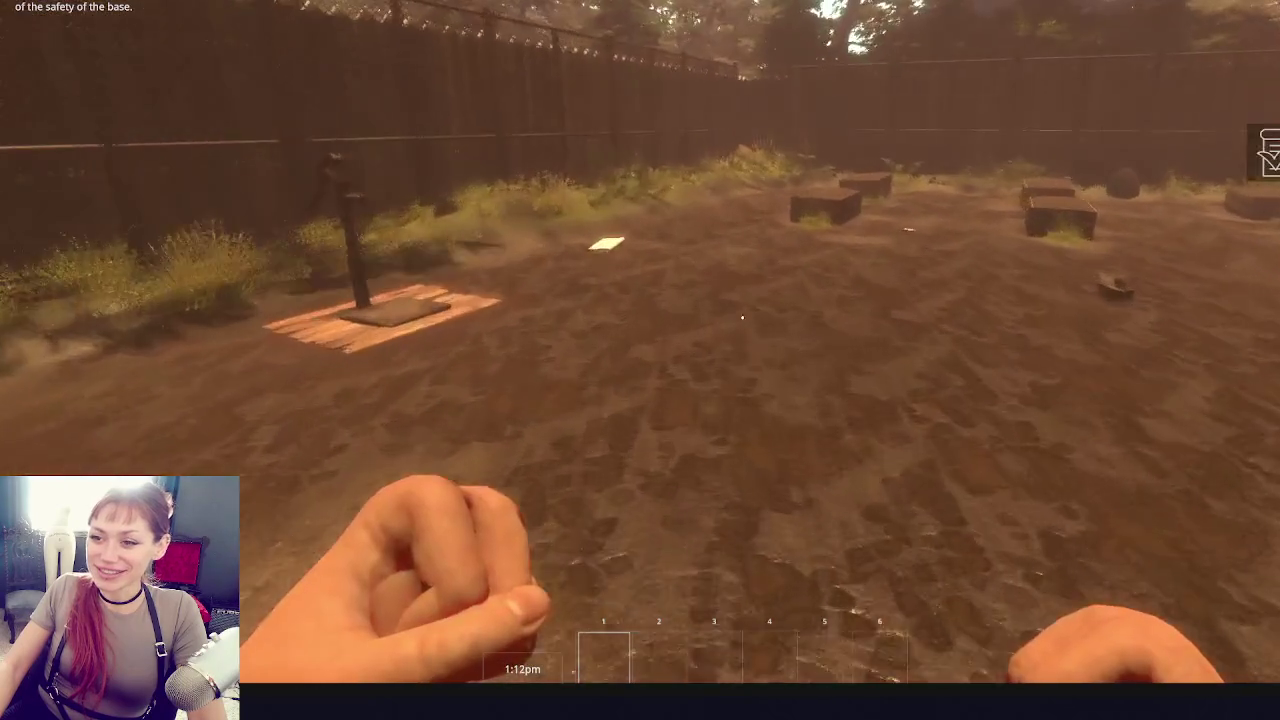
click(742, 317)
click(742, 317)
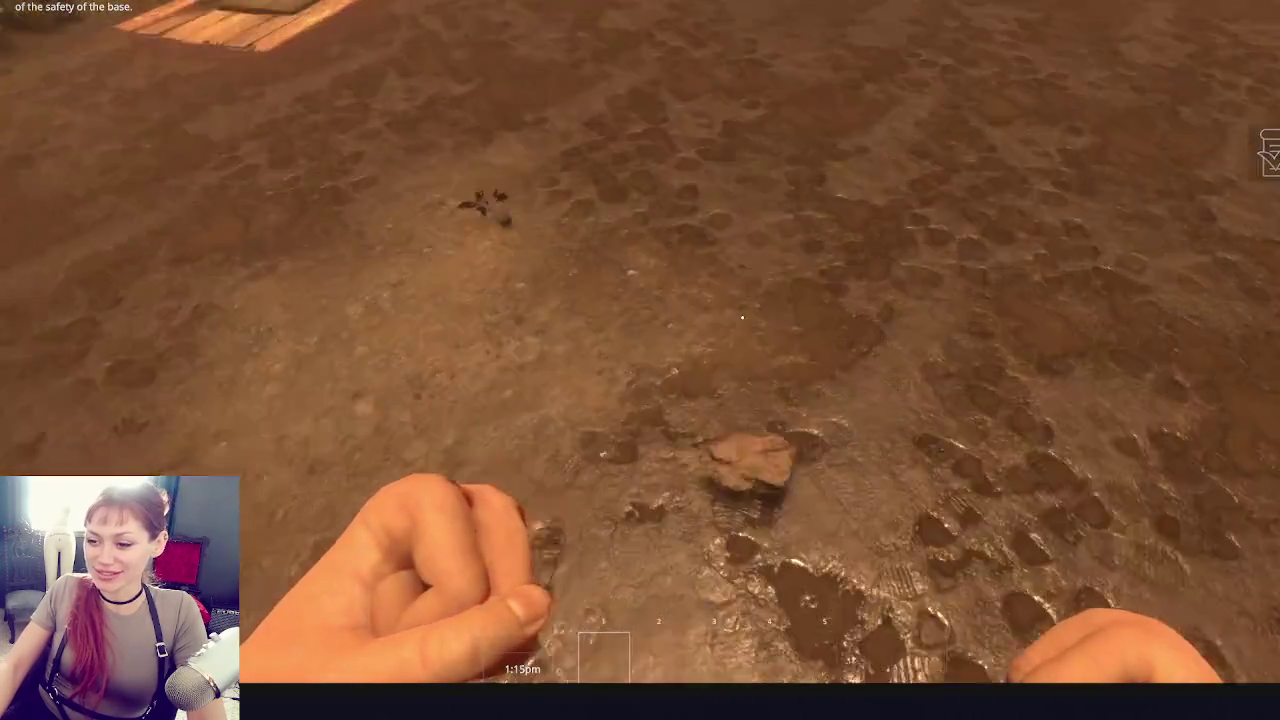
click(742, 317)
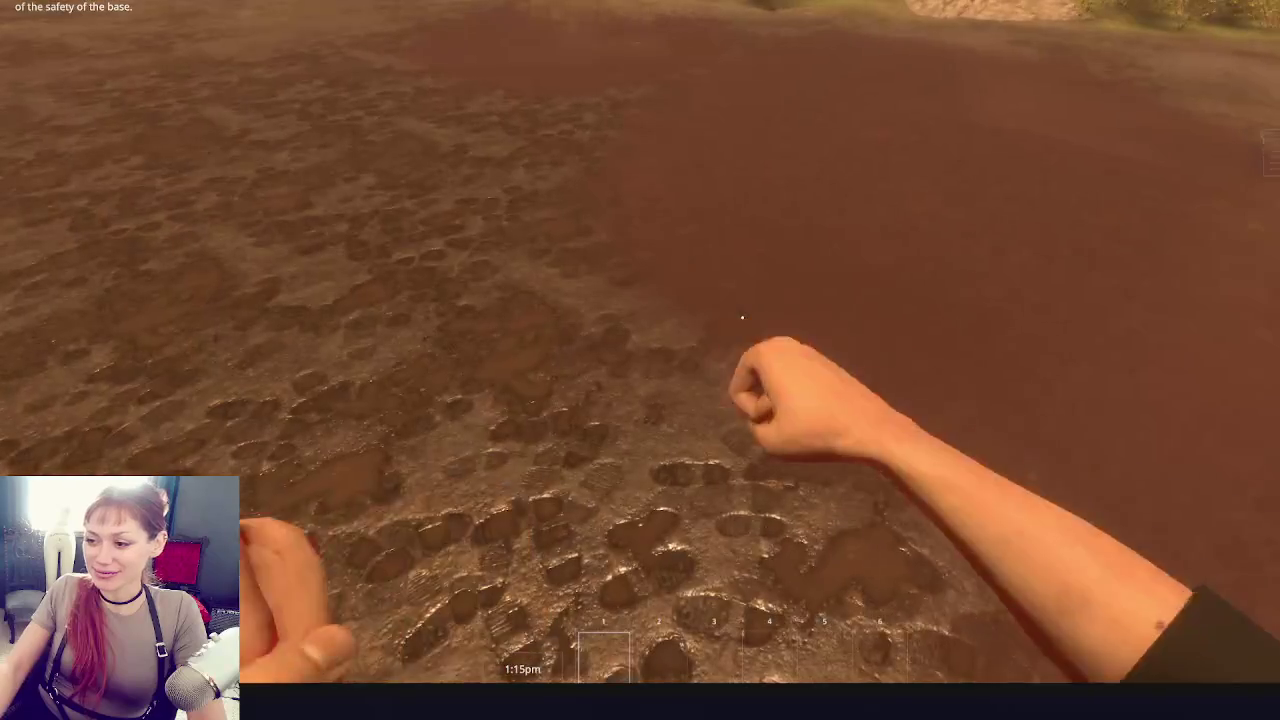
click(742, 317)
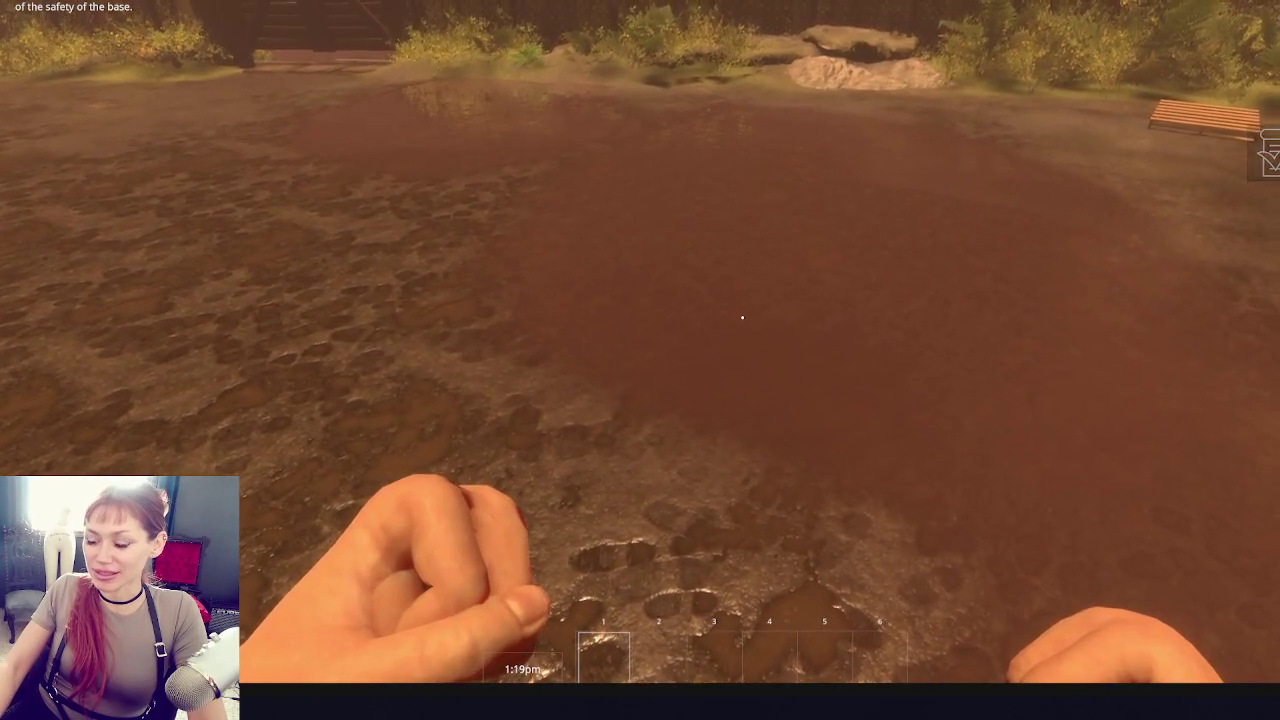
click(742, 317)
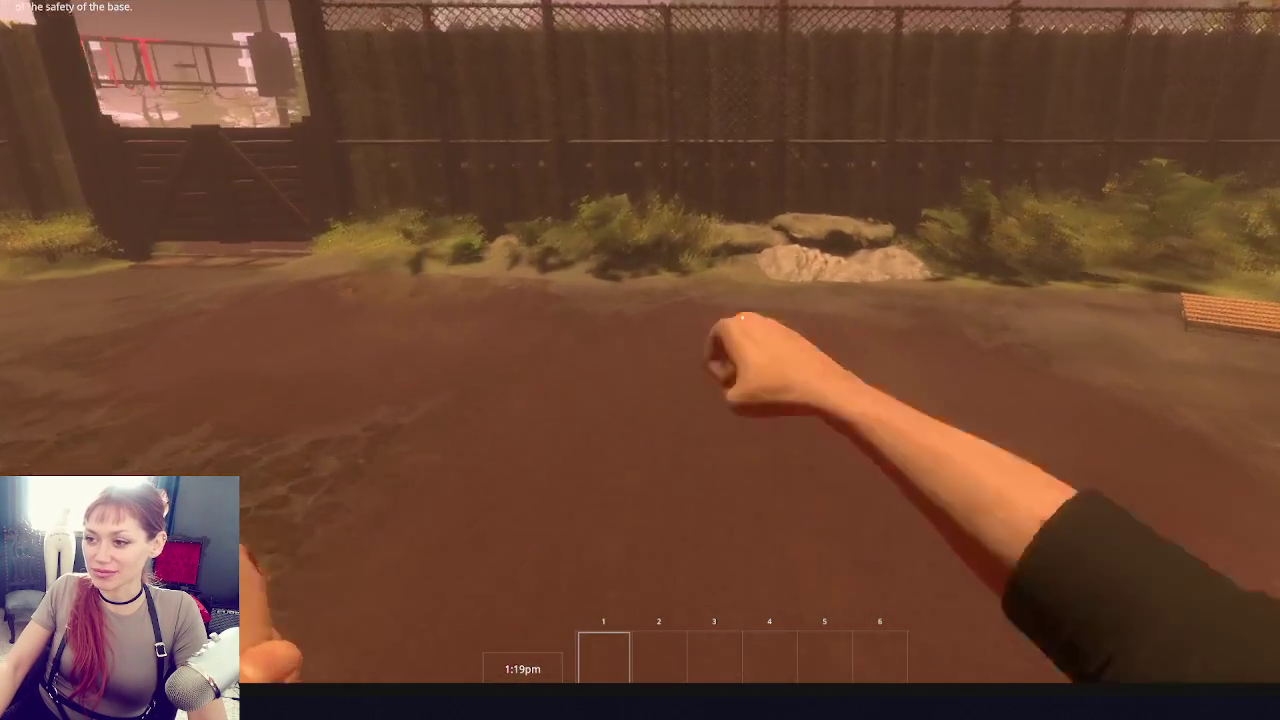
key(w)
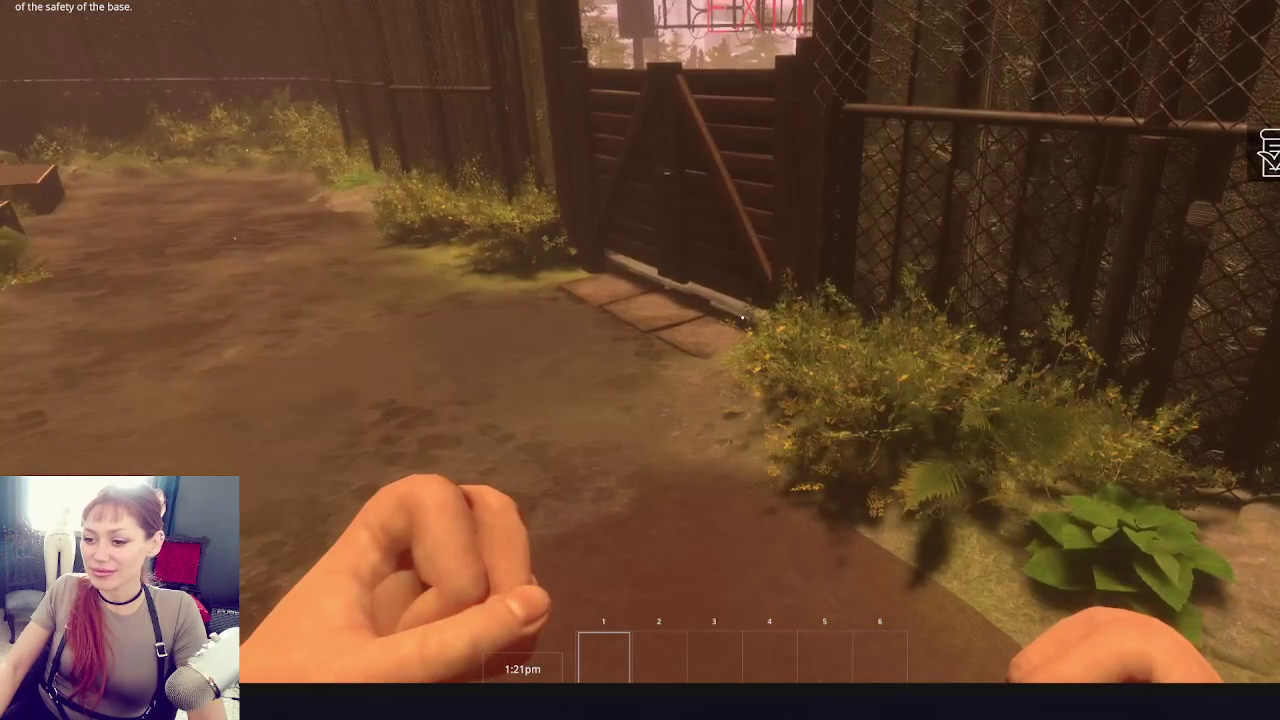
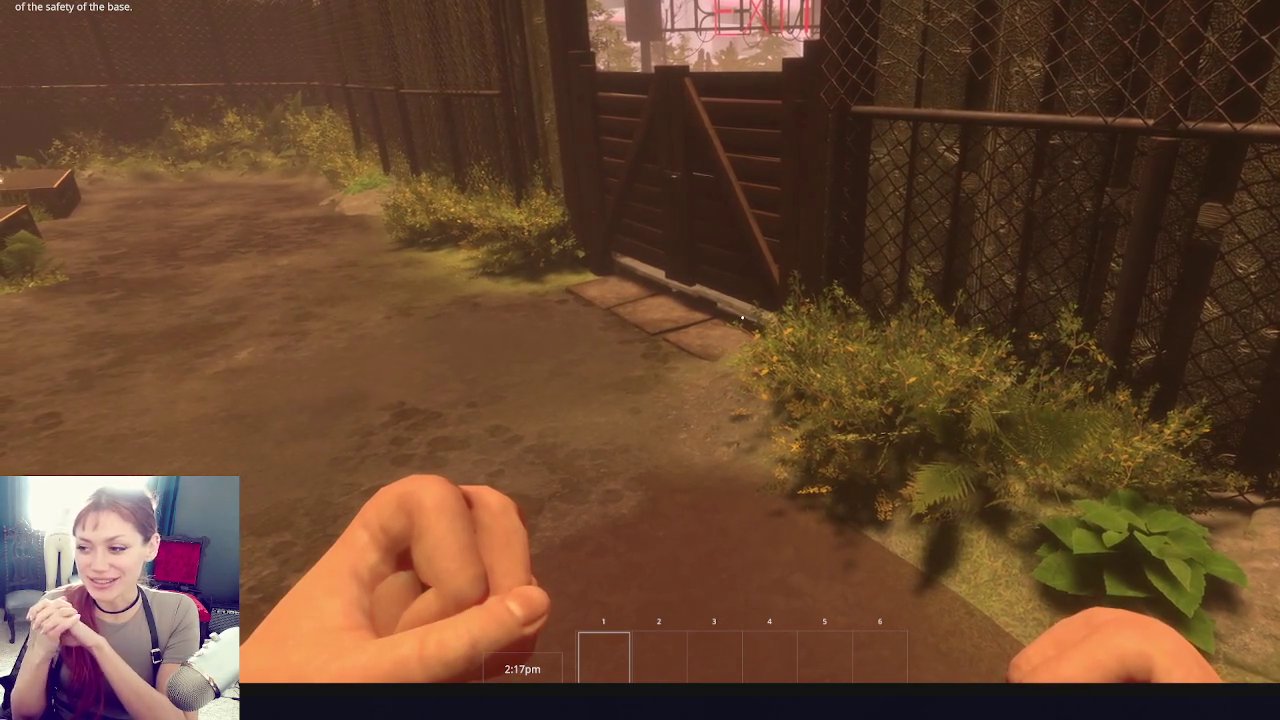
- Pick up the scrap wood and the paper note from the ground
mouse_move(742, 318)
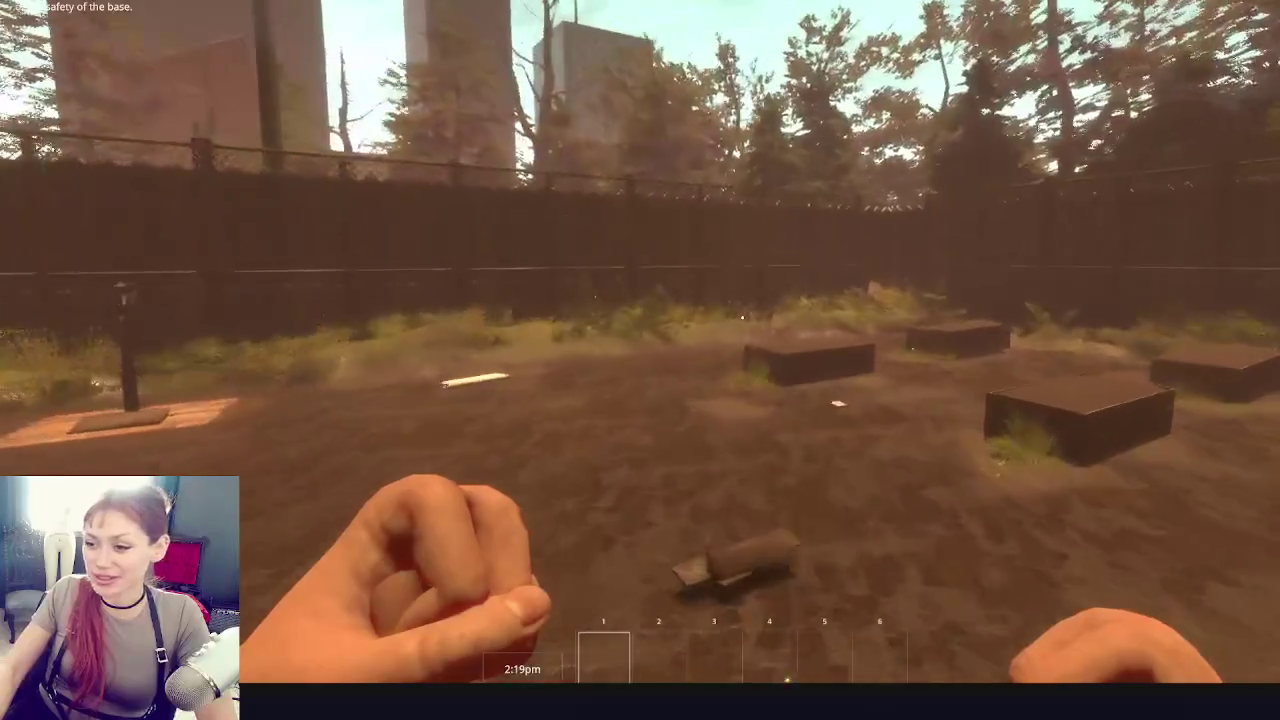
key(e)
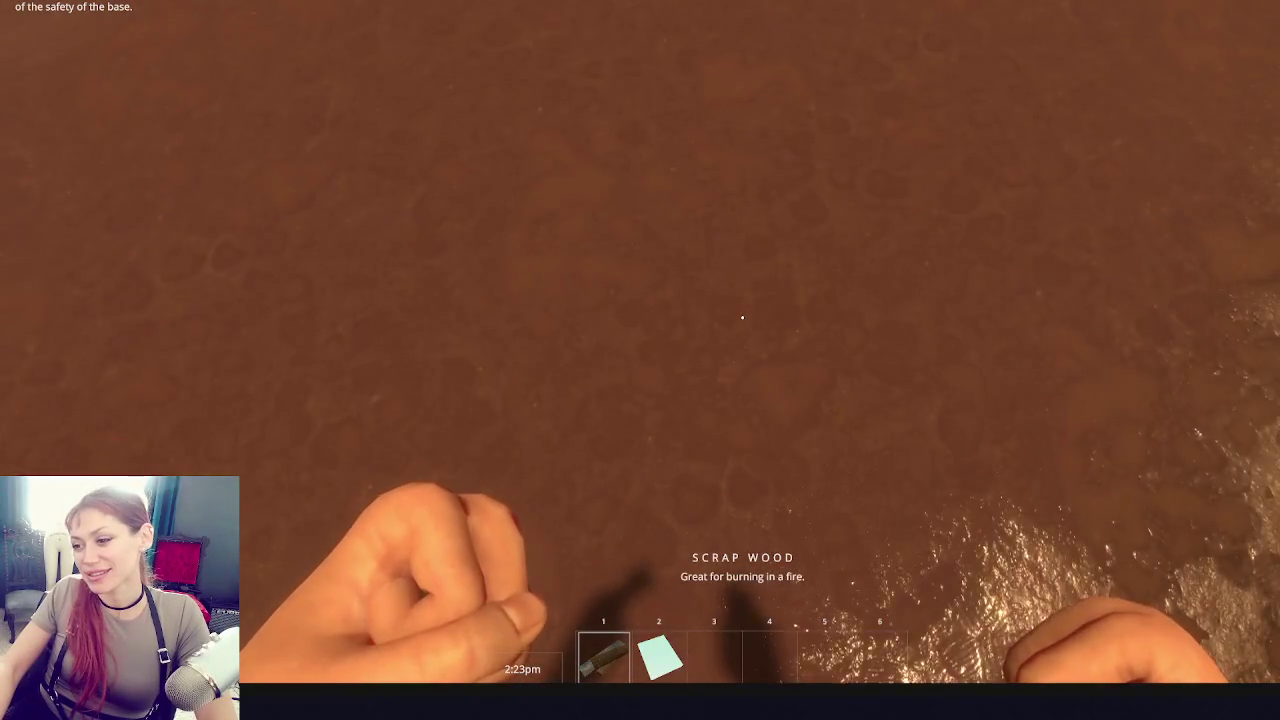
key(2)
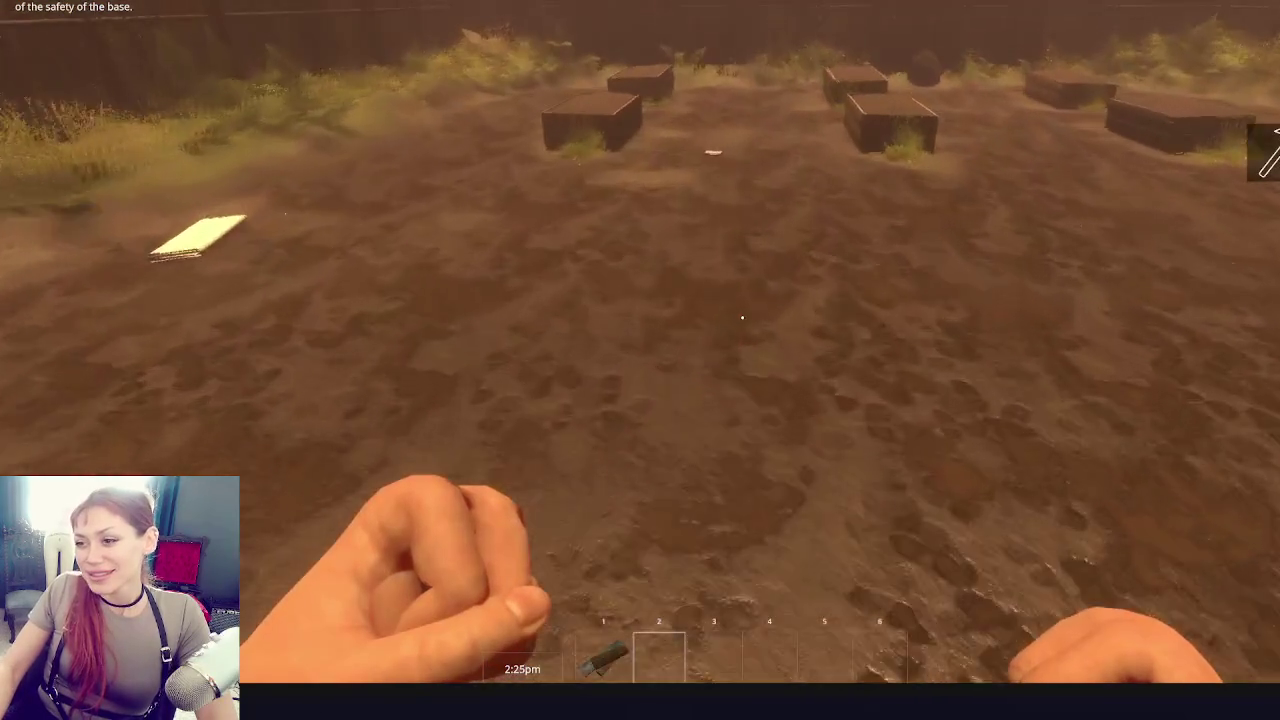
key(w)
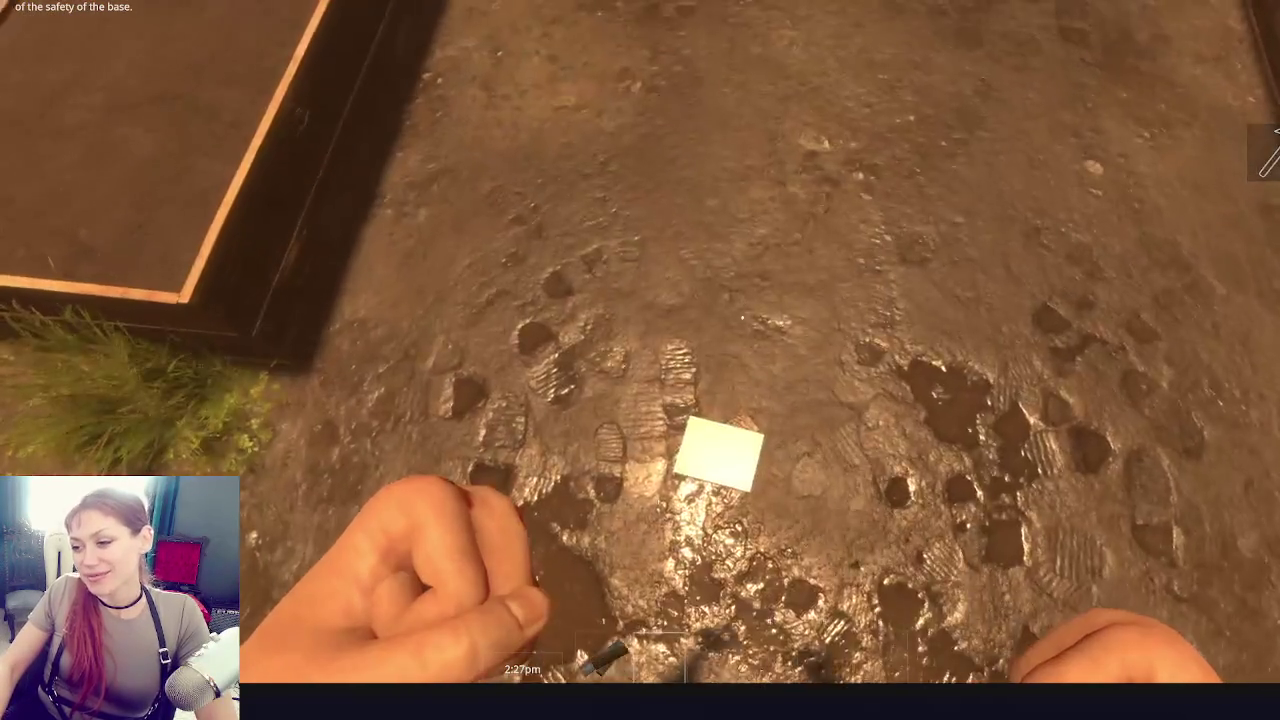
key(e)
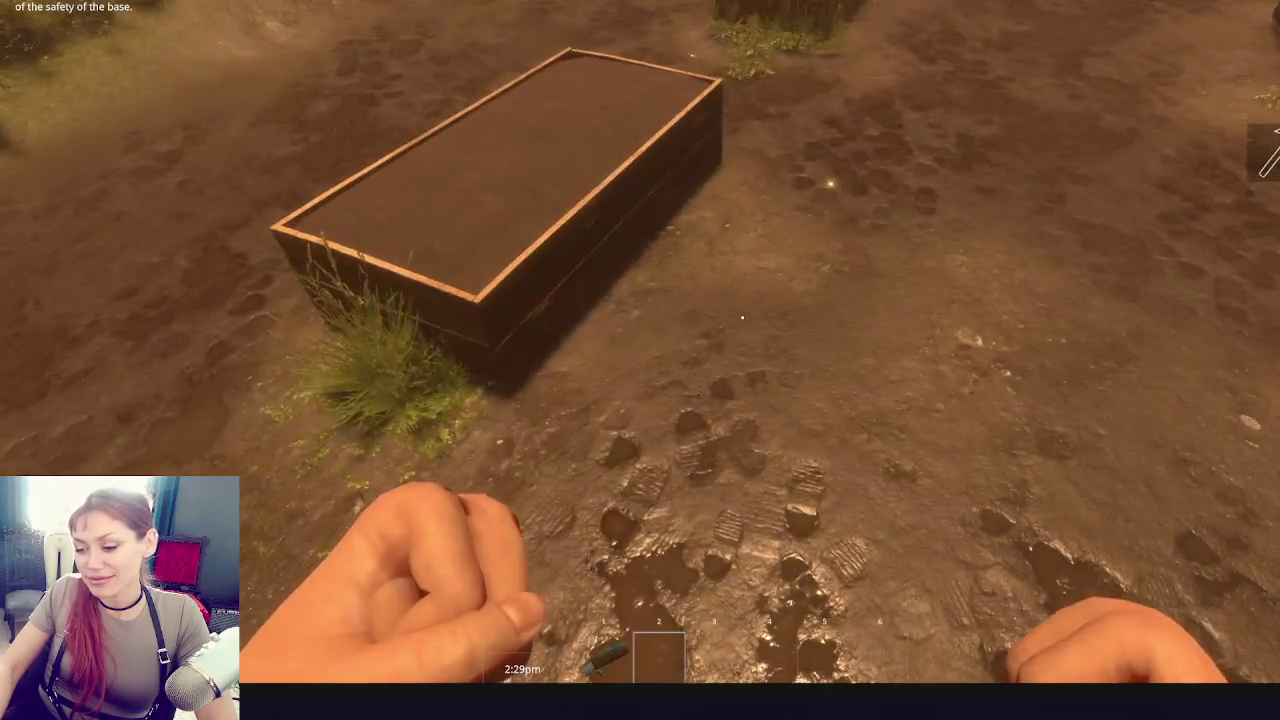
- Equip the tomato sapling, plant it in the raised planter box, and pause the game
key(w)
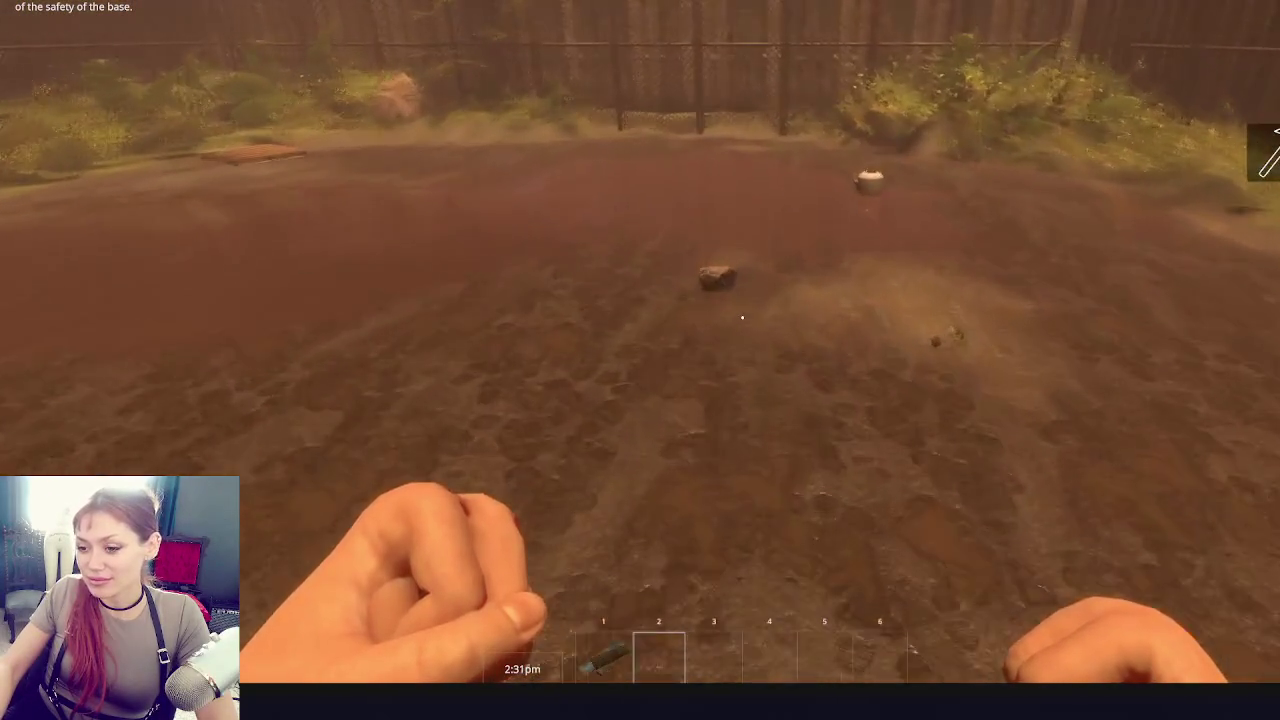
key(2)
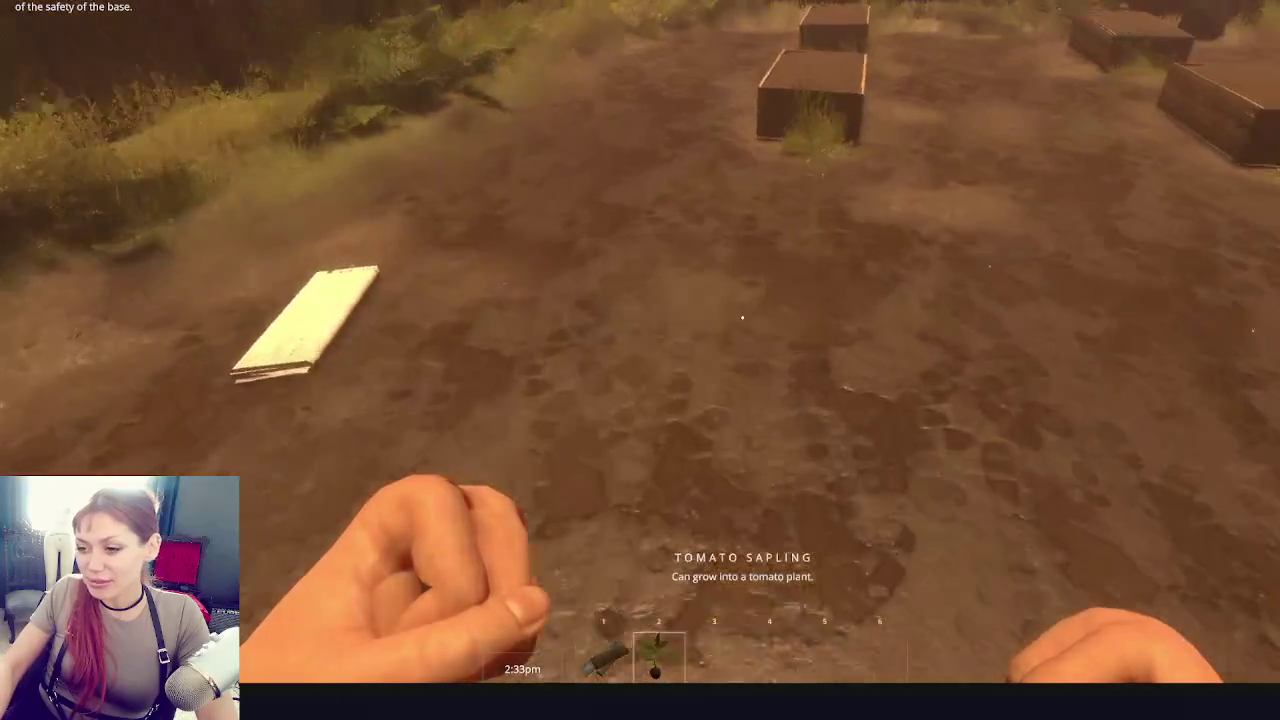
key(w)
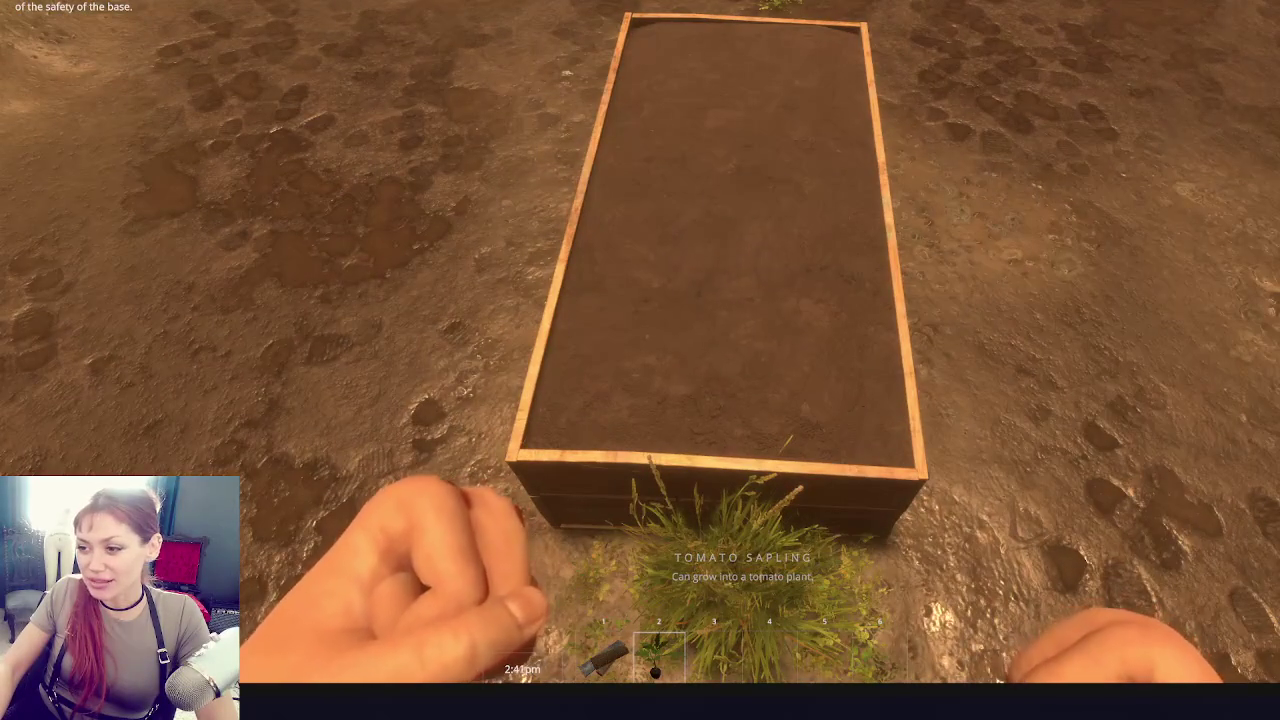
click(742, 318)
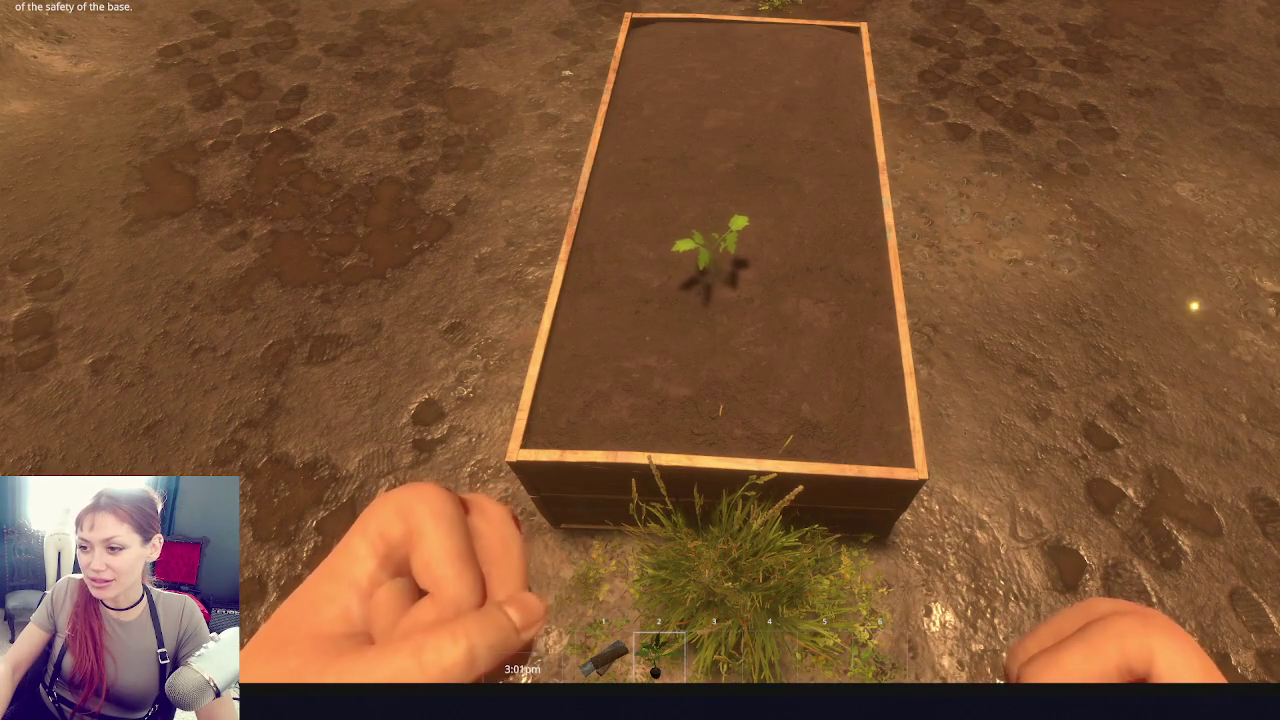
mouse_move(742, 318)
key(Escape)
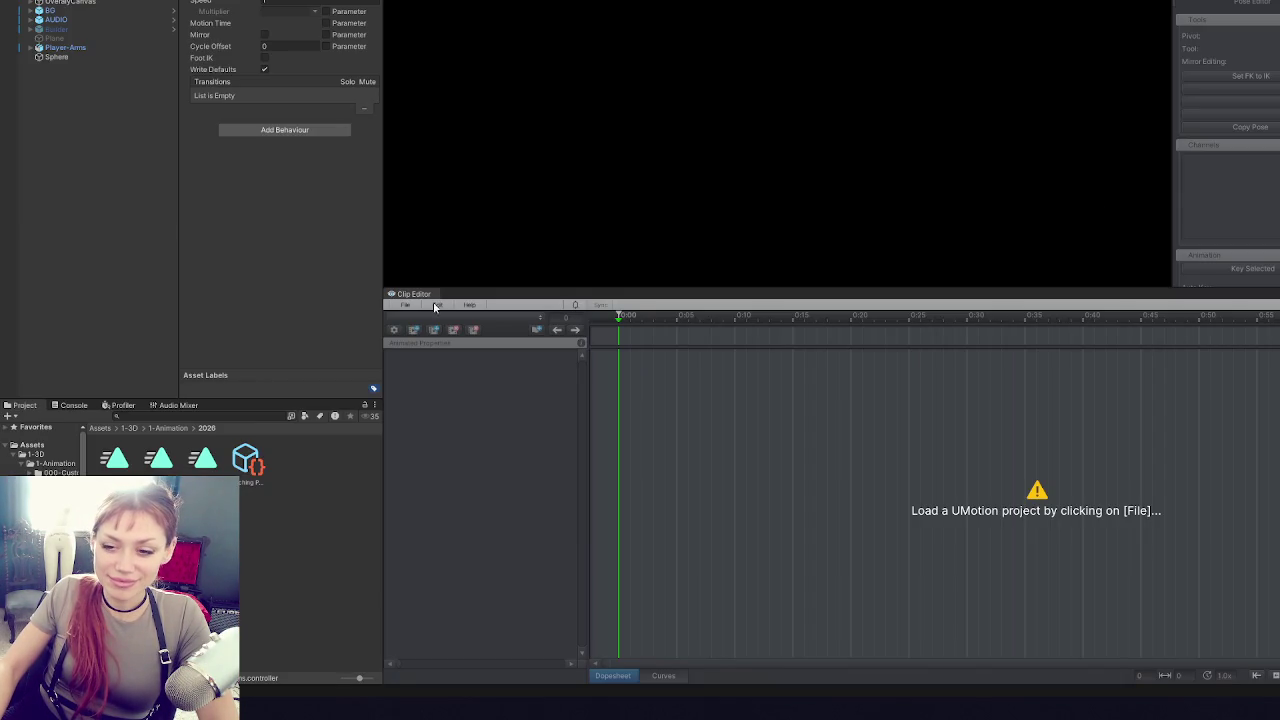
- Widen the state properties area and center the graph, undoing an accidental New StateMachine node
drag(382, 266, 493, 266)
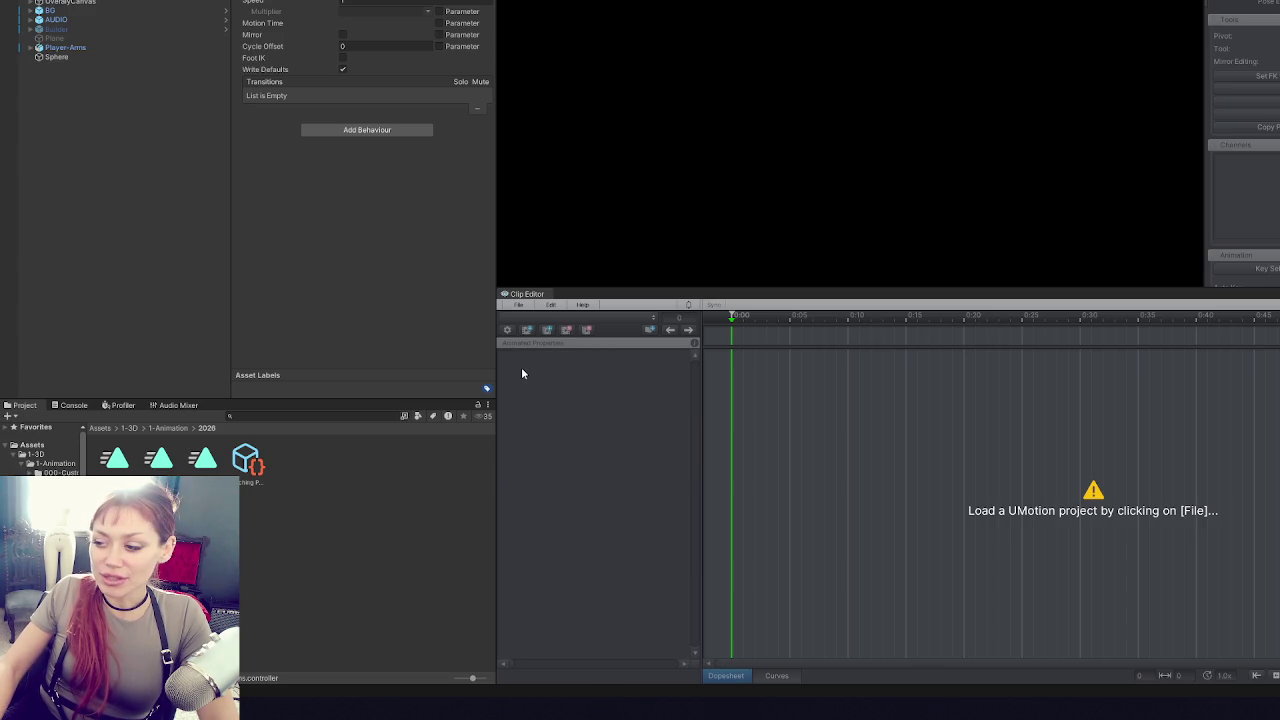
click(518, 304)
click(529, 400)
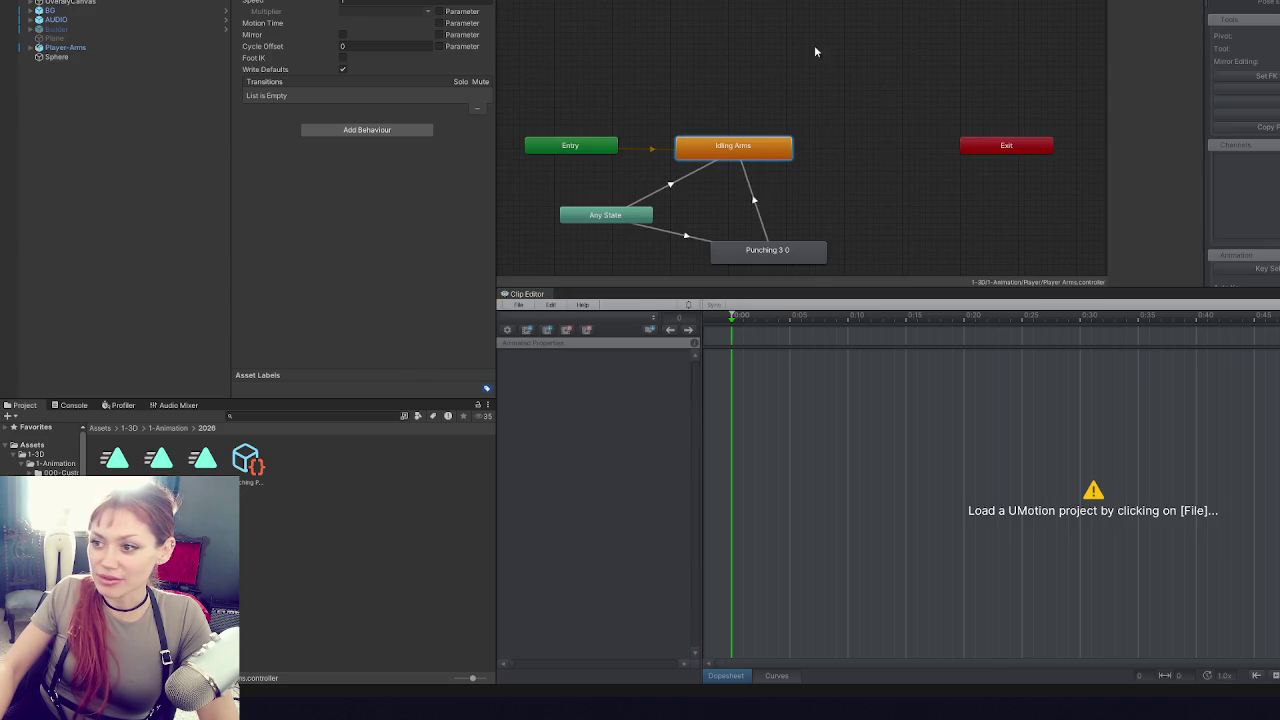
mouse_move(745, 163)
mouse_down()
mouse_move(789, 162)
mouse_move(786, 103)
mouse_up()
scroll(788, 103, up, 3)
right_click(795, 104)
click(838, 121)
key(ctrl+z)
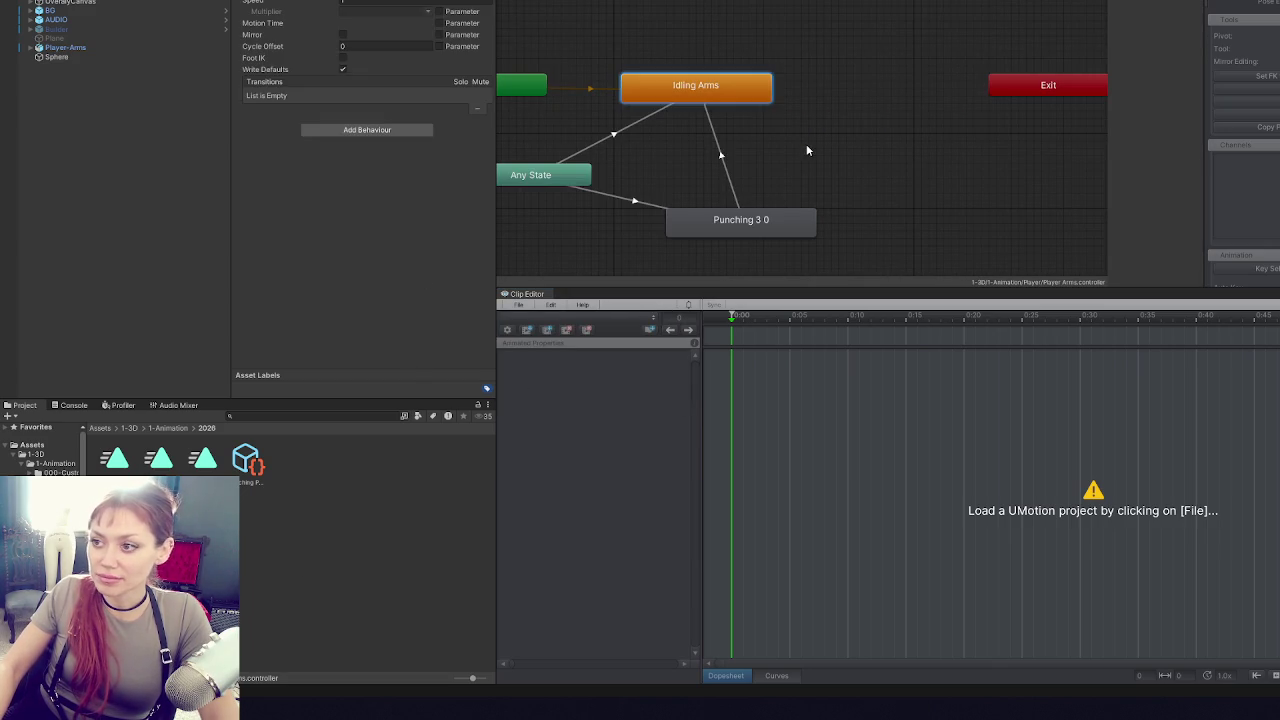
- Duplicate Idling Arms as a new default state named Idling, then rename Idling Arms to Idling Combat
key(ctrl+v)
right_click(860, 148)
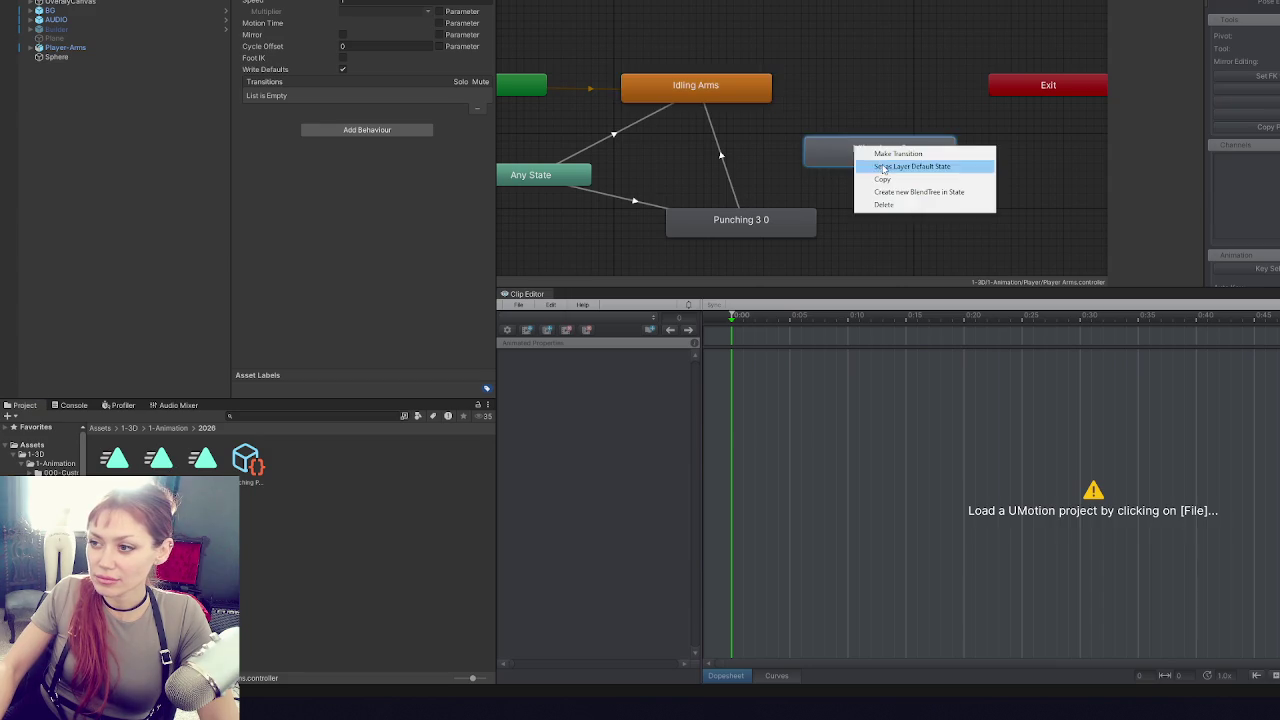
click(905, 166)
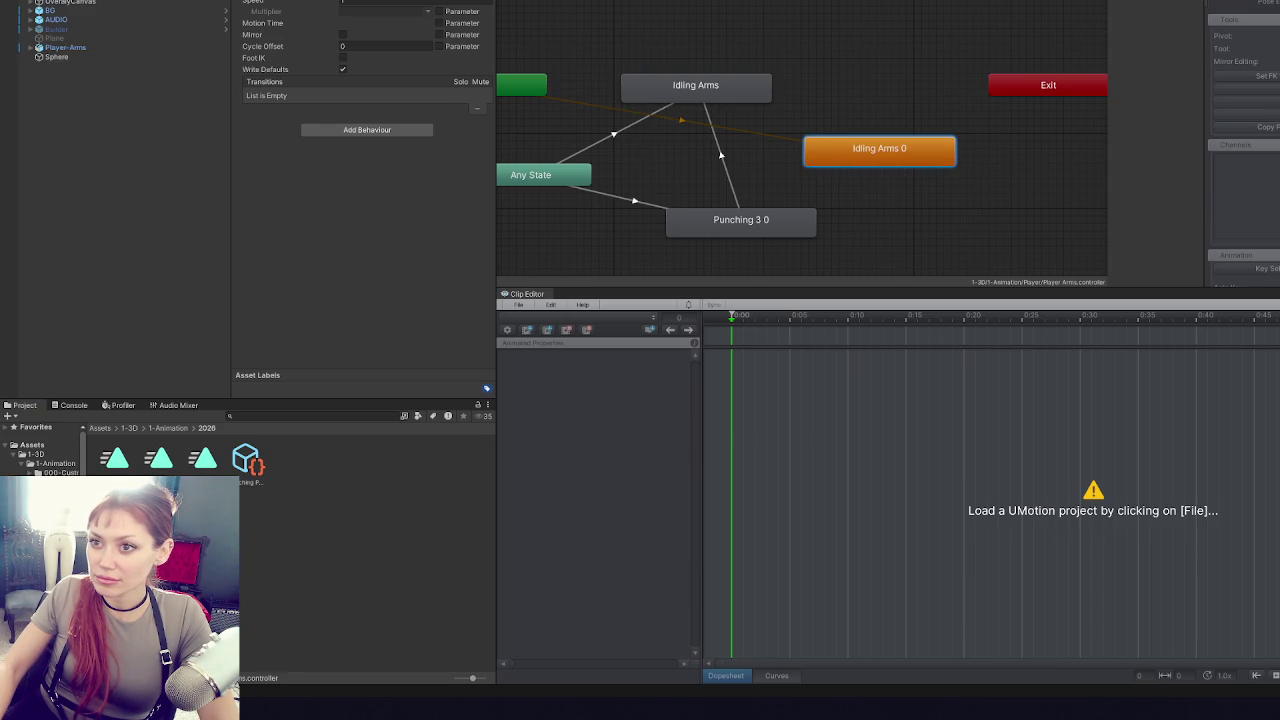
key(Return)
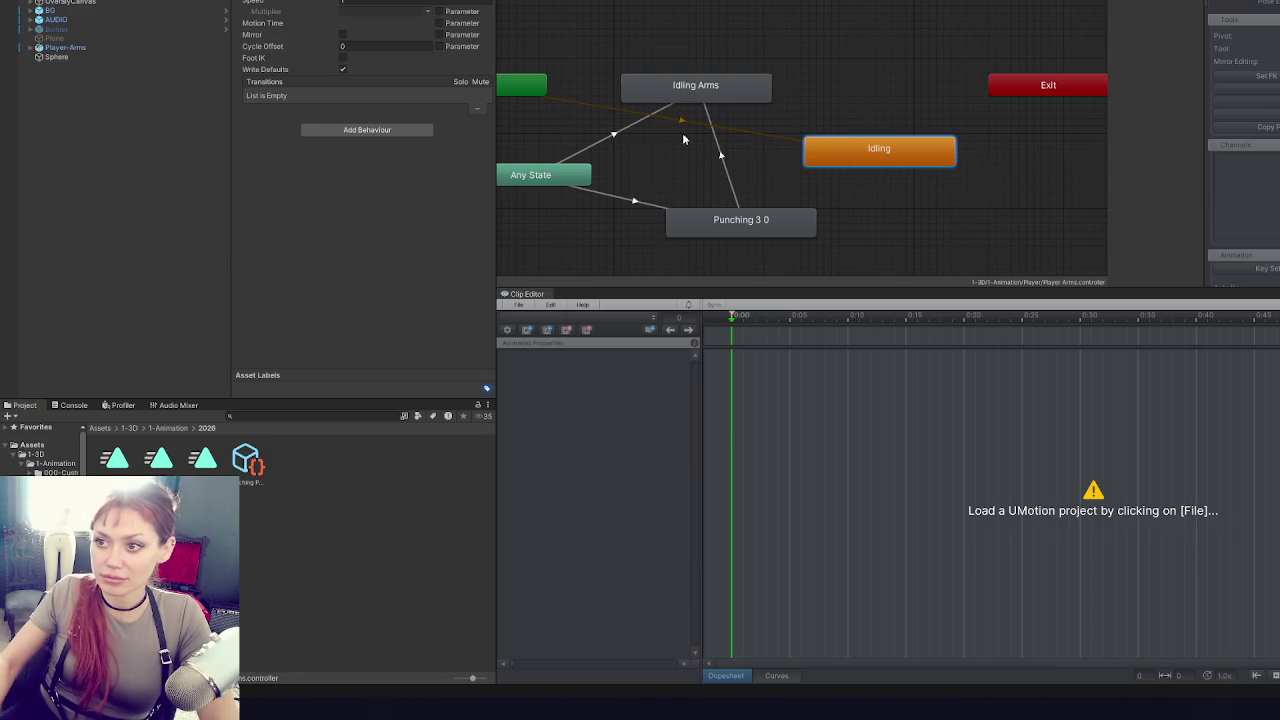
click(712, 98)
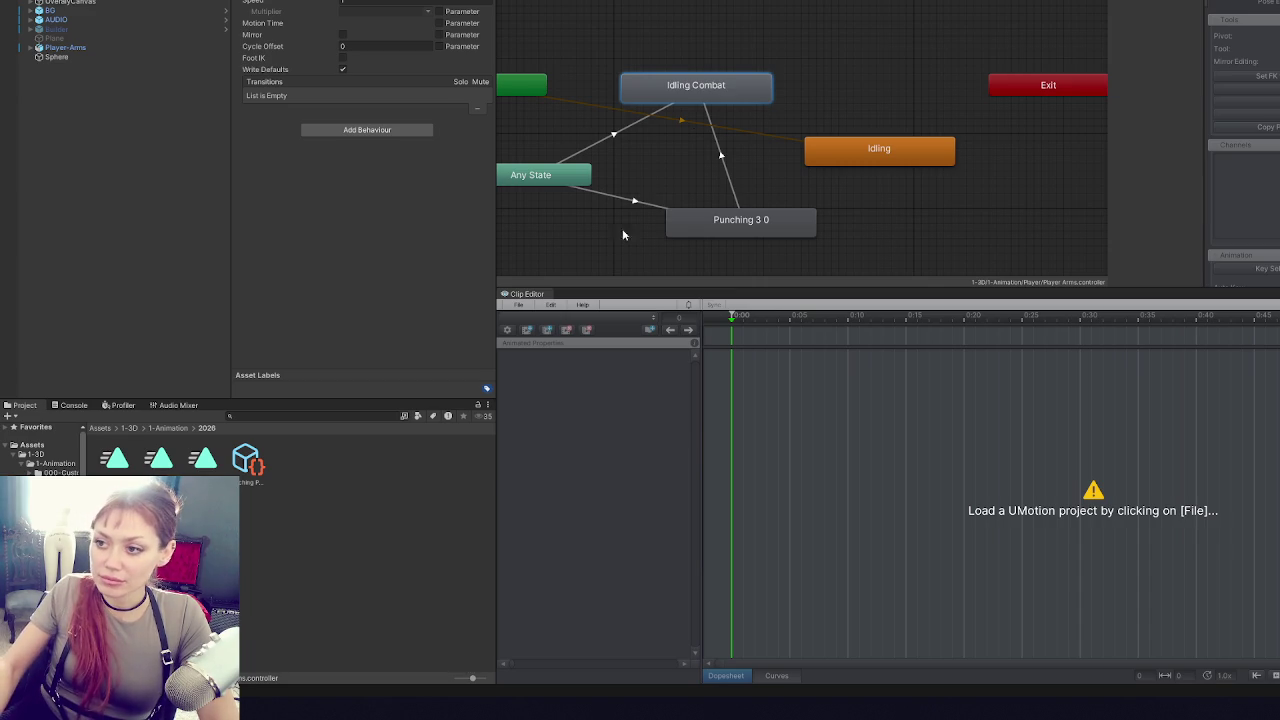
- Reposition the Any State, Punching 3 0 and Idling Combat nodes, abandoning a stray transition from Idling
scroll(652, 190, down, 5)
drag(652, 188, 594, 219)
drag(744, 212, 750, 244)
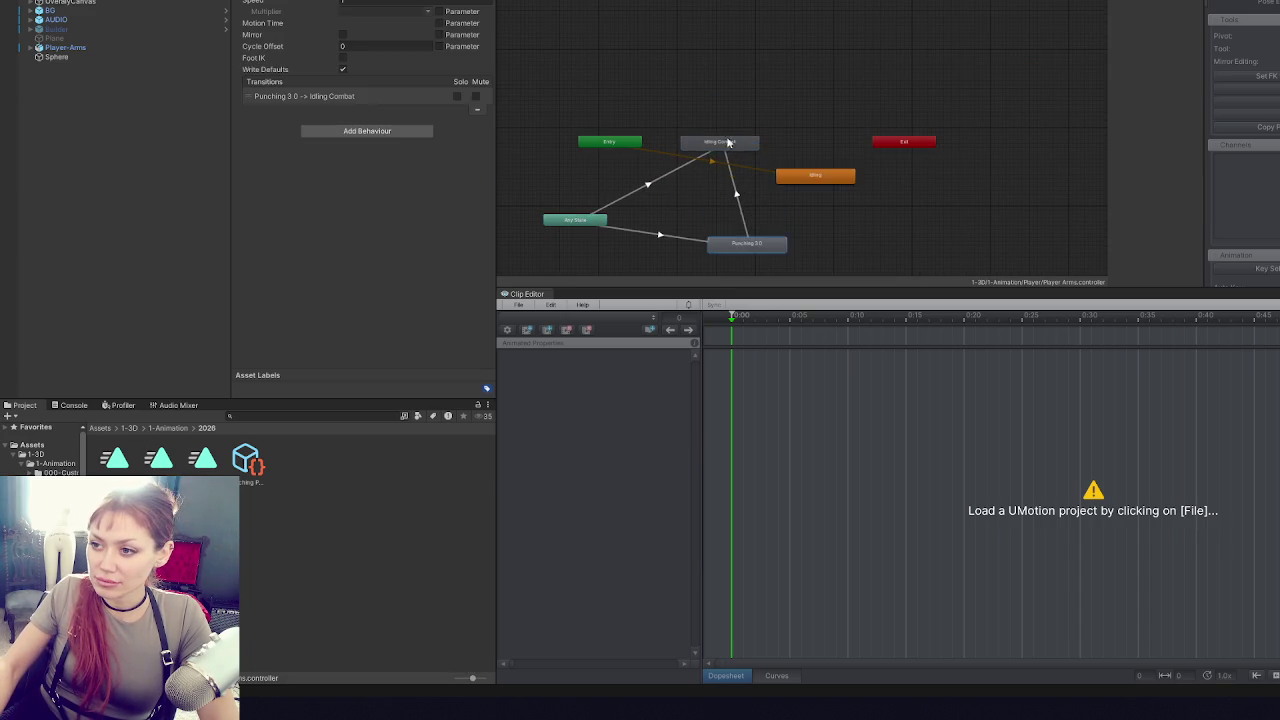
drag(720, 142, 720, 189)
right_click(752, 243)
click(770, 225)
right_click(816, 176)
click(850, 178)
right_click(826, 199)
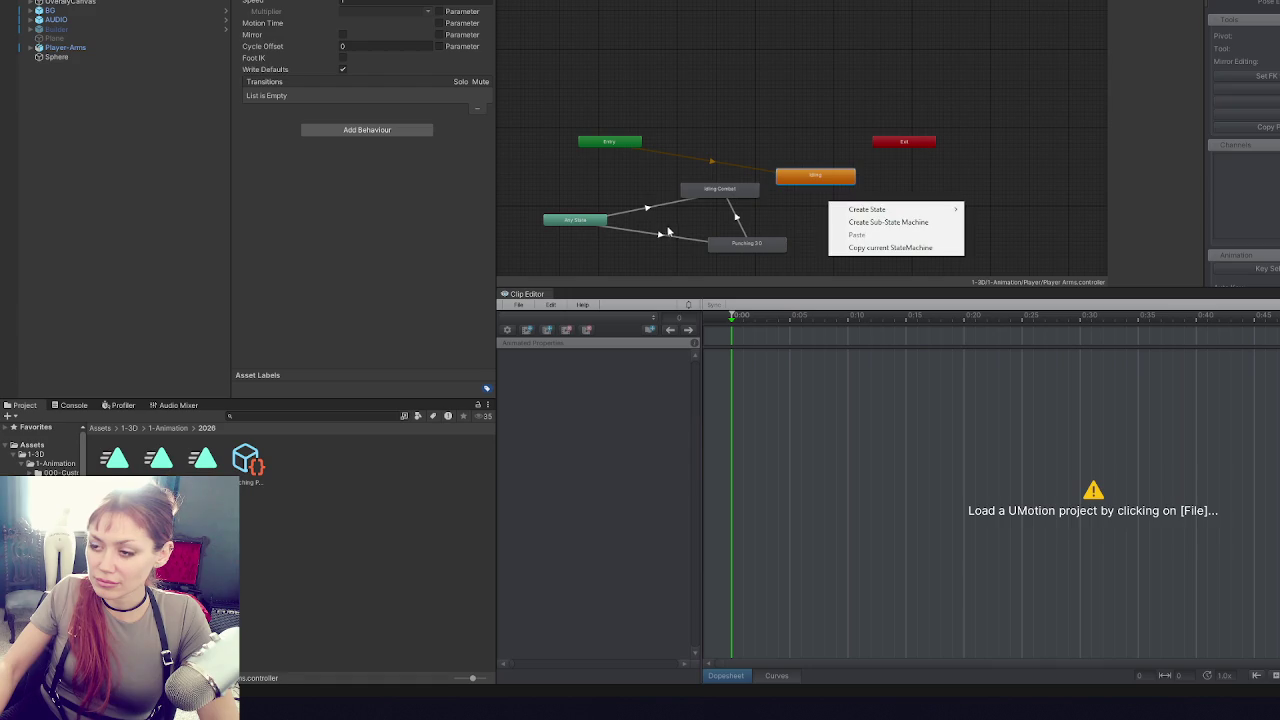
click(722, 191)
- Shift the Idling Combat, Punching 3 0 and Any State nodes to the right
drag(737, 201, 842, 219)
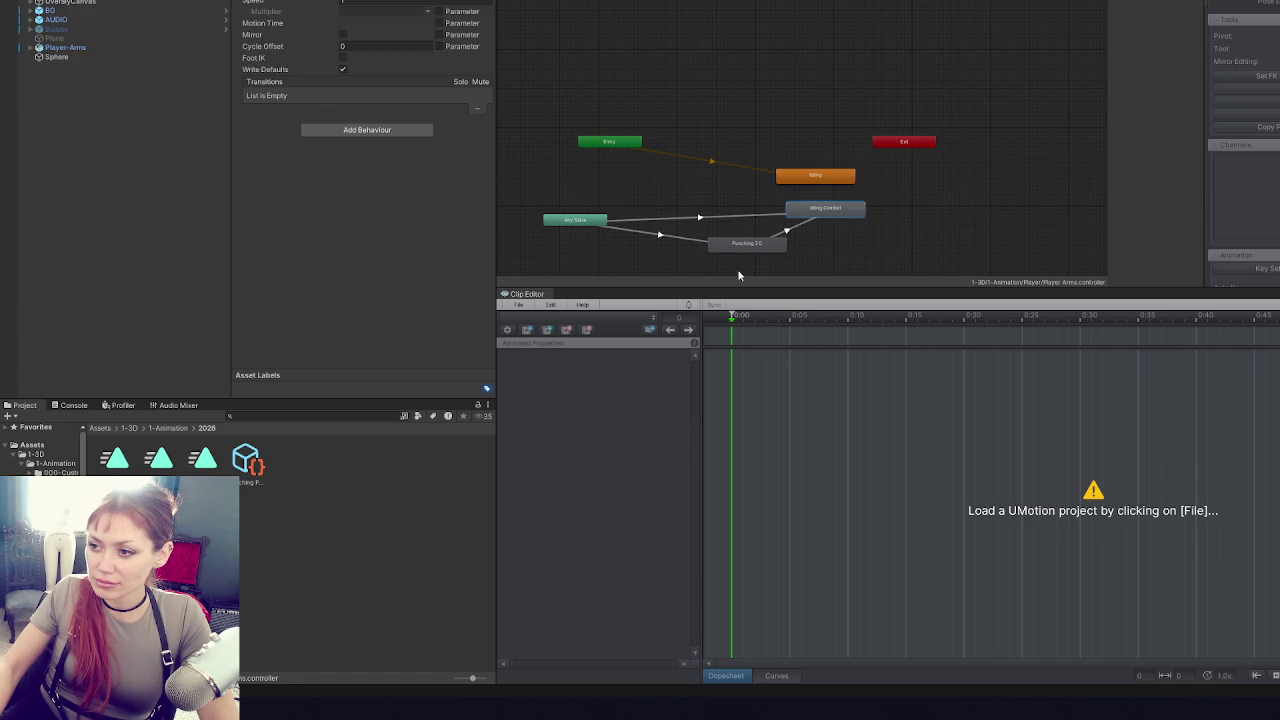
drag(762, 244, 840, 252)
drag(600, 222, 701, 218)
right_click(701, 218)
- Create an Any State to Idling transition with the Idling condition
click(720, 222)
click(785, 182)
click(740, 199)
click(733, 199)
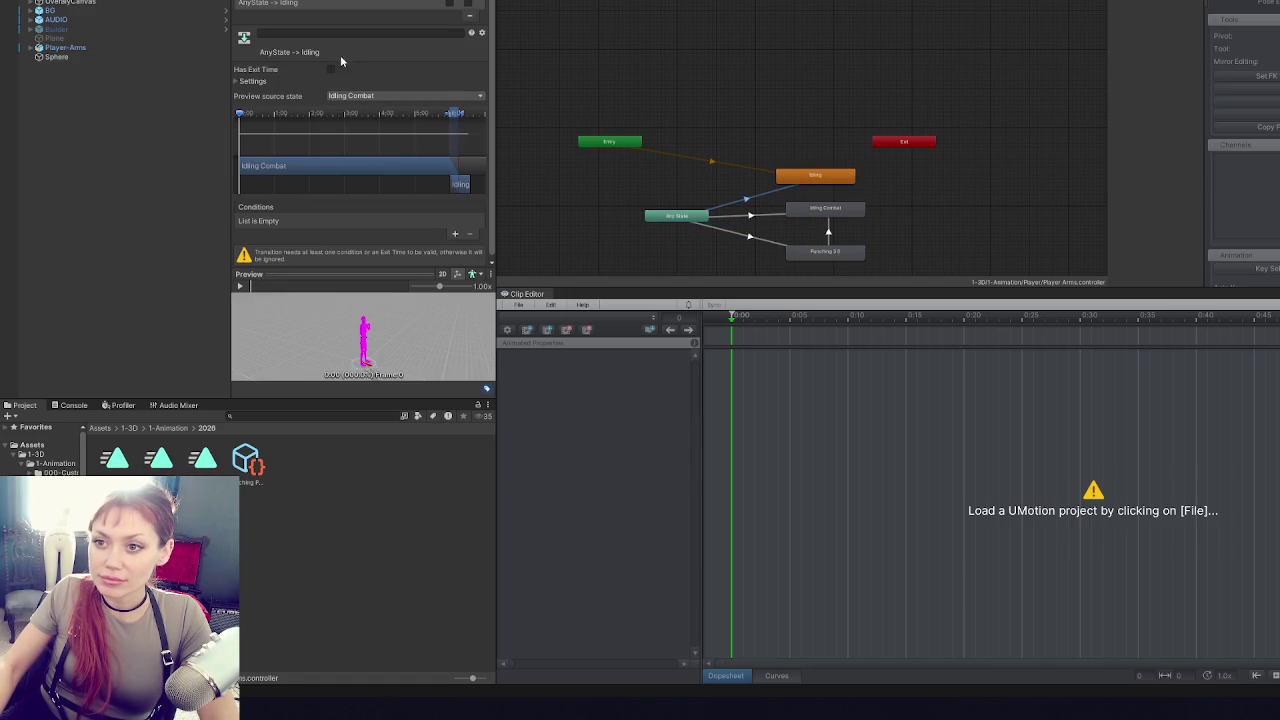
click(462, 235)
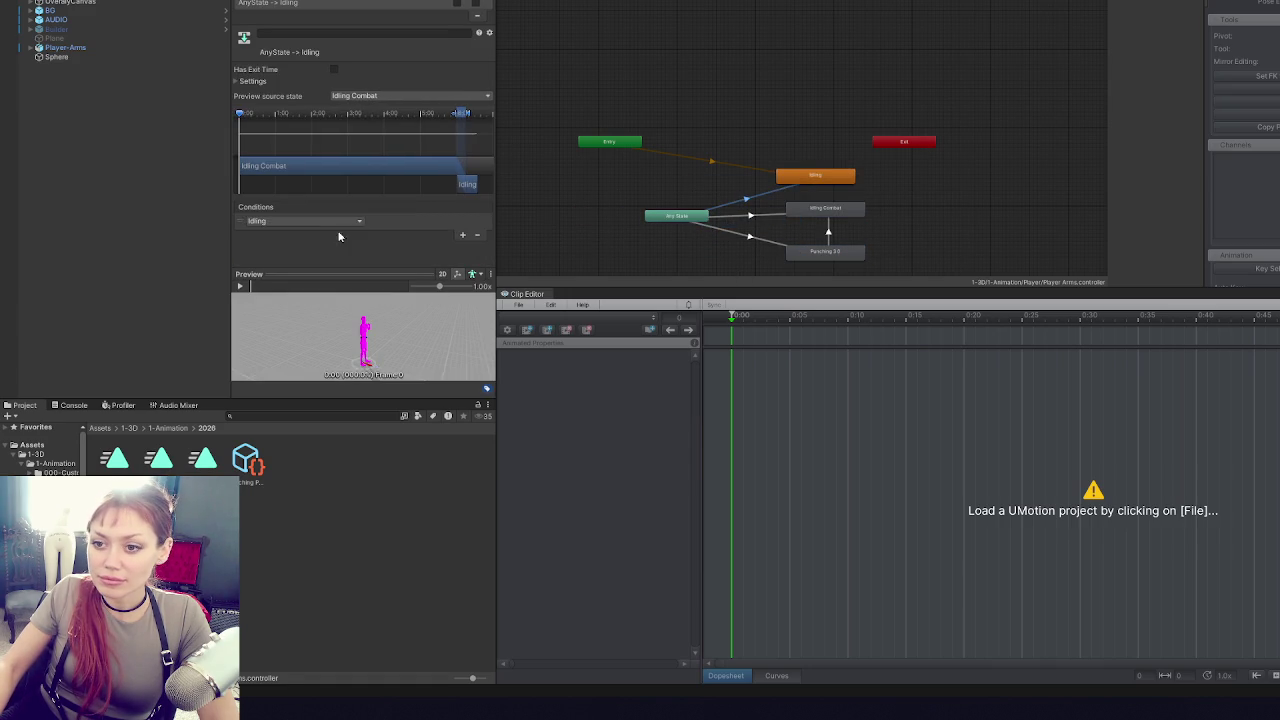
- Review the Any State transitions to Idling, Idling Combat and Punching 3 0
click(770, 214)
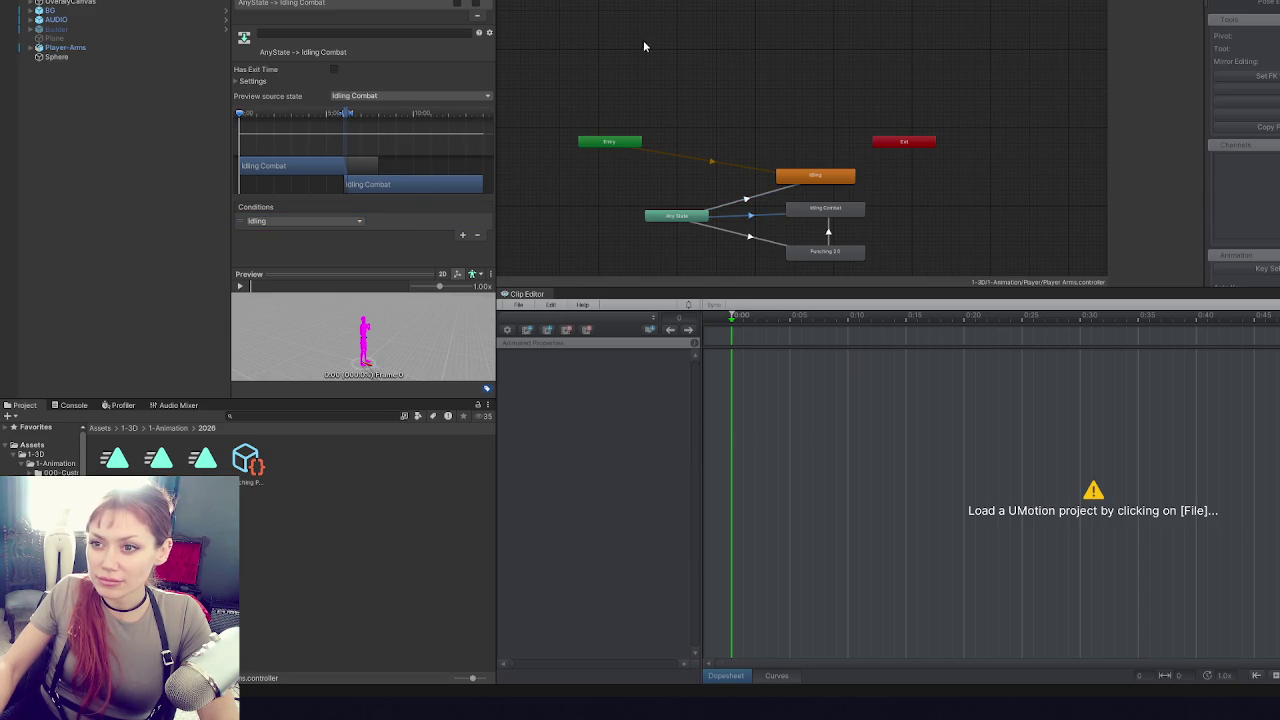
click(465, 12)
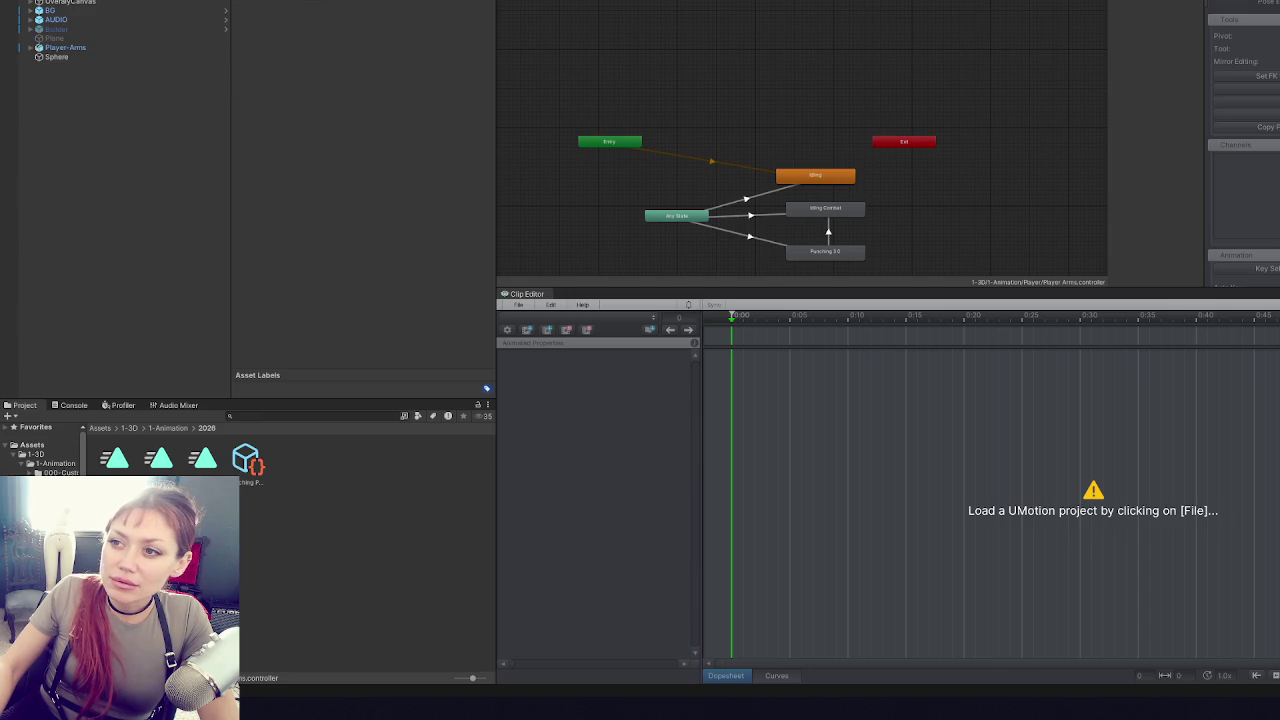
click(750, 201)
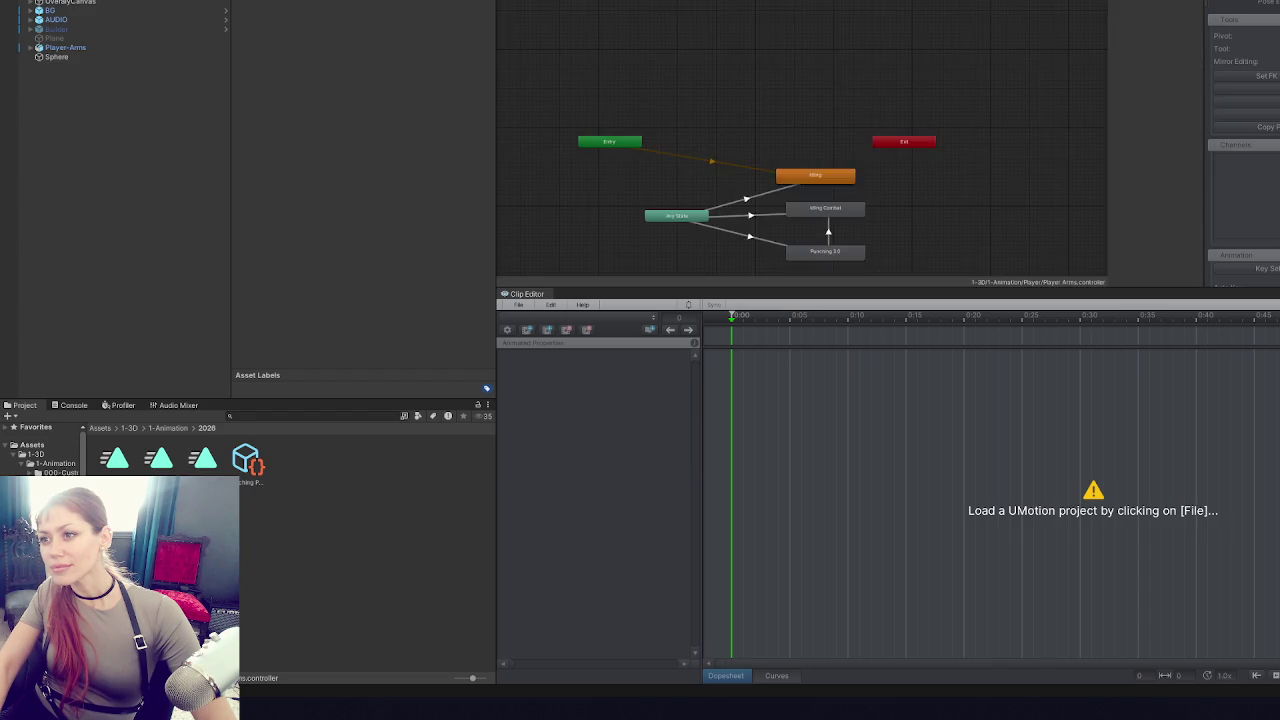
click(743, 216)
click(739, 236)
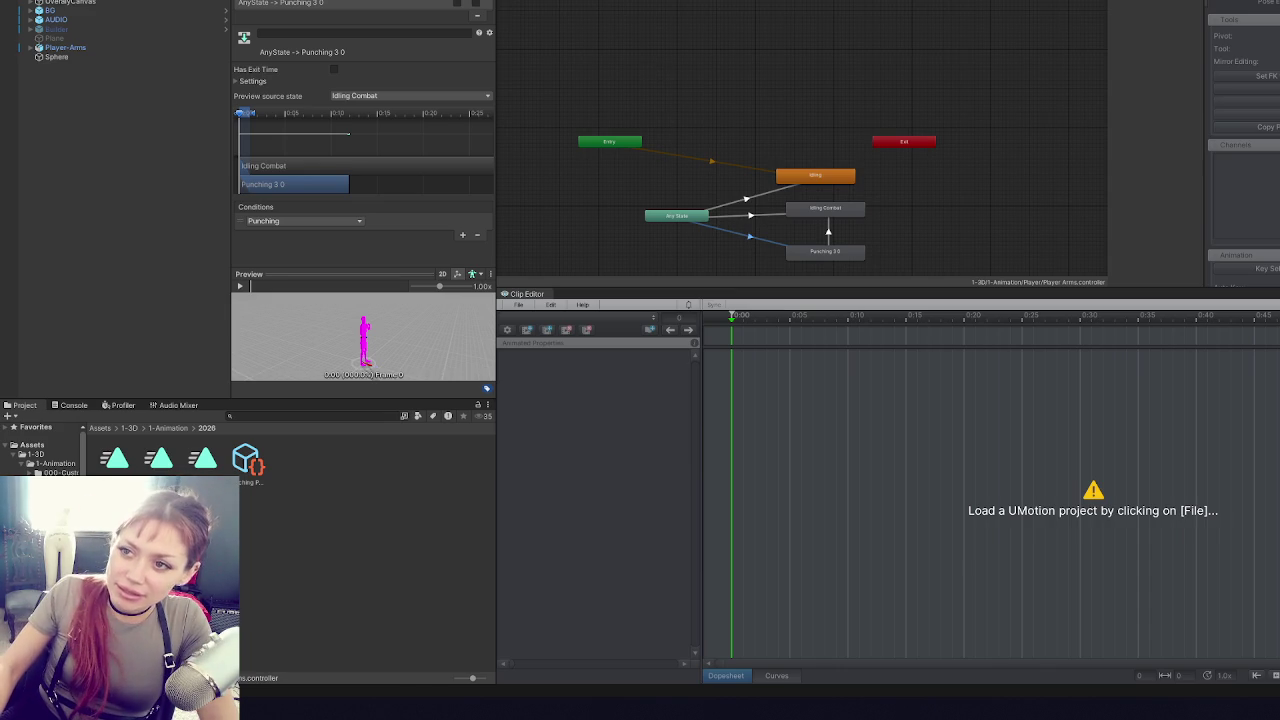
right_click(498, 2)
key(Escape)
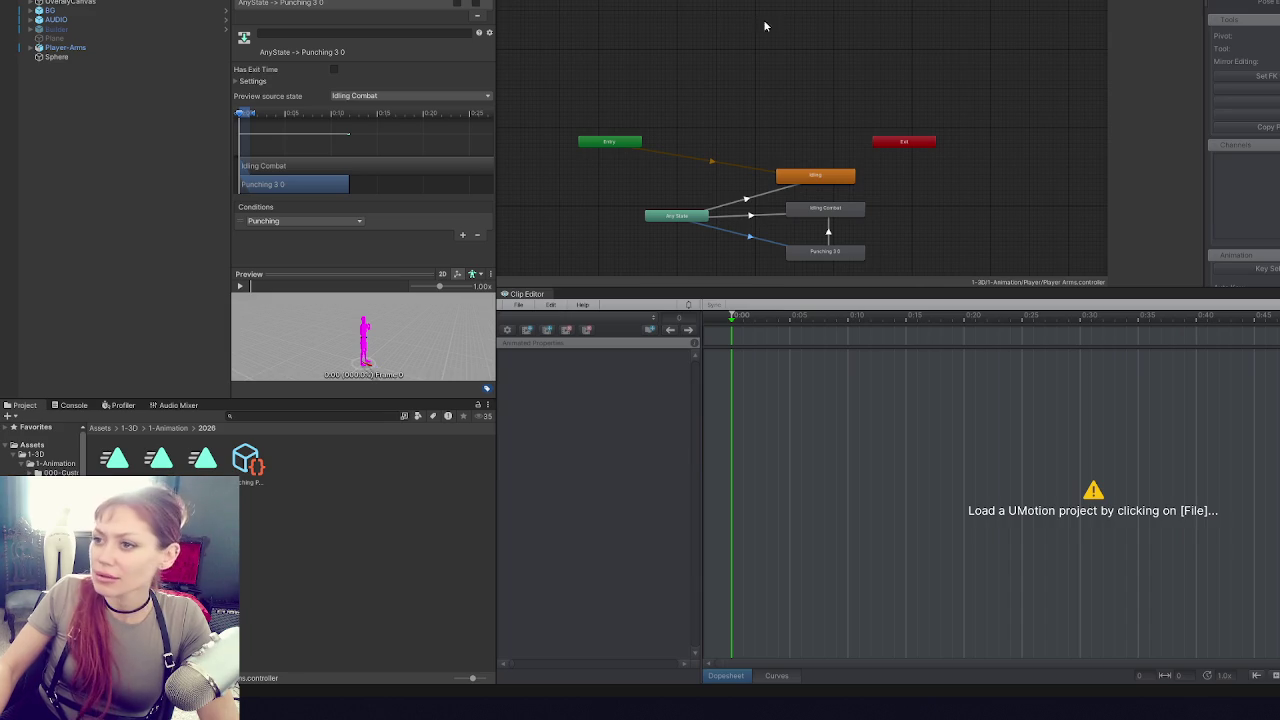
click(705, 23)
- Open the character model view from the animation windows menu
click(380, 2)
mouse_move(452, 74)
click(585, 127)
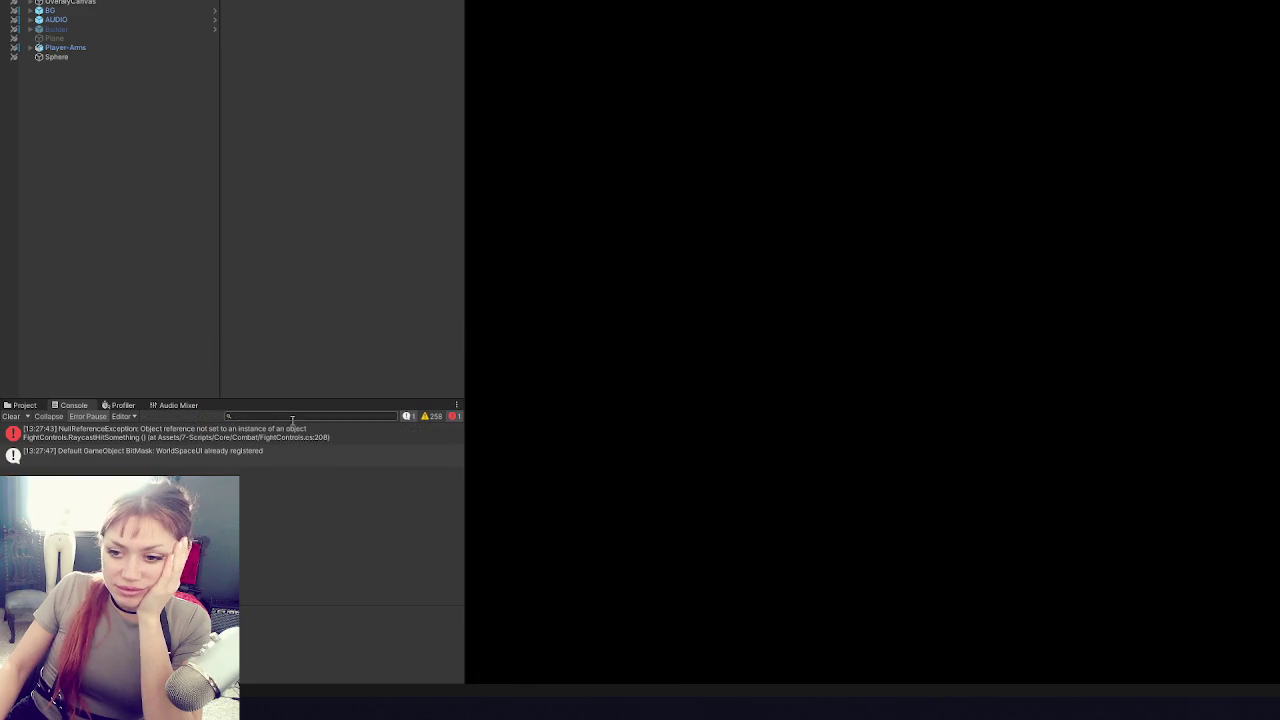
- Follow the NullReferenceException into FightControls.cs, find MonoBehaviour, and select the anim field on line 18
click(298, 443)
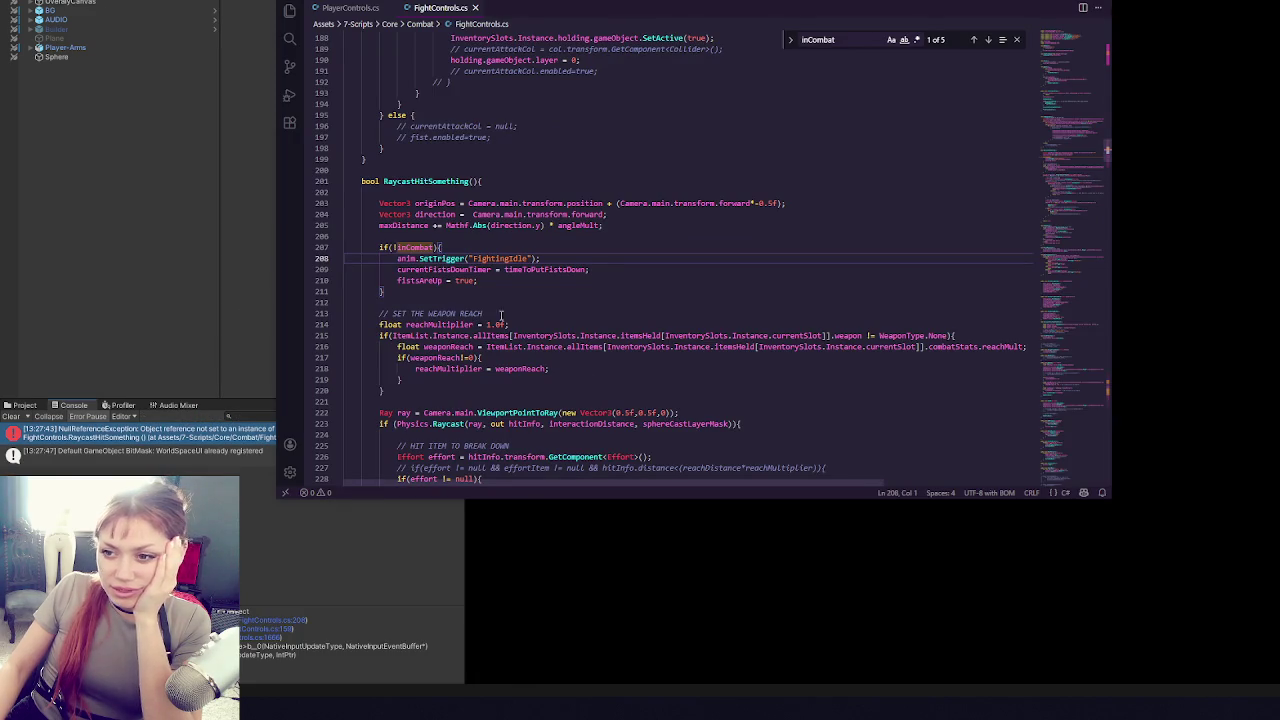
double_click(406, 258)
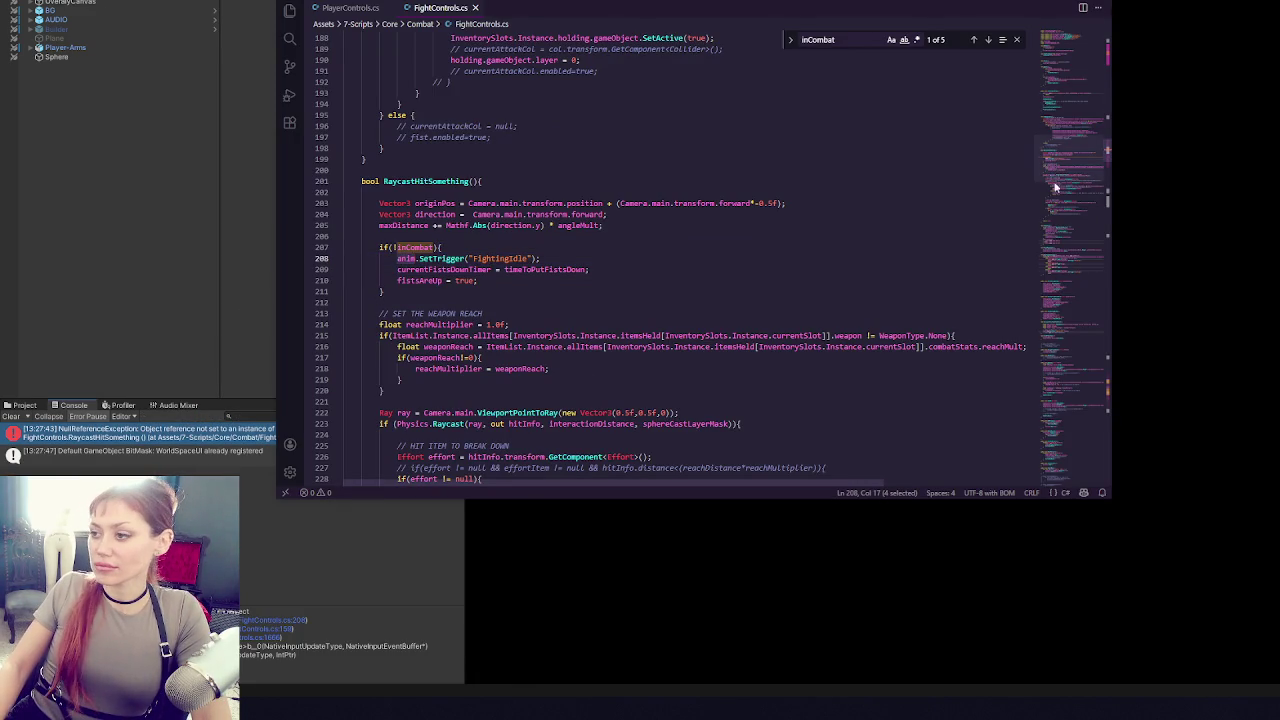
click(1085, 48)
click(764, 177)
key(ctrl+f)
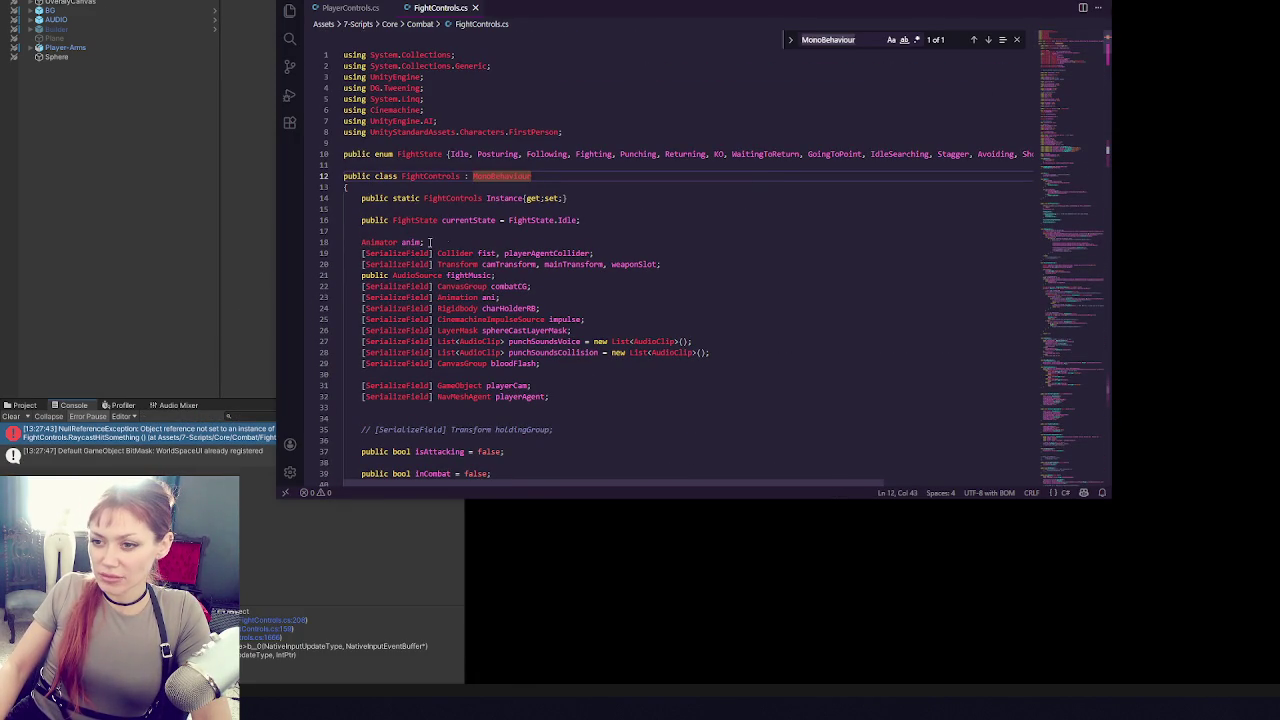
double_click(436, 242)
- Scroll through the field declarations, briefly checking Unity before returning to the code
scroll(601, 254, down, 20)
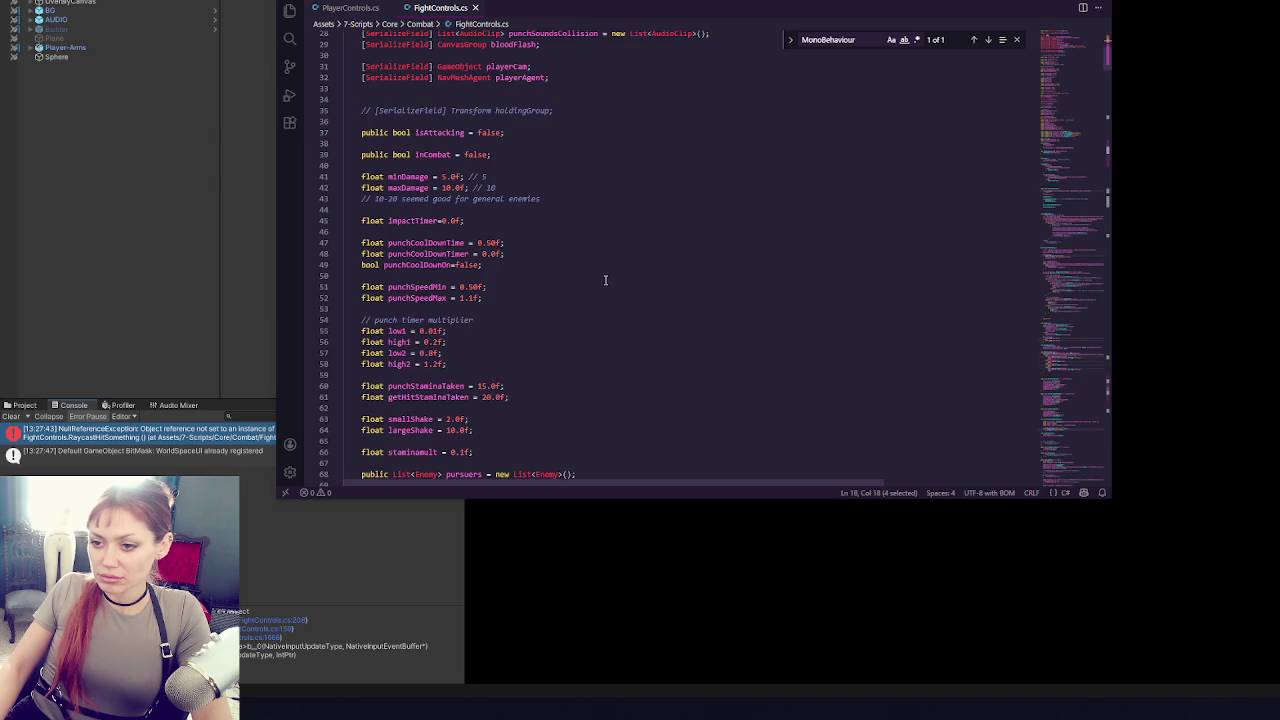
scroll(600, 290, down, 8)
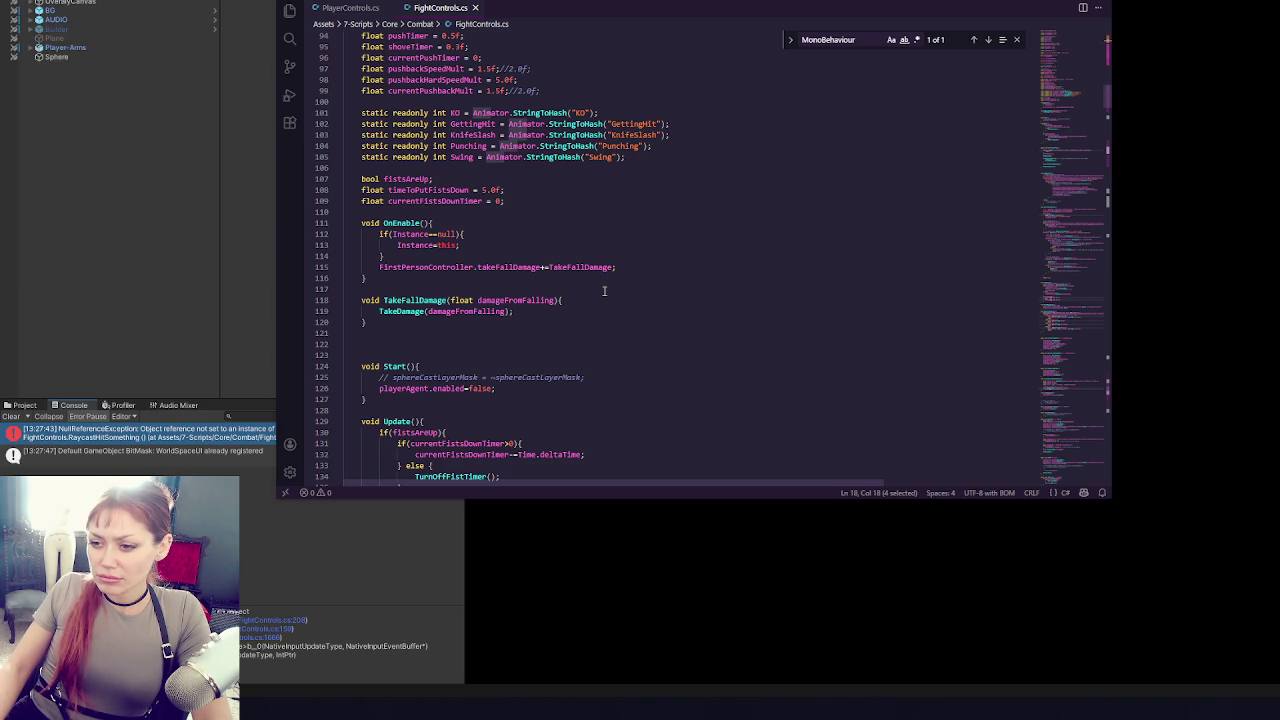
scroll(604, 290, up, 18)
scroll(613, 271, up, 4)
click(156, 264)
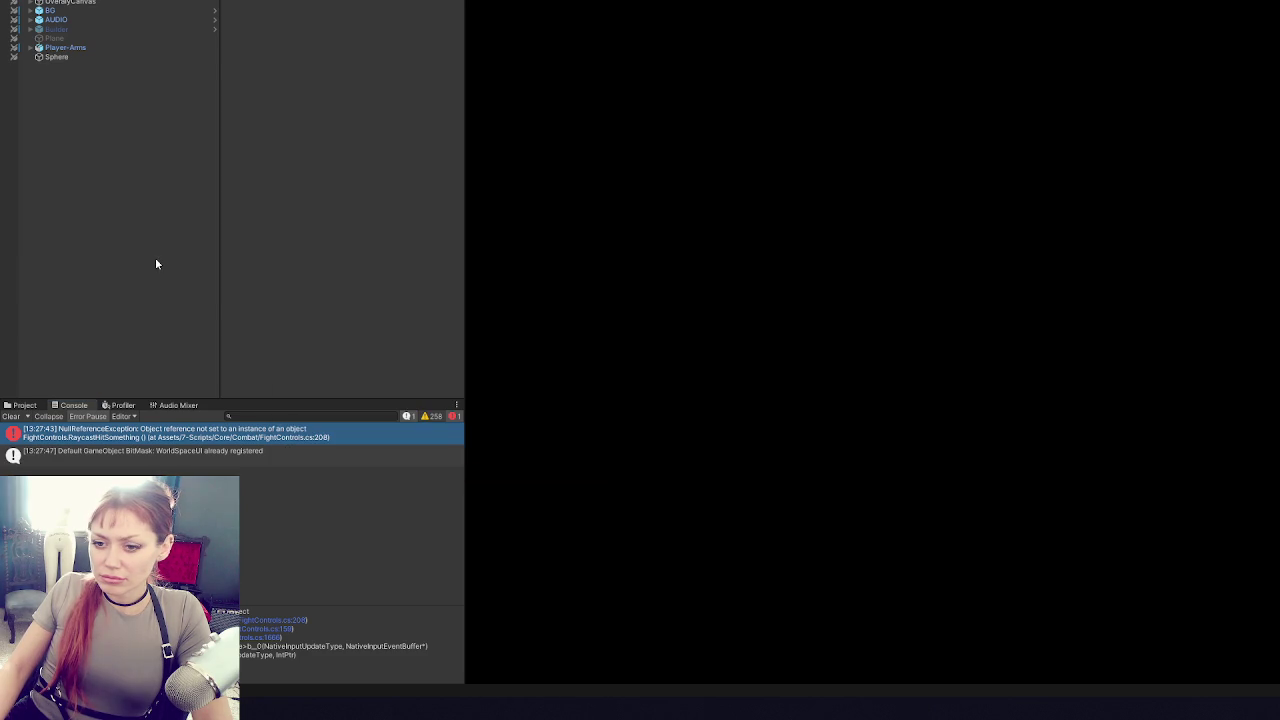
key(alt+Tab)
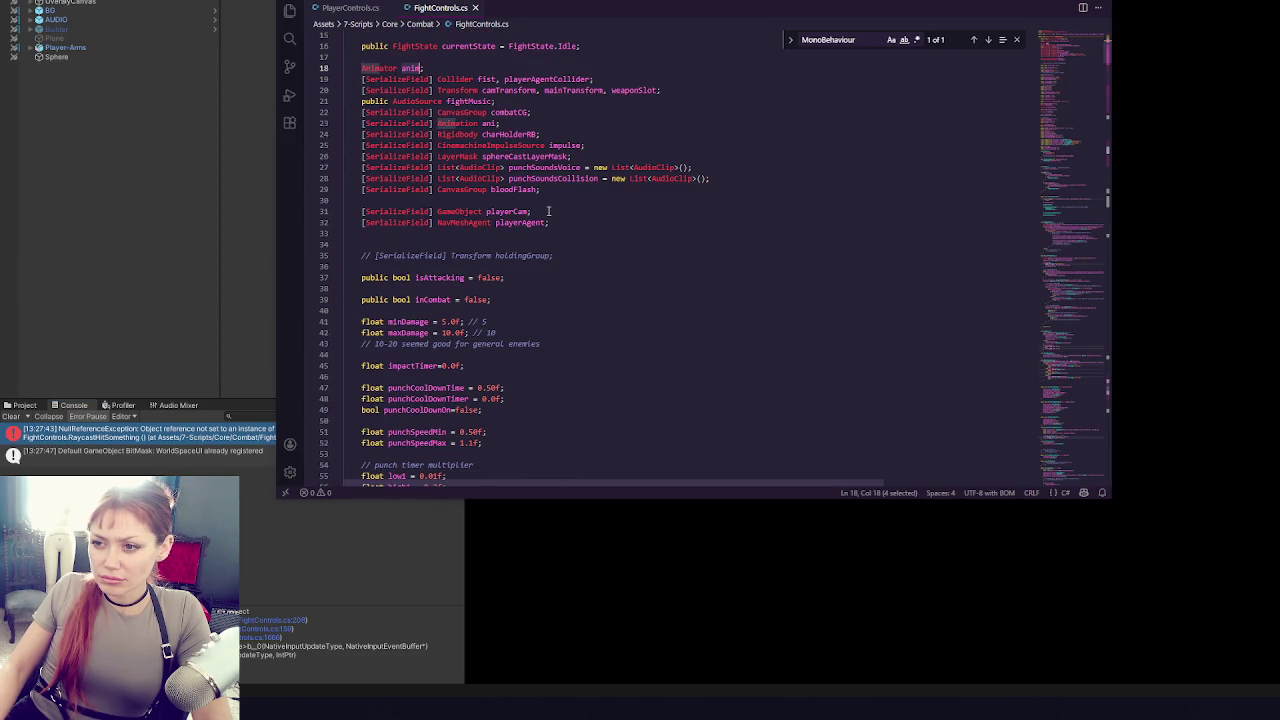
scroll(580, 225, down, 20)
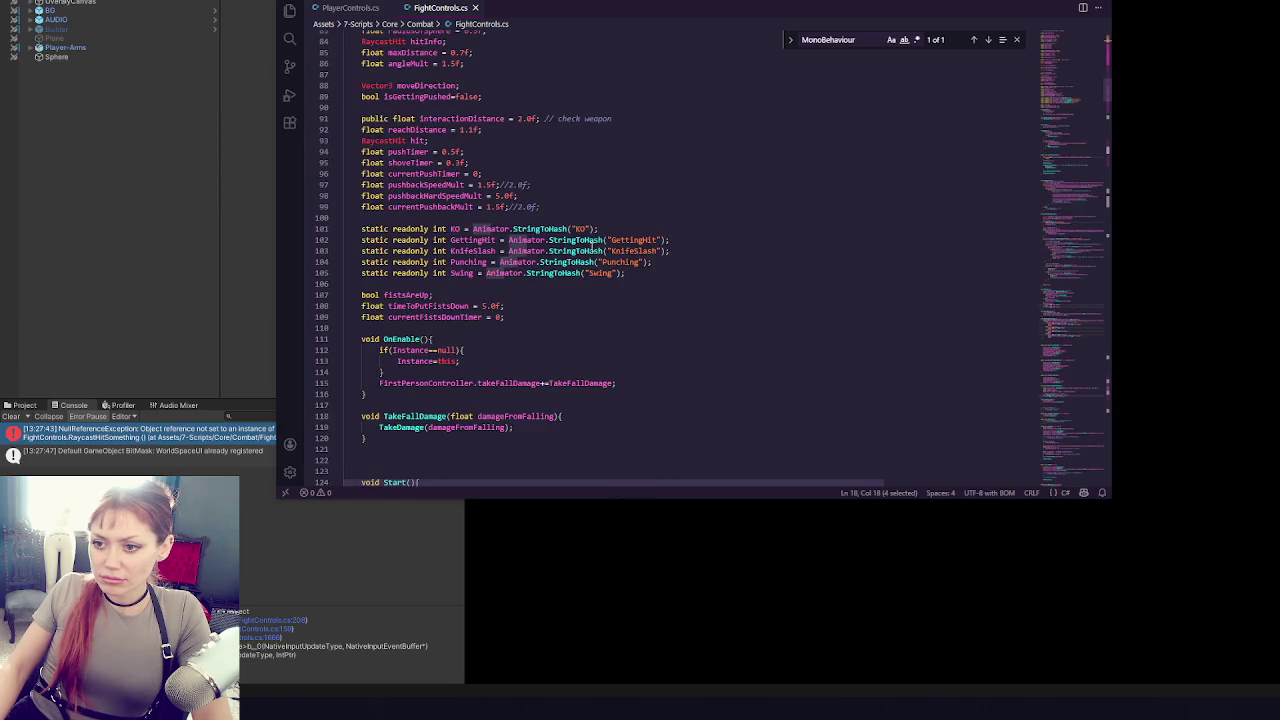
scroll(568, 228, down, 1)
click(528, 244)
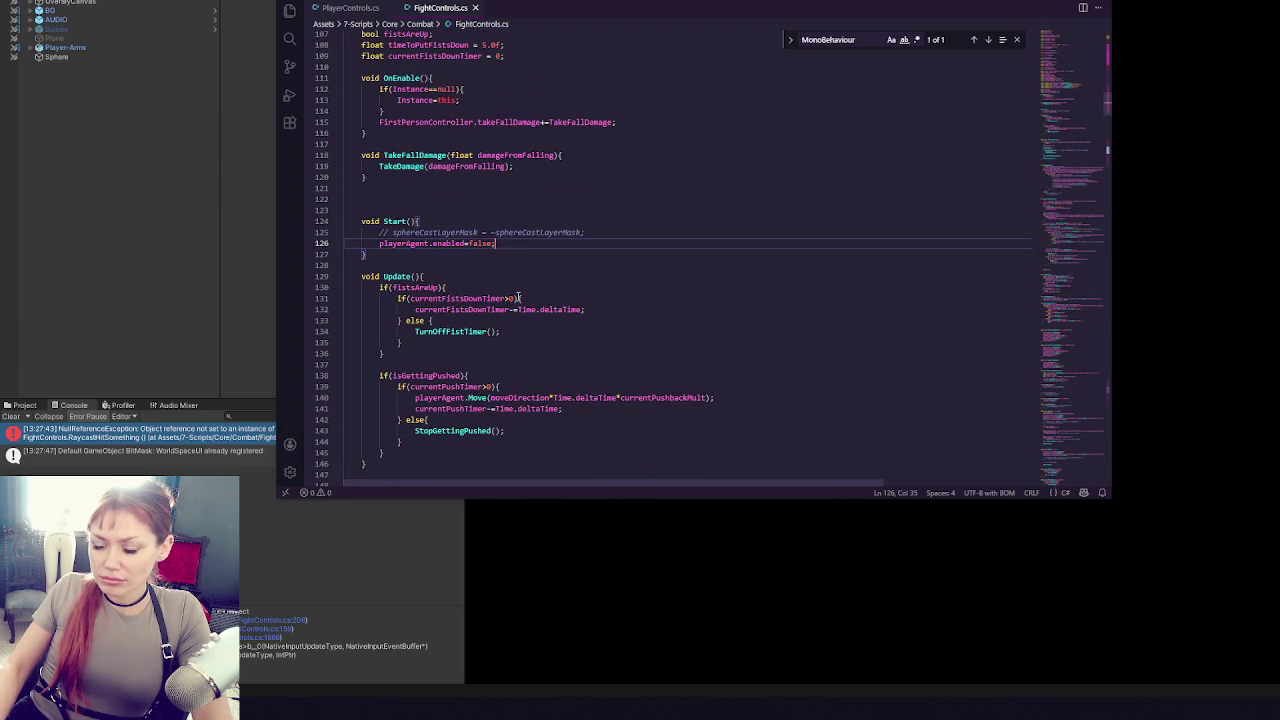
key(Return)
text(anim.)
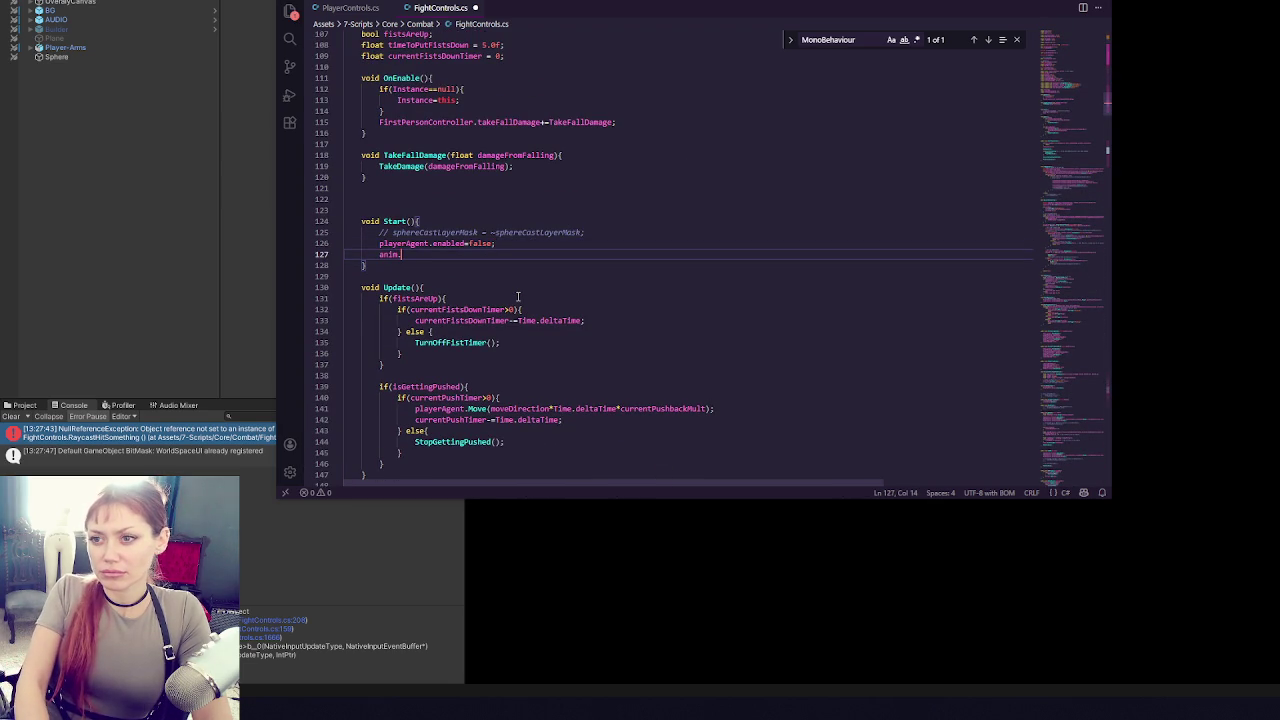
key(BackSpace)
text(= )
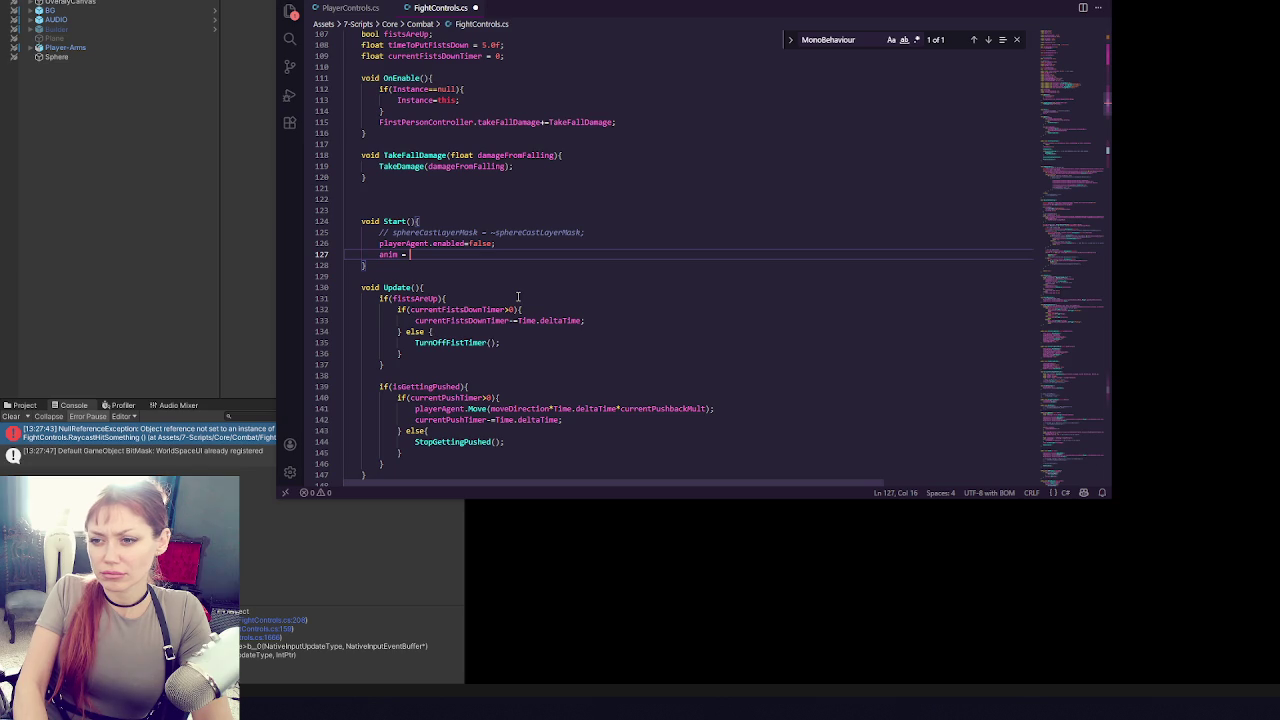
text(this.G)
text(e)
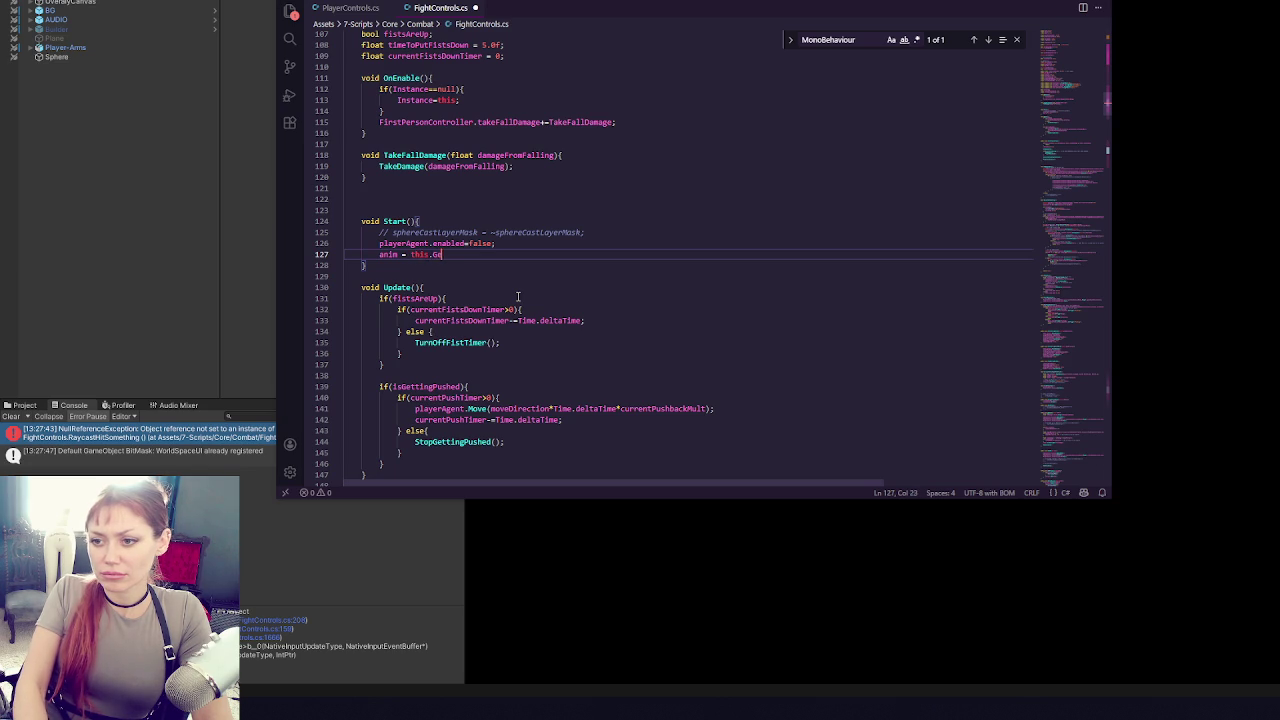
text(tComponent<Animator>())
key(ctrl+z)
key(ctrl+z)
scroll(576, 248, up, 10)
scroll(576, 248, up, 15)
click(580, 246)
mouse_move(363, 124)
mouse_down()
mouse_move(472, 124)
mouse_move(437, 124)
mouse_up()
key(ctrl+c)
scroll(557, 123, up, 5)
- Paste [SerializeField] before the Animator anim field on line 18, save, and return to Unity's Project view
scroll(557, 123, up, 2)
click(365, 242)
key(ctrl+v)
key(ctrl+s)
click(34, 246)
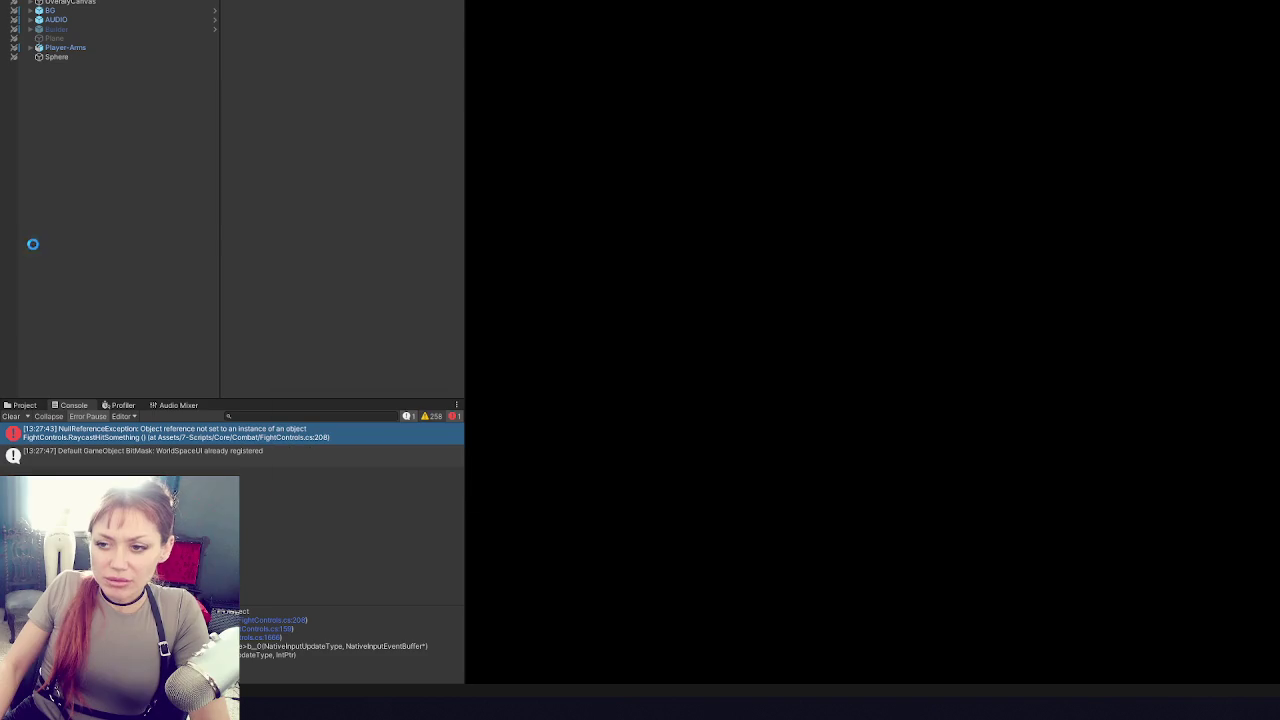
click(34, 410)
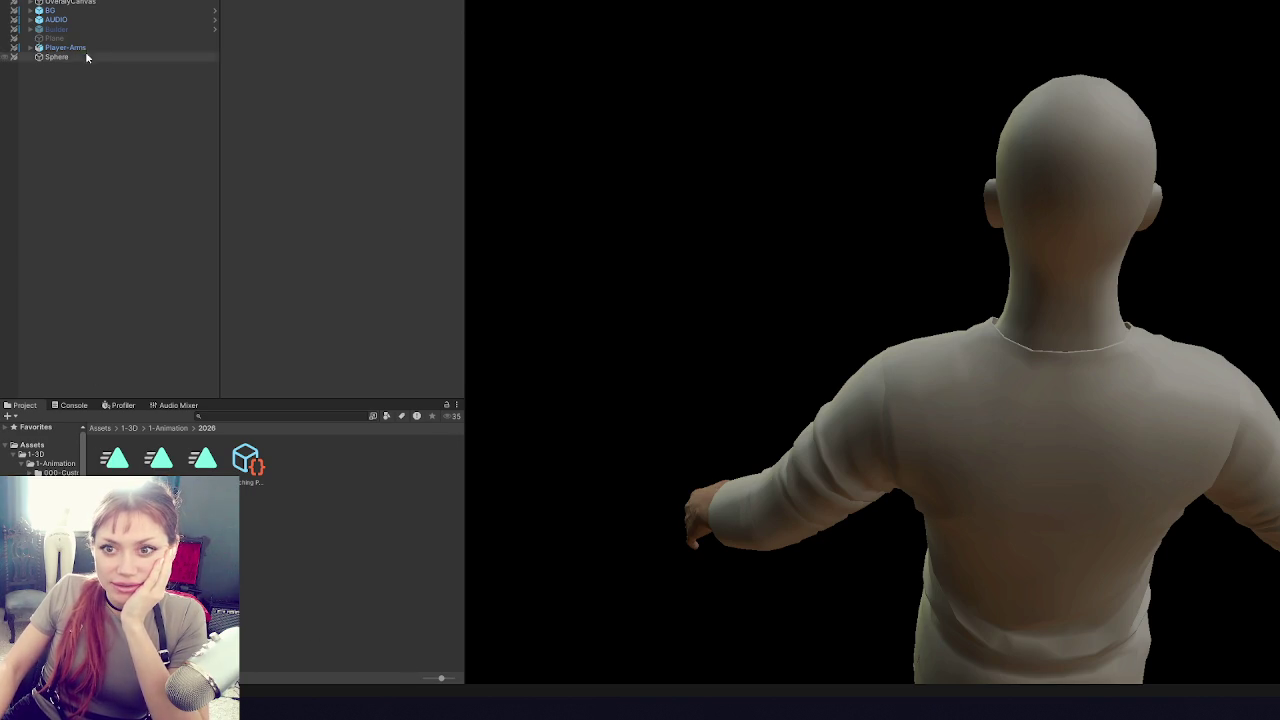
- Collapse 1-3D, open the Assets/6-Scenes folder, and answer the Title scene save prompt
click(14, 455)
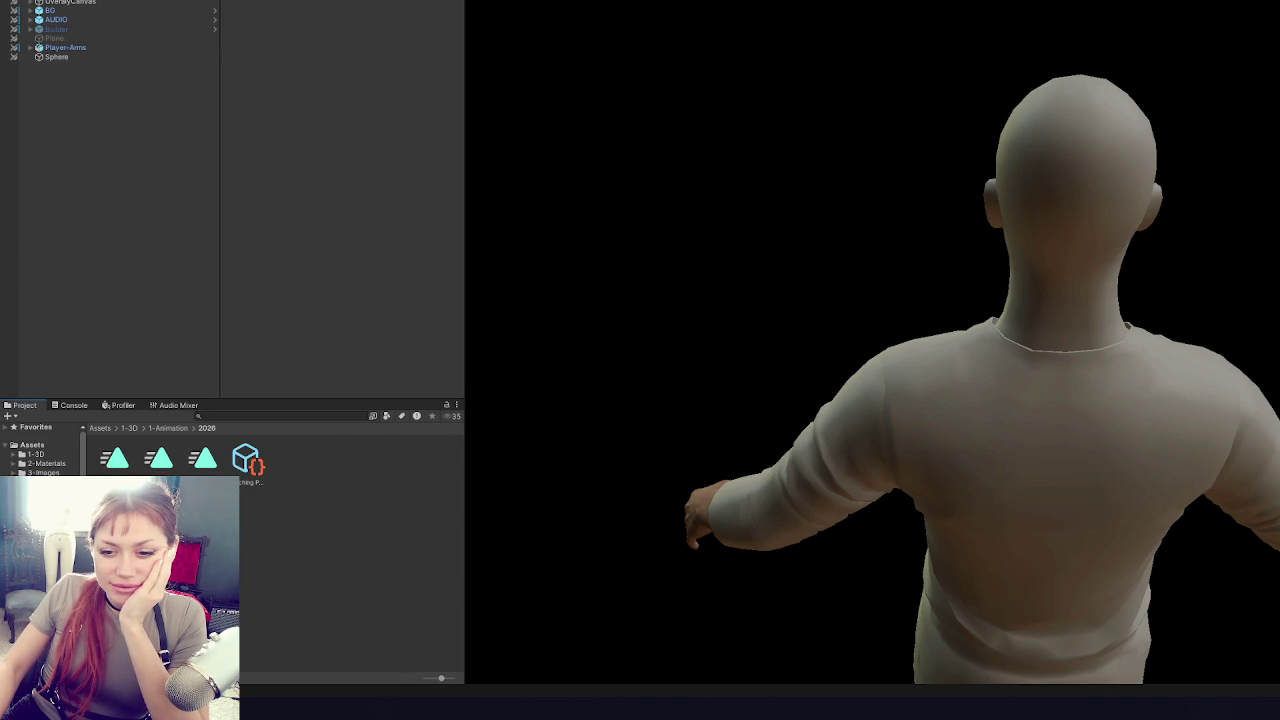
click(45, 499)
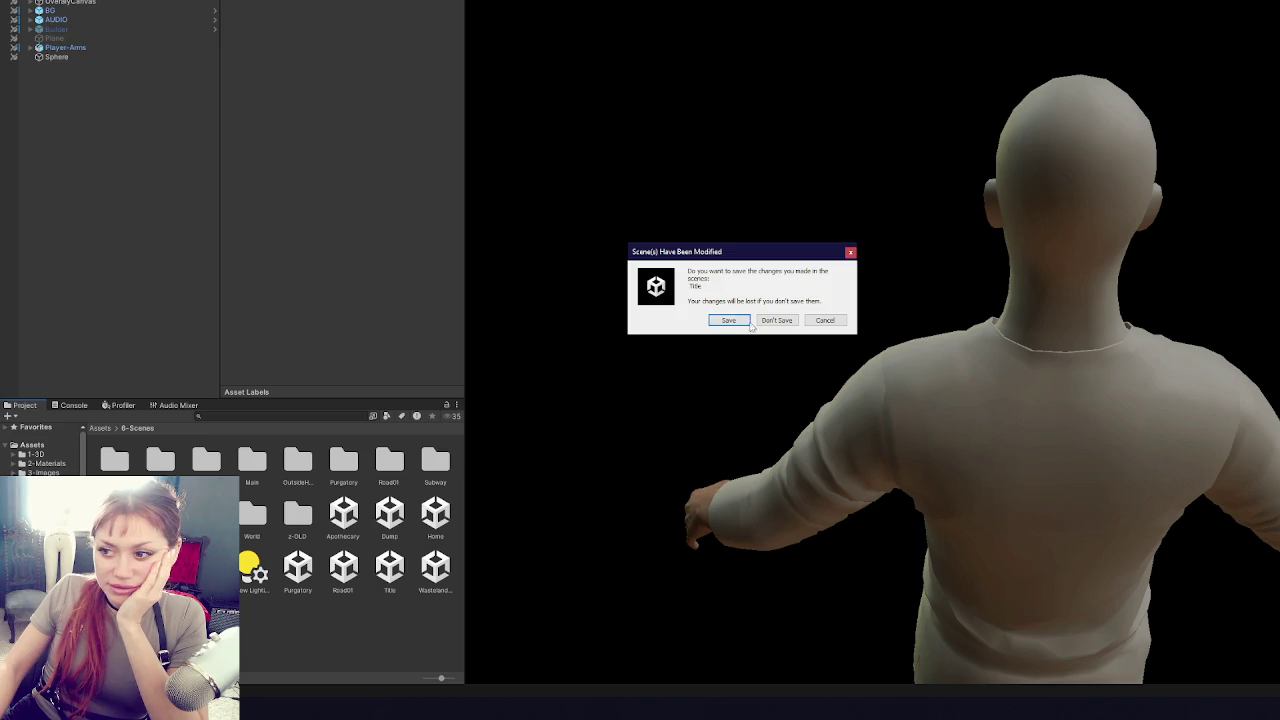
click(752, 318)
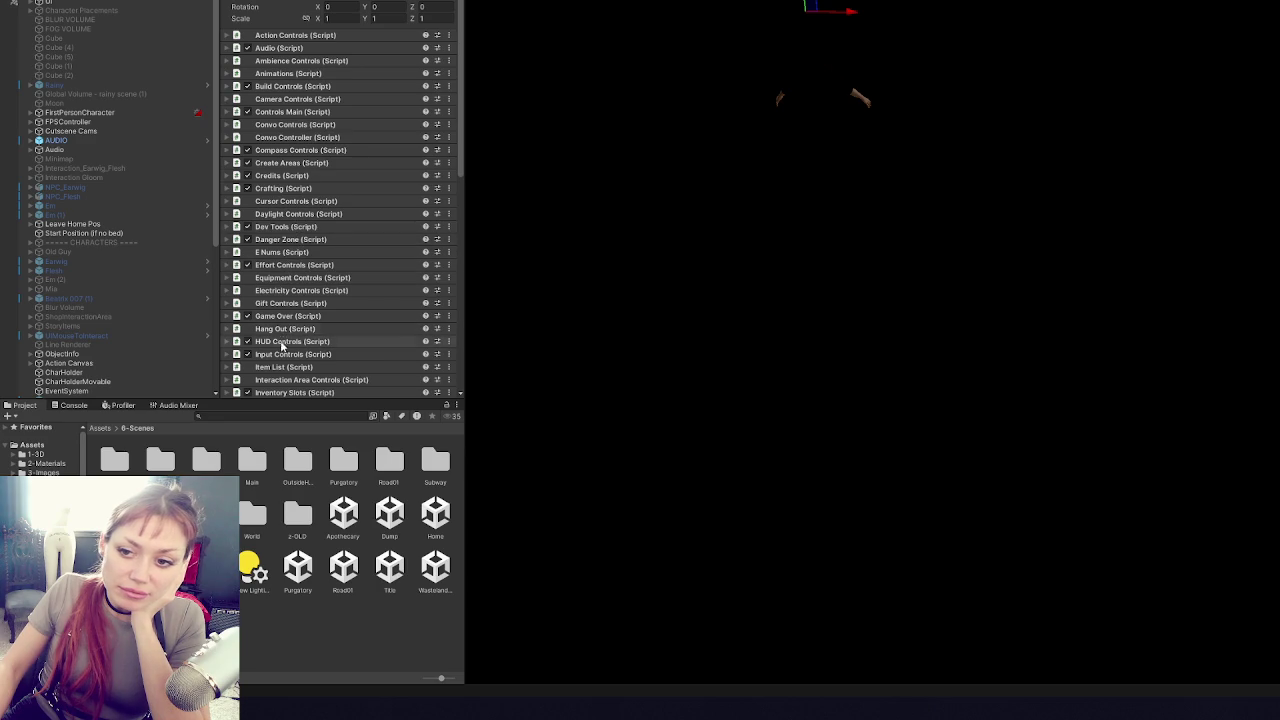
- Expand FPSController, FirstPersonCharacter and Player in the Hierarchy and select Player-Male-New (1)
scroll(278, 295, down, 2)
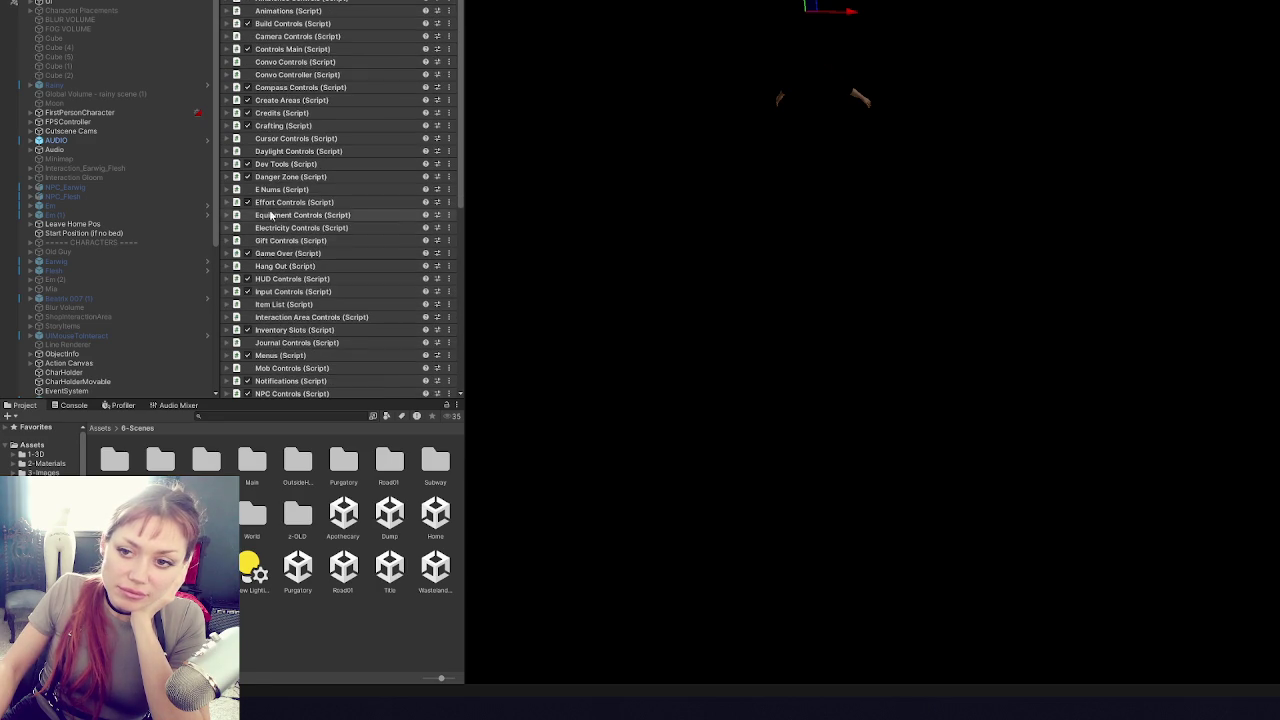
click(65, 121)
click(31, 121)
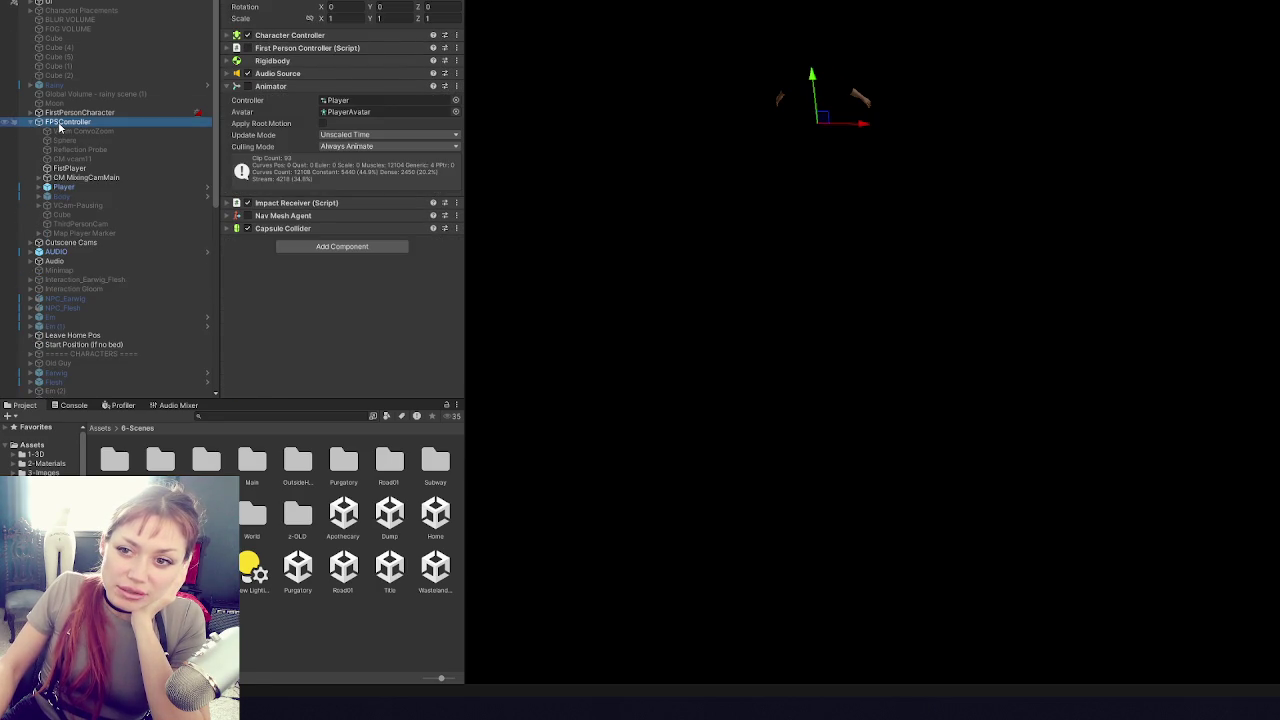
click(72, 177)
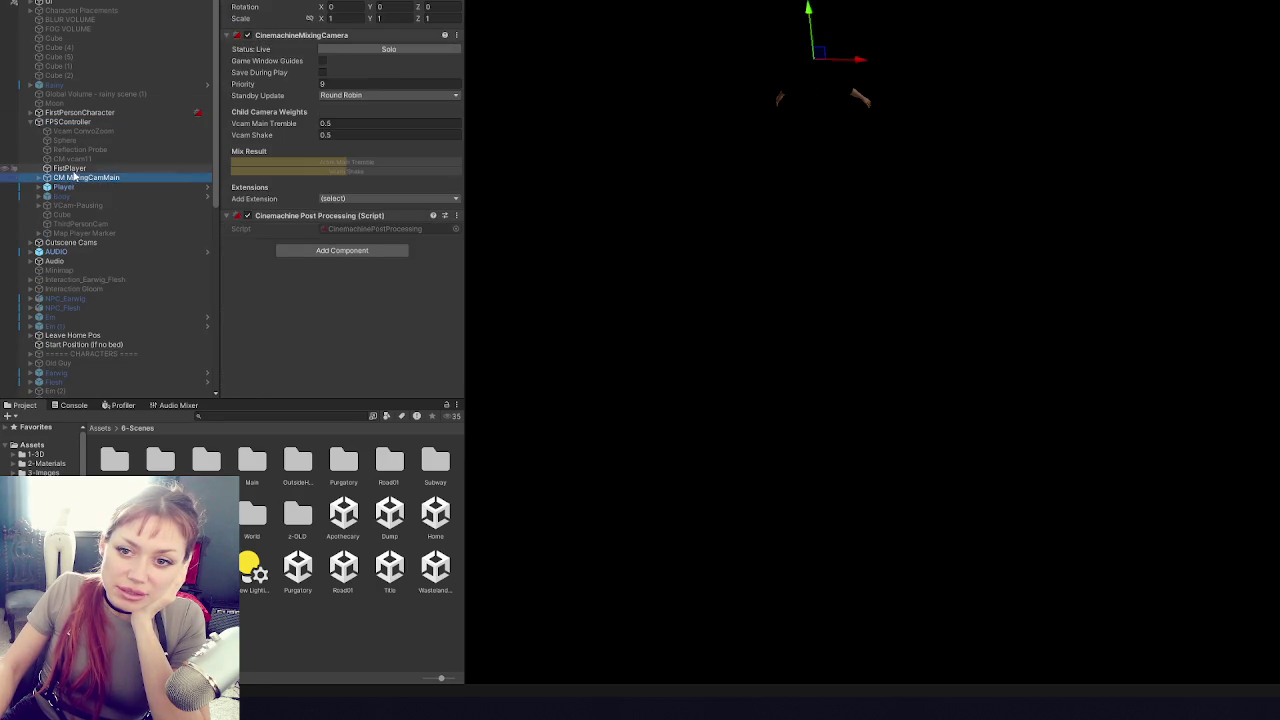
click(68, 168)
click(85, 244)
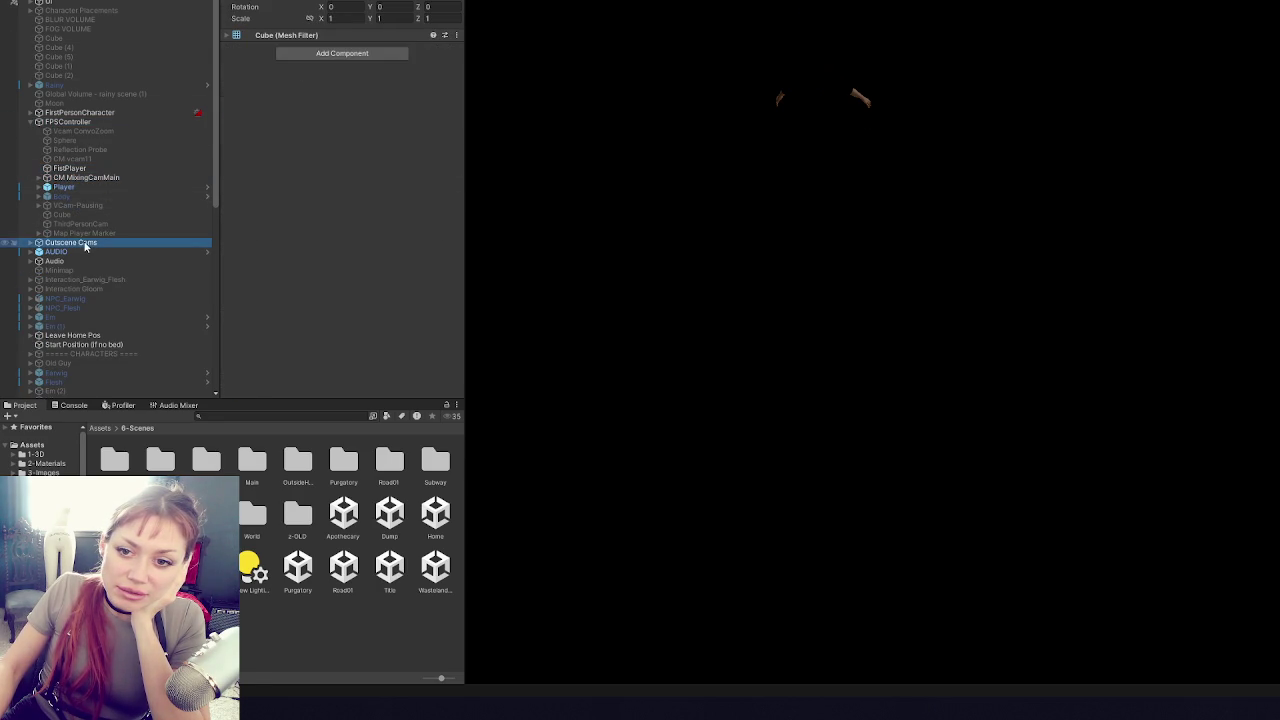
click(77, 114)
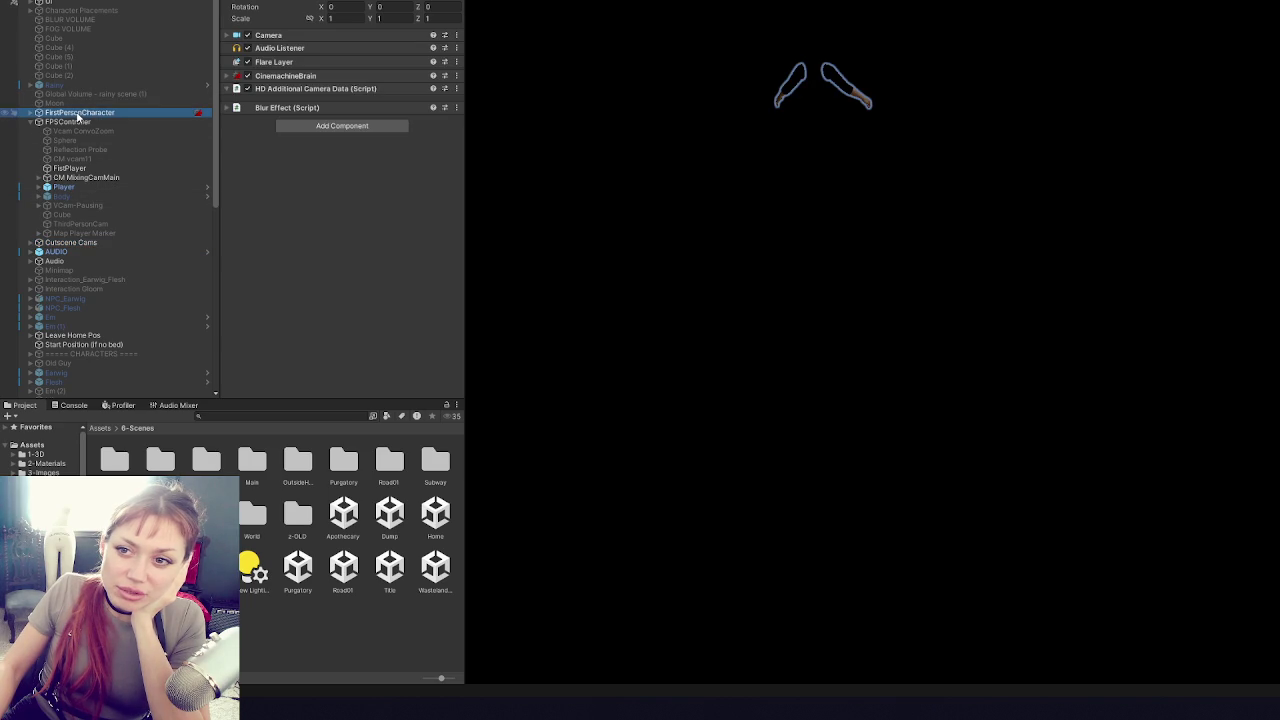
click(31, 113)
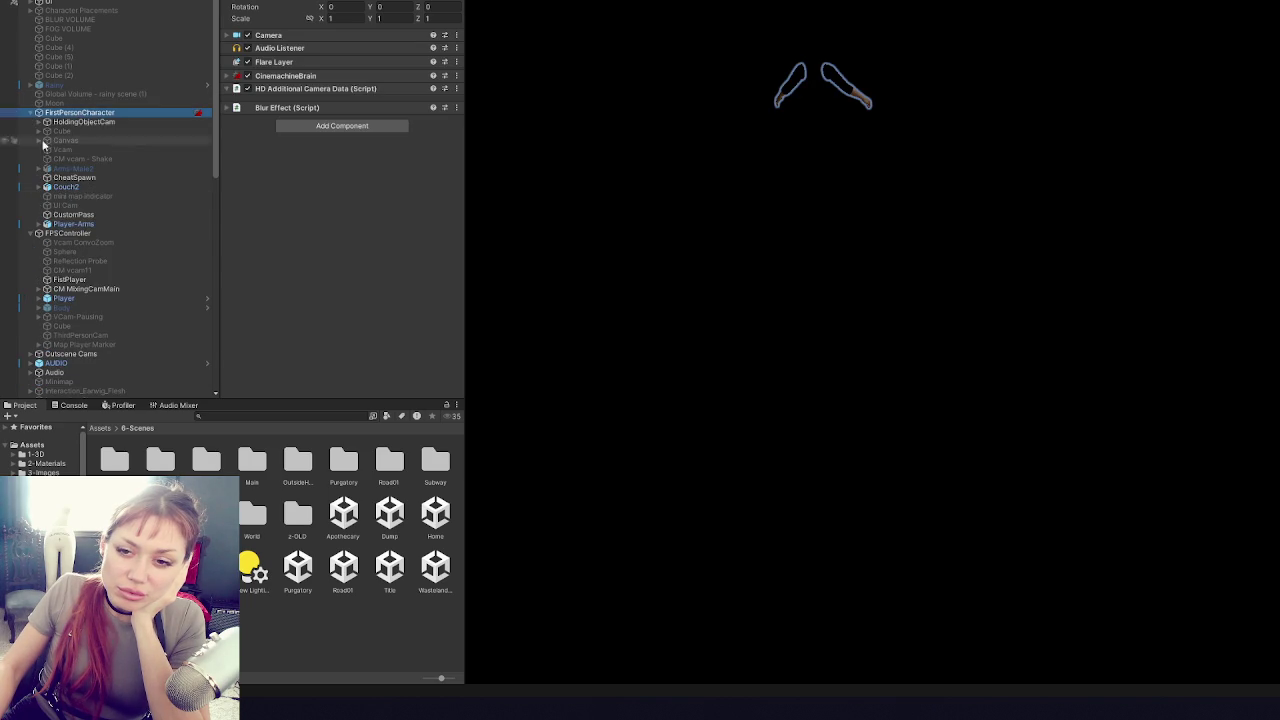
click(99, 224)
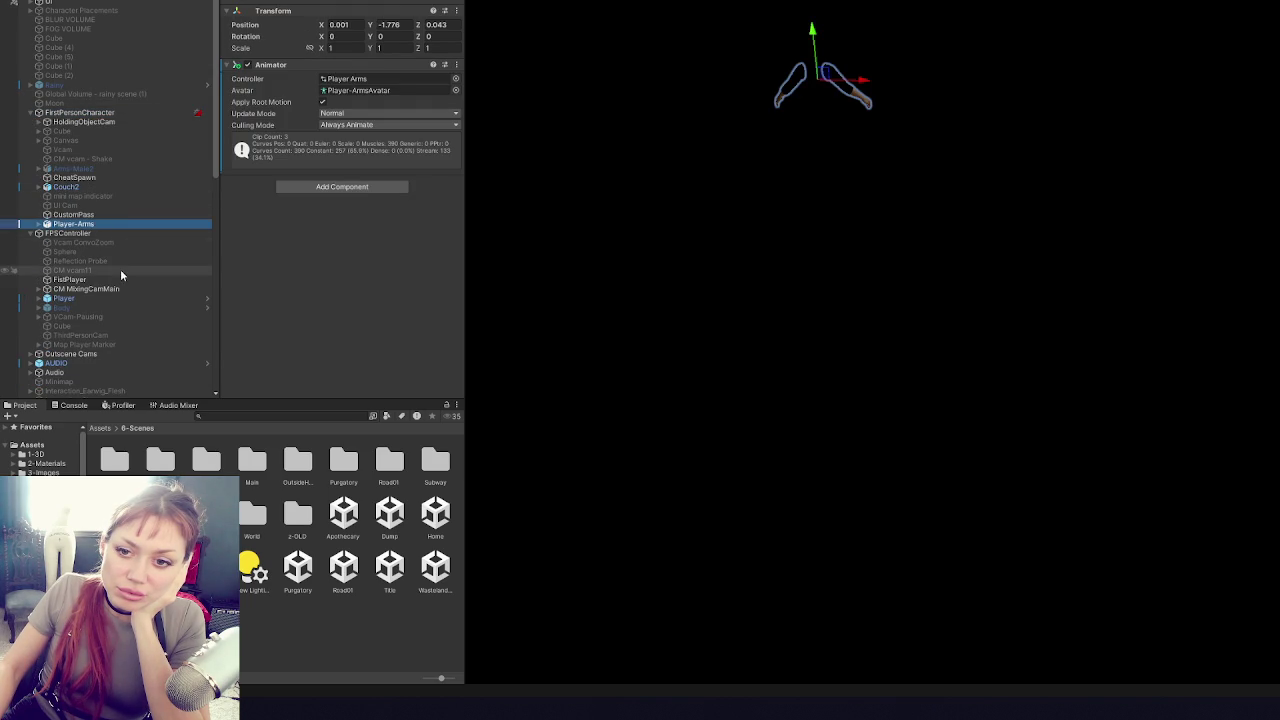
click(39, 299)
click(83, 317)
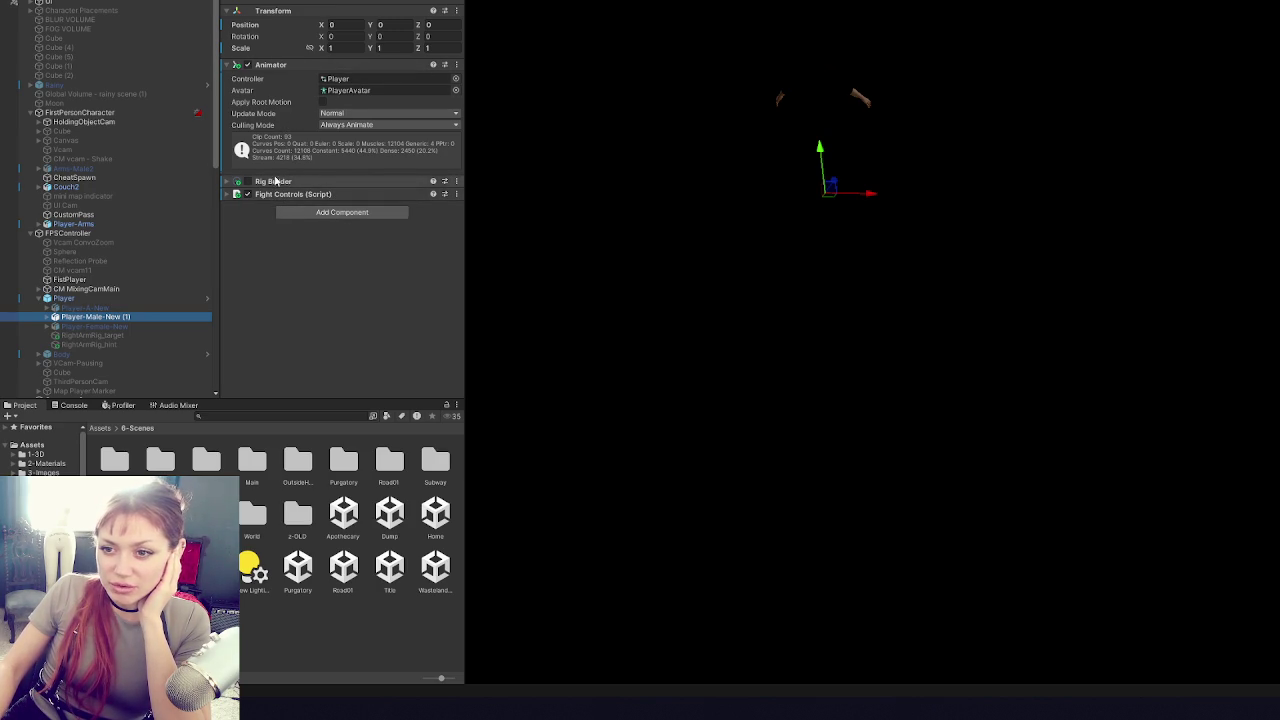
- Drag Player-Arms into the Anim slot of the Fight Controls component
click(285, 195)
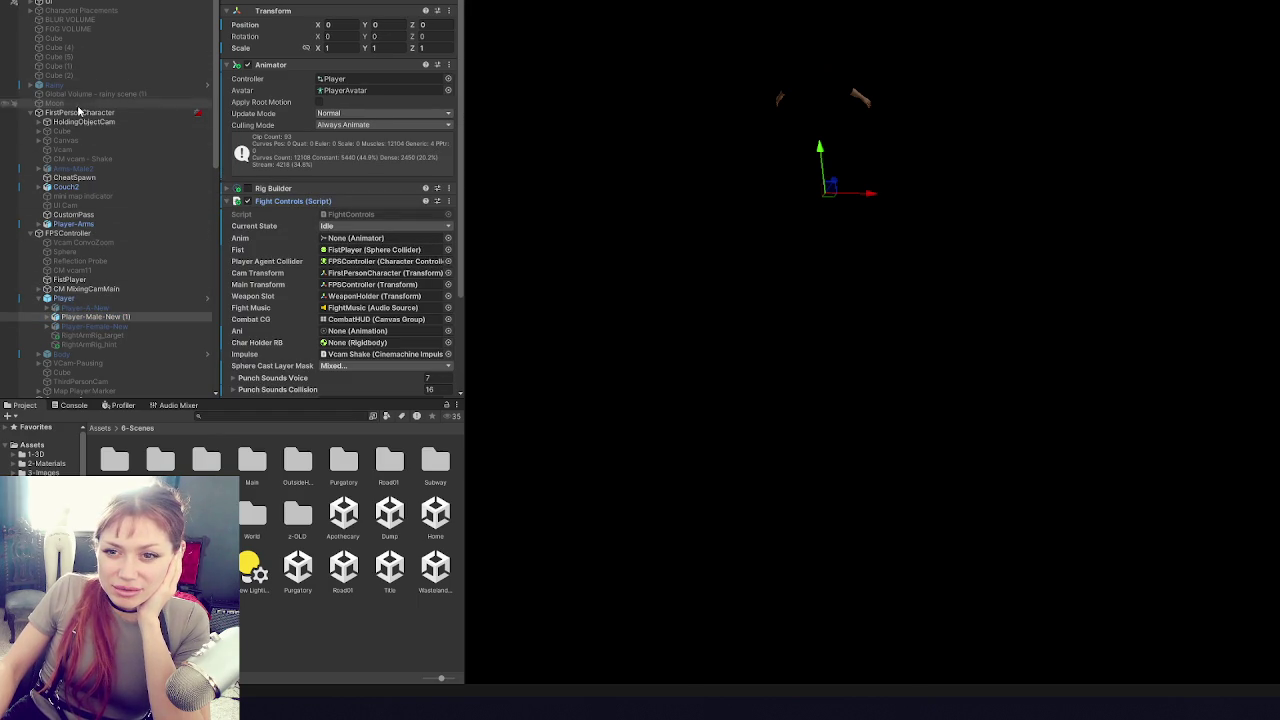
drag(73, 224, 380, 238)
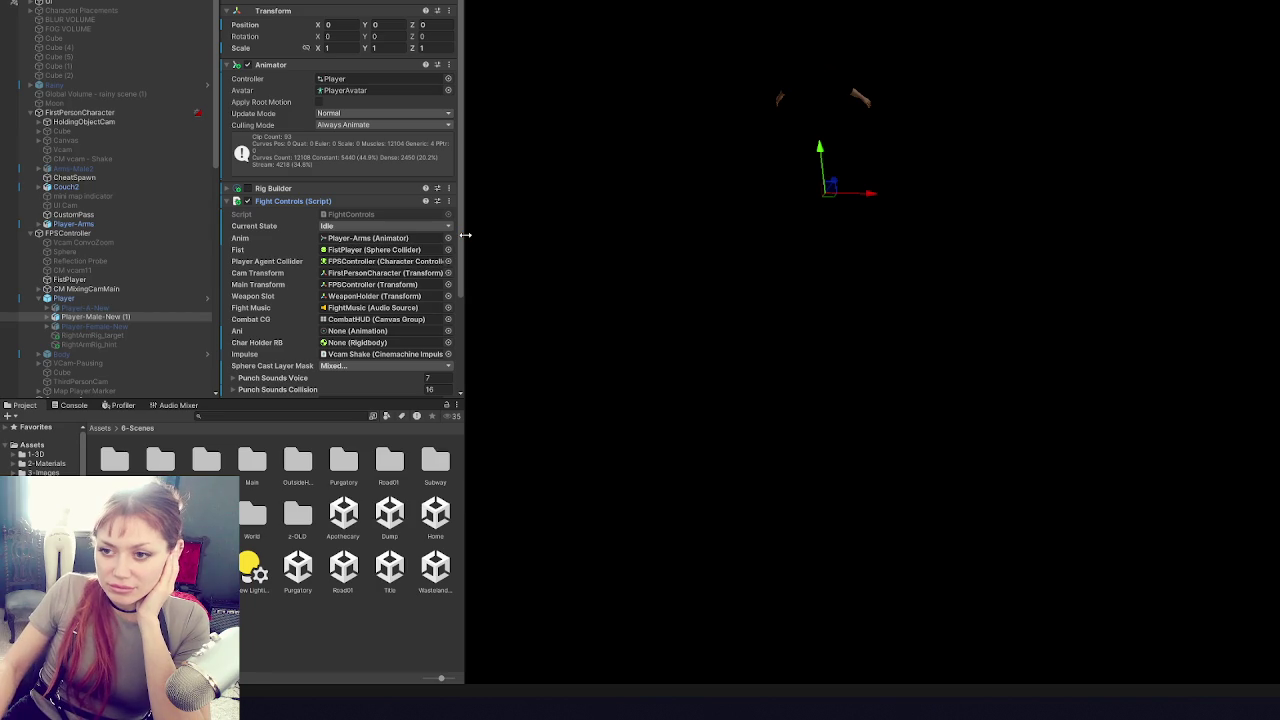
key(alt+Tab)
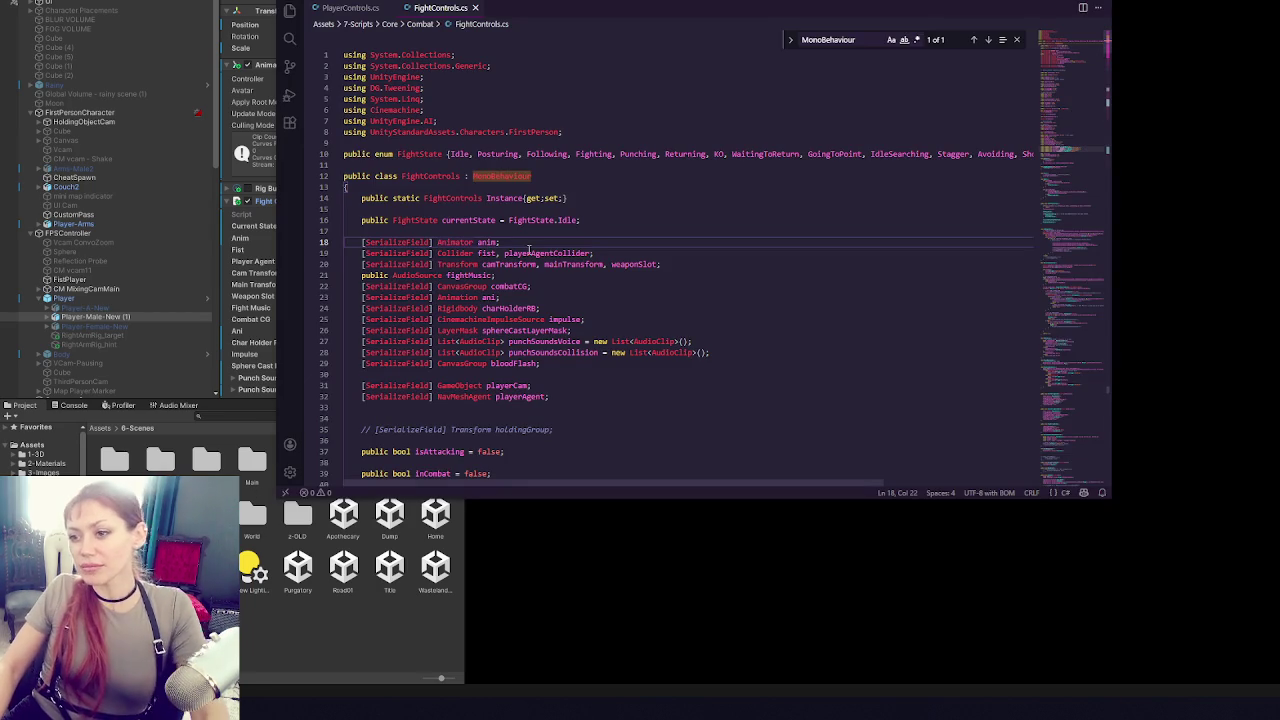
- Delete the serialized Animator anim declaration from FightControls.cs
click(347, 8)
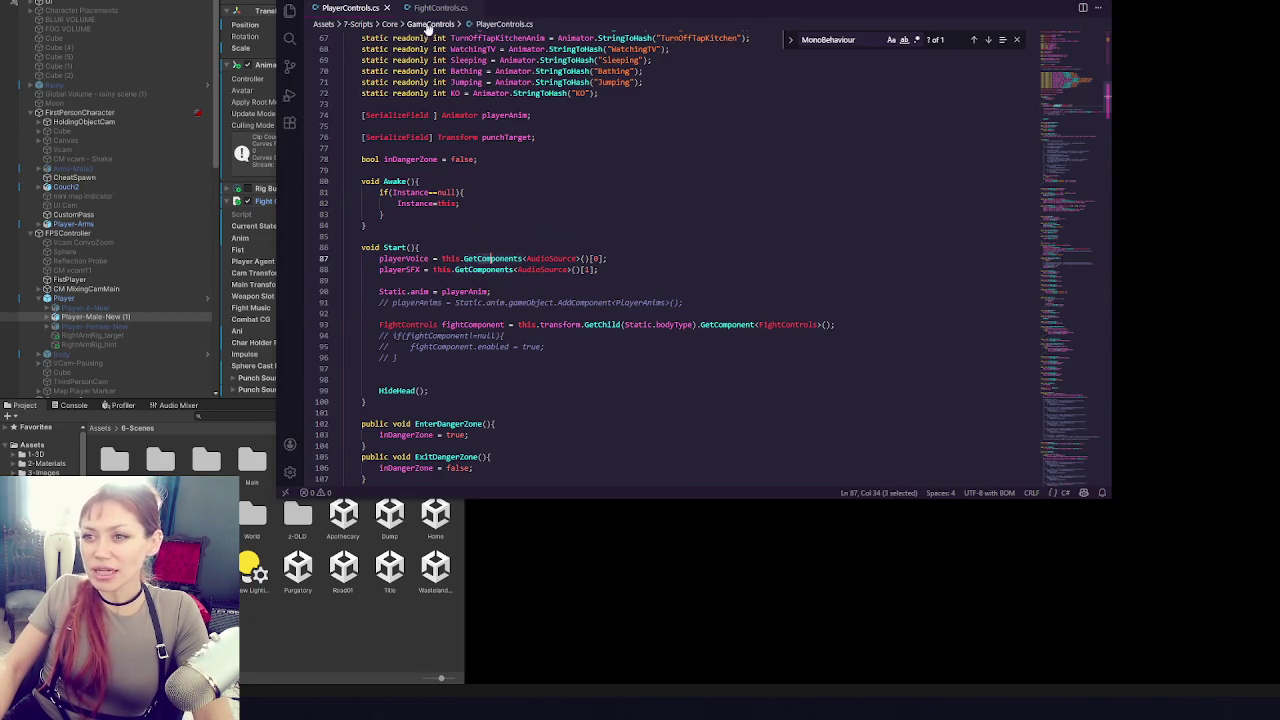
click(440, 8)
drag(584, 229, 578, 243)
key(BackSpace)
- Search FightControls.cs for 'anim' and step through matches to the FightingIdle trigger call
key(ctrl+f)
text(anim)
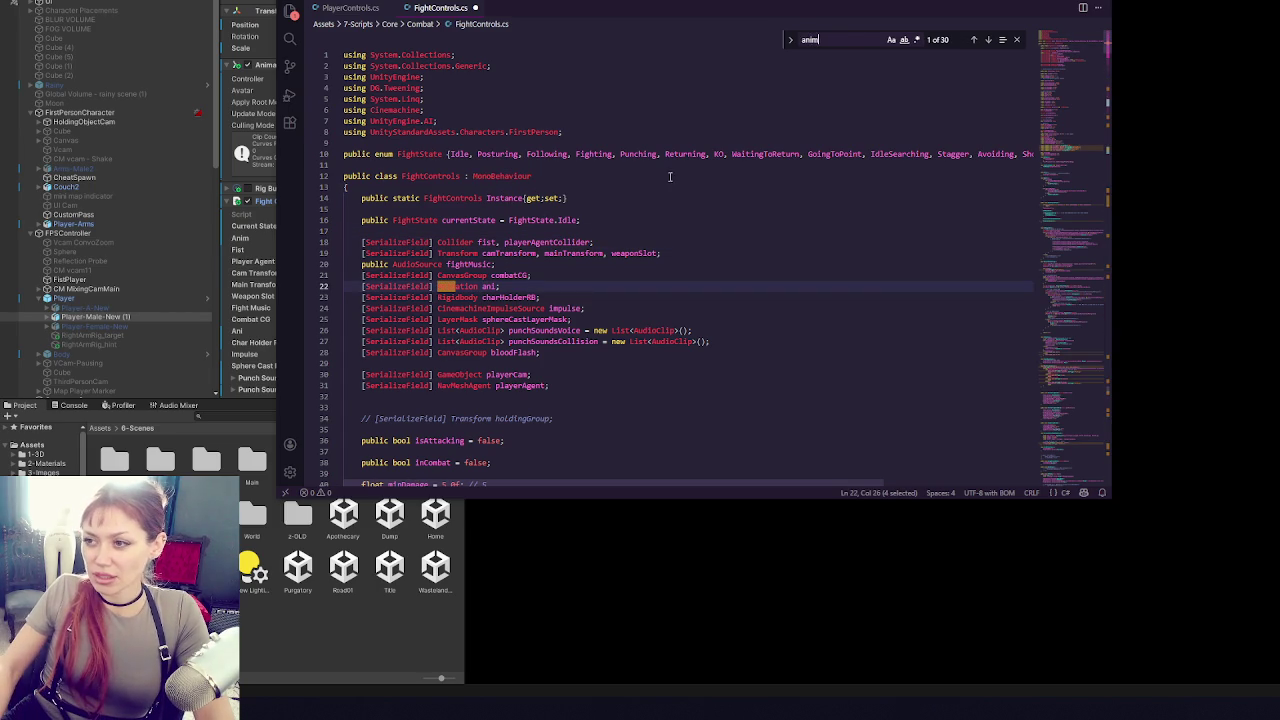
click(988, 40)
click(988, 40)
click(988, 40)
click(988, 40)
click(988, 40)
click(988, 40)
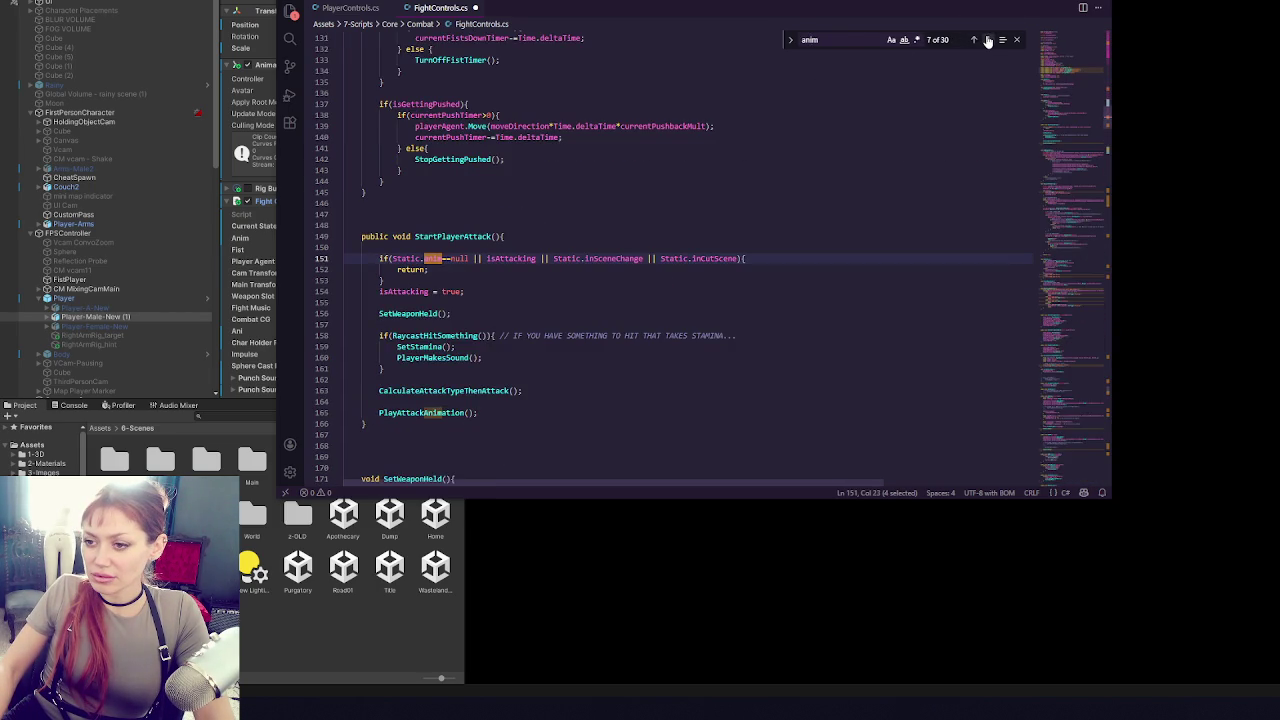
click(988, 40)
click(988, 40)
- Add a PlayerControls.Instance.FightingIdleAnim(); call below the FightingIdle trigger line
click(566, 258)
key(Return)
text(Play()
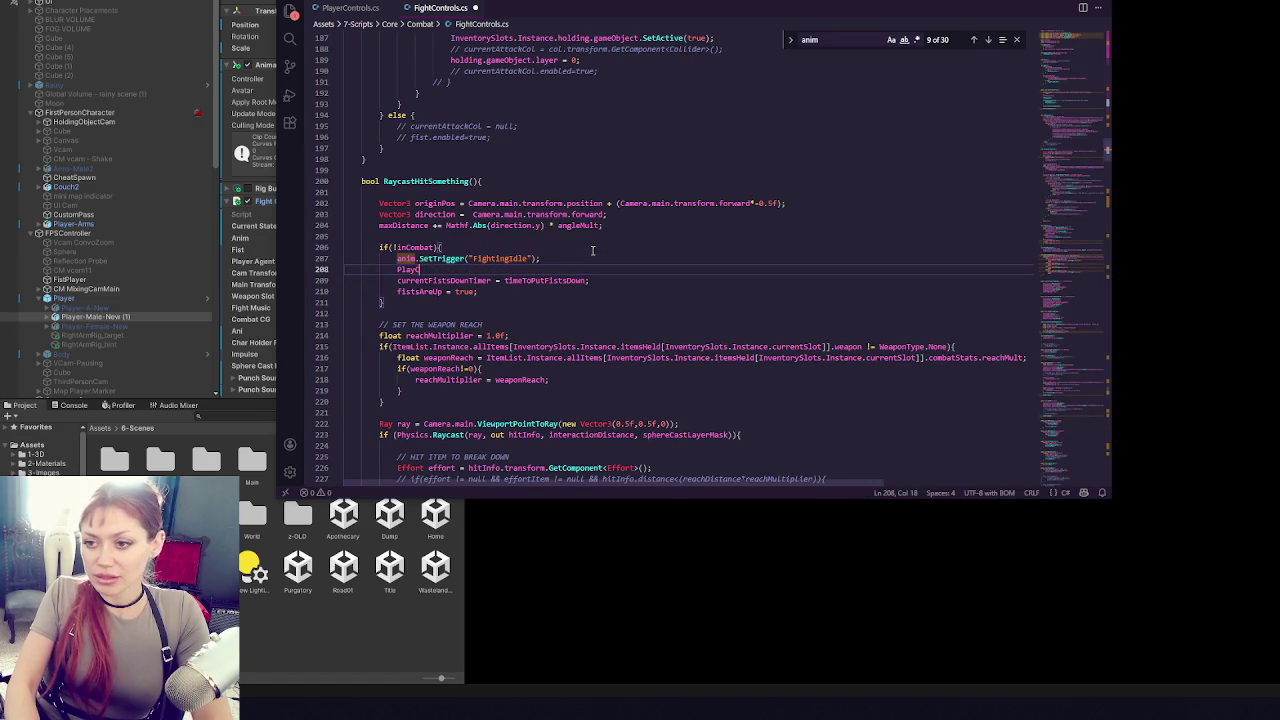
key(BackSpace)
key(BackSpace)
key(BackSpace)
key(BackSpace)
key(BackSpace)
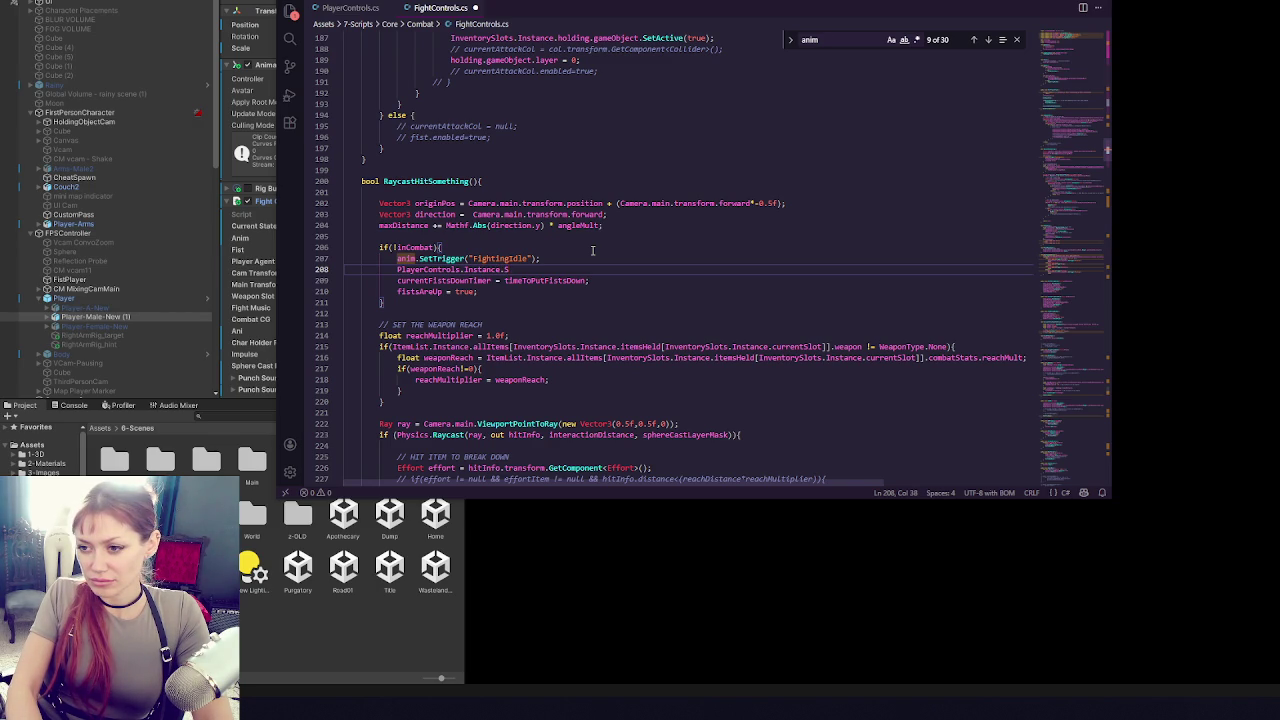
key(BackSpace)
text(Fighti)
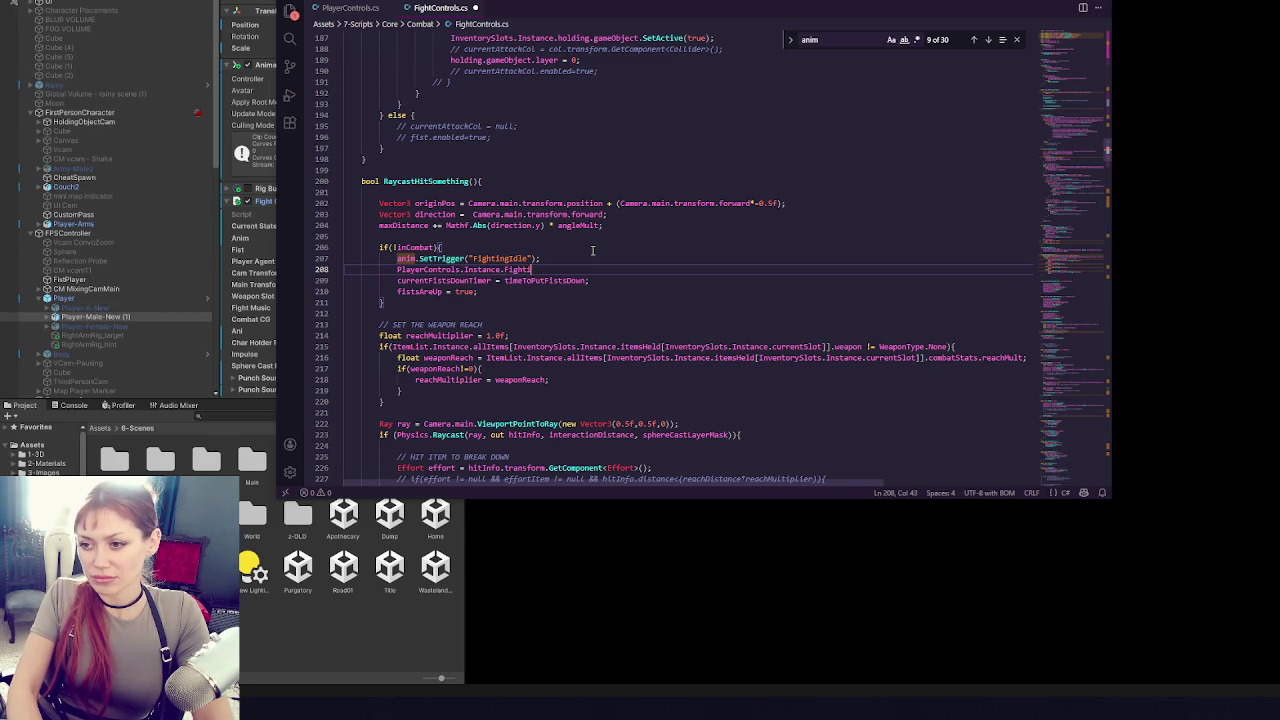
text(ngIdleAnim();)
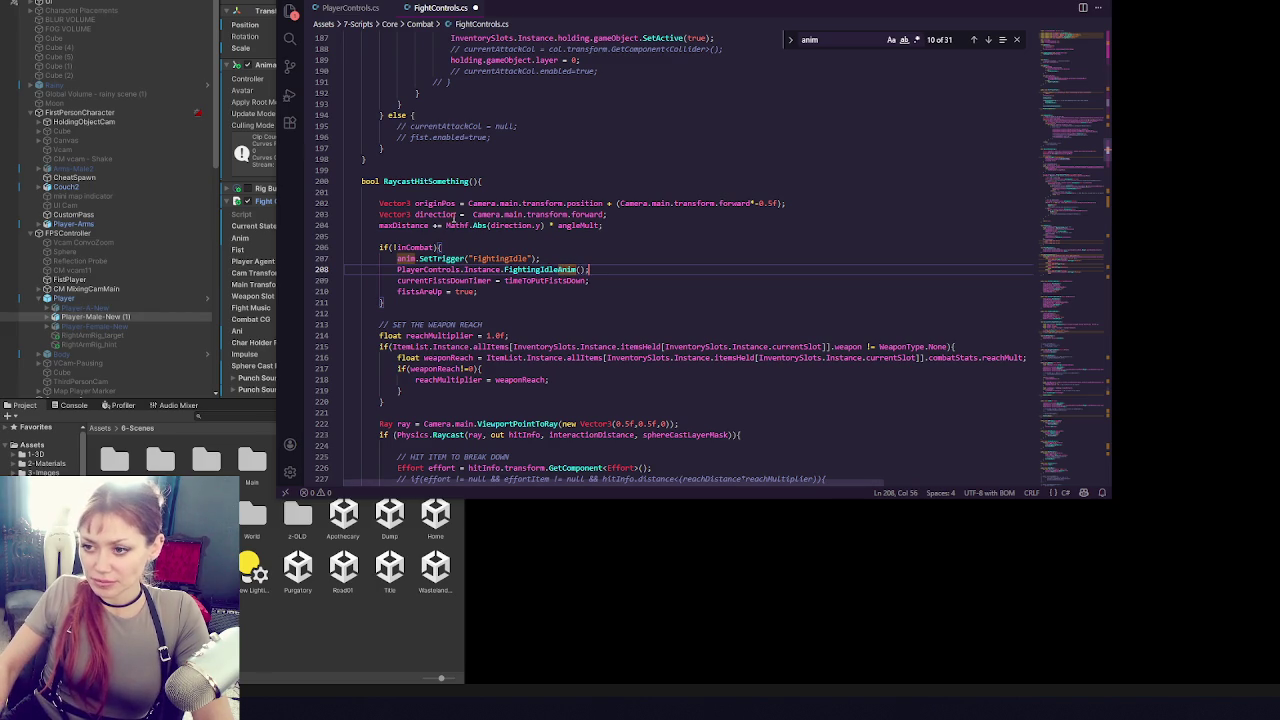
drag(633, 270, 632, 250)
key(ctrl+c)
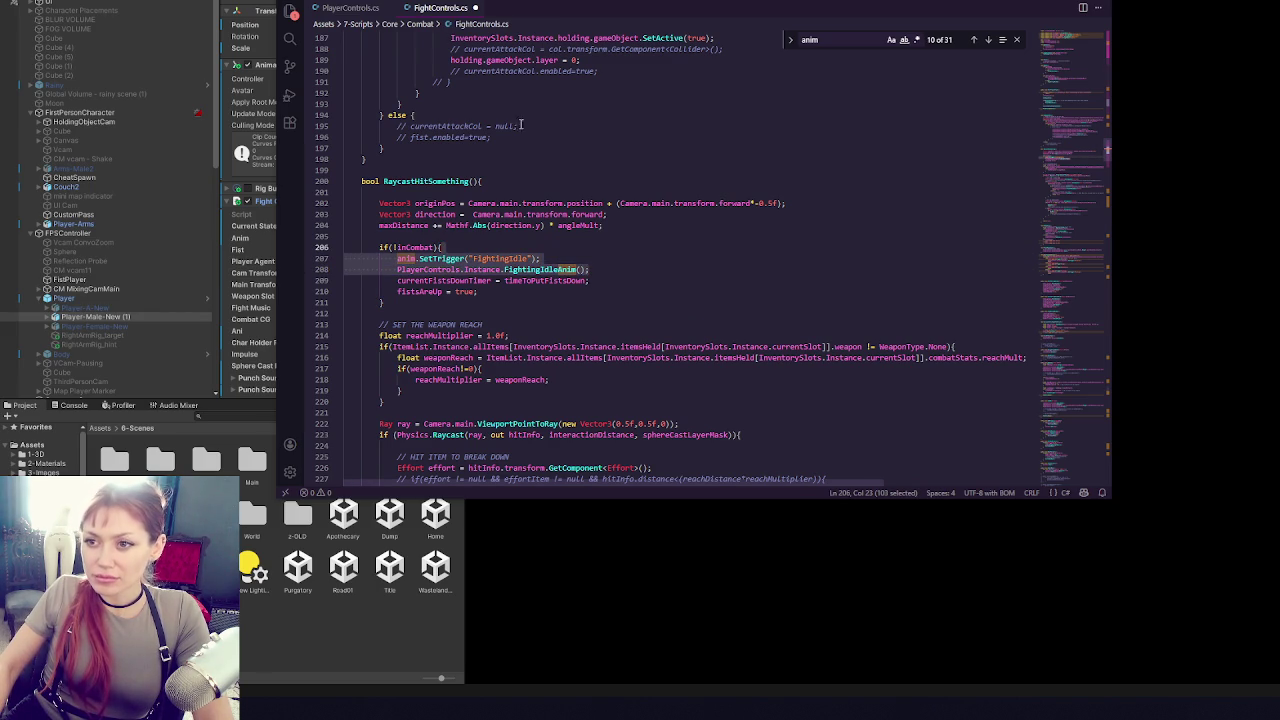
- Switch to PlayerControls.cs and scroll up toward its top
click(356, 8)
drag(1097, 75, 1097, 417)
scroll(1097, 417, up, 15)
scroll(537, 250, up, 20)
- Paste the copied trigger code onto new lines below NotJumping in PlayerControls.cs
scroll(671, 212, up, 20)
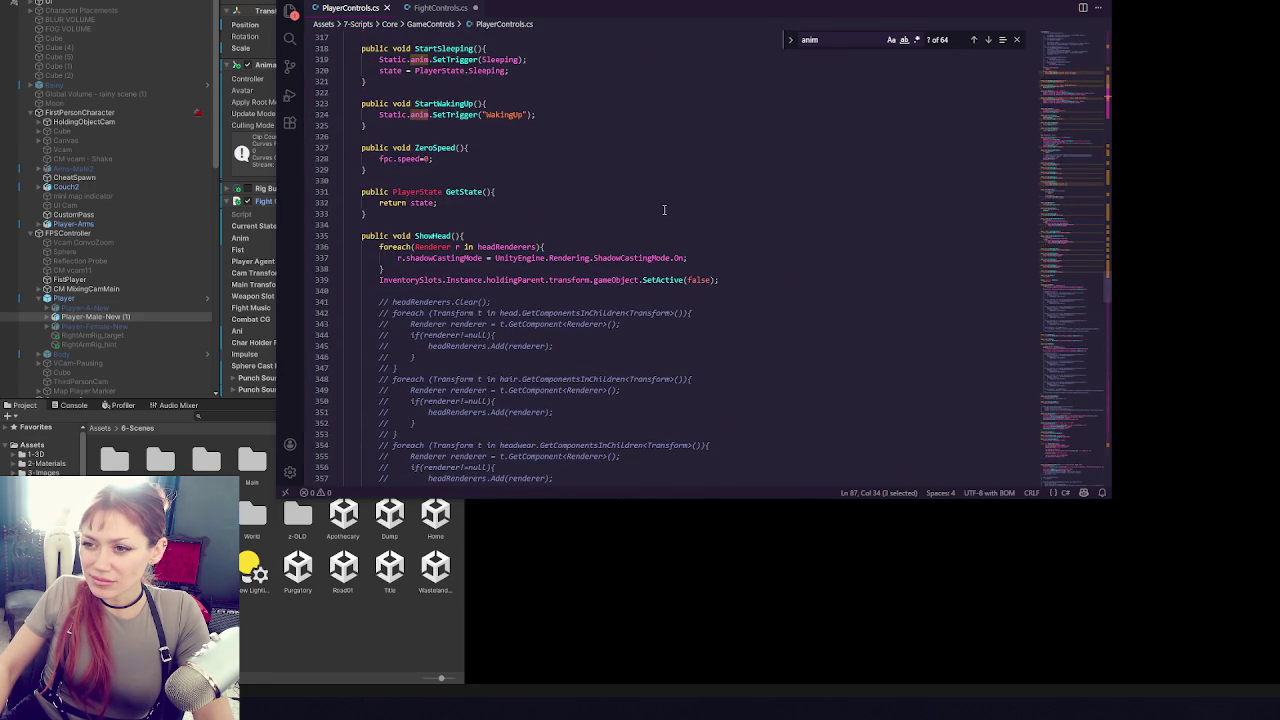
scroll(663, 209, up, 20)
scroll(660, 212, up, 5)
scroll(655, 218, down, 6)
click(530, 198)
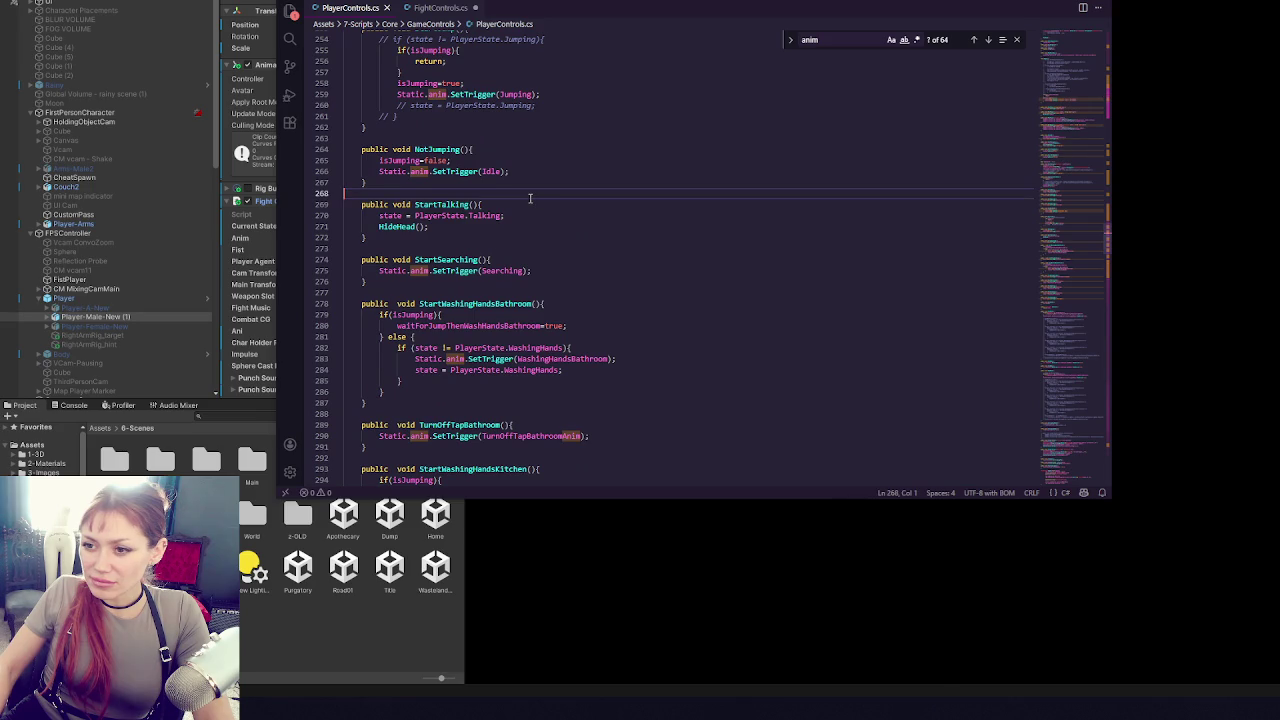
key(Return)
key(Return)
key(Return)
key(Up)
key(Up)
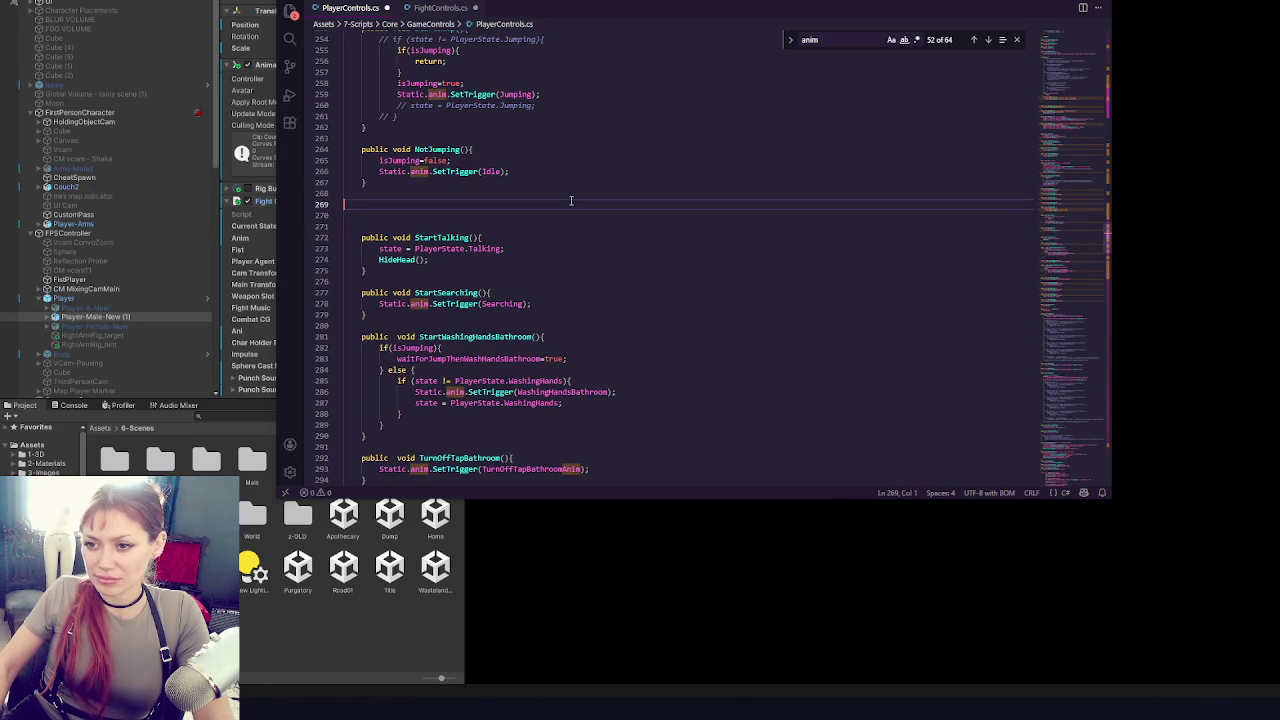
key(ctrl+v)
- Turn the pasted line into a public void FightingIdle(){ } method declaration
drag(467, 217, 361, 215)
text(public void)
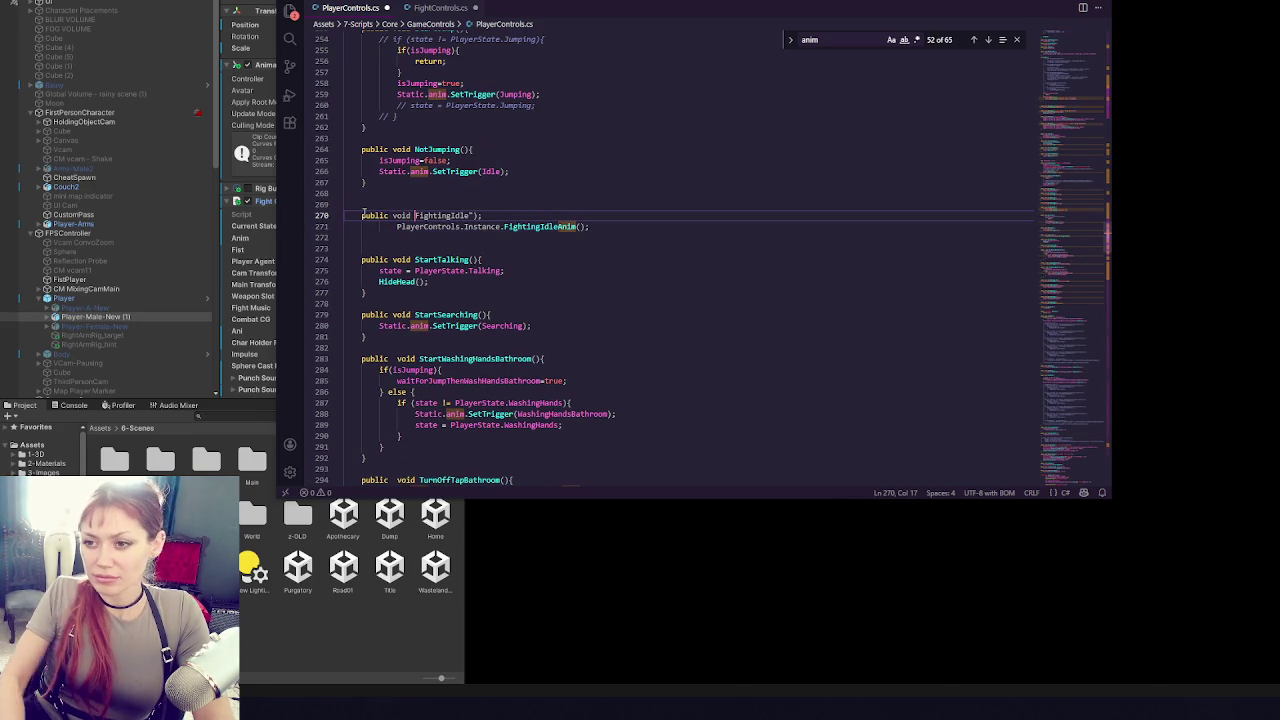
click(514, 205)
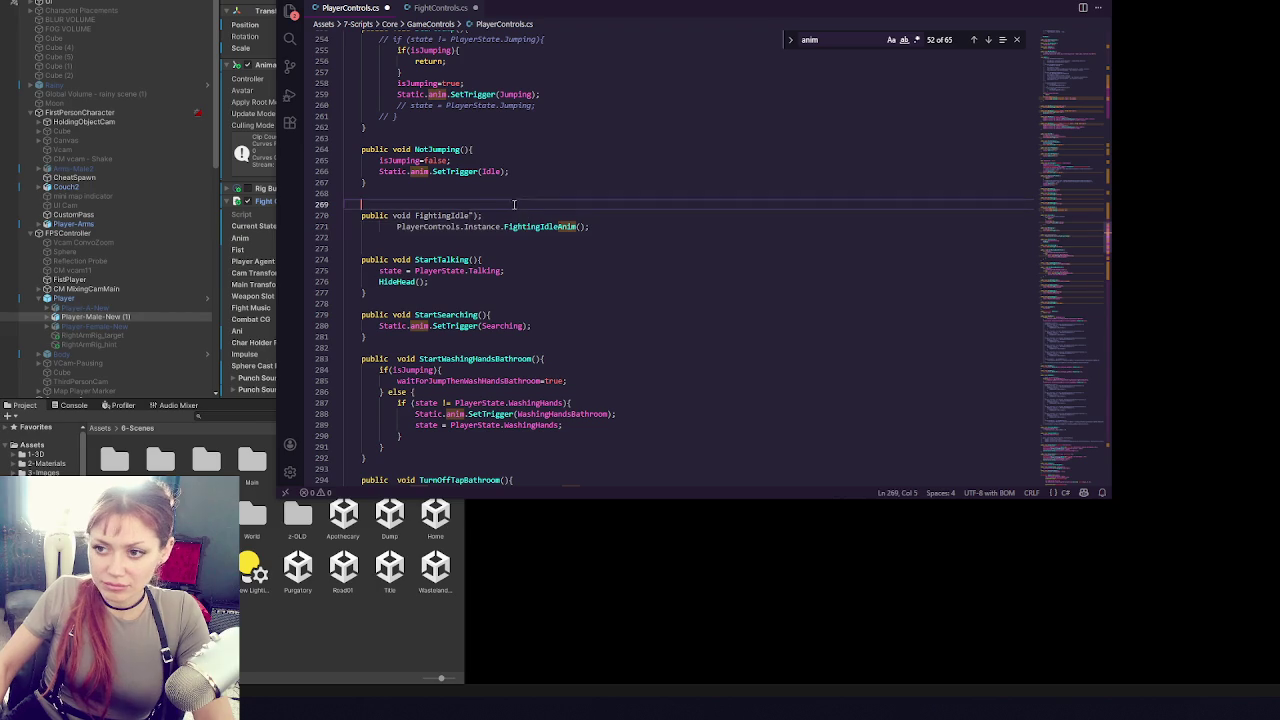
click(470, 216)
key(Delete)
key(Delete)
key(Delete)
text((){)
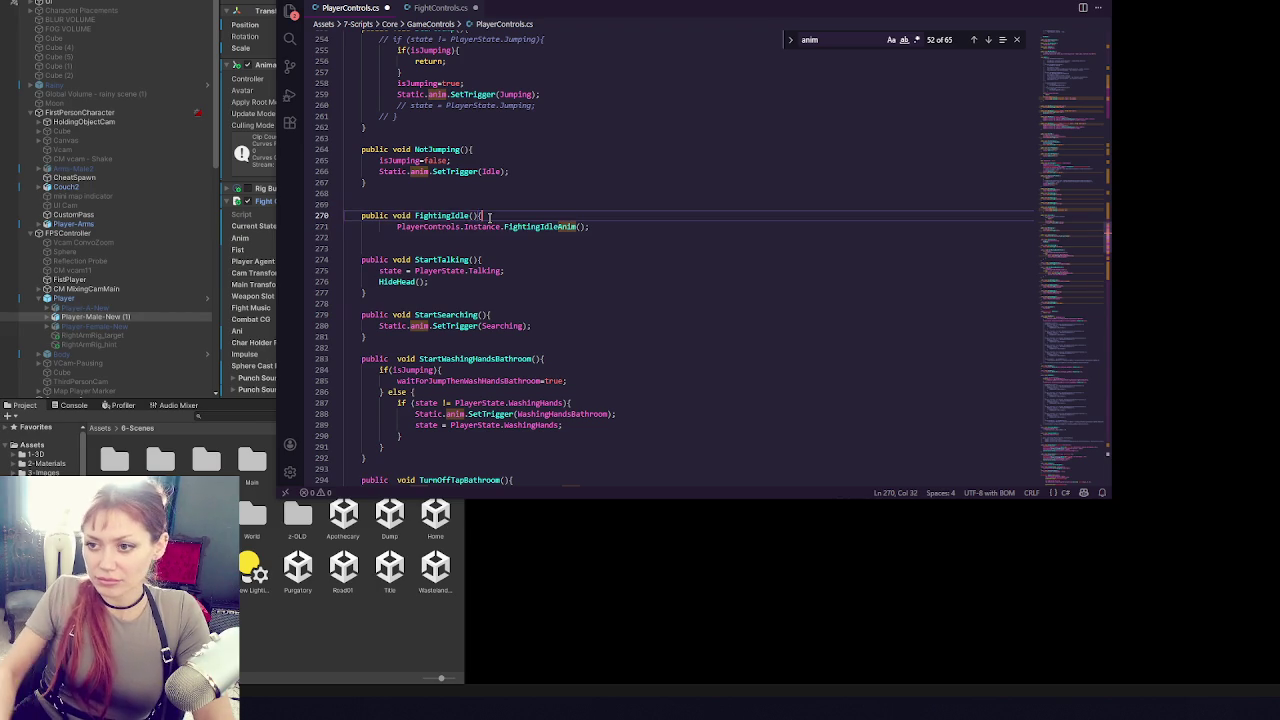
click(596, 227)
key(Return)
text(})
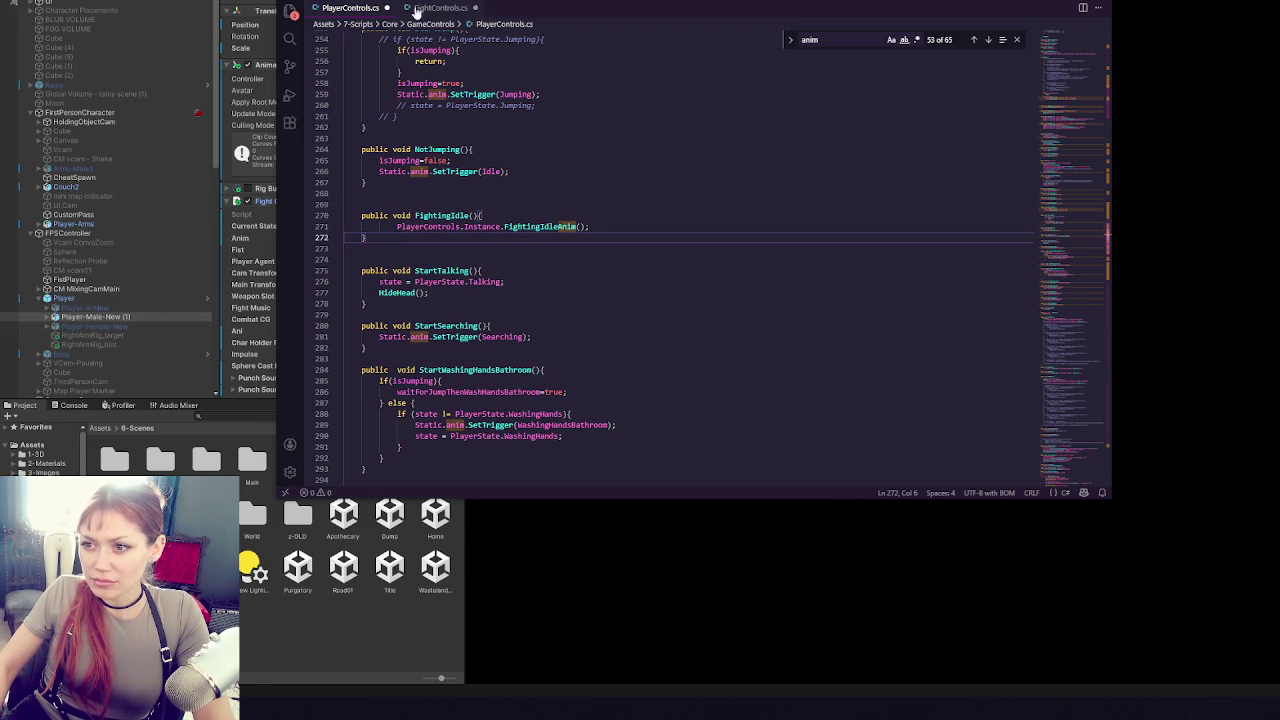
- Rename the new method to FightingIdleAnim
double_click(535, 226)
key(ctrl+c)
double_click(440, 215)
key(ctrl+v)
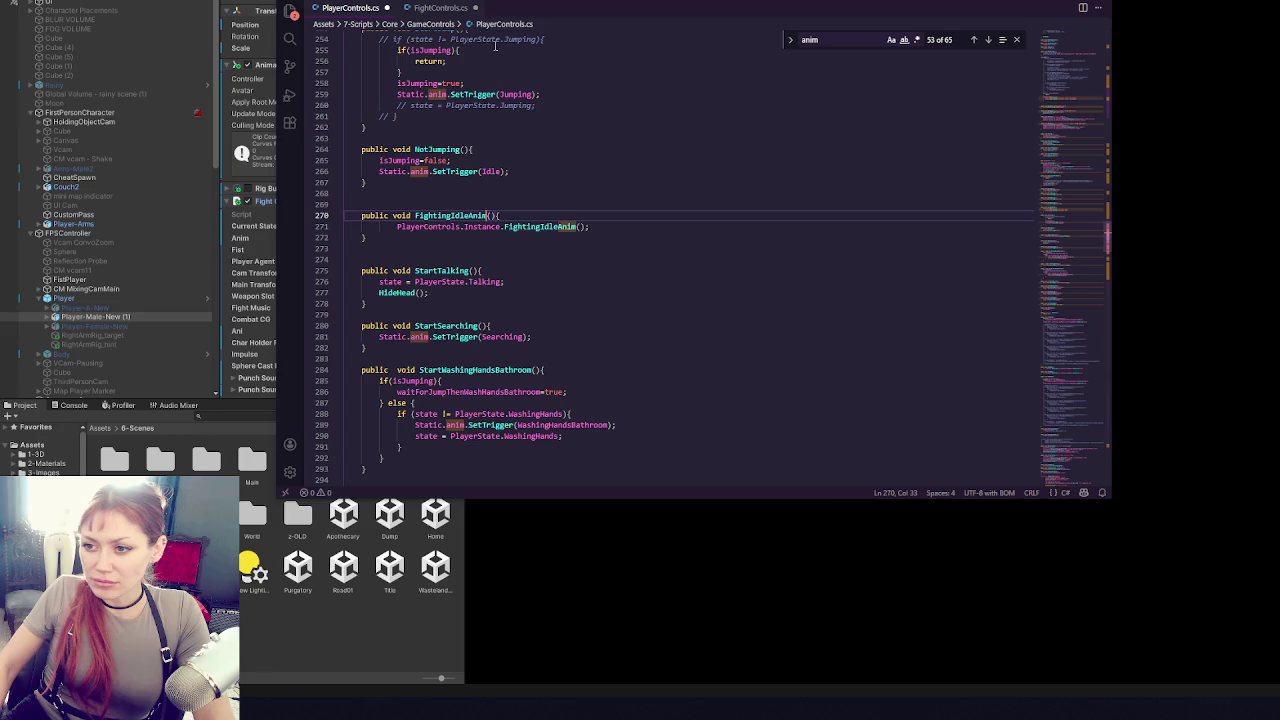
- Fill the method body with FightControls.cs's FightingIdle trigger statement and save
click(441, 8)
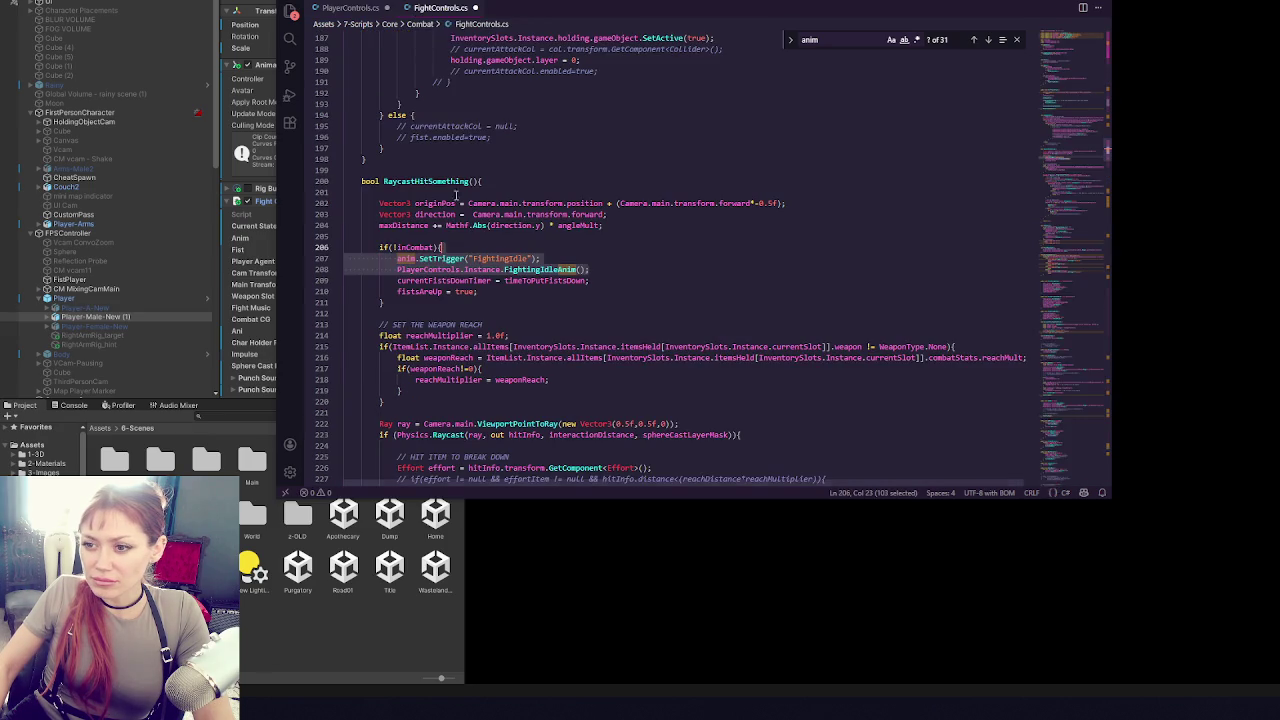
drag(397, 258, 538, 260)
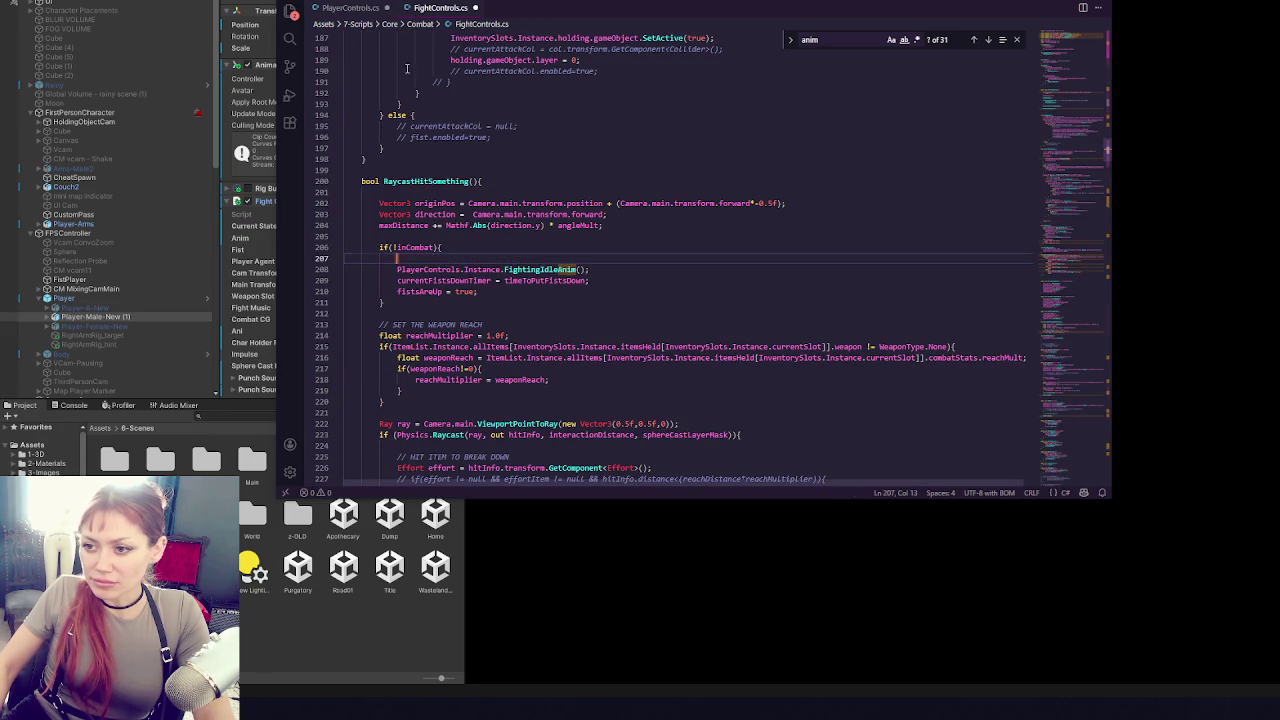
click(350, 8)
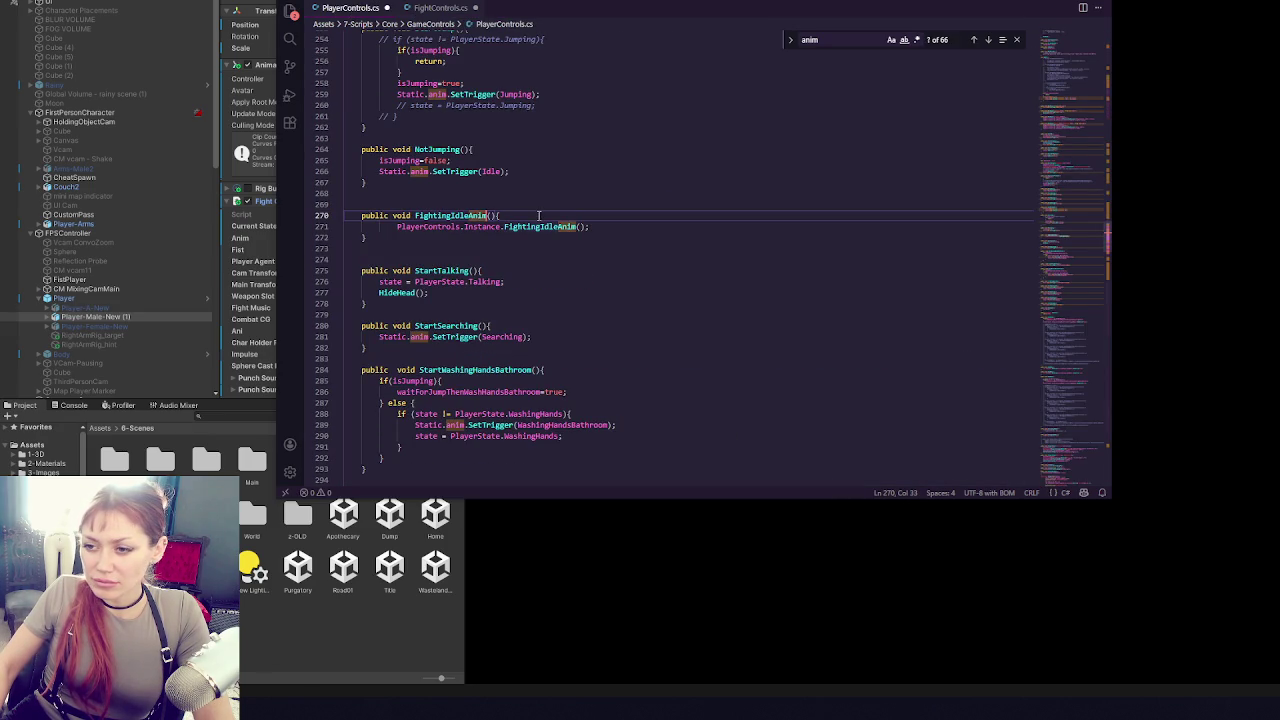
drag(399, 226, 654, 229)
key(ctrl+v)
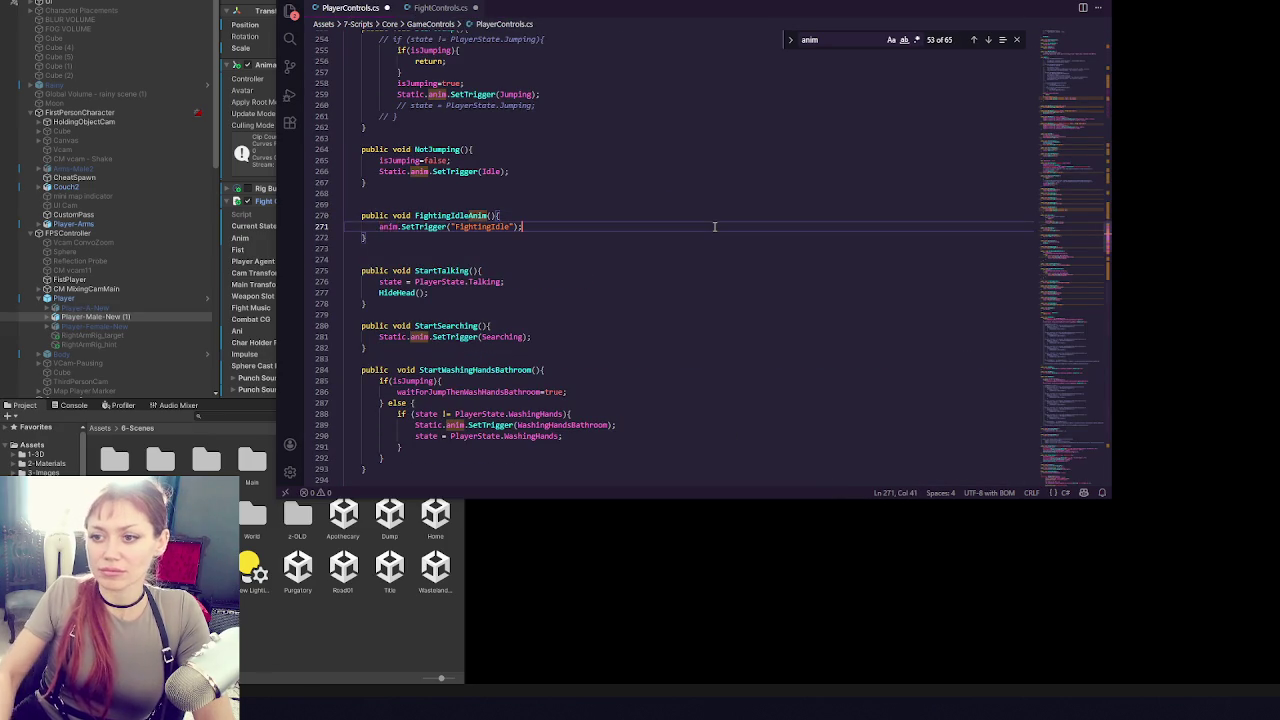
key(ctrl+s)
- Duplicate the method as EndFightingIdleAnim, firing the "Idle" trigger
drag(368, 237, 410, 204)
key(shift+alt+Down)
click(416, 260)
text(EndFightingIdleAnim(){)
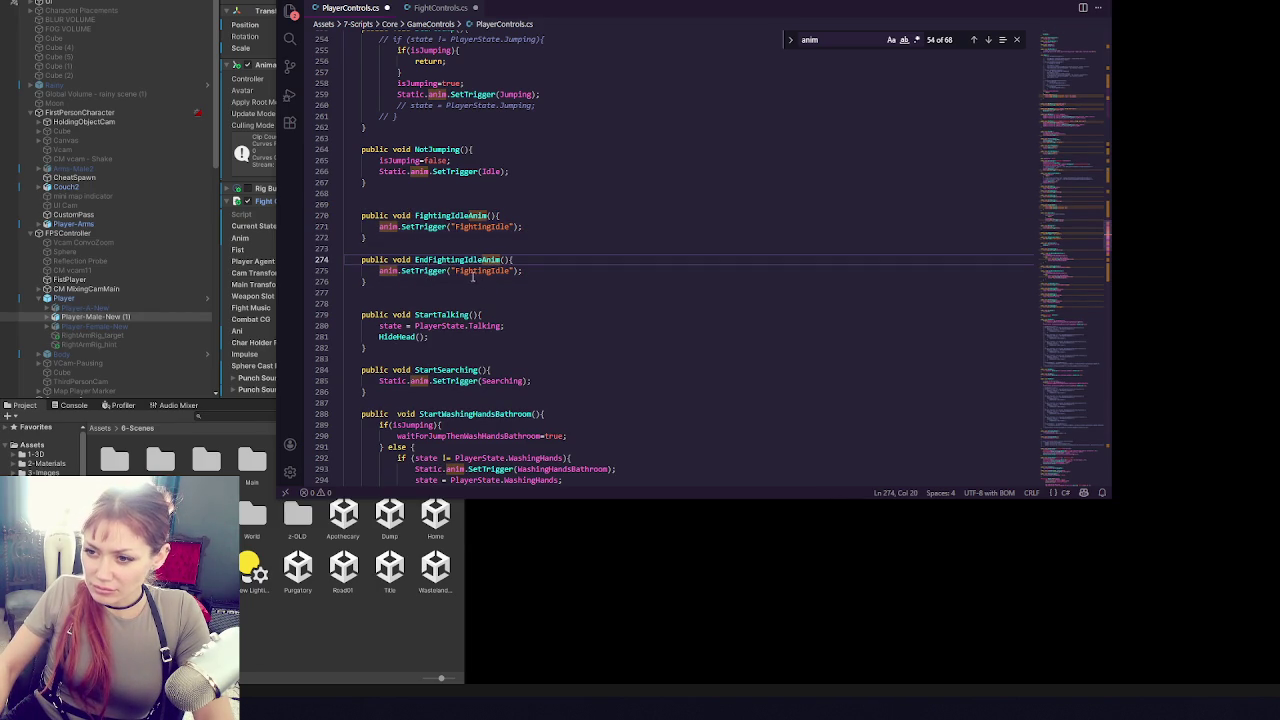
double_click(473, 271)
text(Idle)
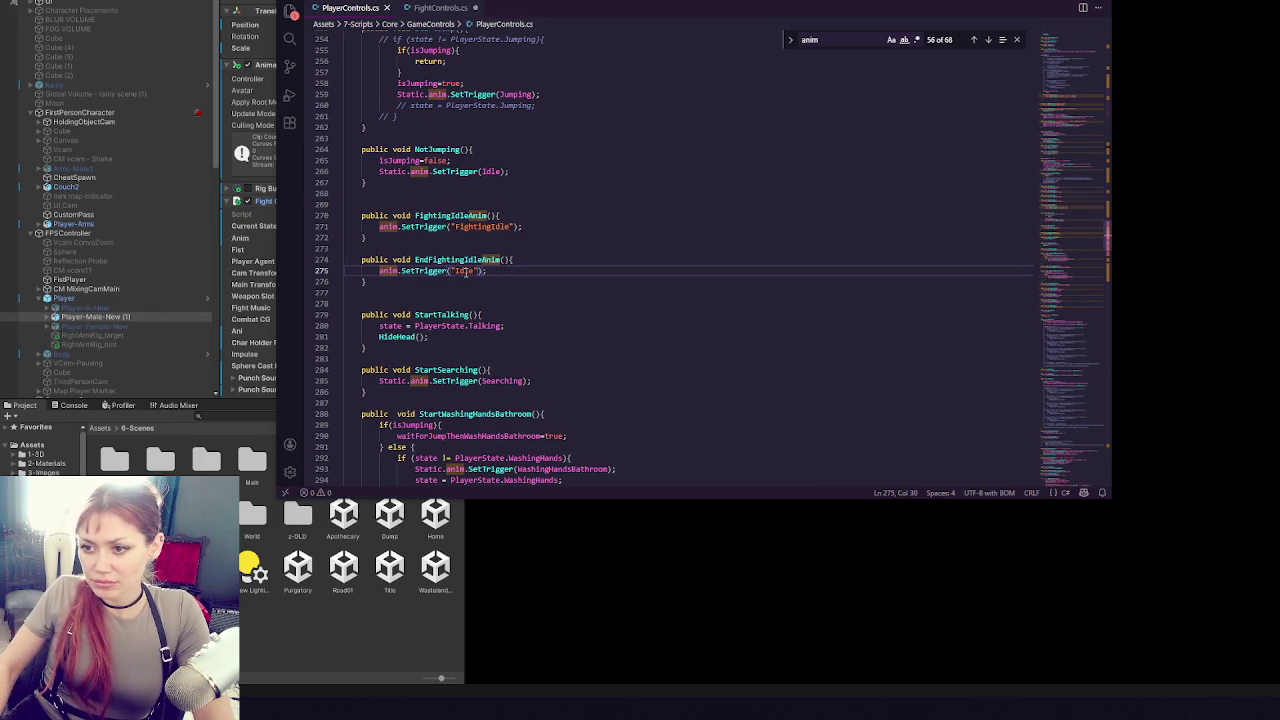
- Back in FightControls.cs, step forward through the anim search matches
click(445, 8)
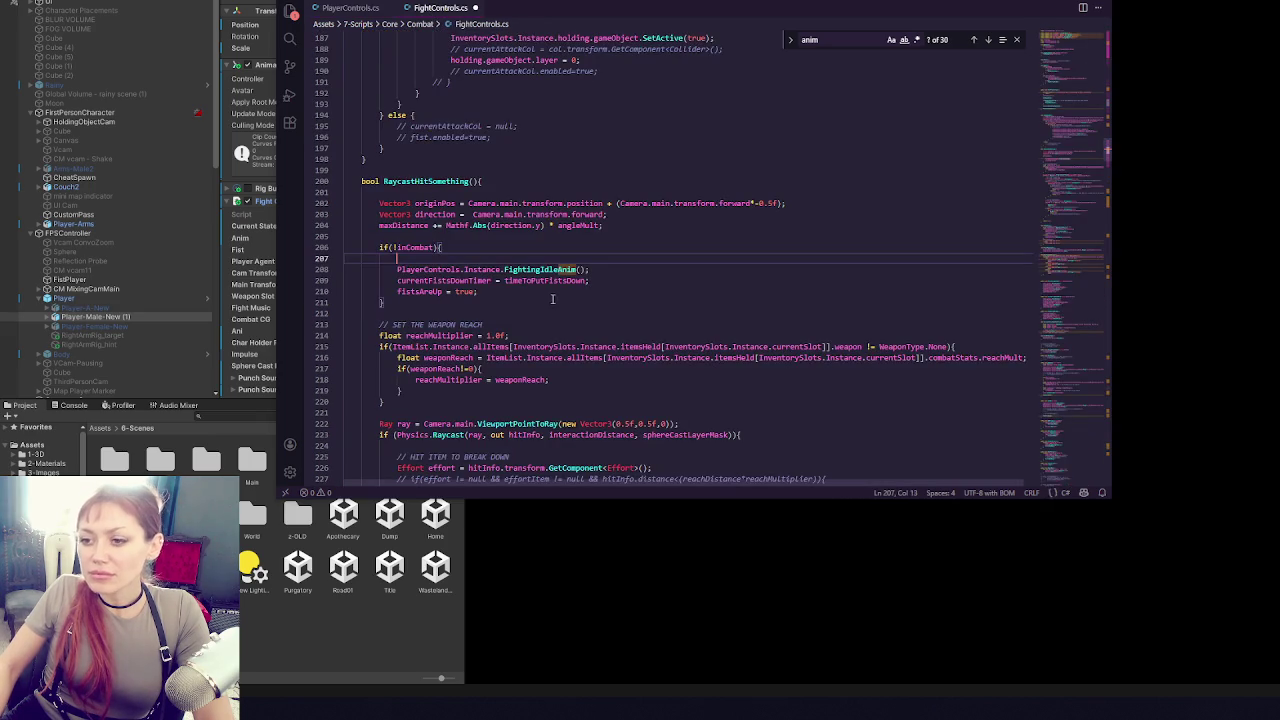
click(990, 40)
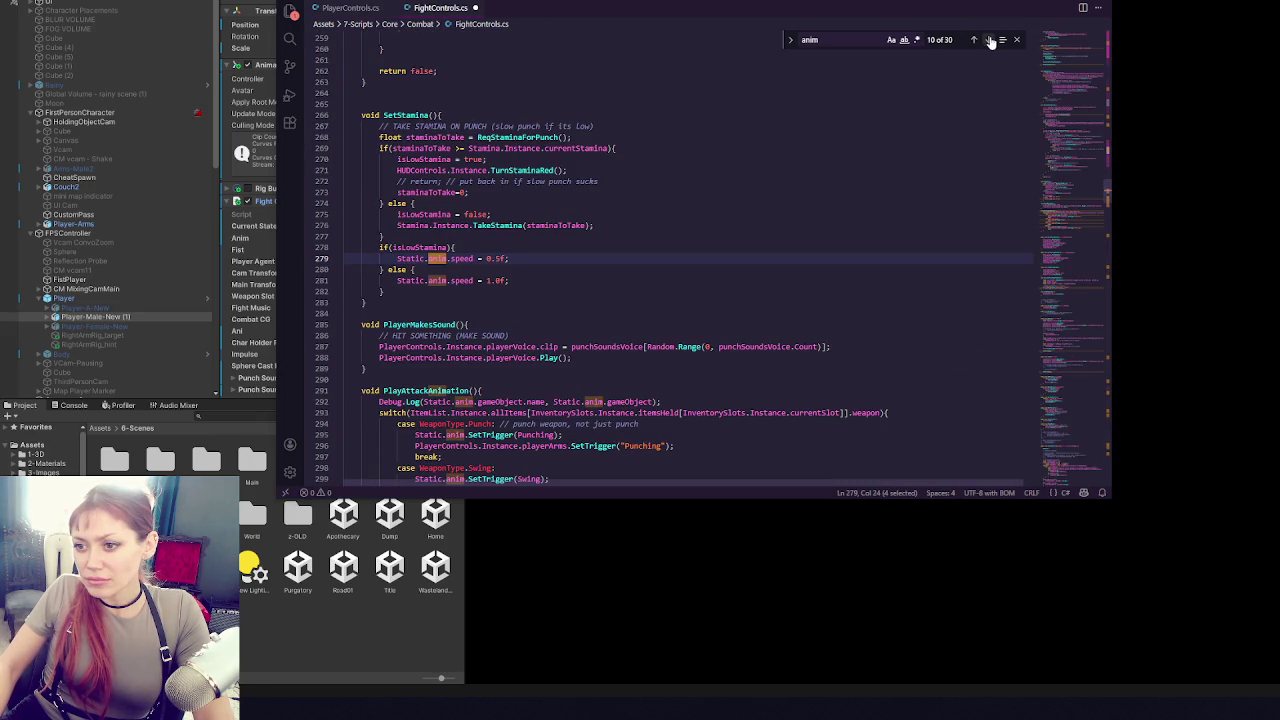
click(988, 40)
click(988, 40)
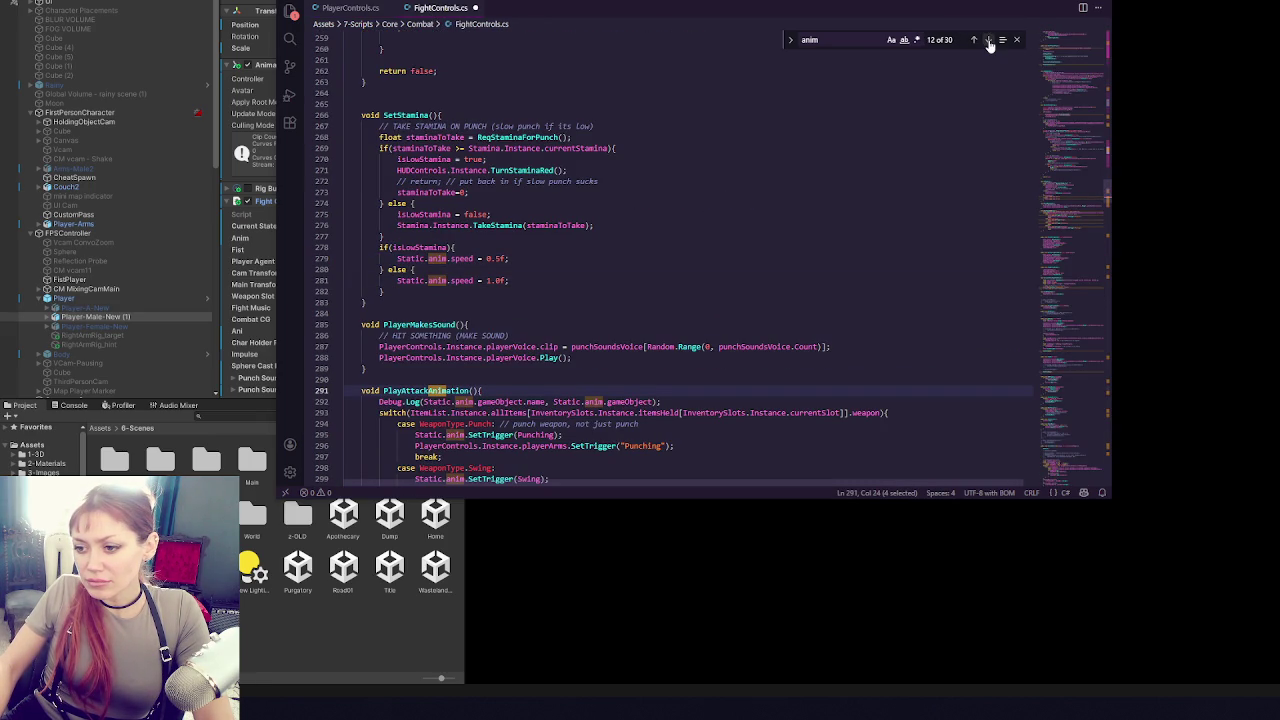
scroll(563, 302, down, 4)
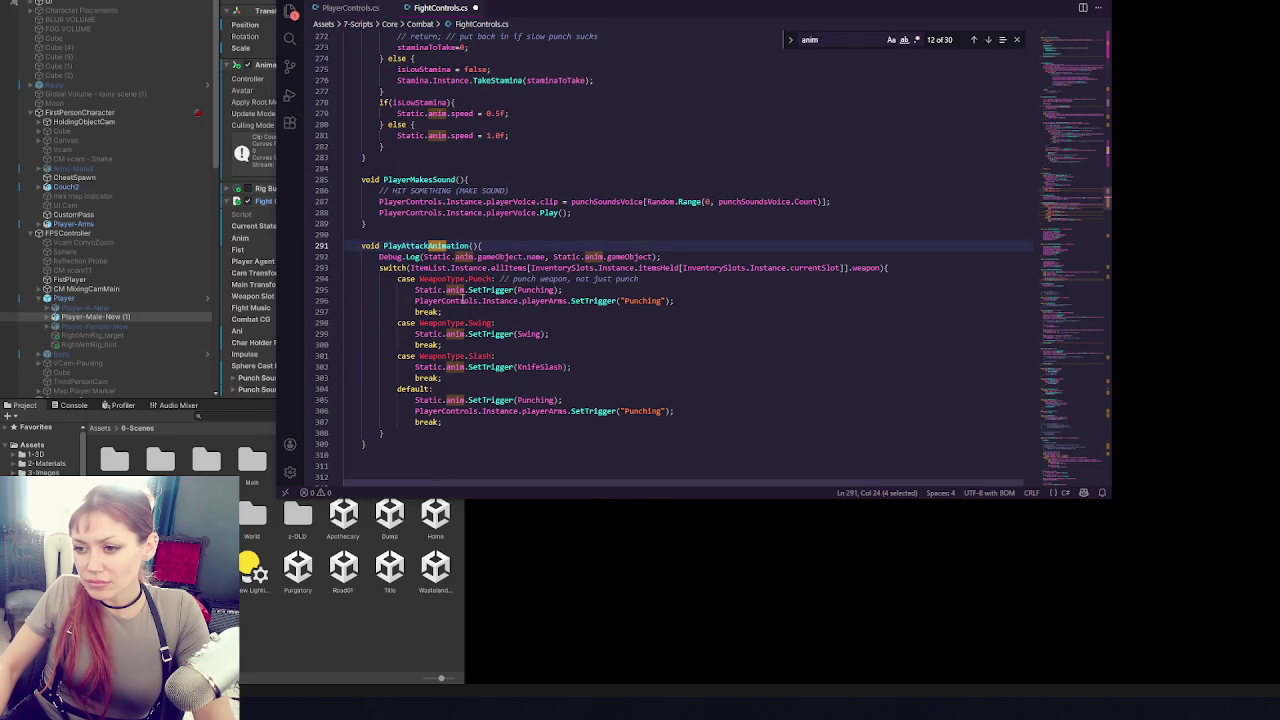
- Try pasting over the Punching trigger and line 207, undoing both pastes
drag(416, 290, 575, 288)
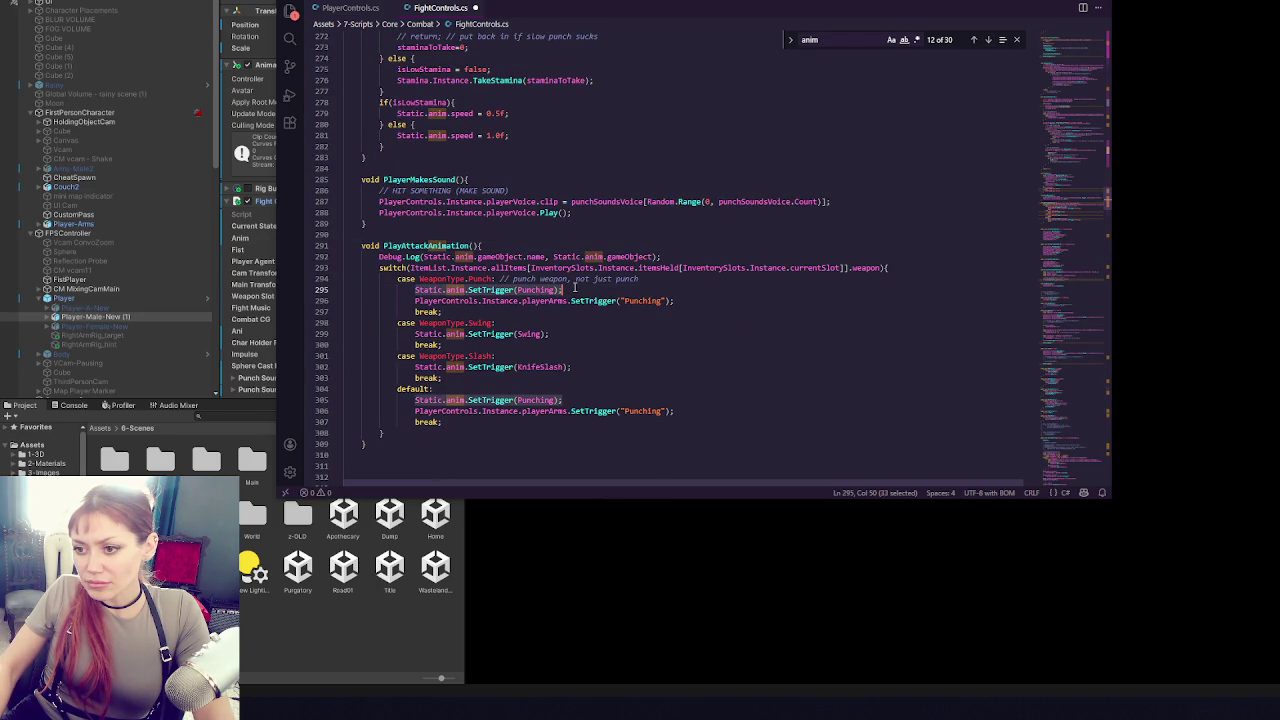
text(EndFightingIdleAnim)
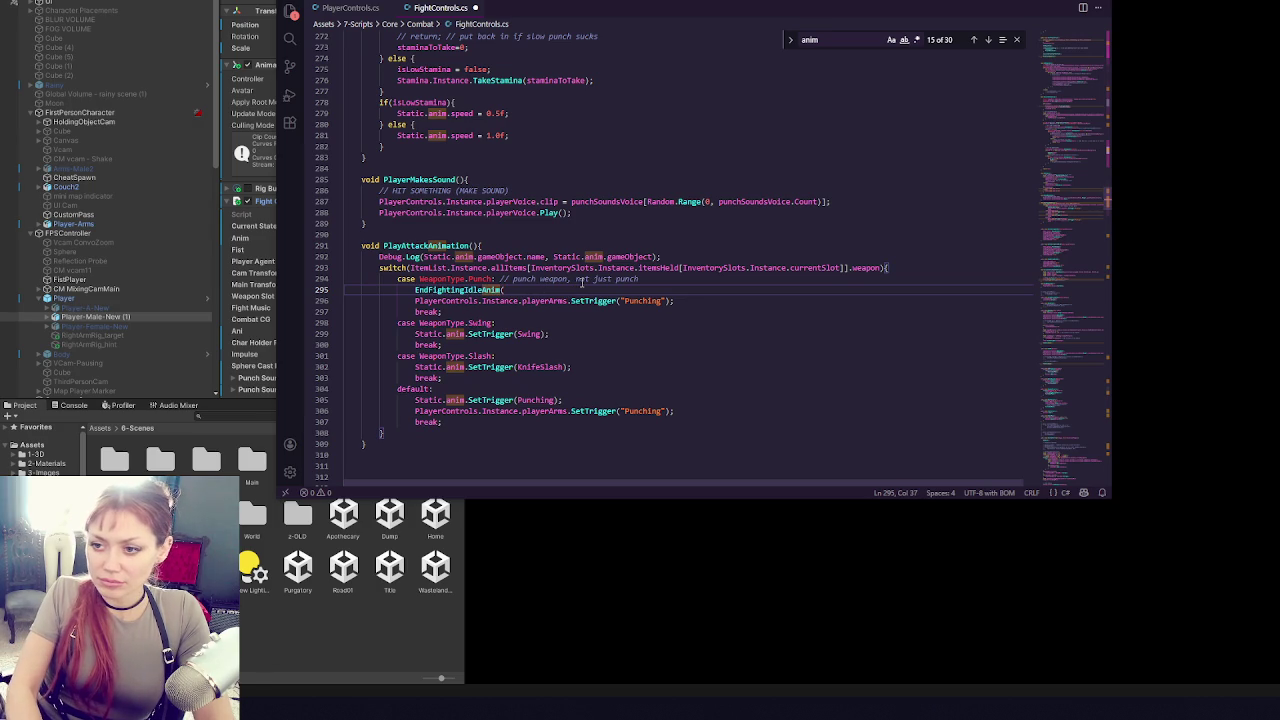
key(ctrl+z)
key(ctrl+z)
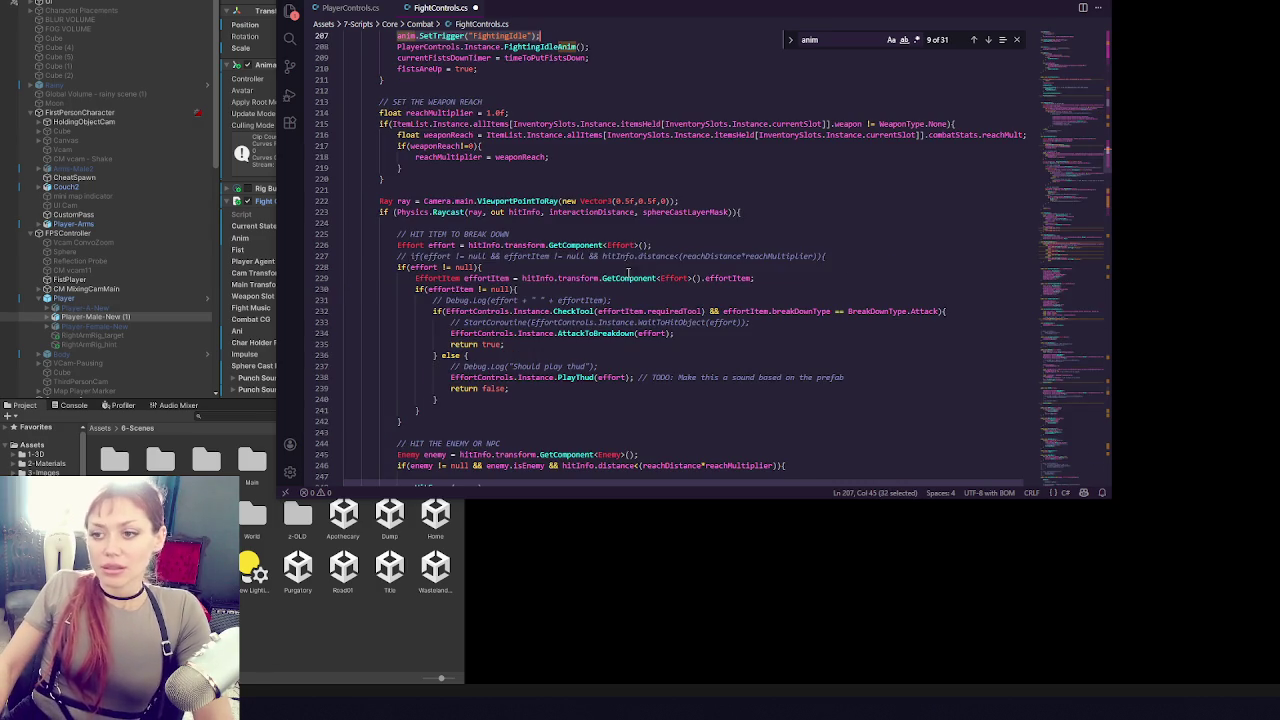
scroll(540, 122, up, 3)
text(EndFightingIdleAnim)
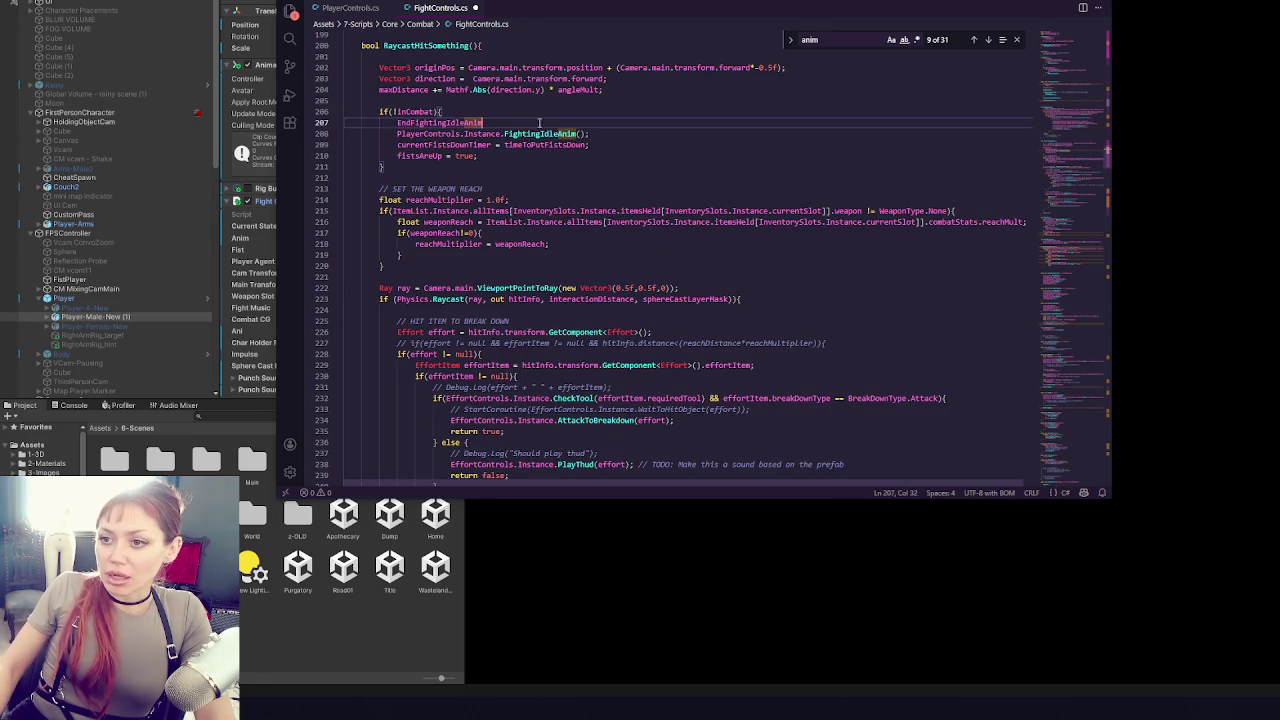
key(ctrl+z)
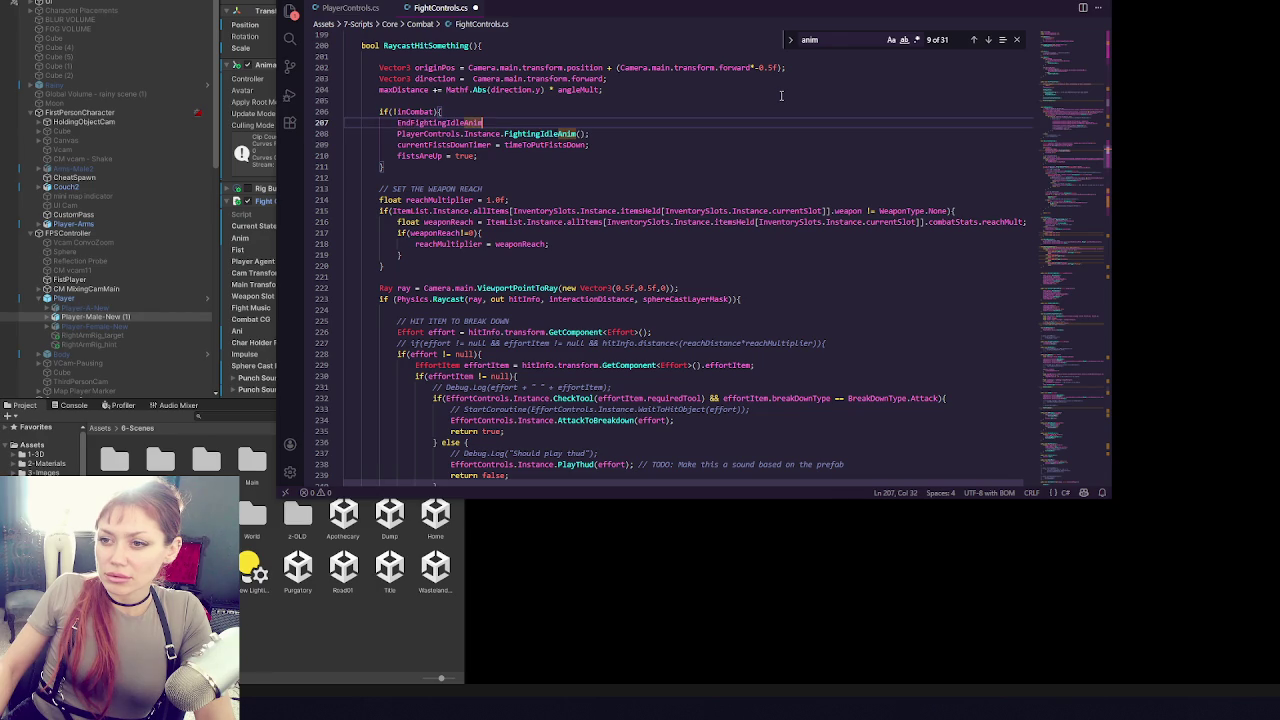
- Replace line 207's SetTrigger statement with FightingIdleAnim();
click(352, 8)
double_click(440, 215)
key(ctrl+c)
click(440, 8)
key(ctrl+v)
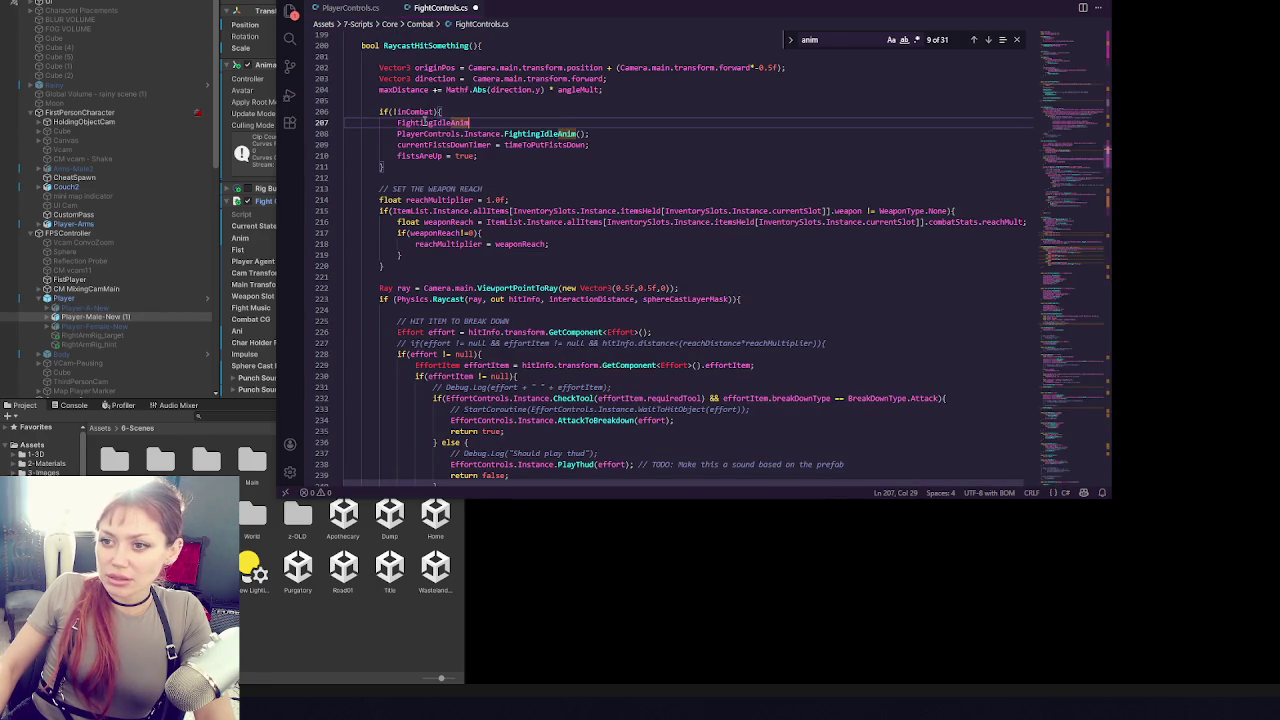
text(();)
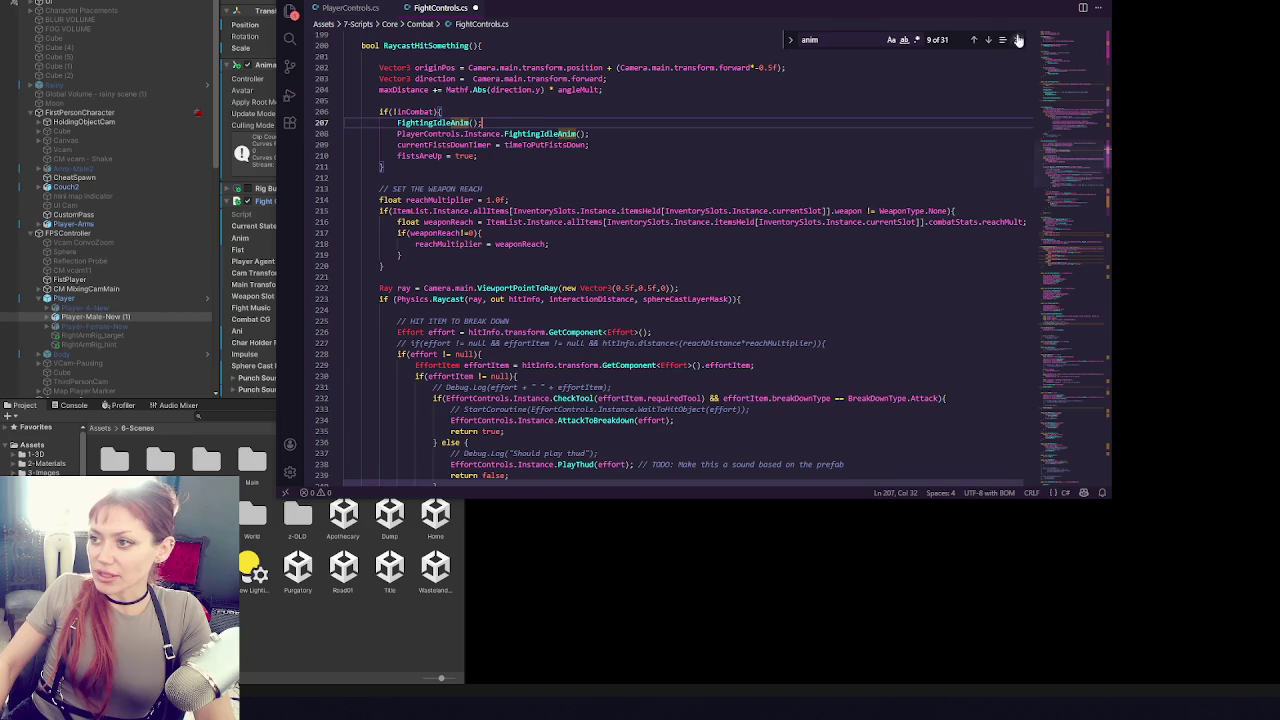
- Step back through the anim matches and select the search term to refine it
click(988, 40)
click(975, 40)
click(975, 40)
click(975, 40)
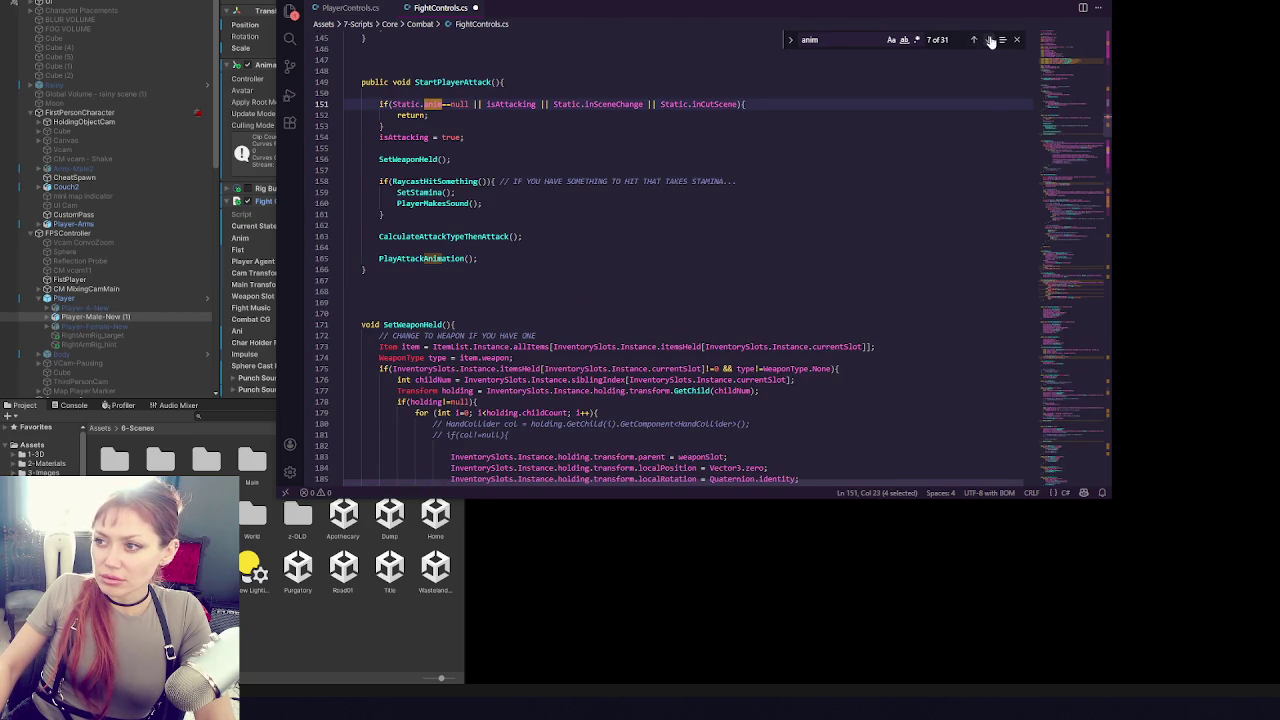
drag(1070, 176, 1019, 45)
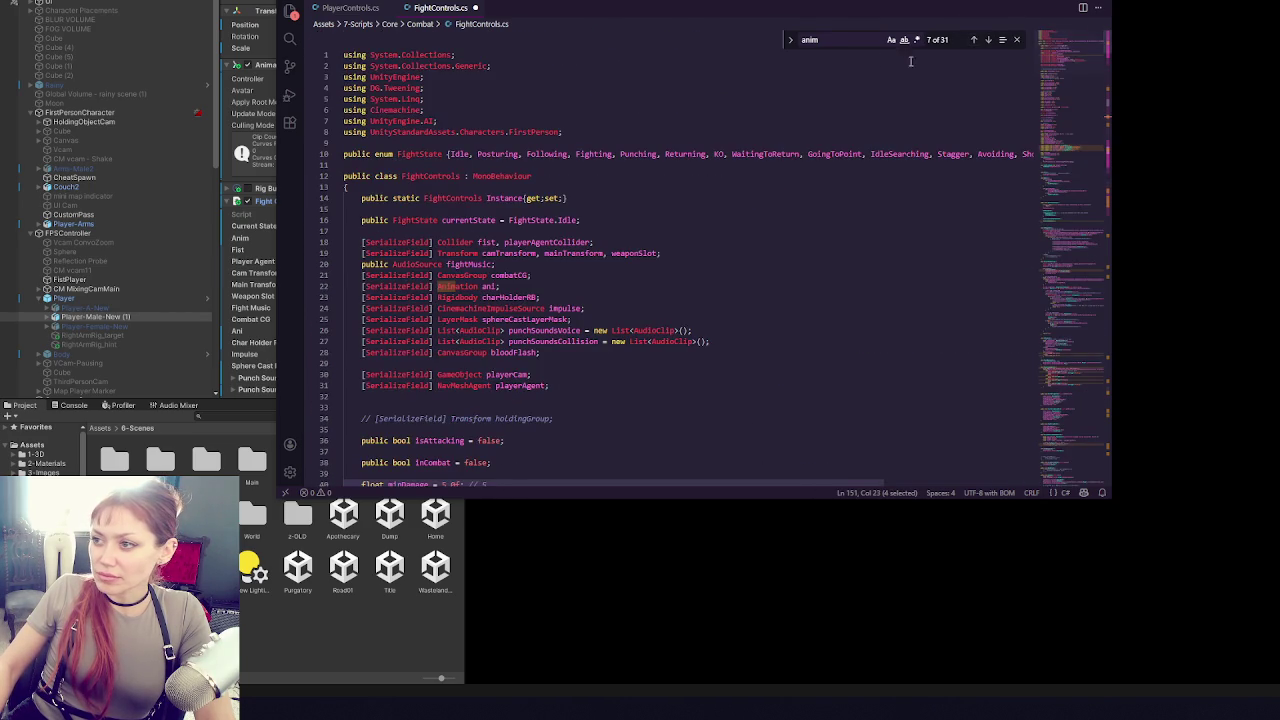
click(828, 38)
- Narrow the search to 'anim.' and step through its matches
text(.)
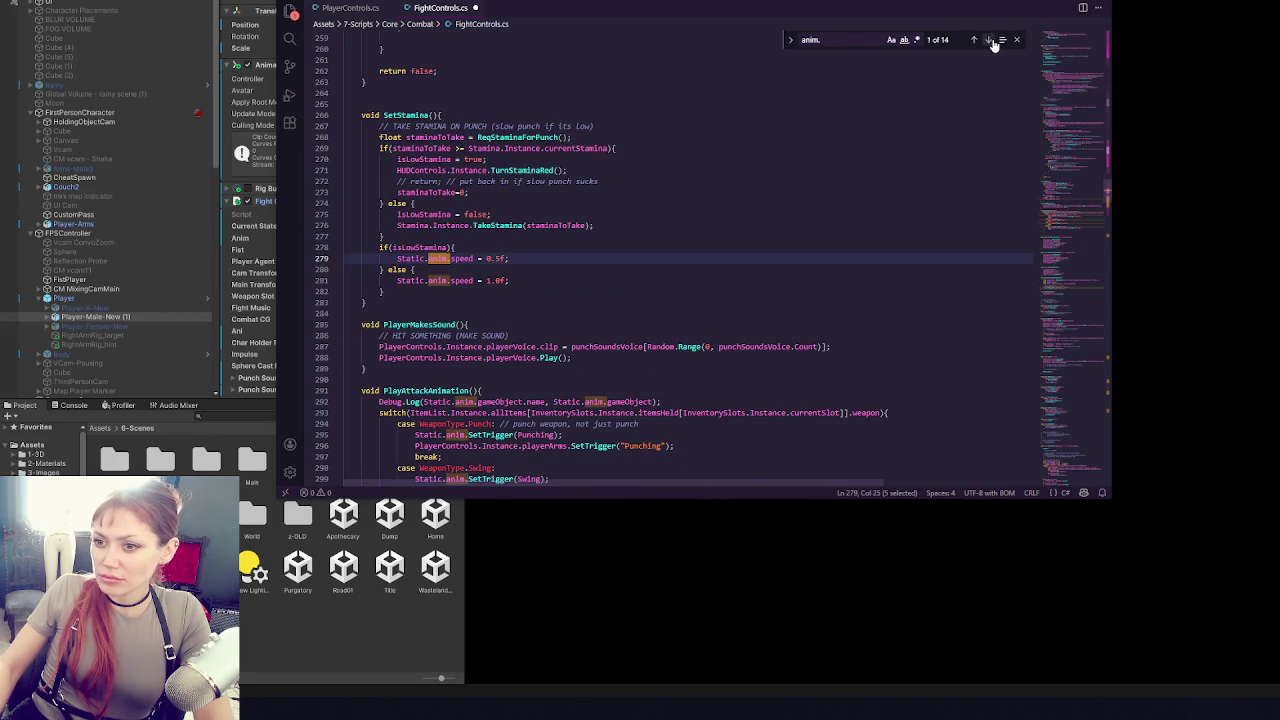
click(990, 41)
click(990, 41)
click(990, 41)
click(990, 41)
click(990, 41)
click(990, 41)
click(990, 41)
click(990, 41)
click(990, 41)
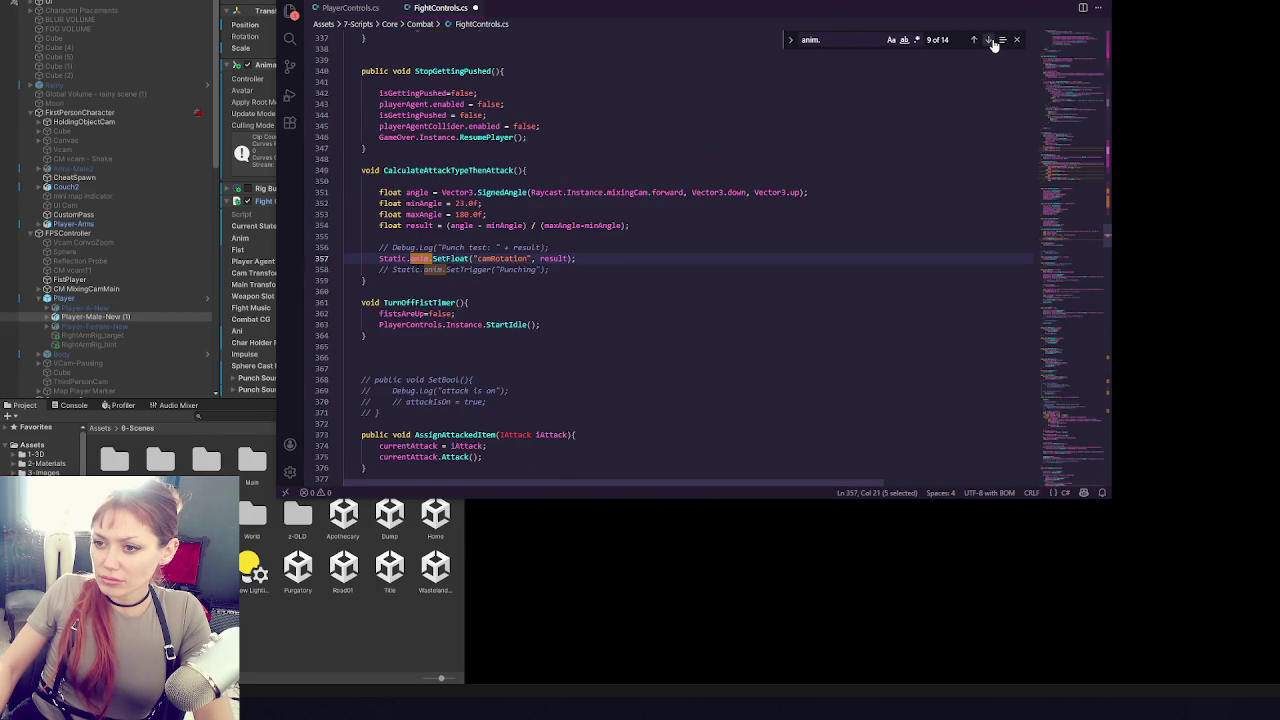
click(990, 41)
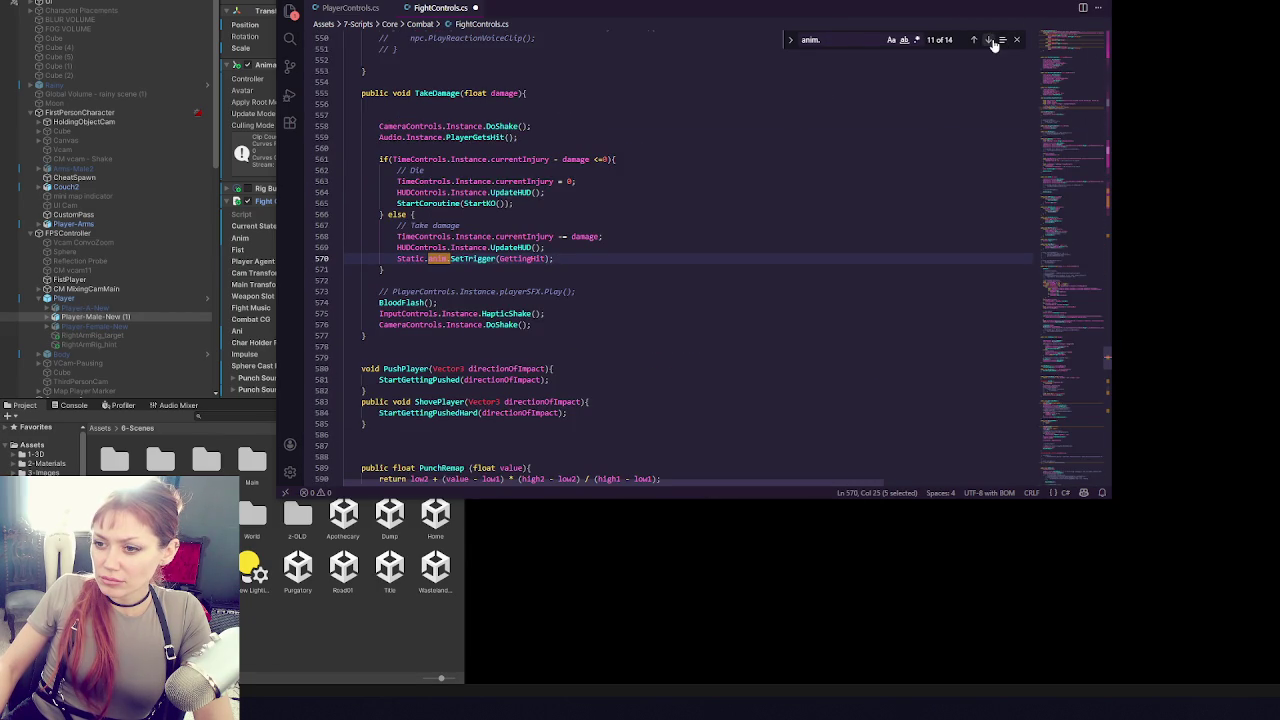
click(990, 41)
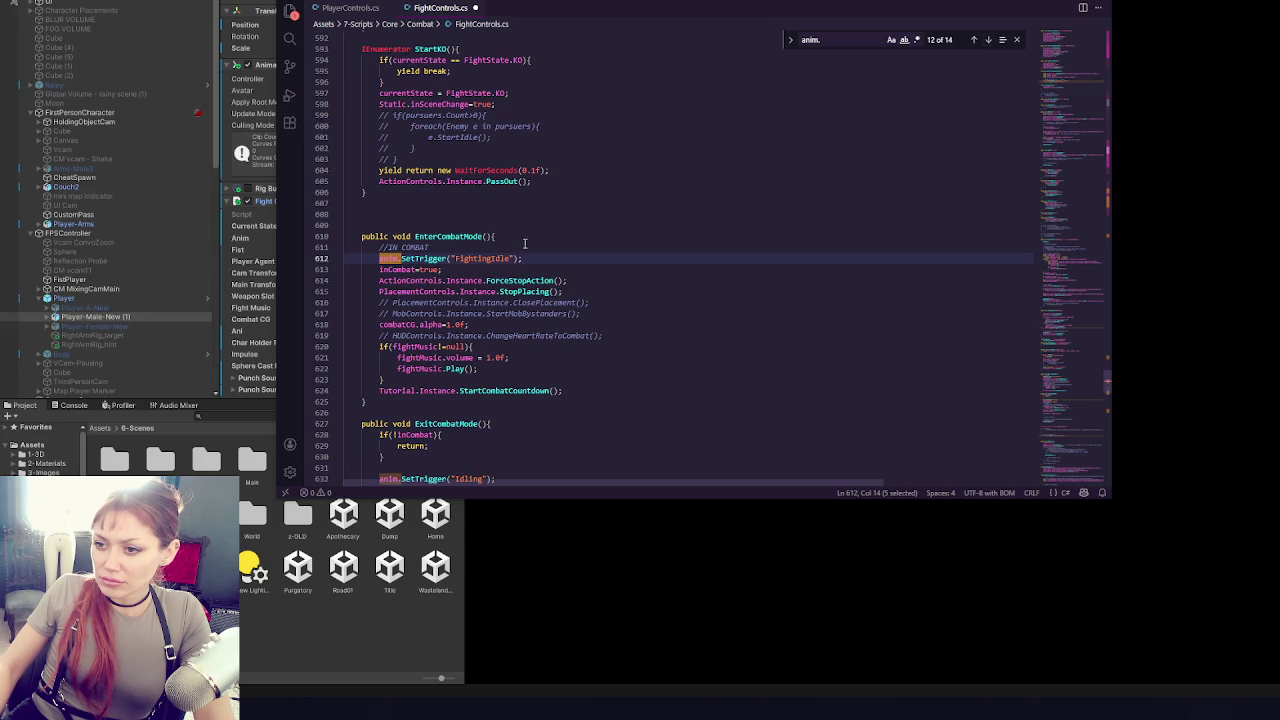
- Replace line 612's anim.SetTrigger call with PlayerControls.Instance.FightingIdleAnim();
click(360, 7)
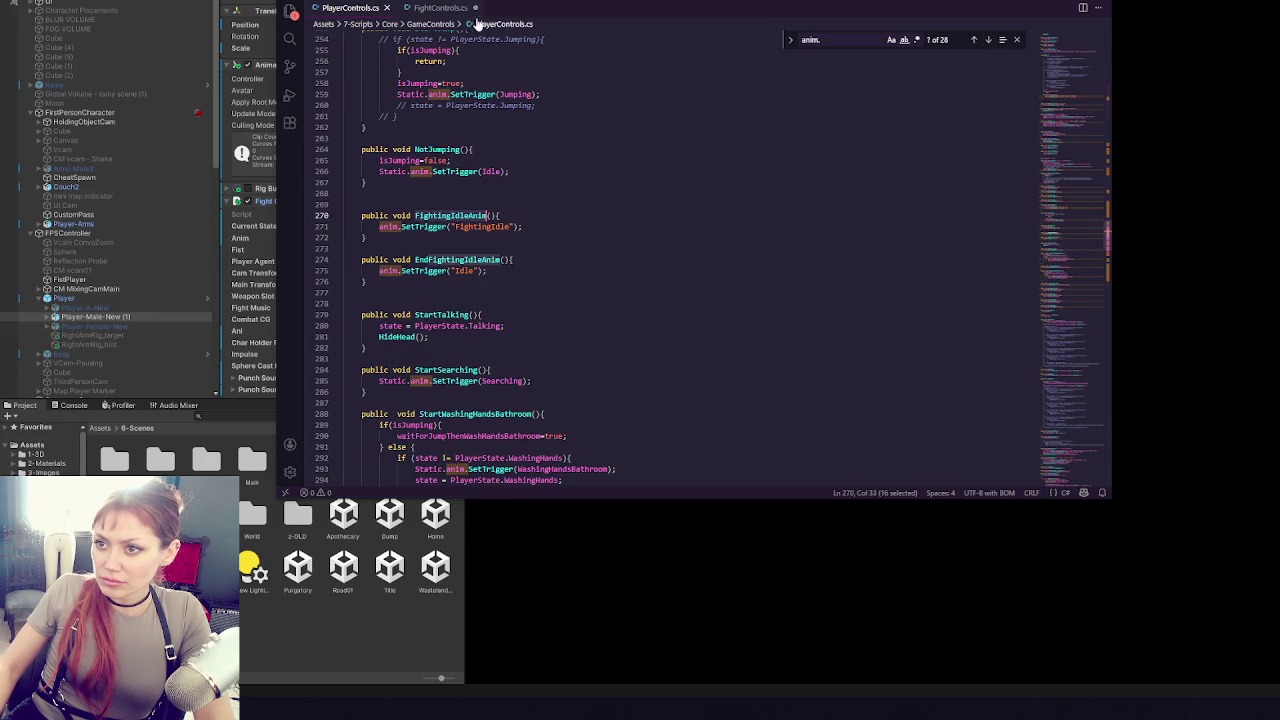
click(440, 7)
click(408, 280)
drag(380, 258, 522, 260)
key(ctrl+v)
text(();)
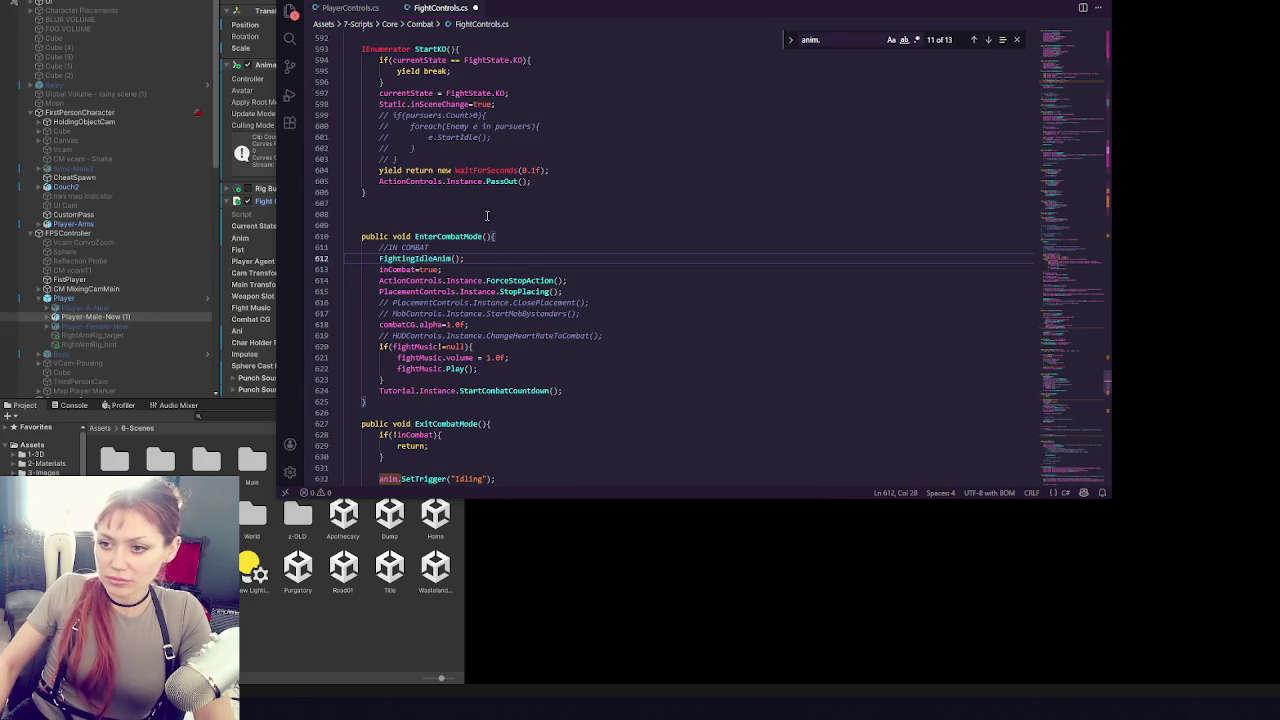
click(380, 258)
text(PlayerControl)
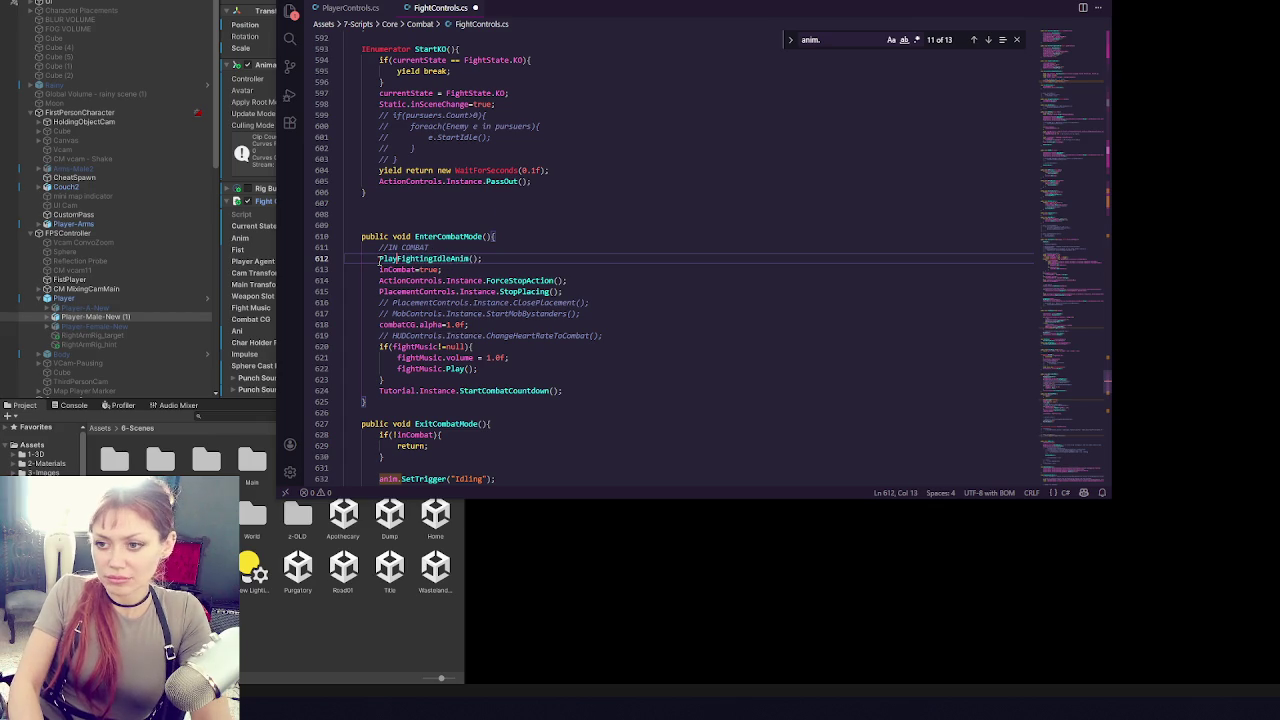
text(s.Instan)
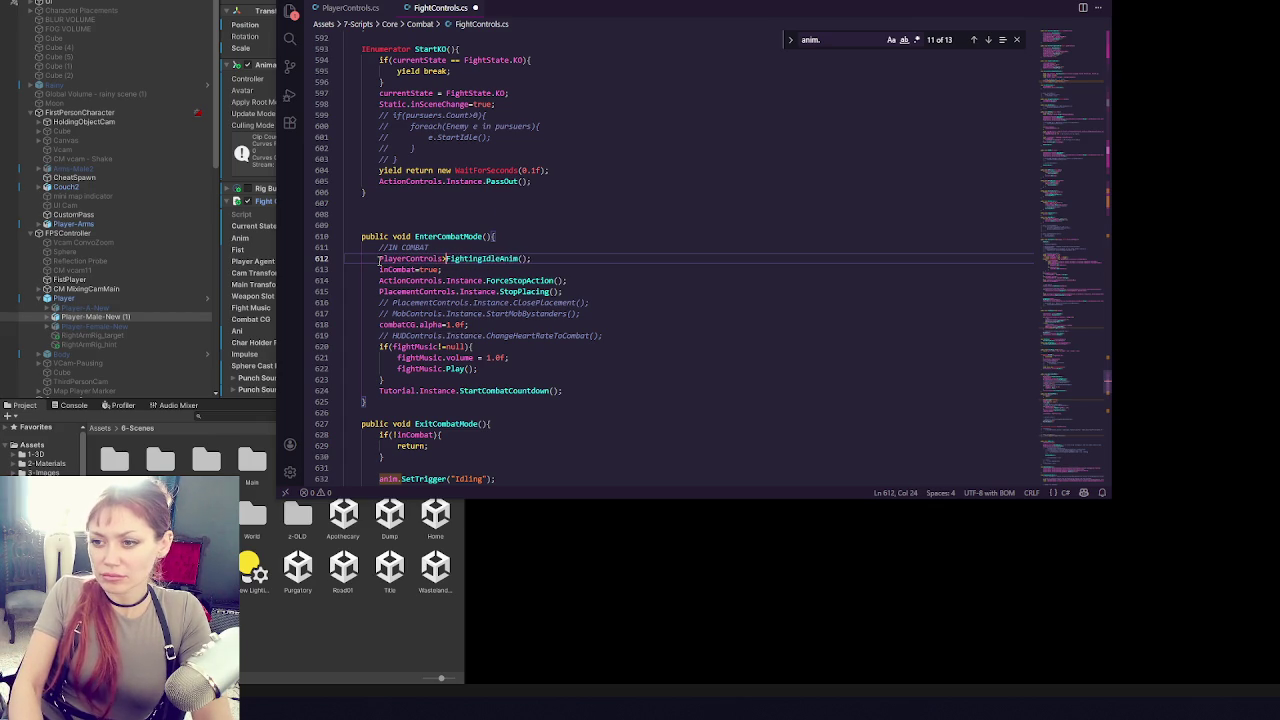
text(ce.)
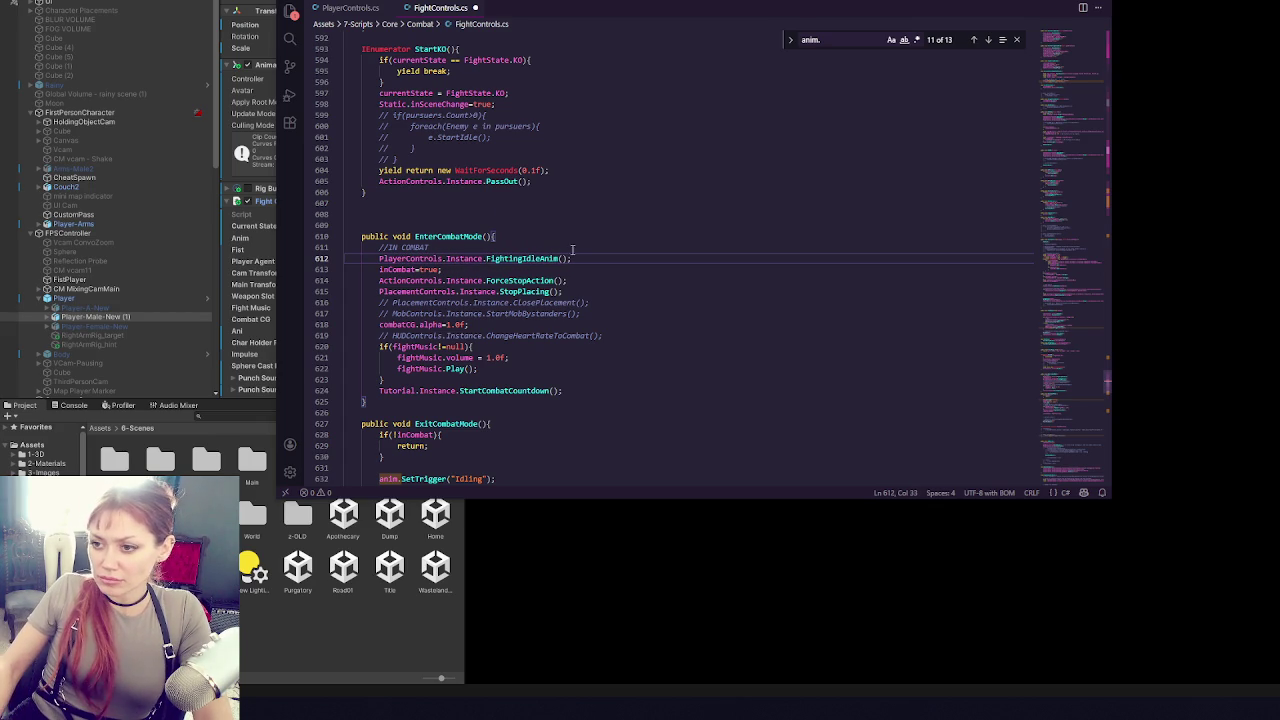
- Replace the Idling trigger on line 632 with the EndFightingIdleAnim call
key(shift+Up)
key(ctrl+c)
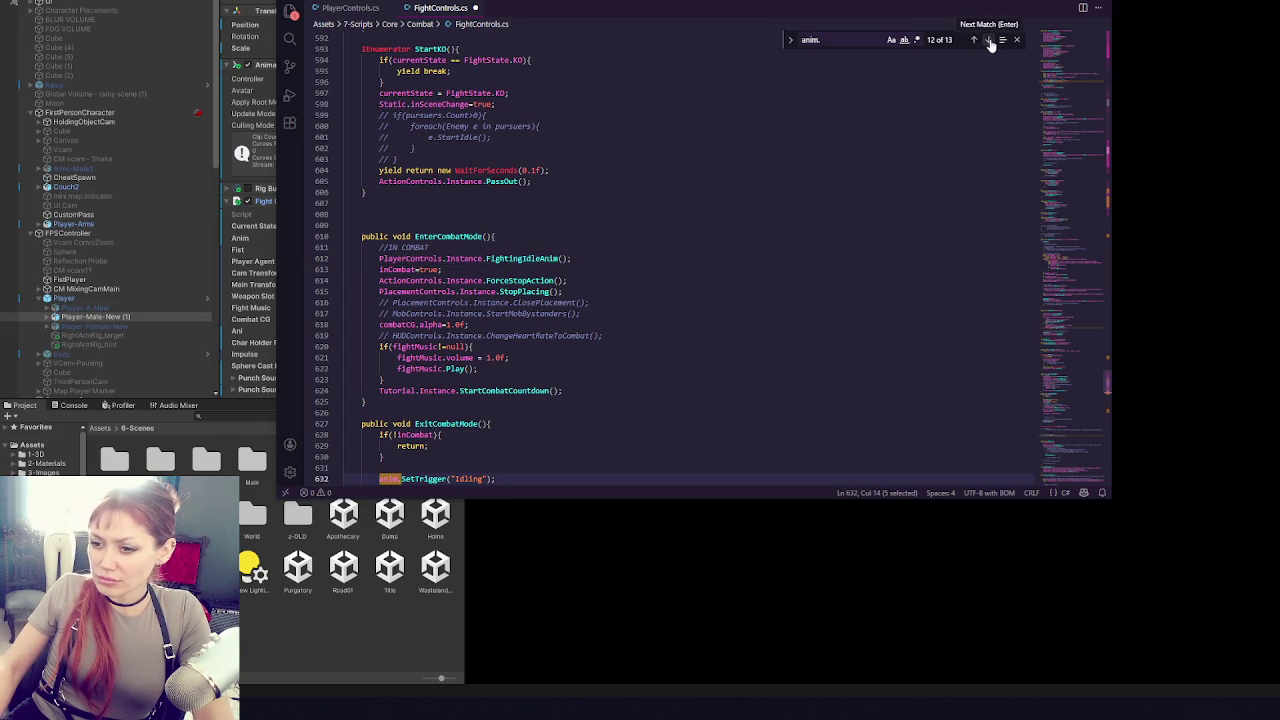
click(988, 40)
key(shift+End)
key(ctrl+v)
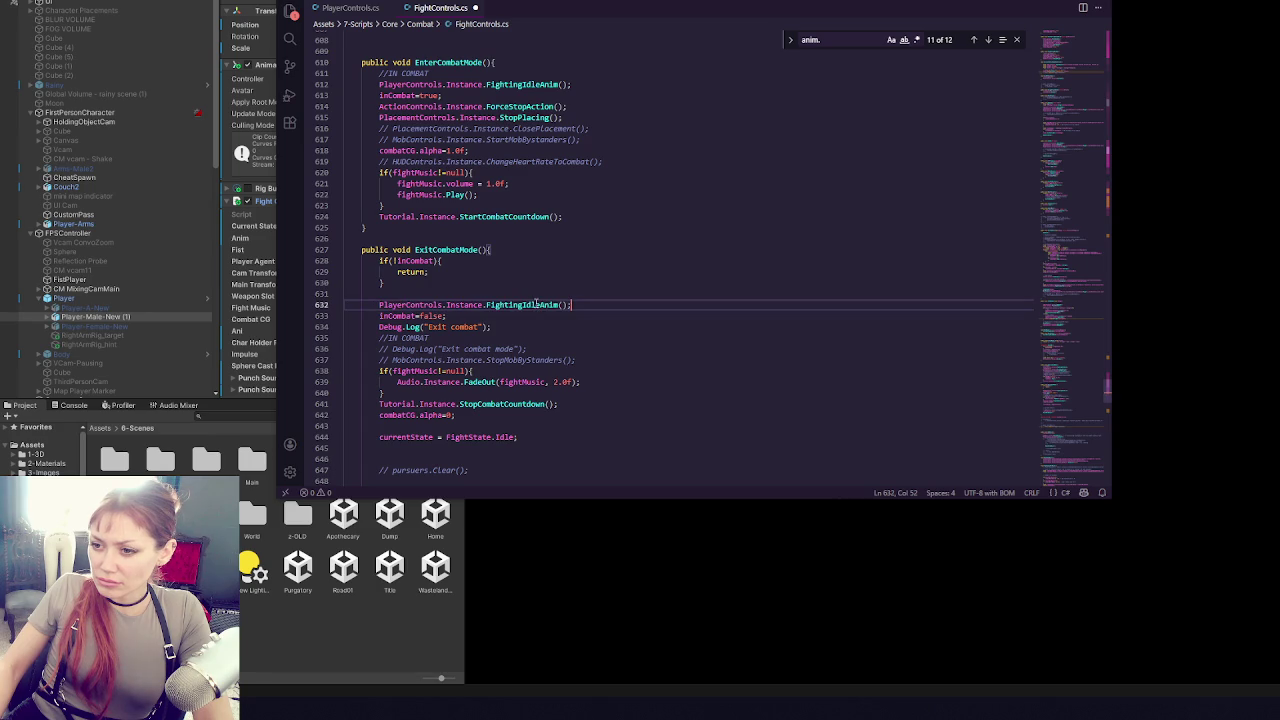
text(End)
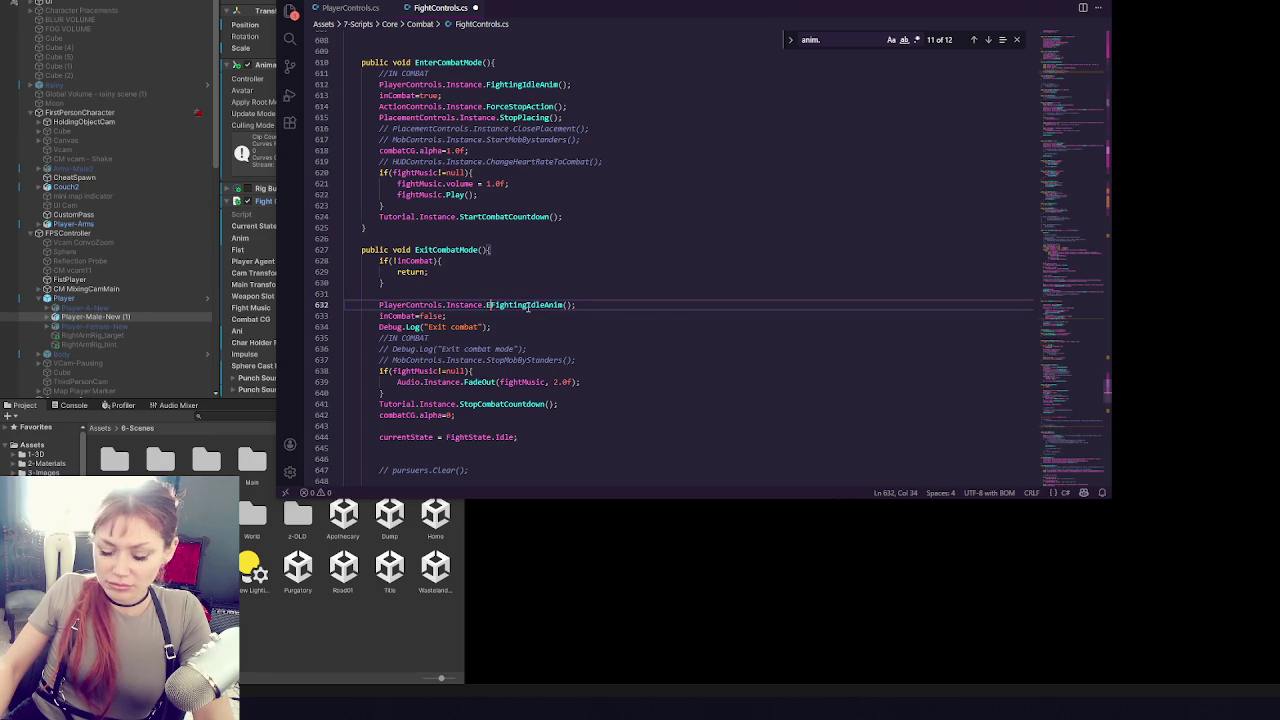
- Step through the remaining anim. matches, then return to Unity to compile
click(988, 40)
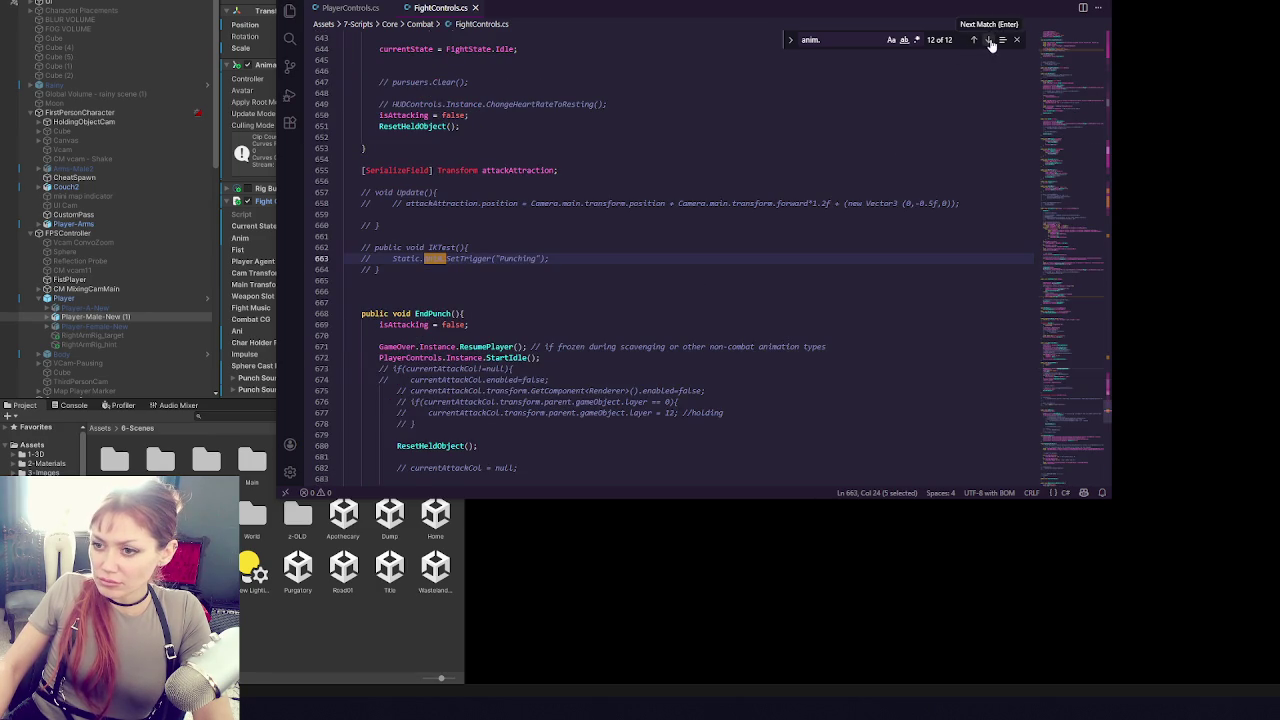
click(989, 41)
click(989, 41)
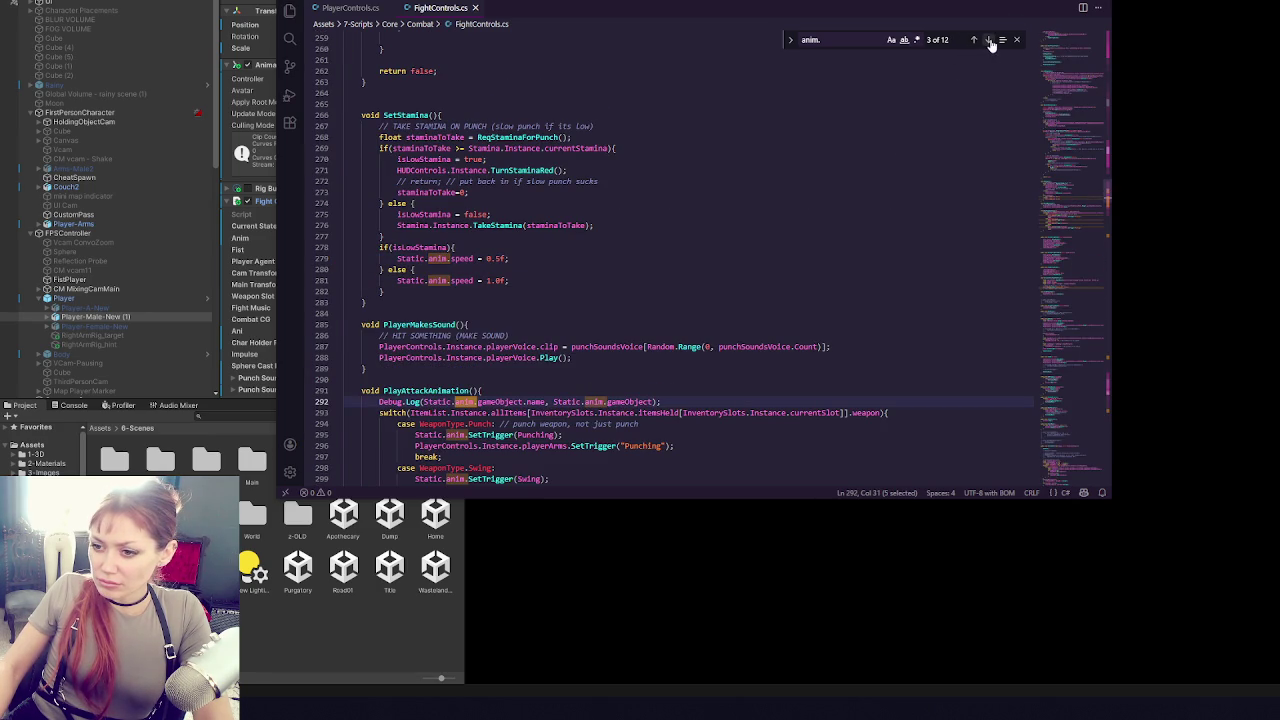
click(989, 41)
click(989, 41)
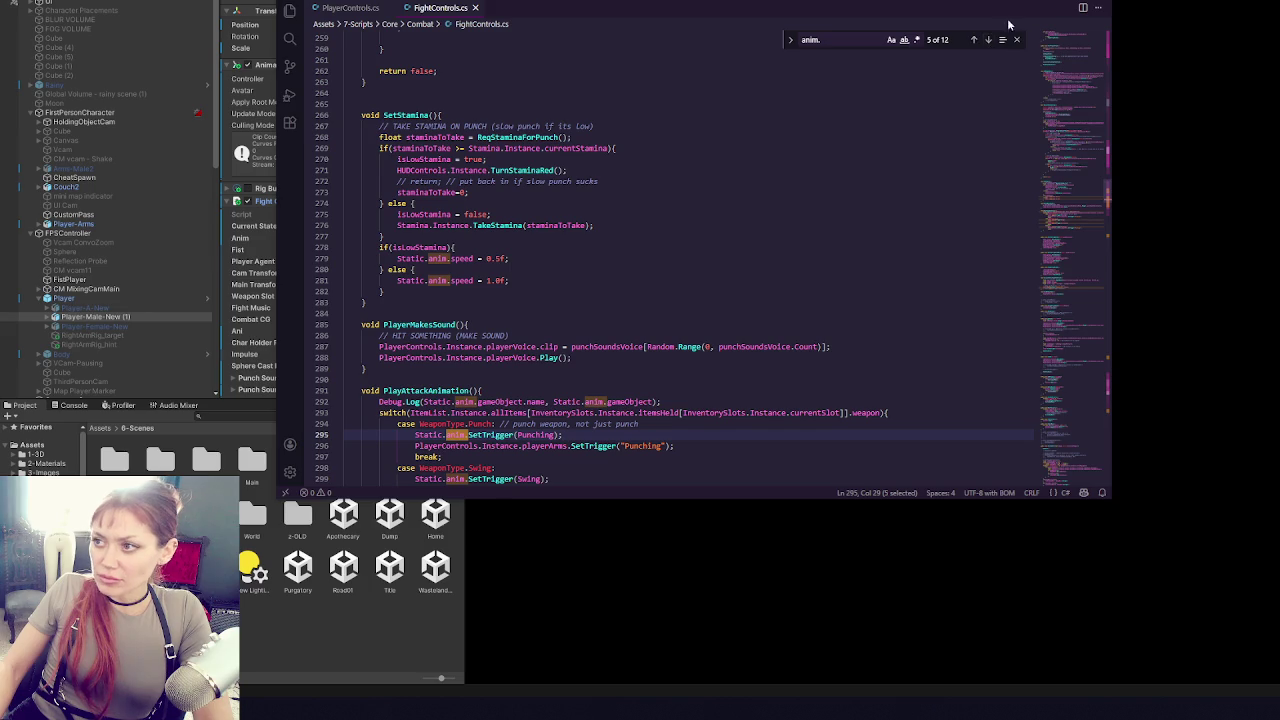
key(alt+Tab)
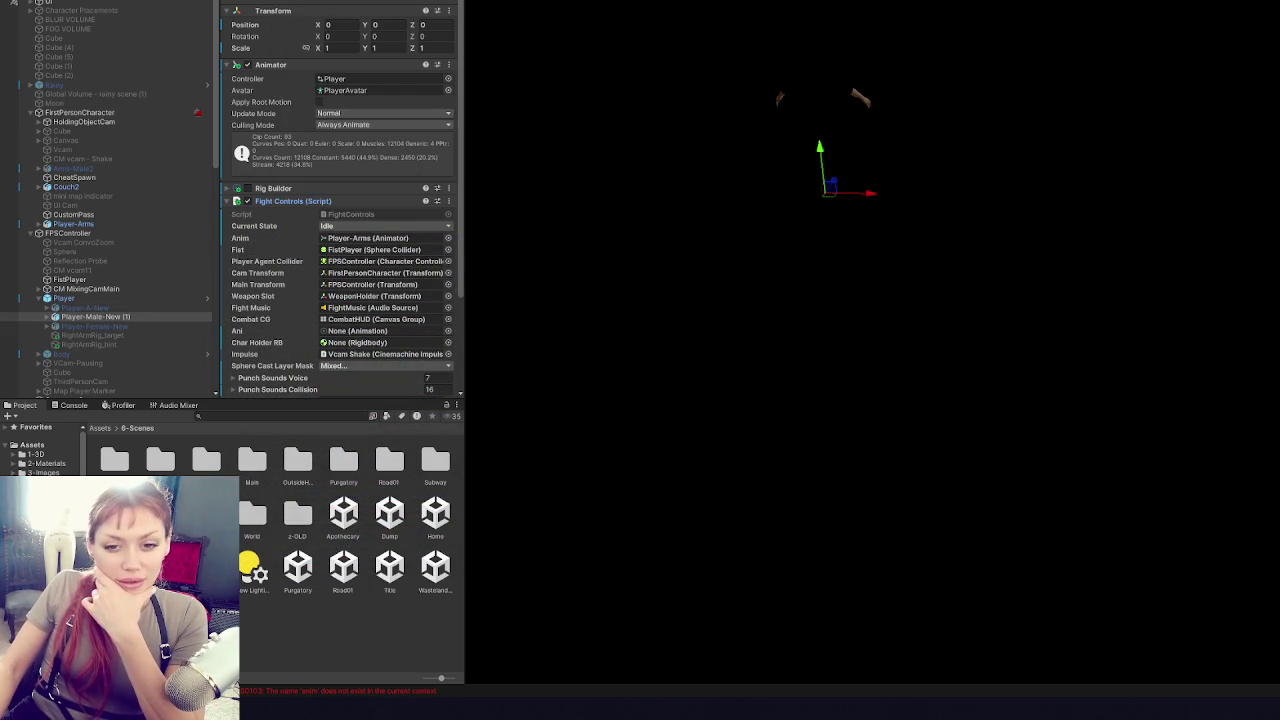
- Check Unity's Console errors and jump to the failing line 207
key(alt+Tab)
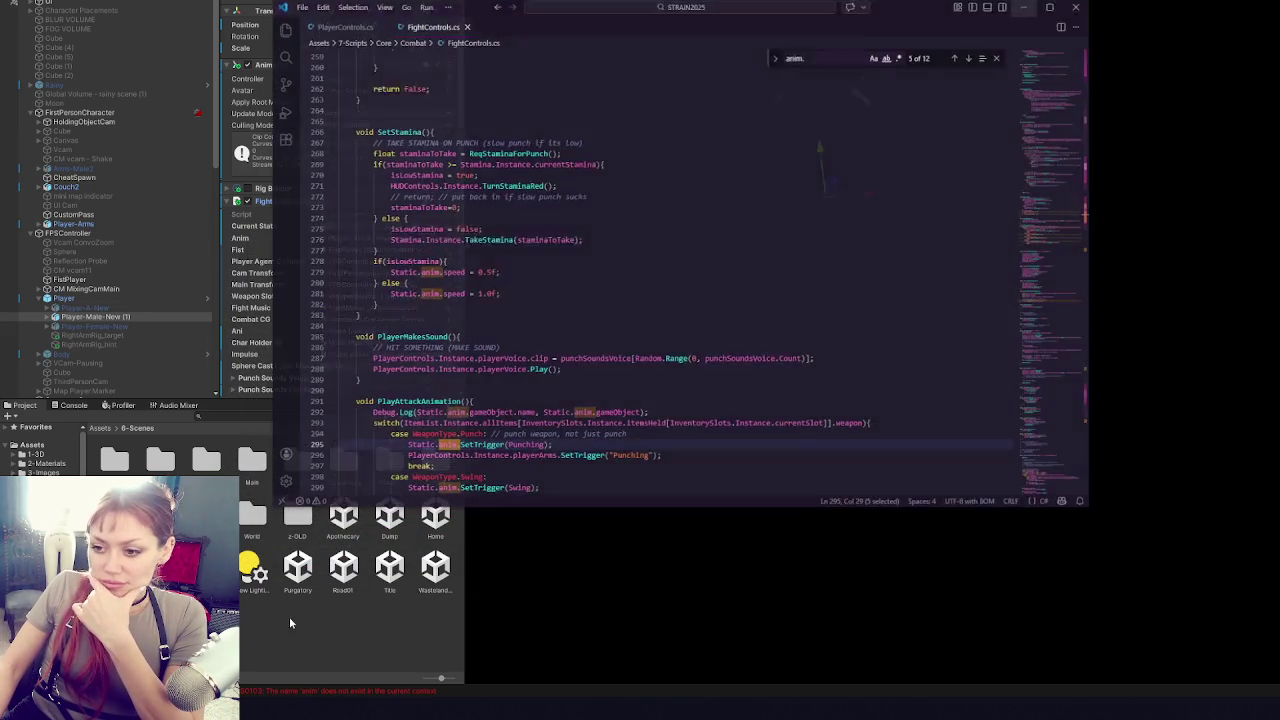
click(673, 392)
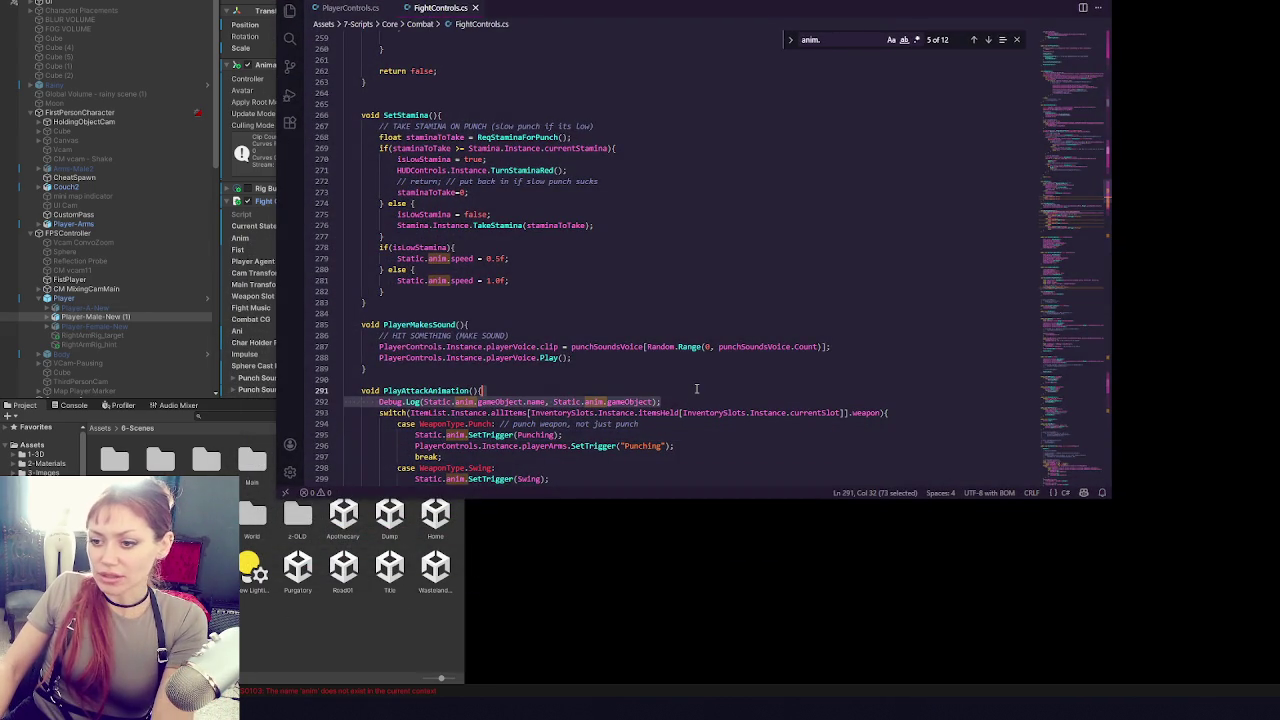
scroll(690, 388, down, 4)
click(360, 625)
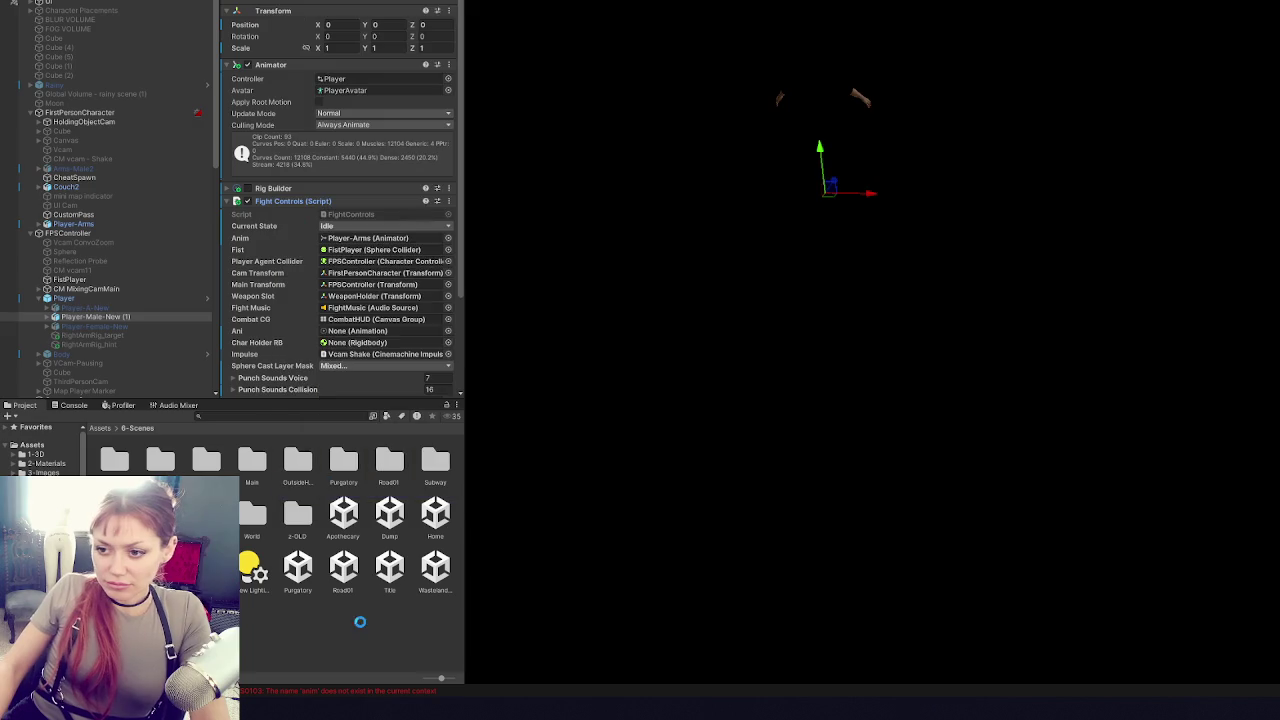
click(87, 410)
click(14, 416)
double_click(57, 432)
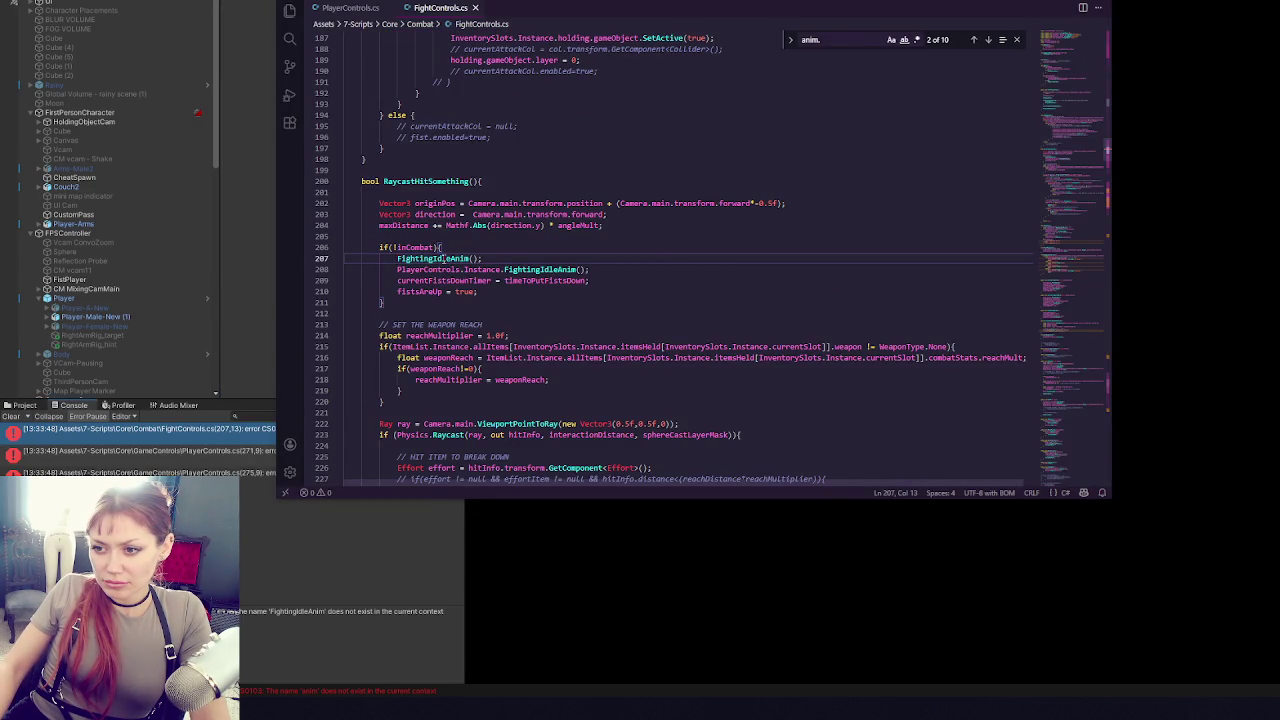
- Delete the duplicate FightingIdleAnim line 207, save, and let Unity recompile
text(PlayerControls.)
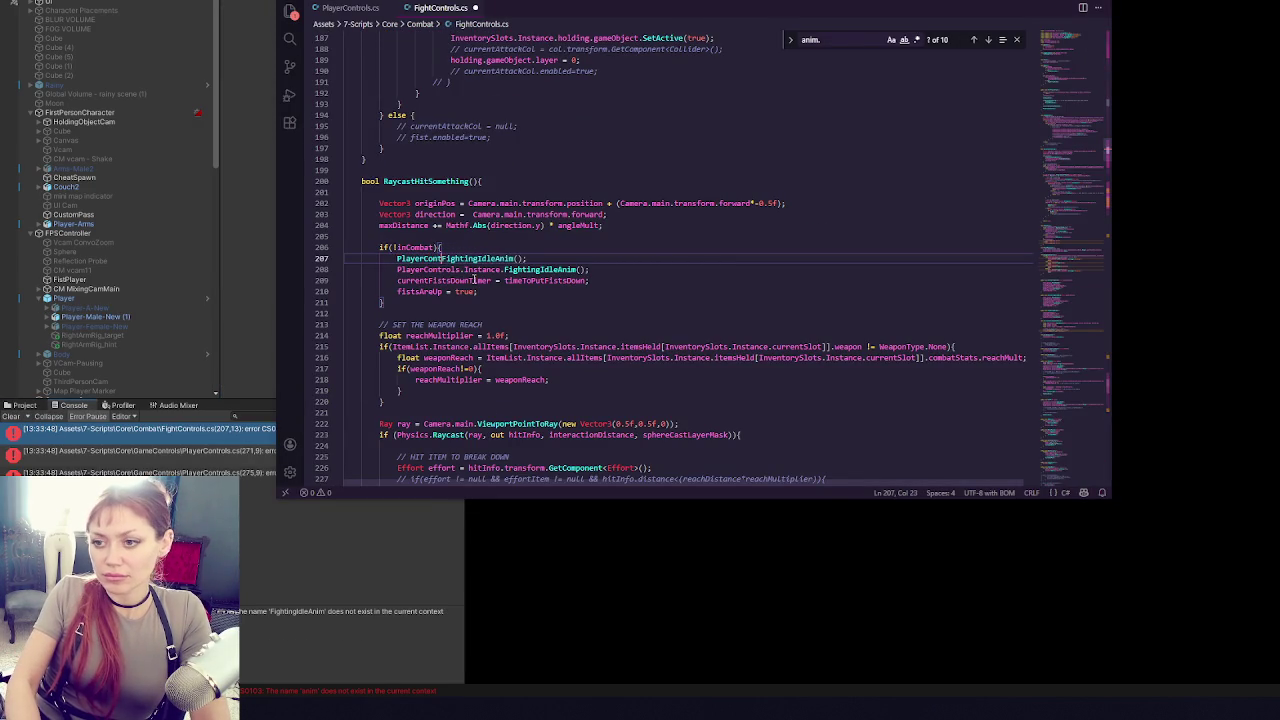
text(s)
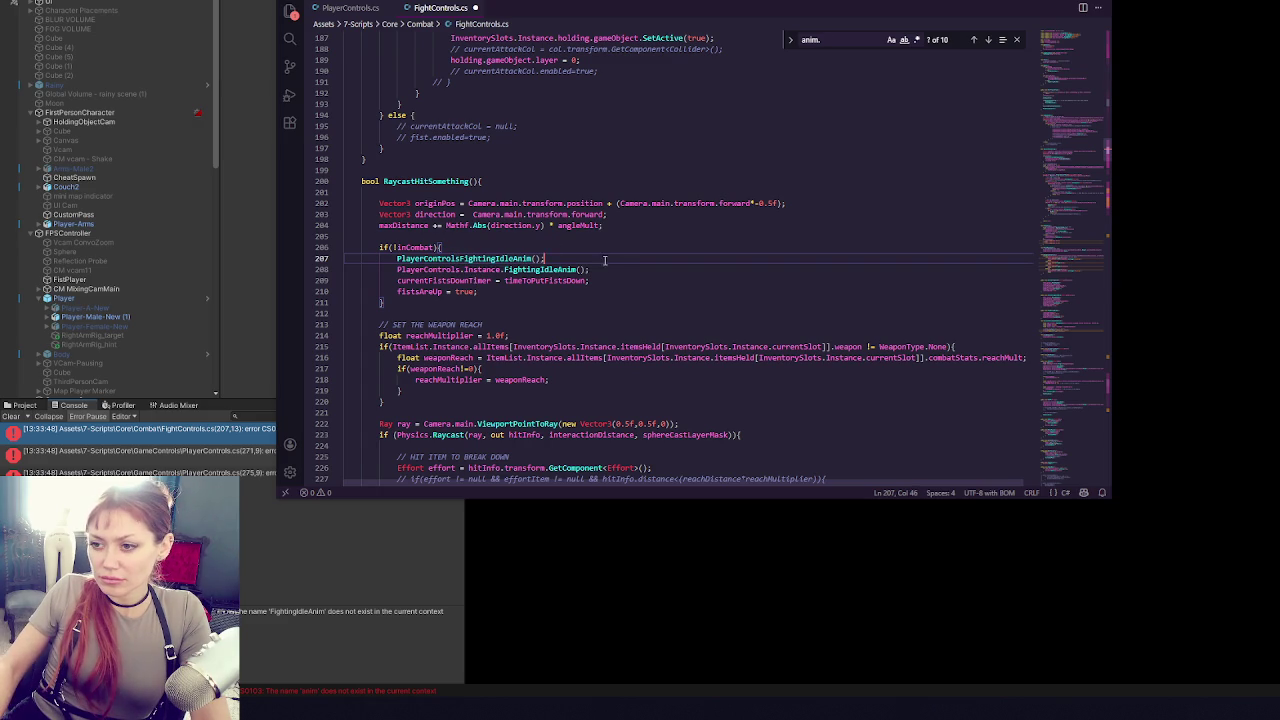
drag(603, 258, 613, 252)
key(BackSpace)
key(ctrl+s)
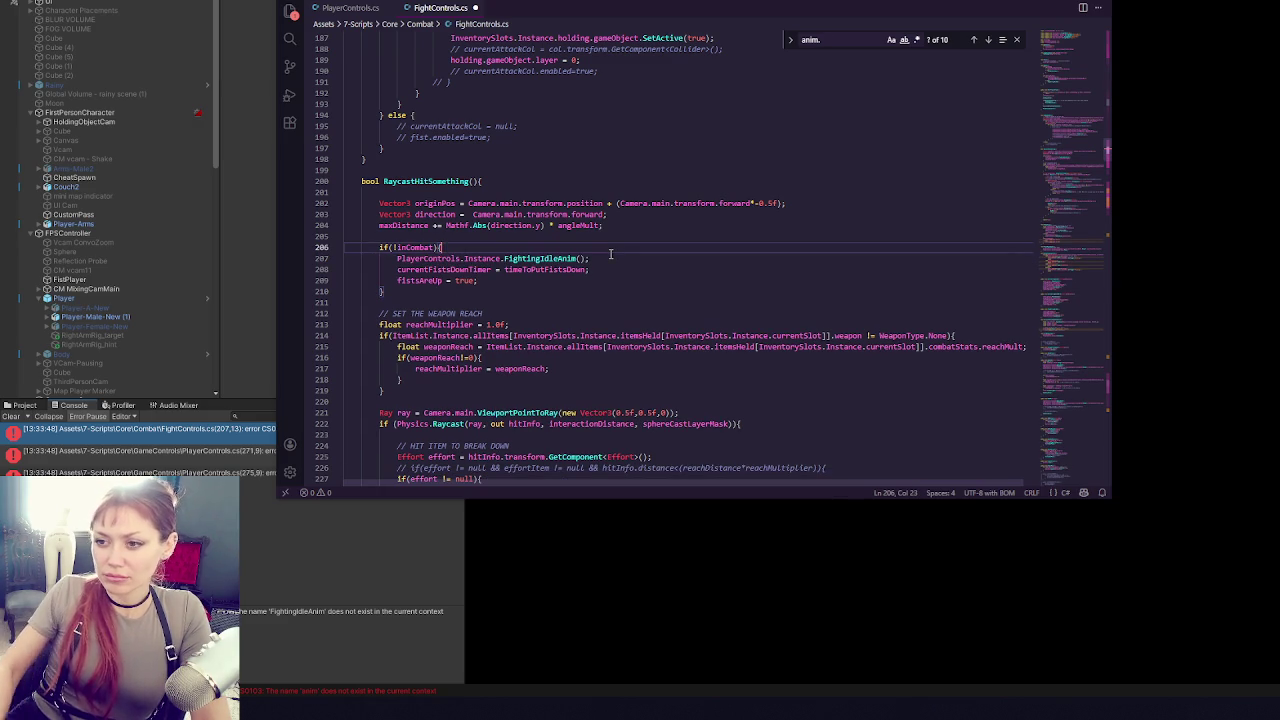
key(alt+Tab)
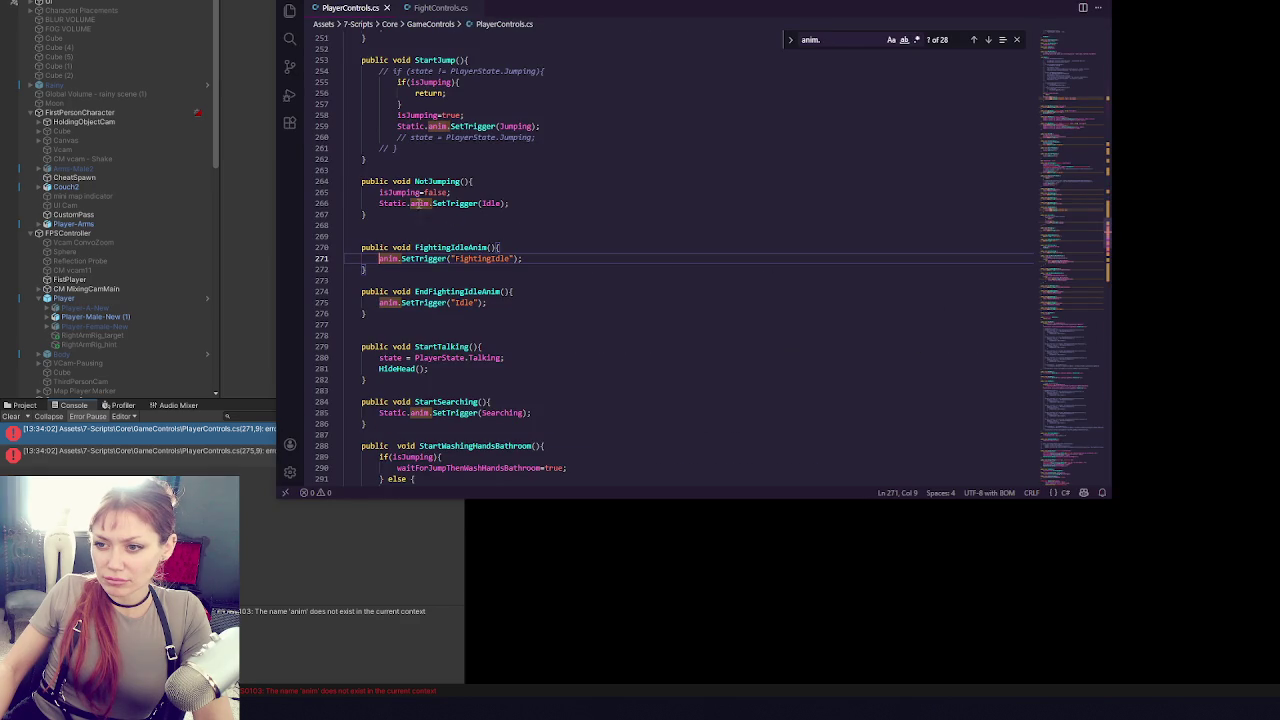
- Prefix anim with Static. on lines 271 and 275 of PlayerControls.cs
drag(380, 203, 409, 203)
key(ctrl+c)
click(379, 258)
key(ctrl+v)
click(379, 302)
key(ctrl+v)
click(174, 498)
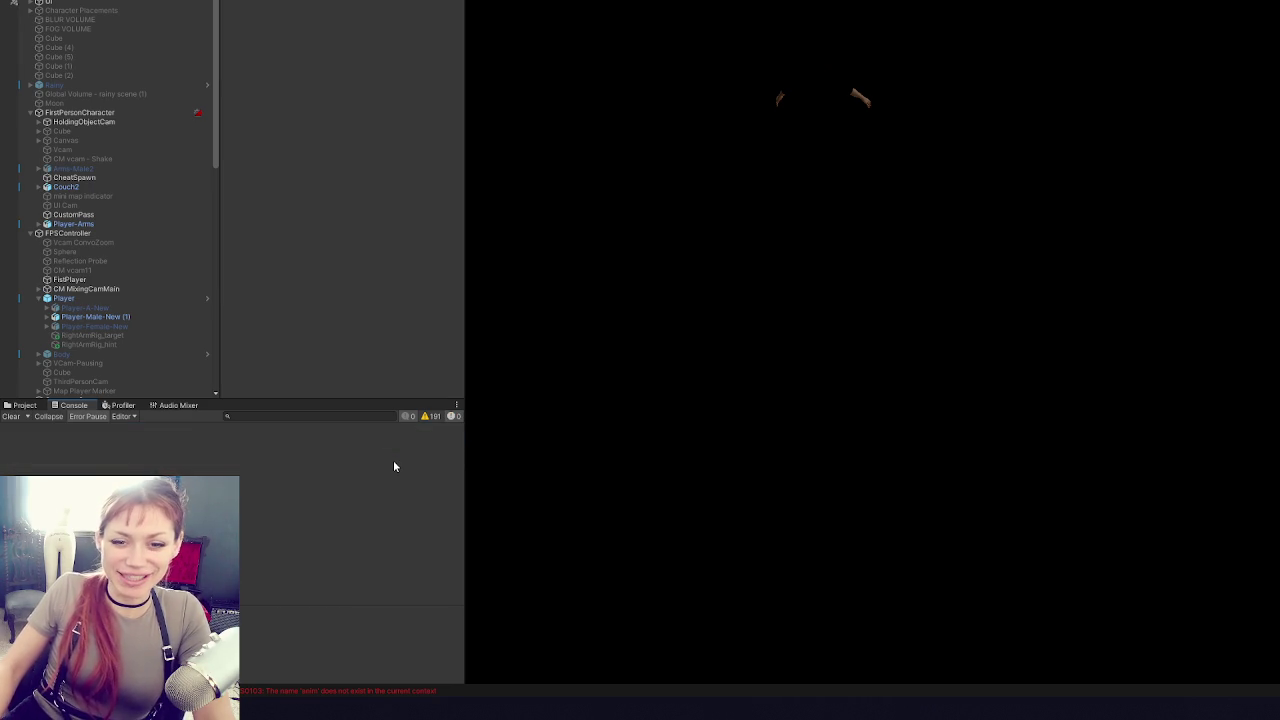
- Show the 6-Scenes folder in the Project tab and open the Title scene
click(36, 406)
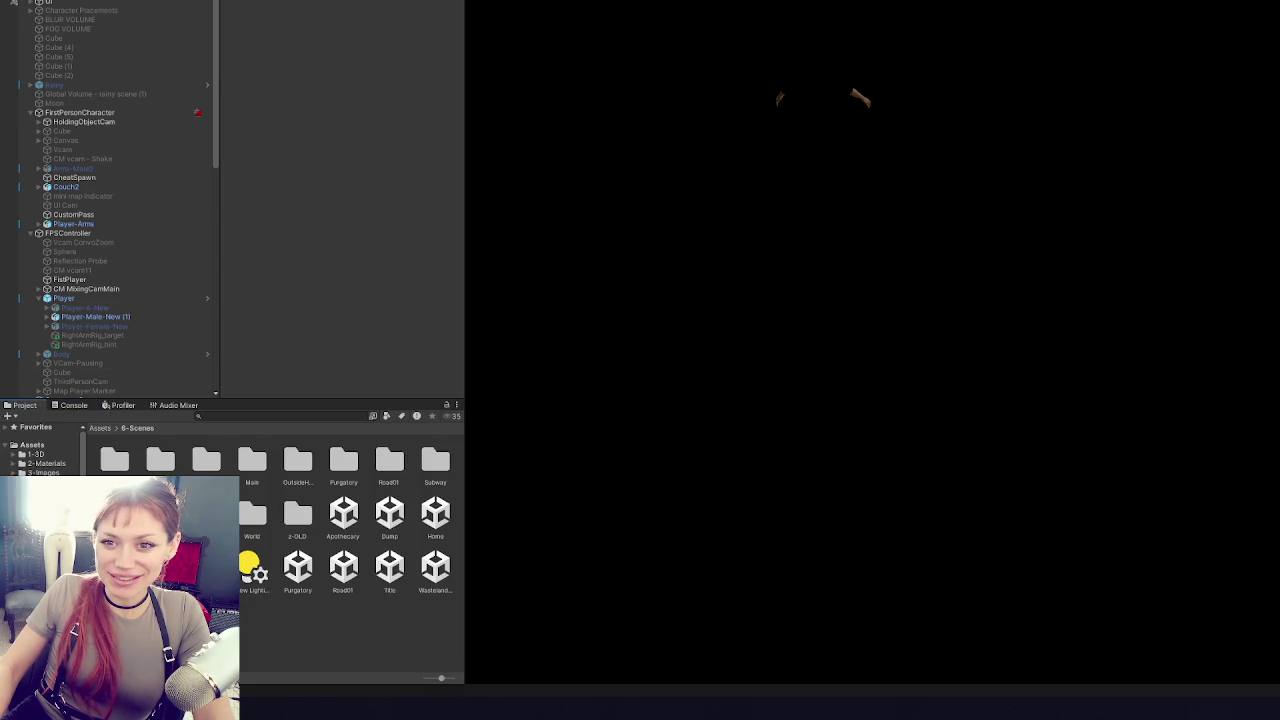
scroll(137, 243, down, 5)
scroll(180, 160, up, 5)
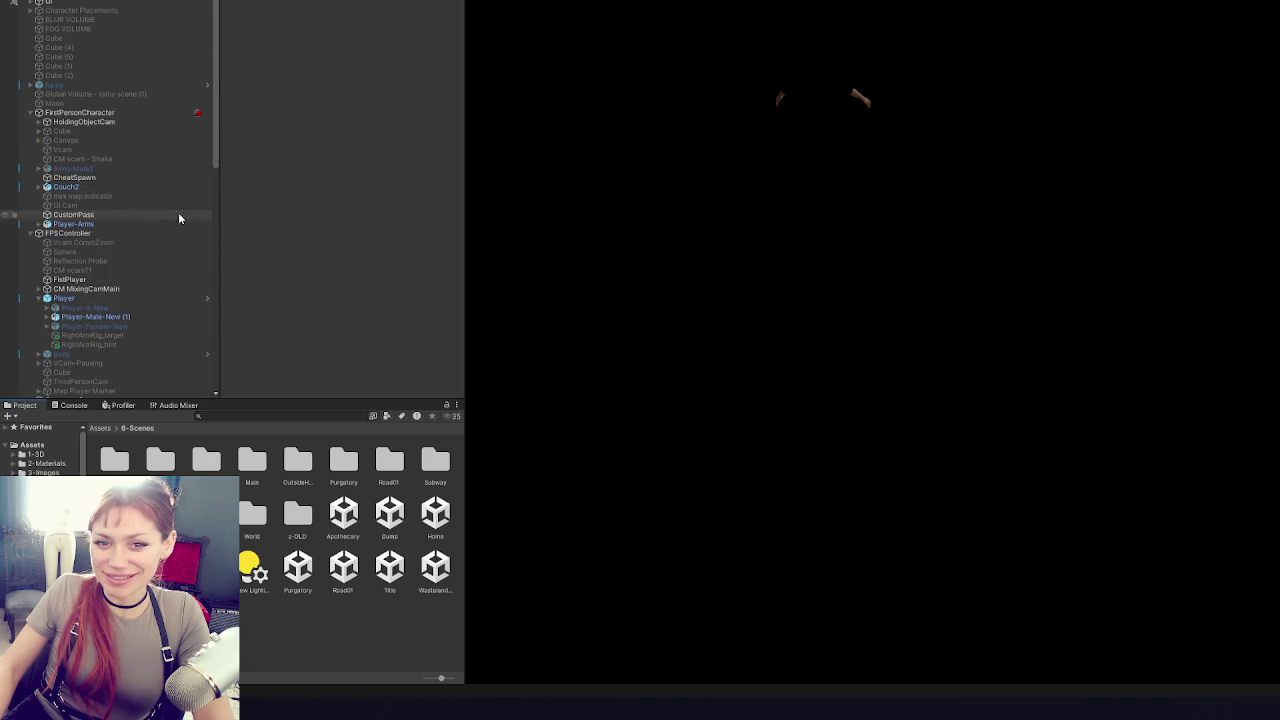
click(383, 578)
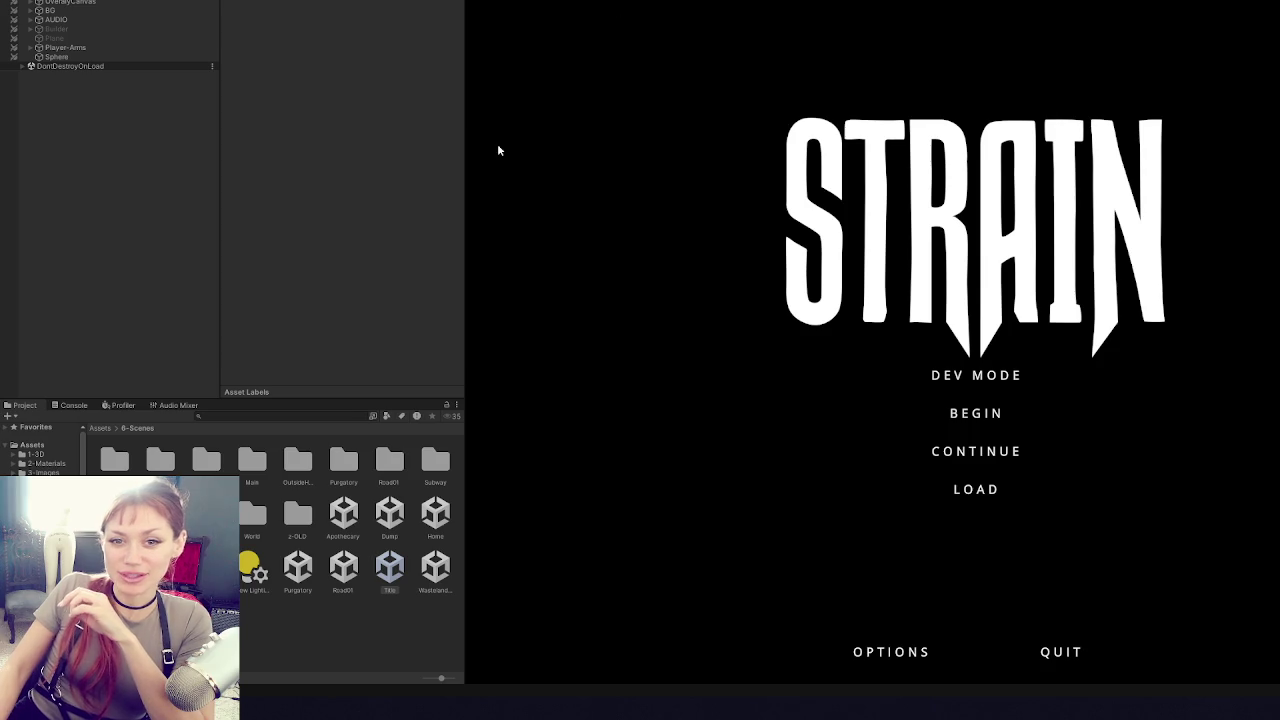
- Start a run from the STRAIN title menu to reach the loading screen
click(976, 375)
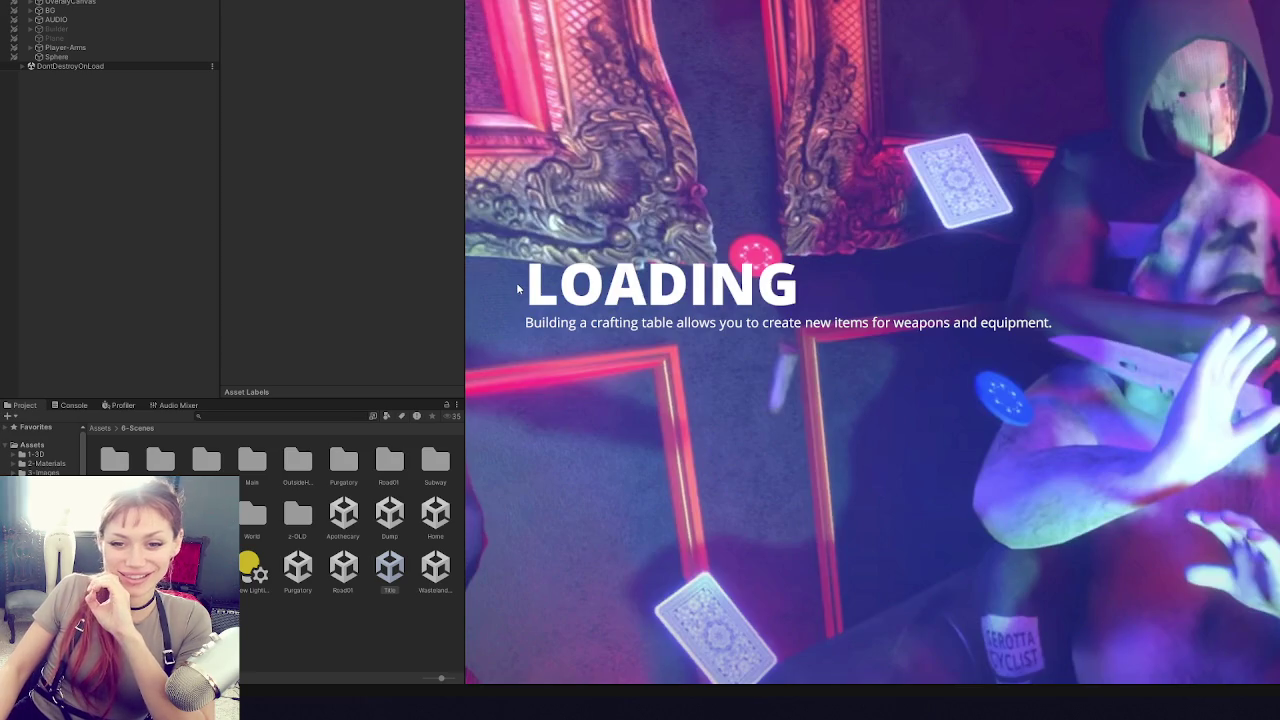